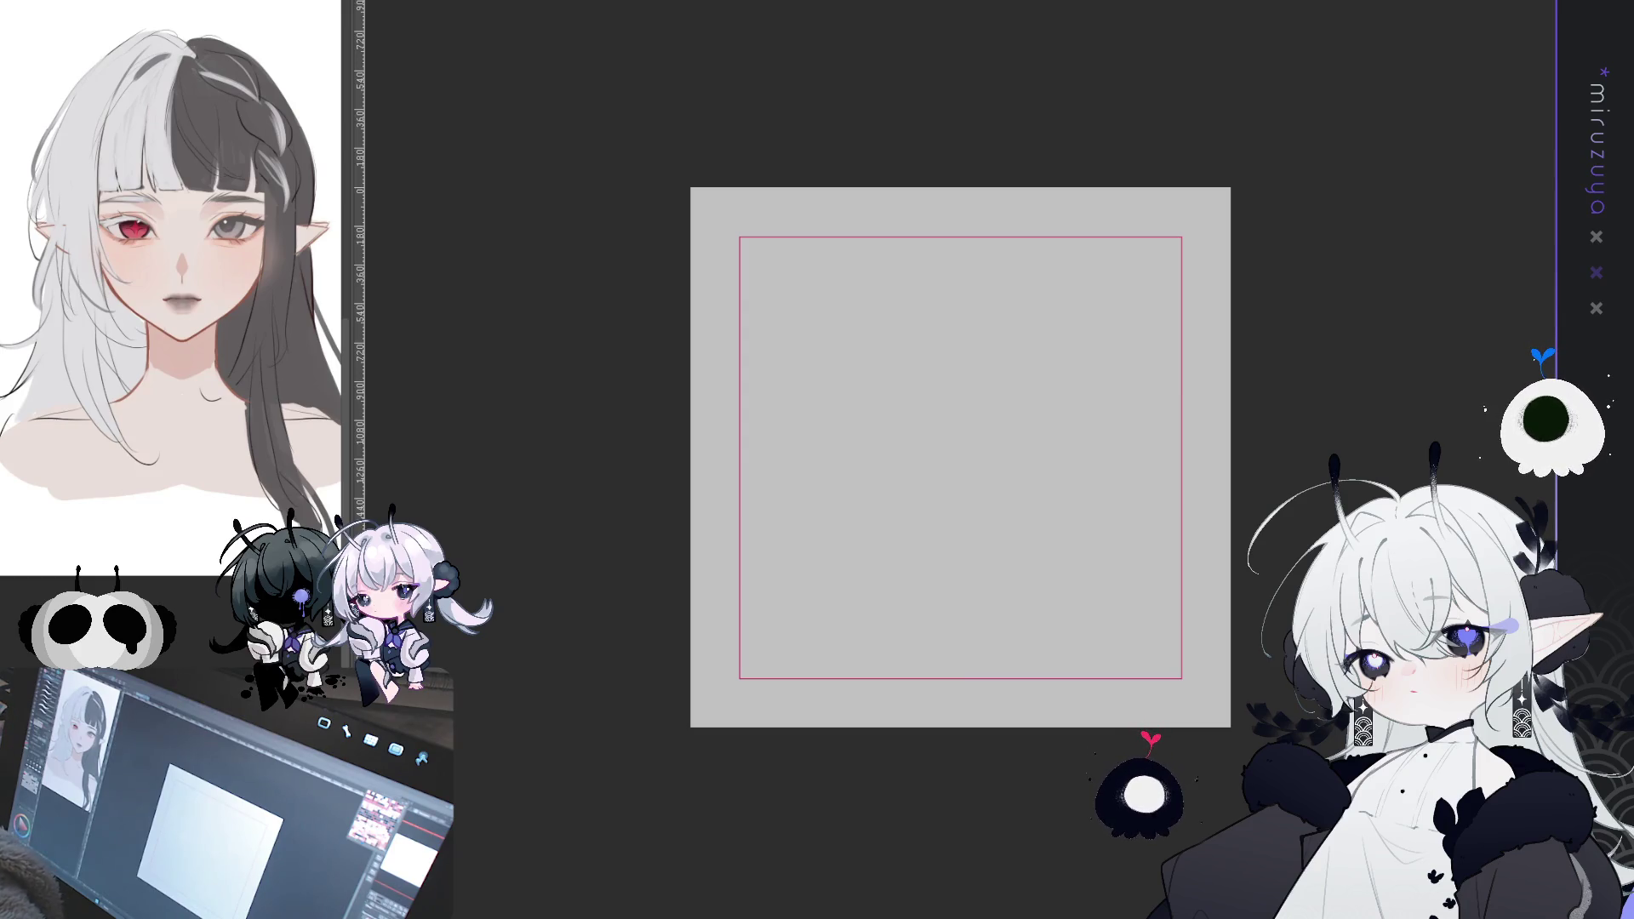
- Centre the blank canvas in view and add a vertical symmetry ruler down its middle
scroll(959, 458, up, 1)
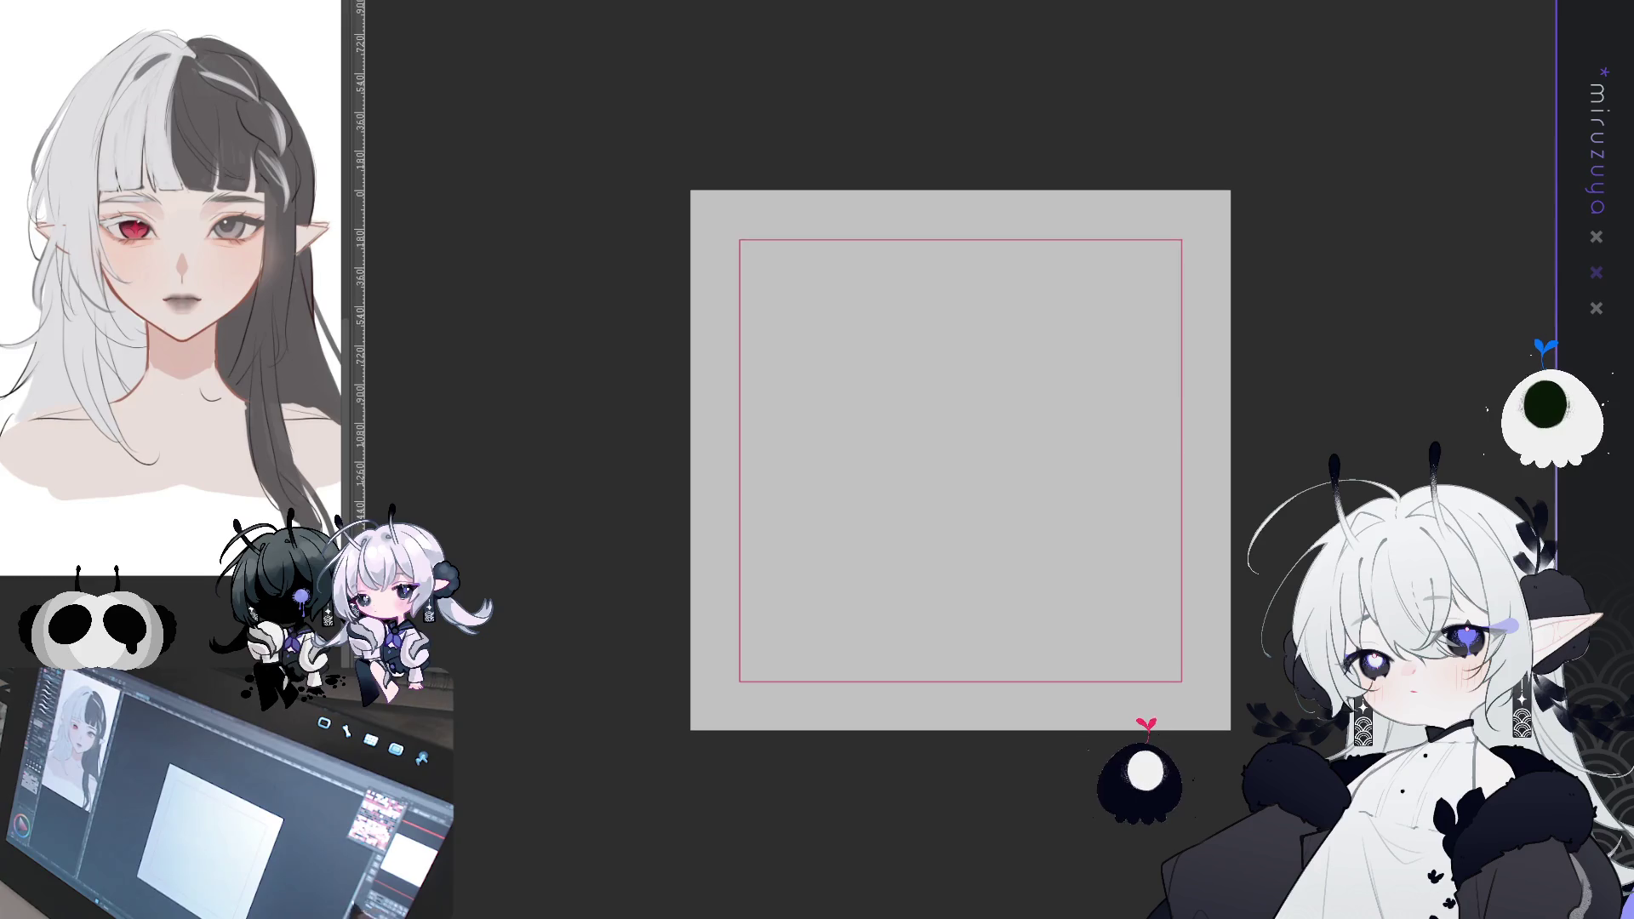
scroll(960, 459, up, 4)
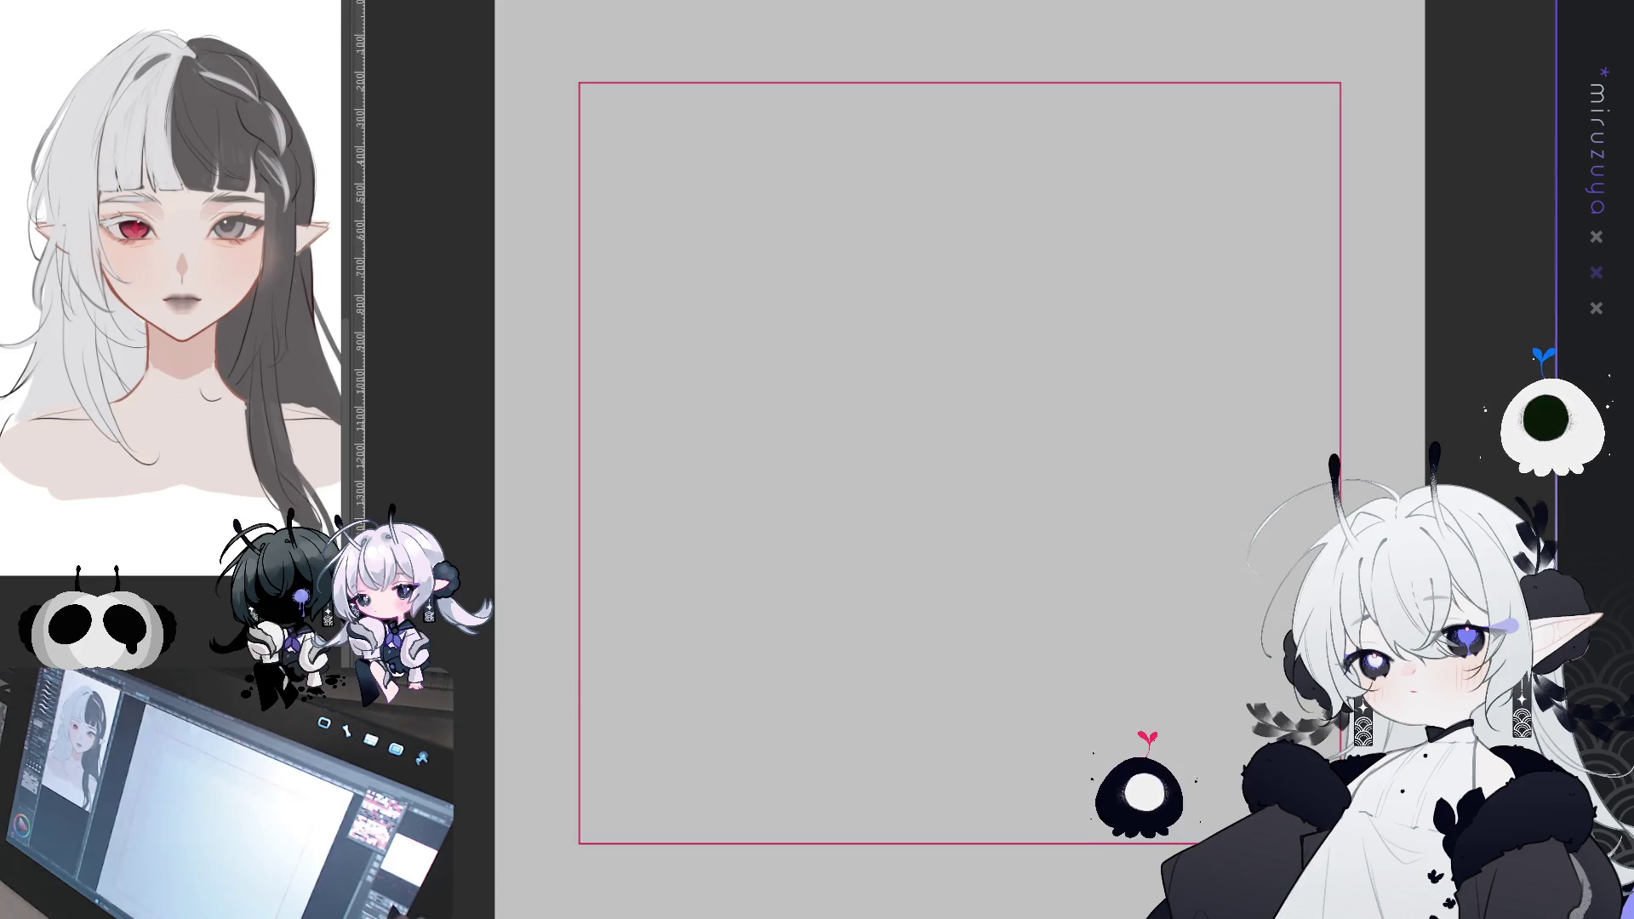
drag(960, 459, 885, 338)
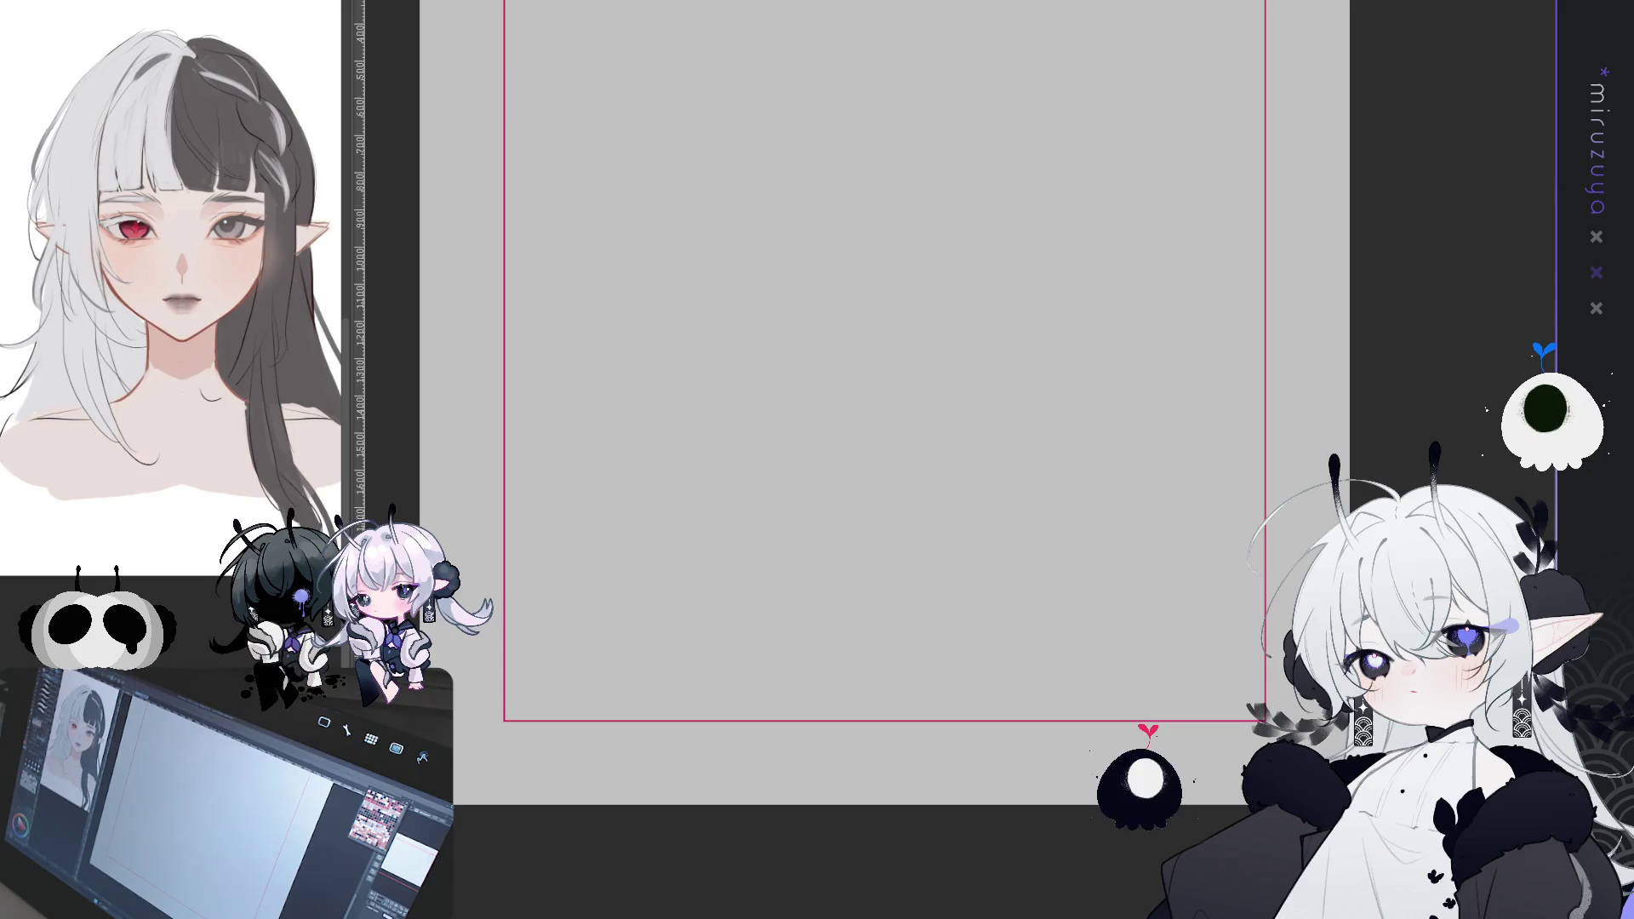
key(ctrl+0)
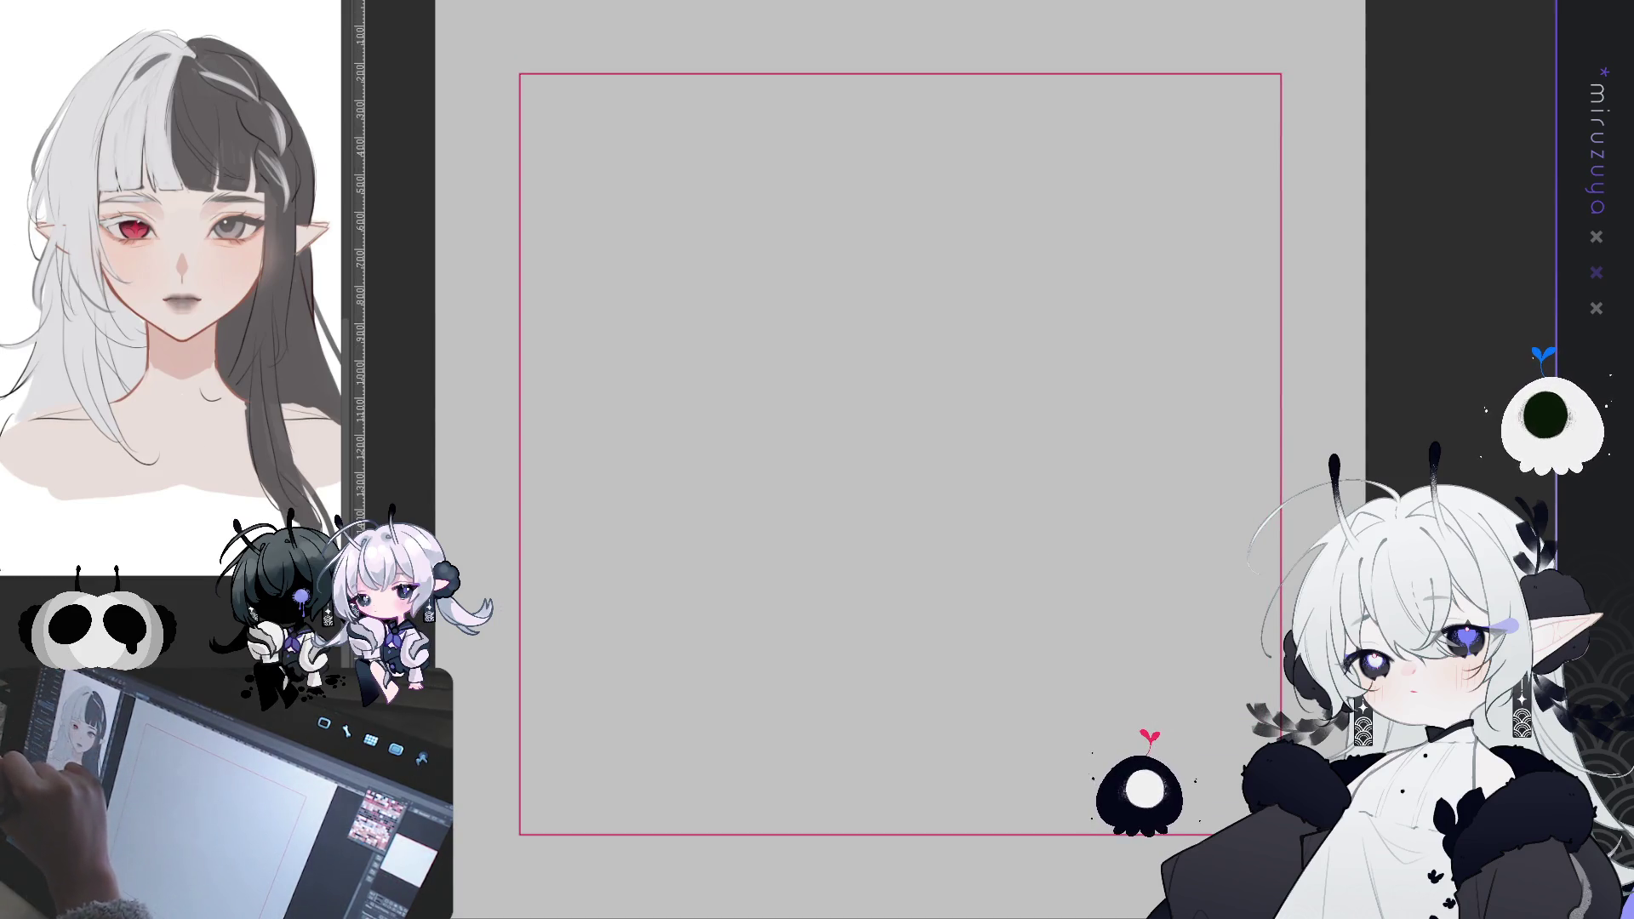
drag(905, 474, 905, 498)
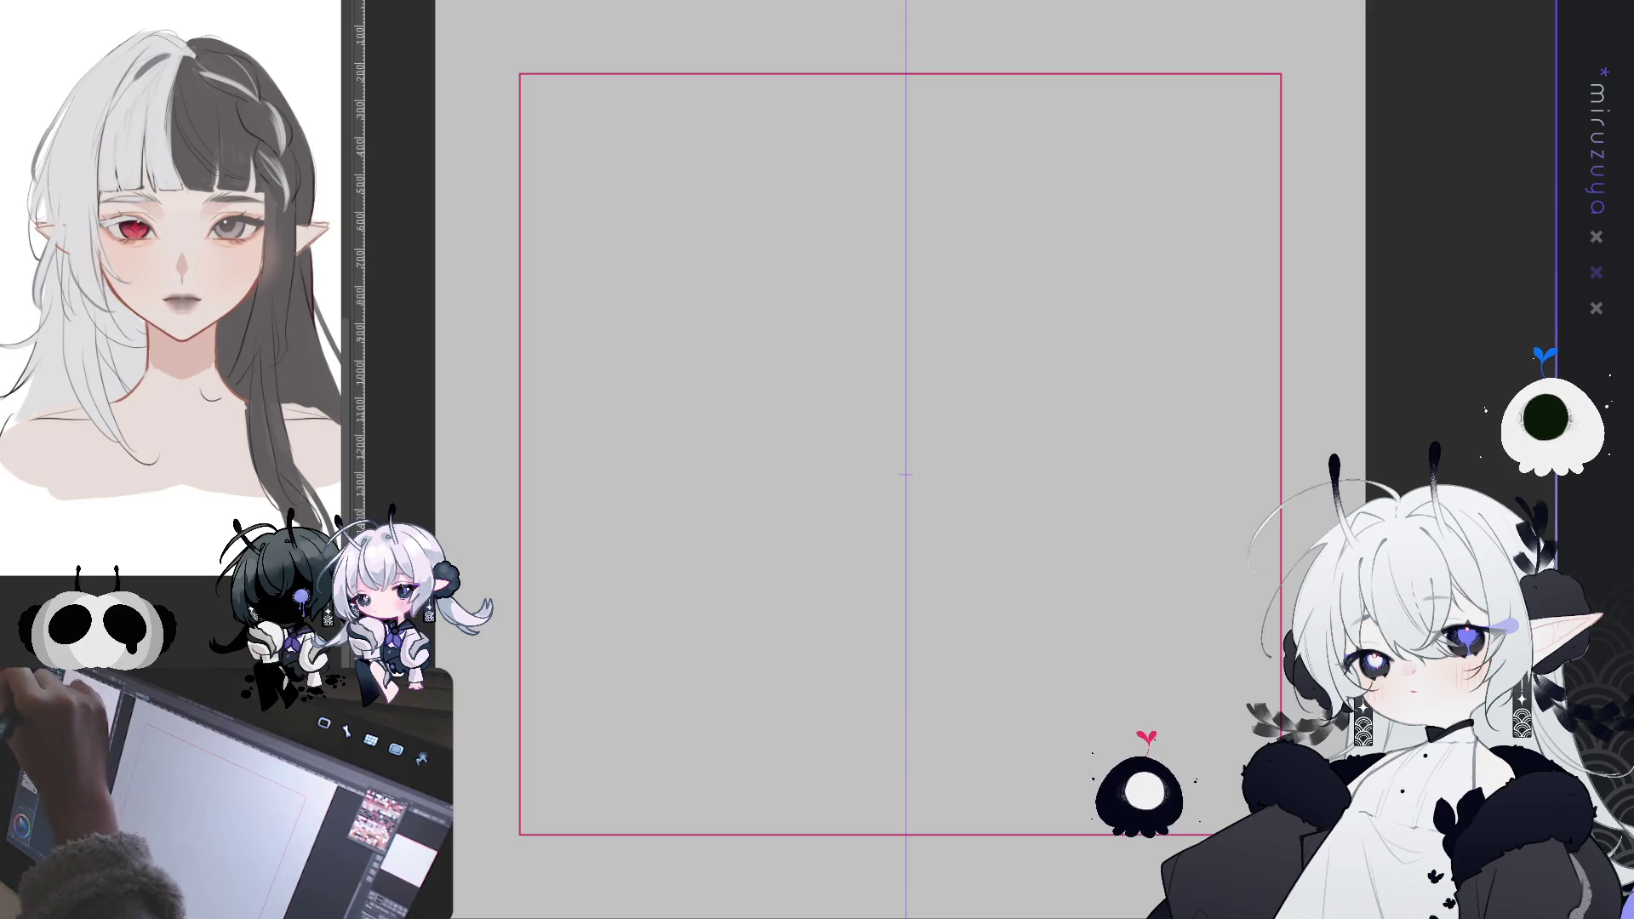
- Sketch mirrored head-circle arcs on the guide, retrying until the circle closes top and bottom
drag(978, 212, 1076, 401)
mouse_move(846, 212)
mouse_down()
mouse_move(749, 536)
mouse_move(717, 368)
mouse_move(735, 538)
mouse_move(715, 485)
mouse_up()
key(ctrl+z)
key(ctrl+z)
key(ctrl+z)
mouse_move(859, 213)
mouse_down()
mouse_move(761, 294)
mouse_move(872, 587)
mouse_move(707, 392)
mouse_up()
key(ctrl+z)
mouse_move(916, 206)
mouse_down()
mouse_move(719, 442)
mouse_move(862, 588)
mouse_up()
drag(782, 545, 880, 588)
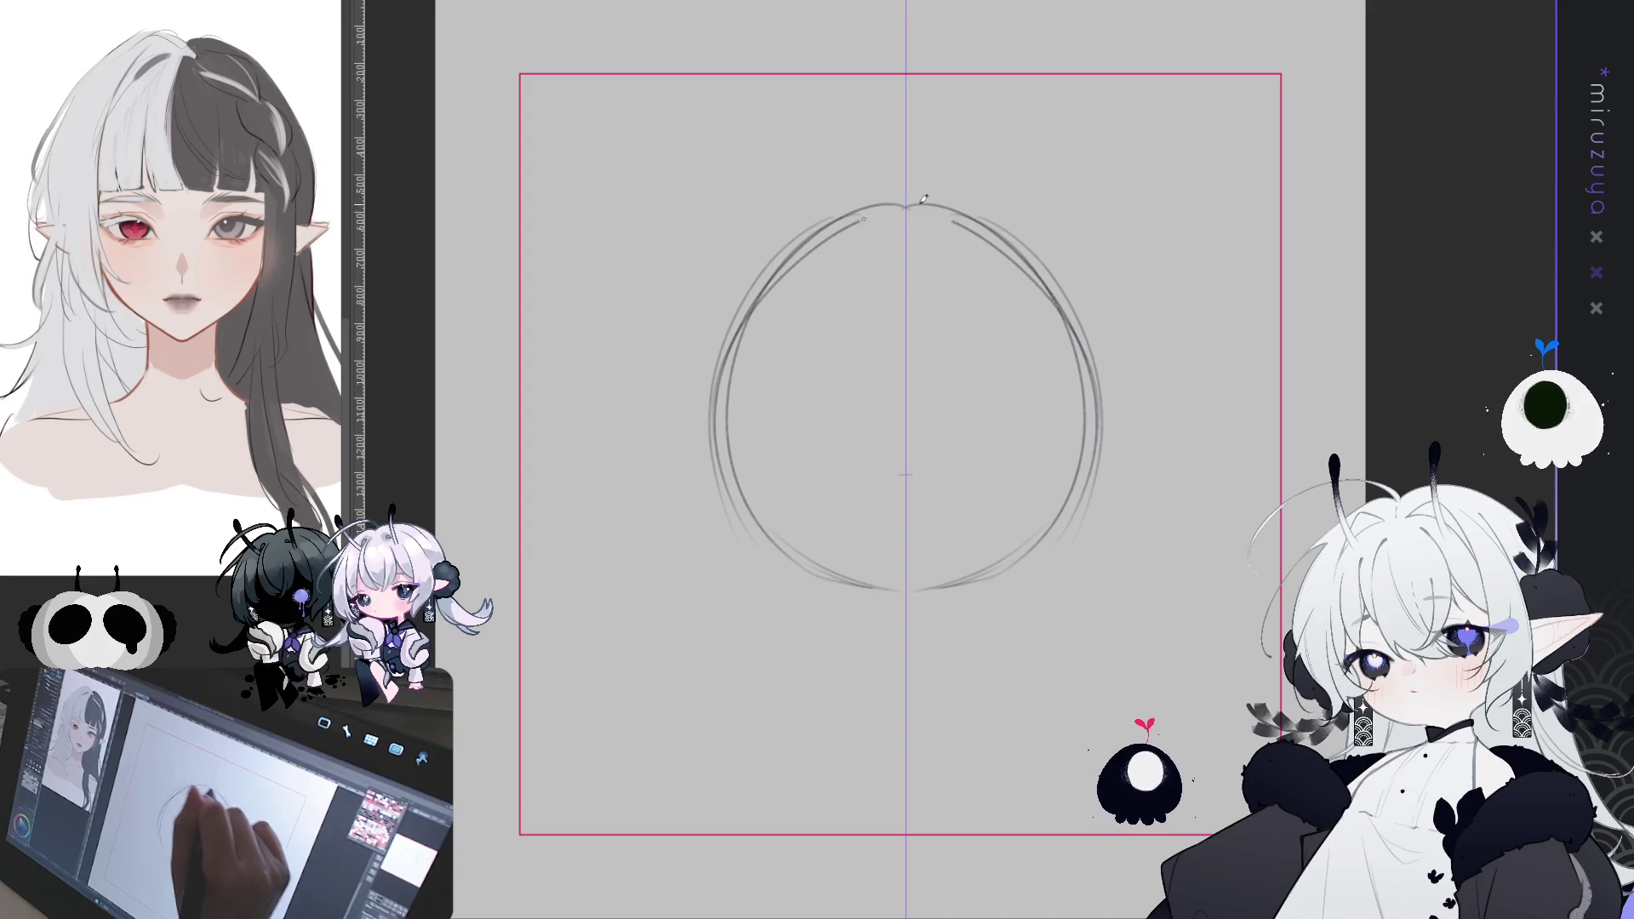
- Thicken the head circle with extra strokes, then soft-erase it faint and return to the pen
mouse_move(964, 211)
mouse_down()
mouse_move(730, 443)
mouse_move(749, 527)
mouse_up()
drag(885, 585, 928, 579)
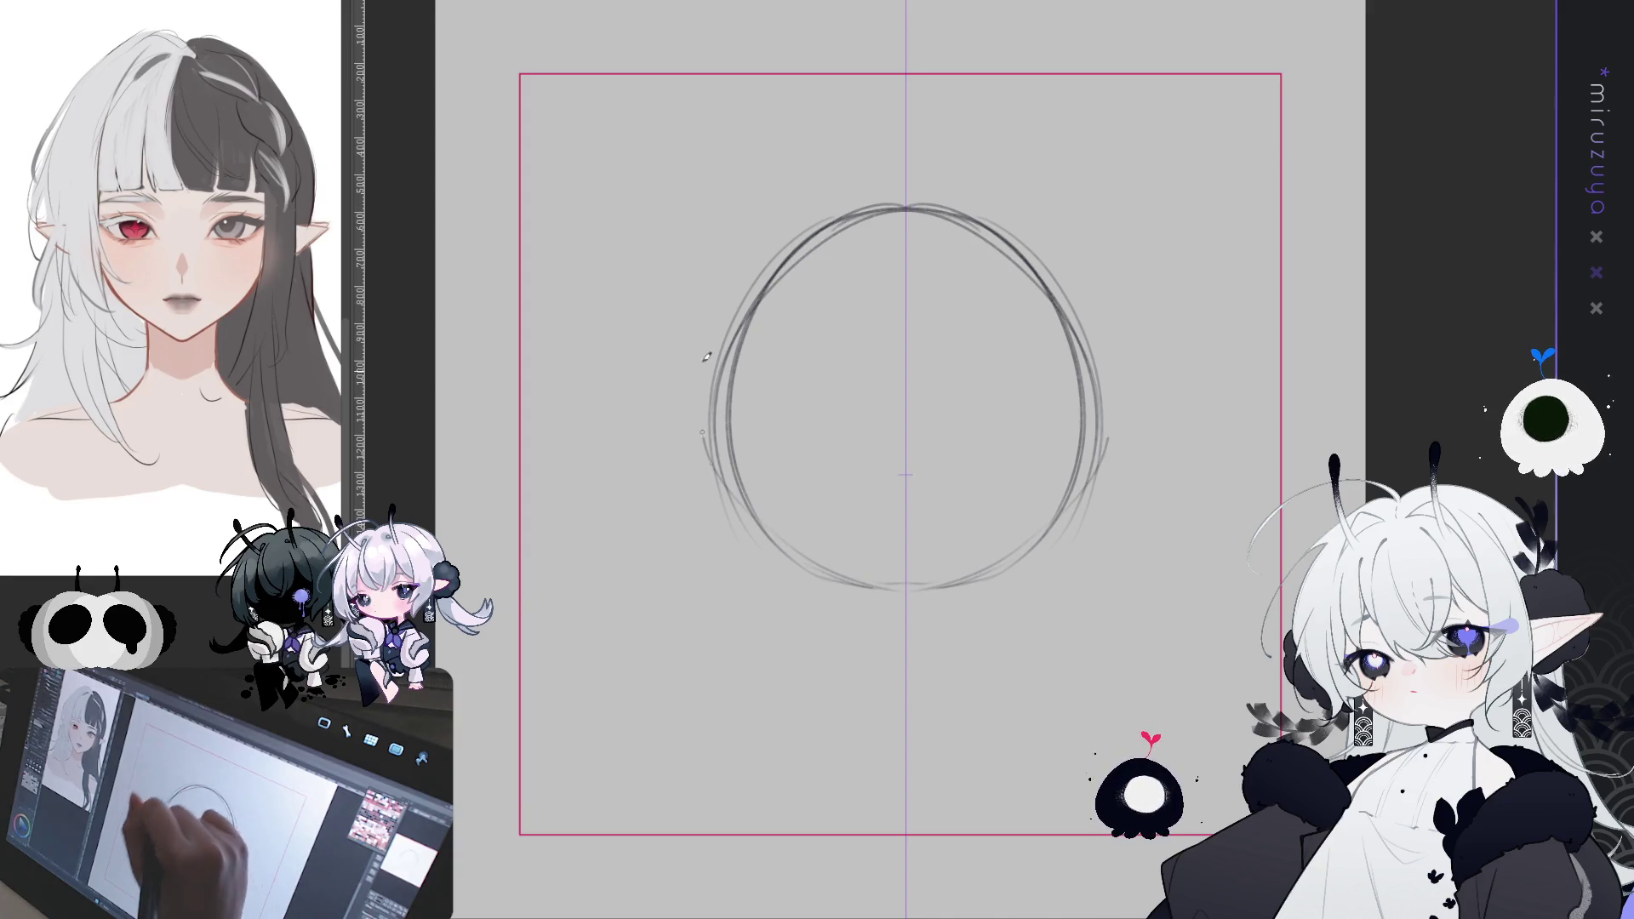
drag(740, 451, 710, 504)
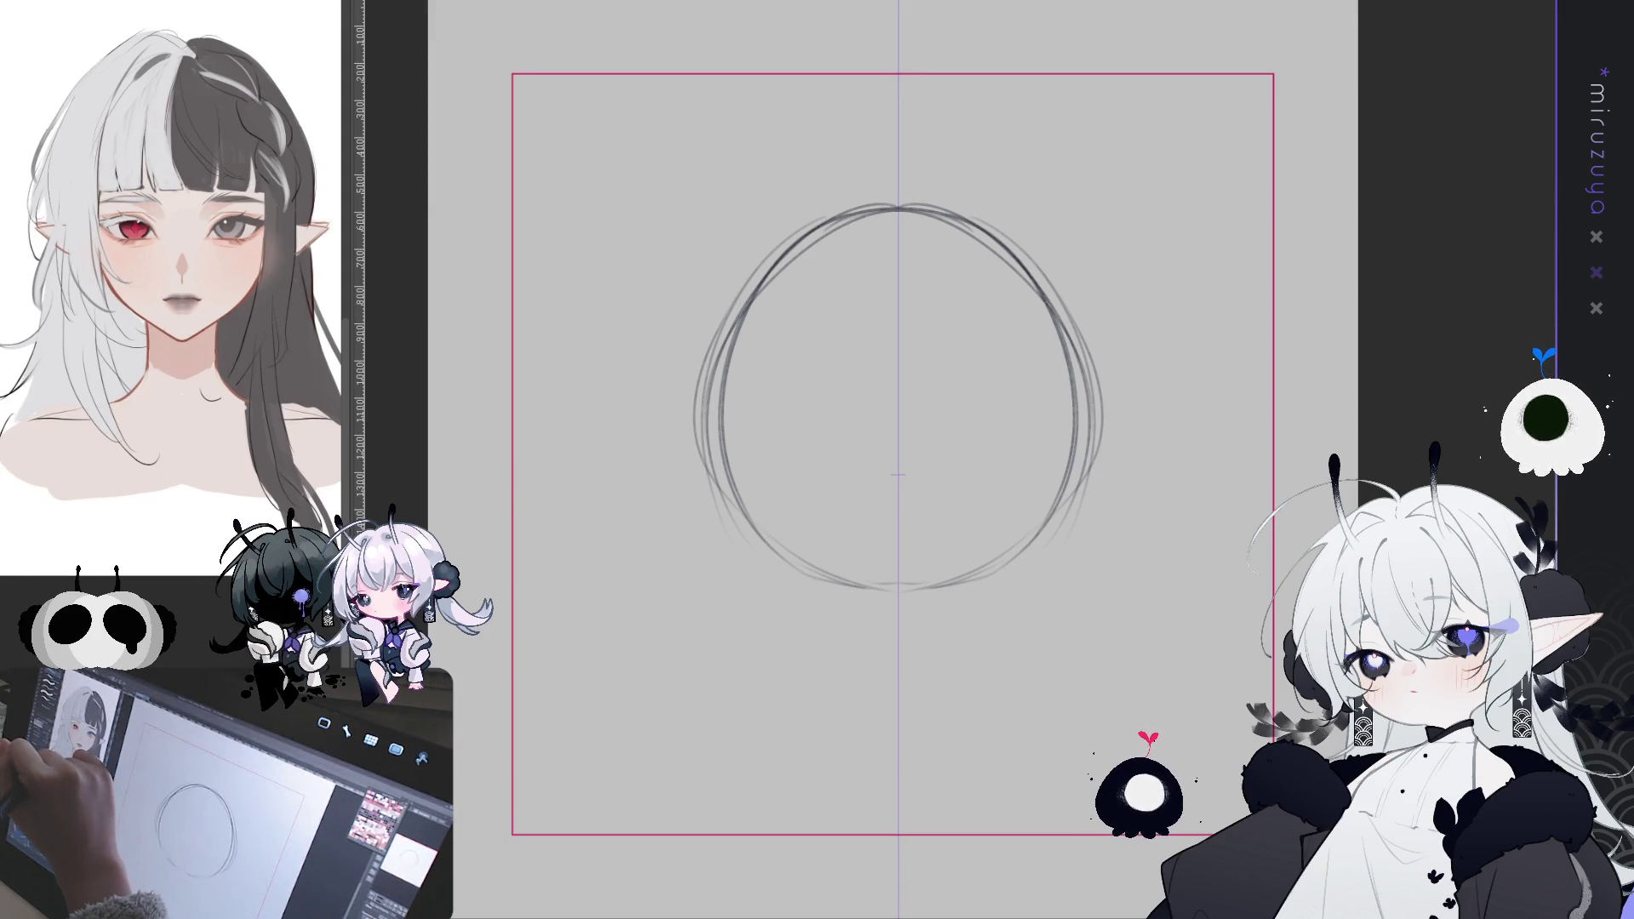
mouse_move(902, 213)
mouse_down()
mouse_move(857, 419)
mouse_move(1013, 584)
mouse_move(1013, 147)
mouse_up()
key(p)
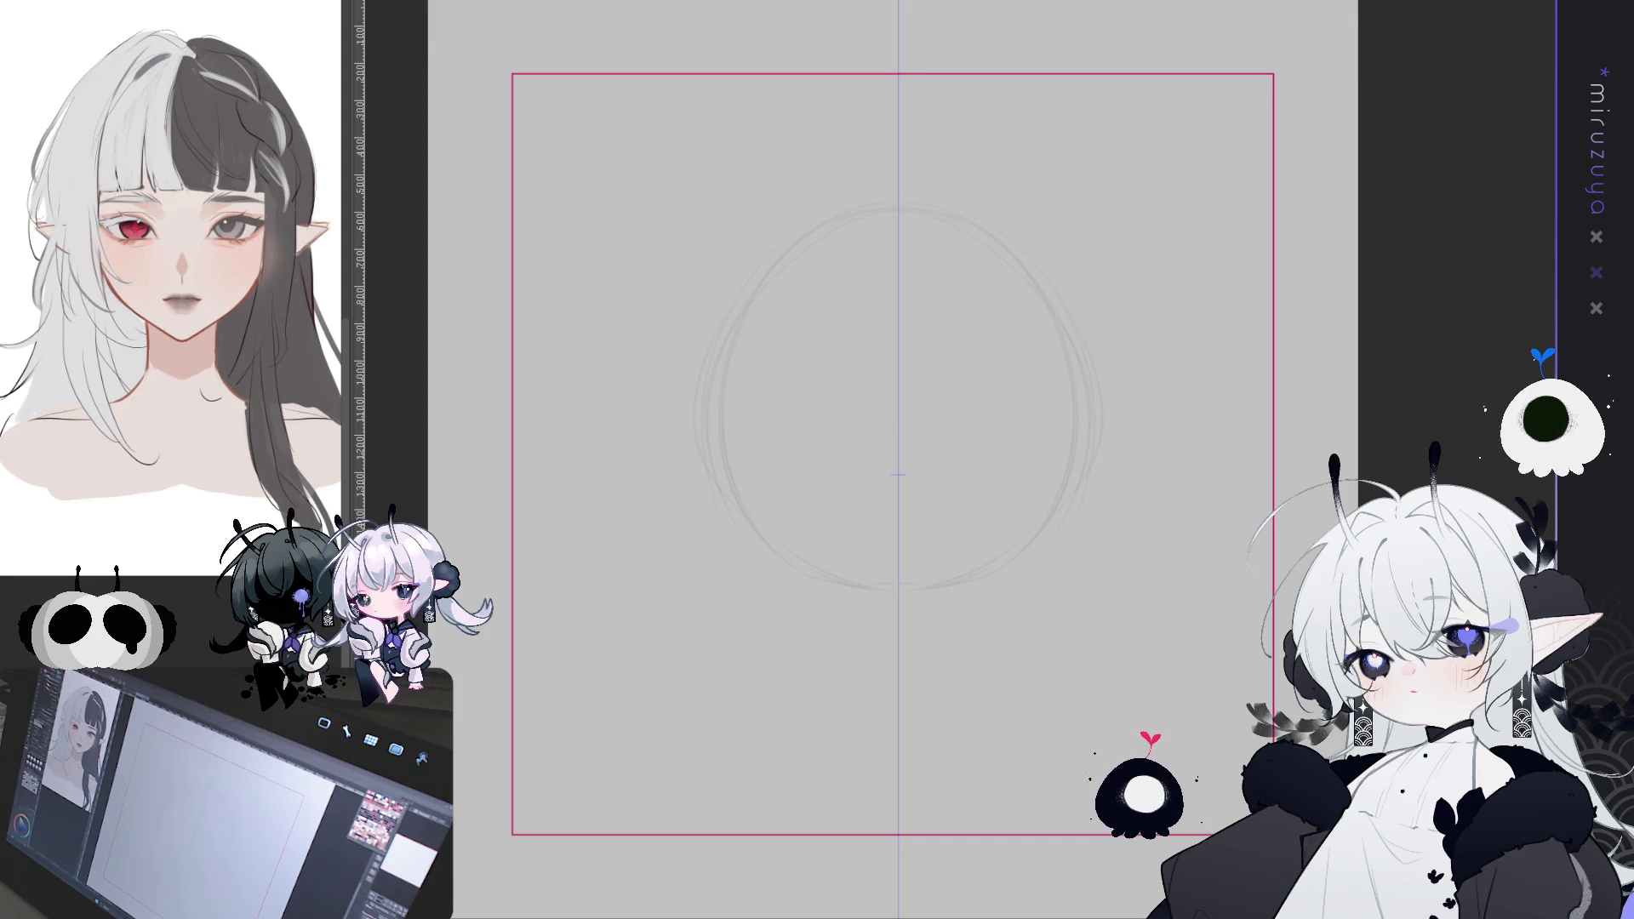
- Try jawline strokes on both sides of the face, then undo them
drag(743, 466, 690, 401)
drag(1024, 357, 983, 487)
drag(667, 359, 706, 485)
key(ctrl+z)
drag(682, 426, 705, 481)
key(ctrl+z)
key(ctrl+z)
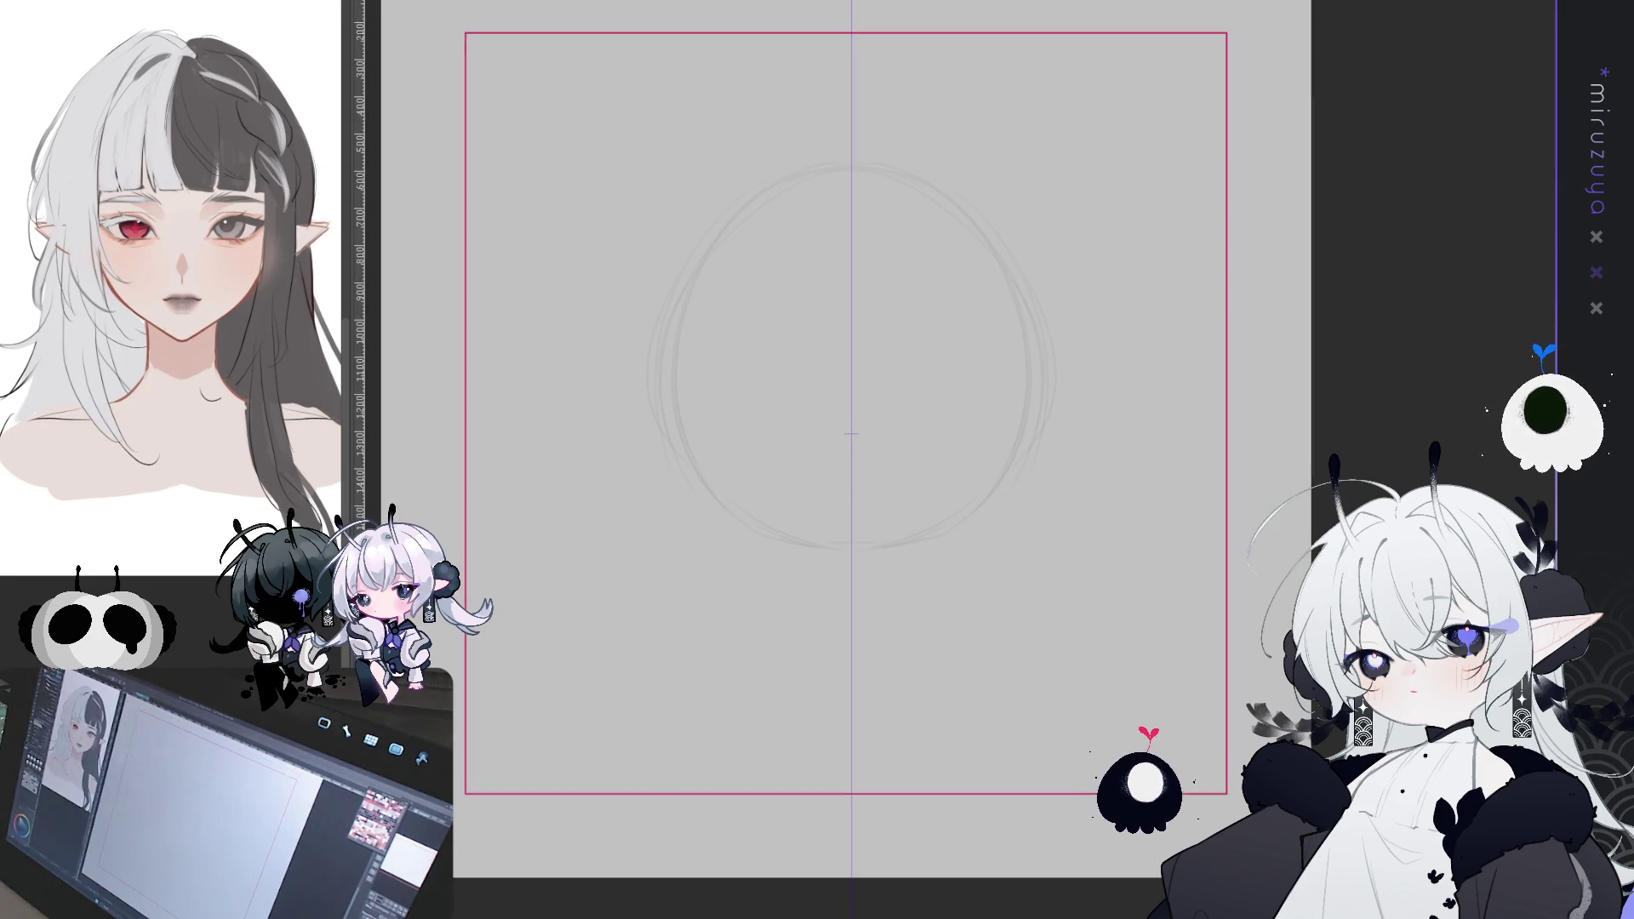
- Hide the sketch and fill a large frame-filling ellipse selection with colour
key(Delete)
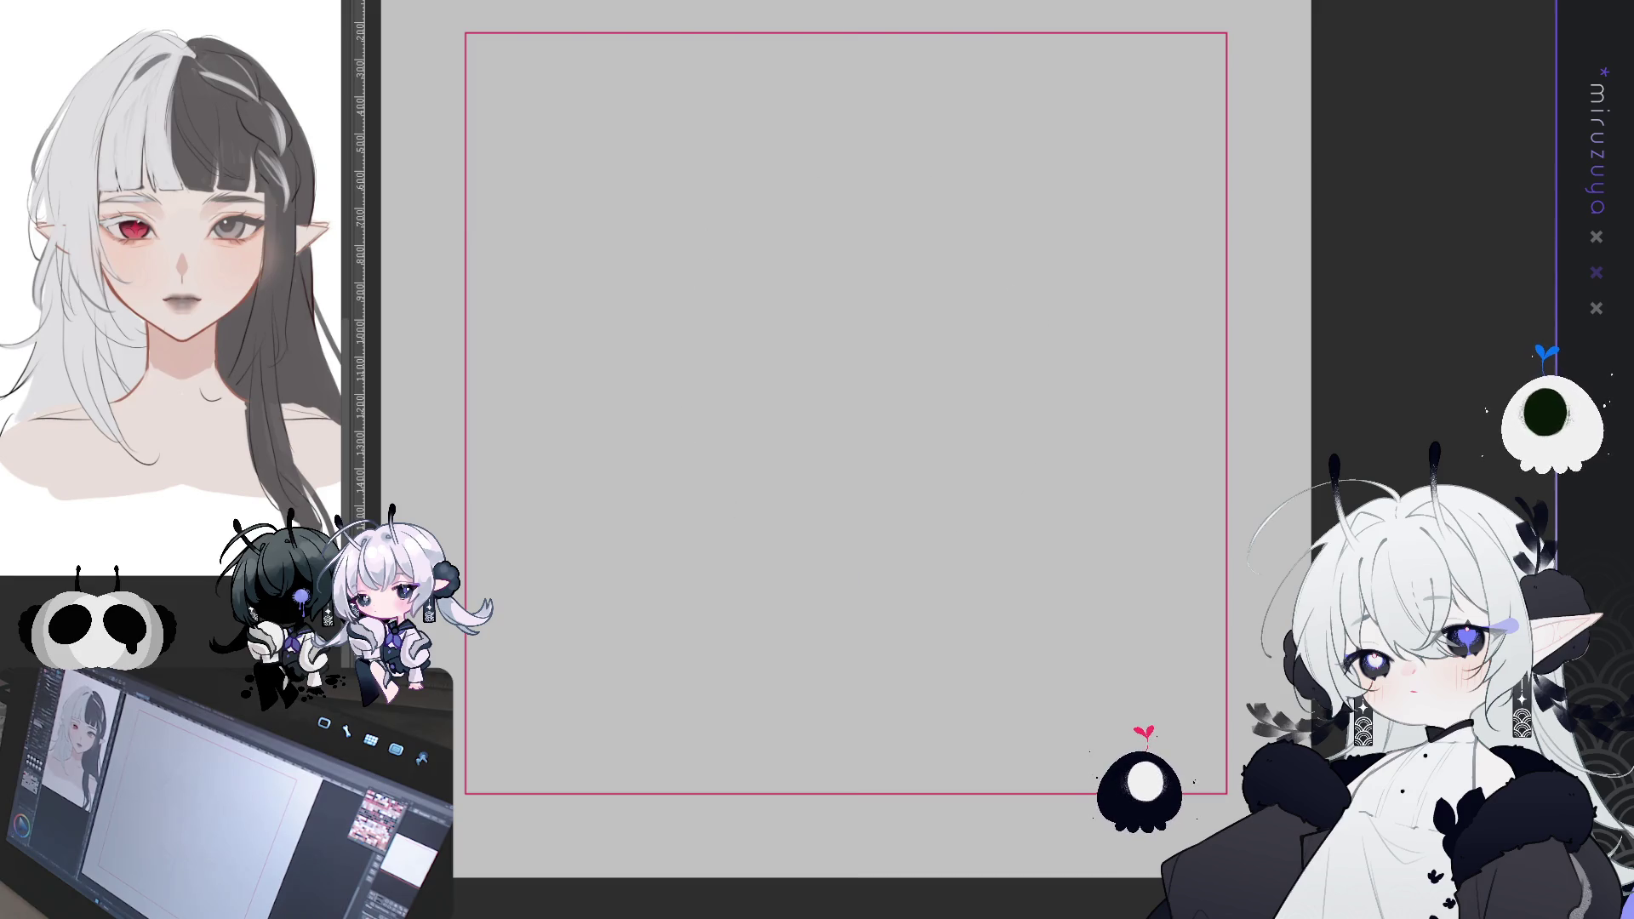
mouse_move(464, 47)
mouse_down()
mouse_move(1386, 766)
mouse_move(1216, 781)
mouse_up()
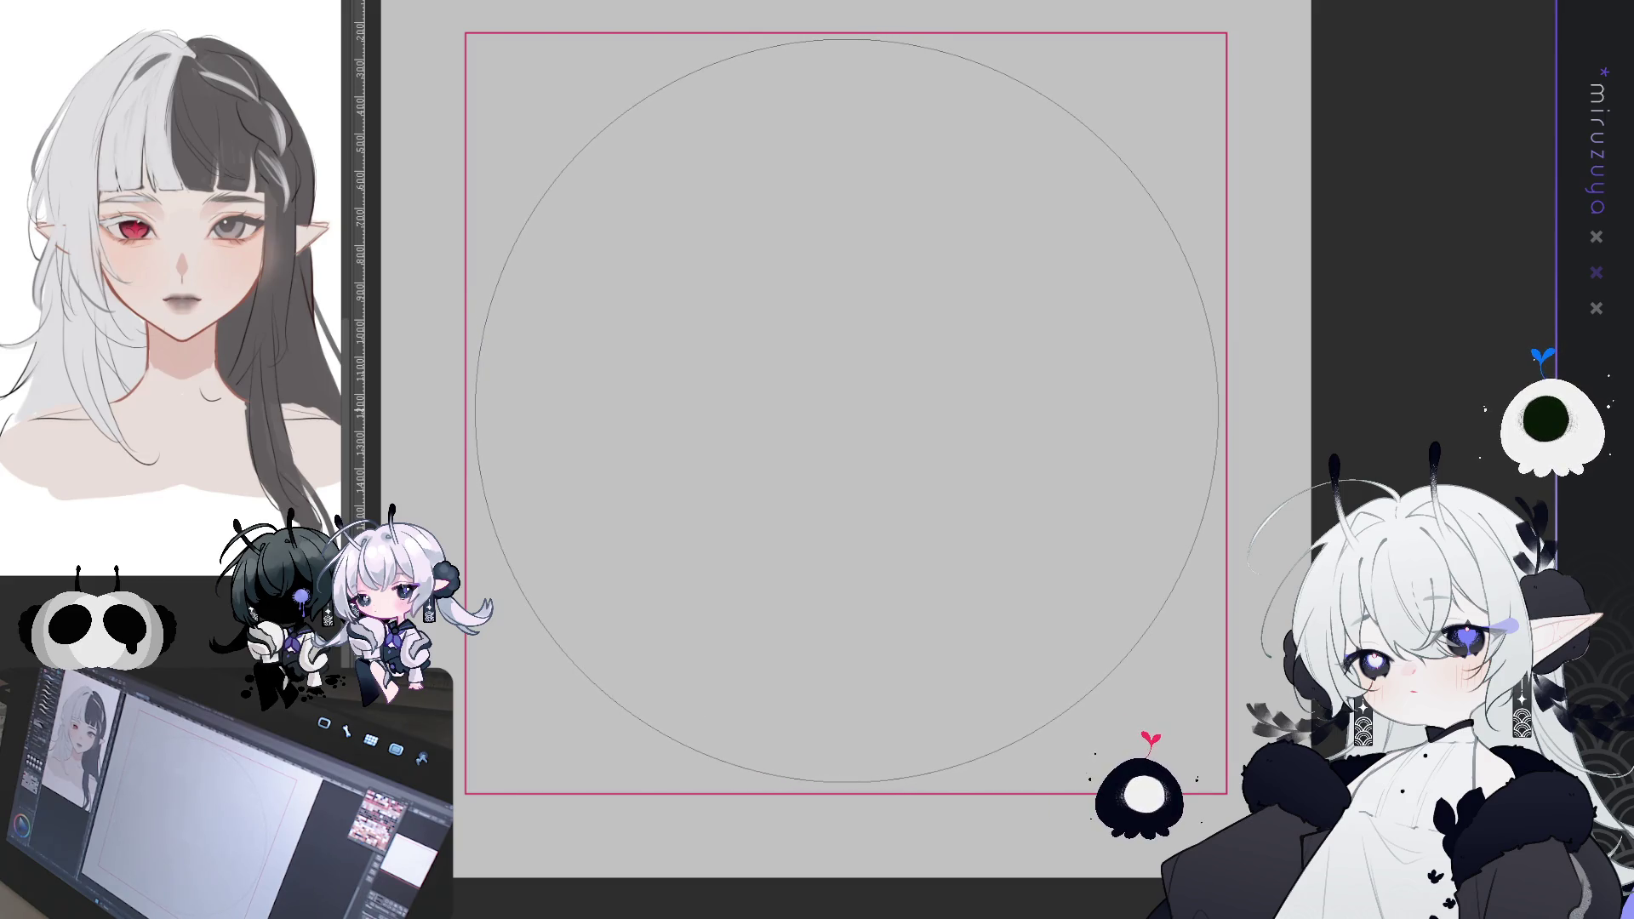
key(alt+BackSpace)
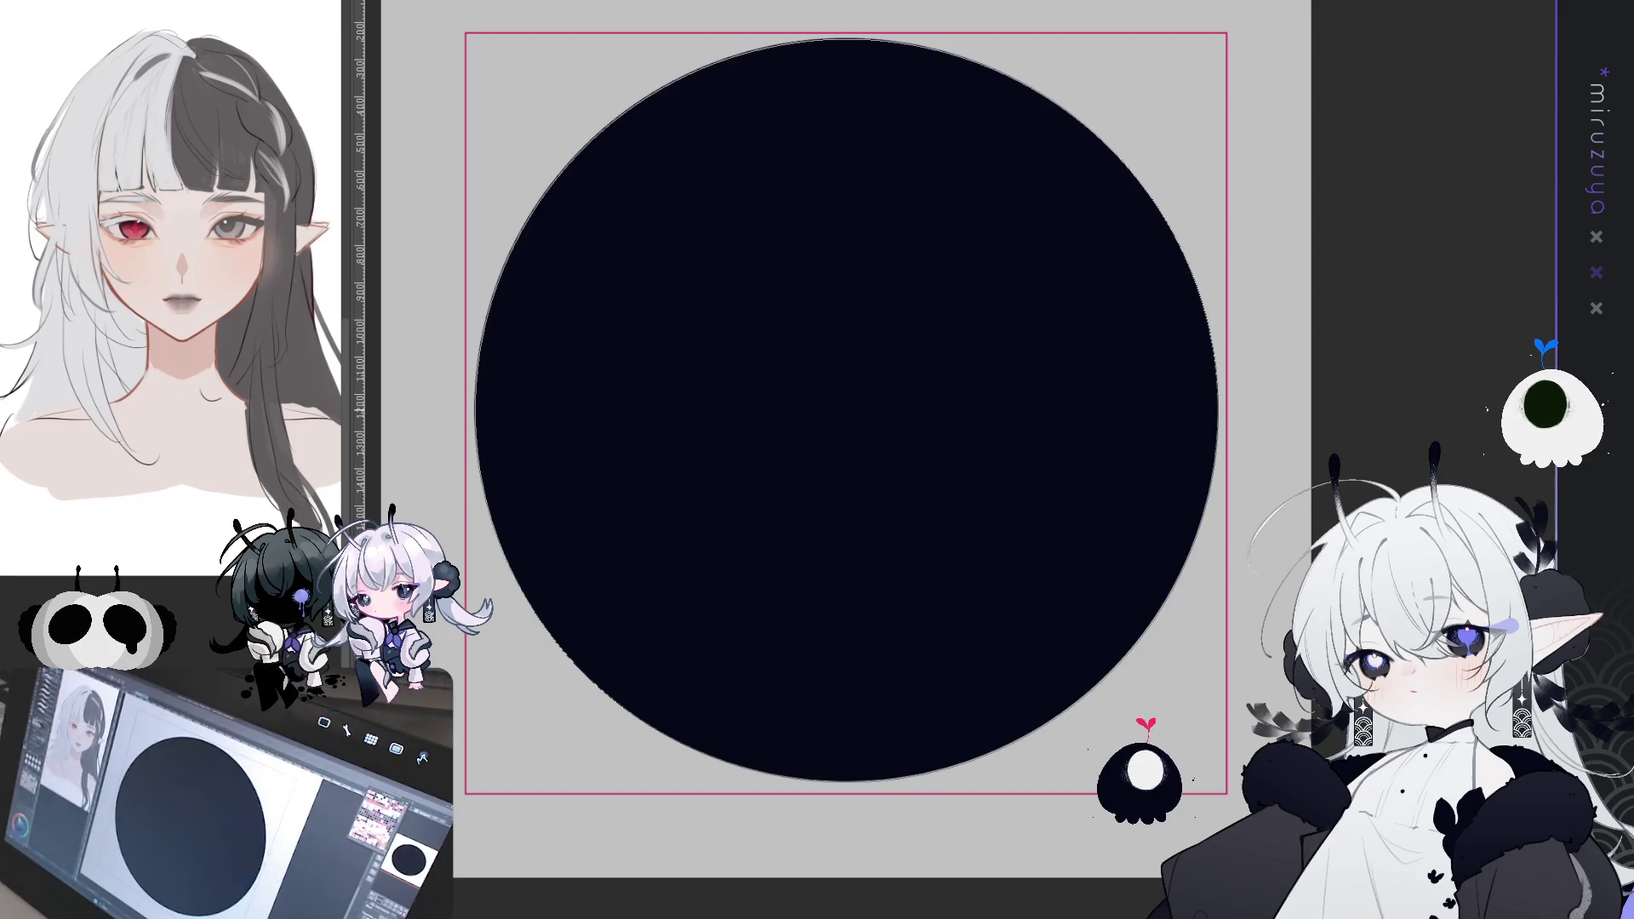
- Enlarge the filled circle slightly with Free Transform and clear the selection
key(ctrl+d)
key(ctrl+t)
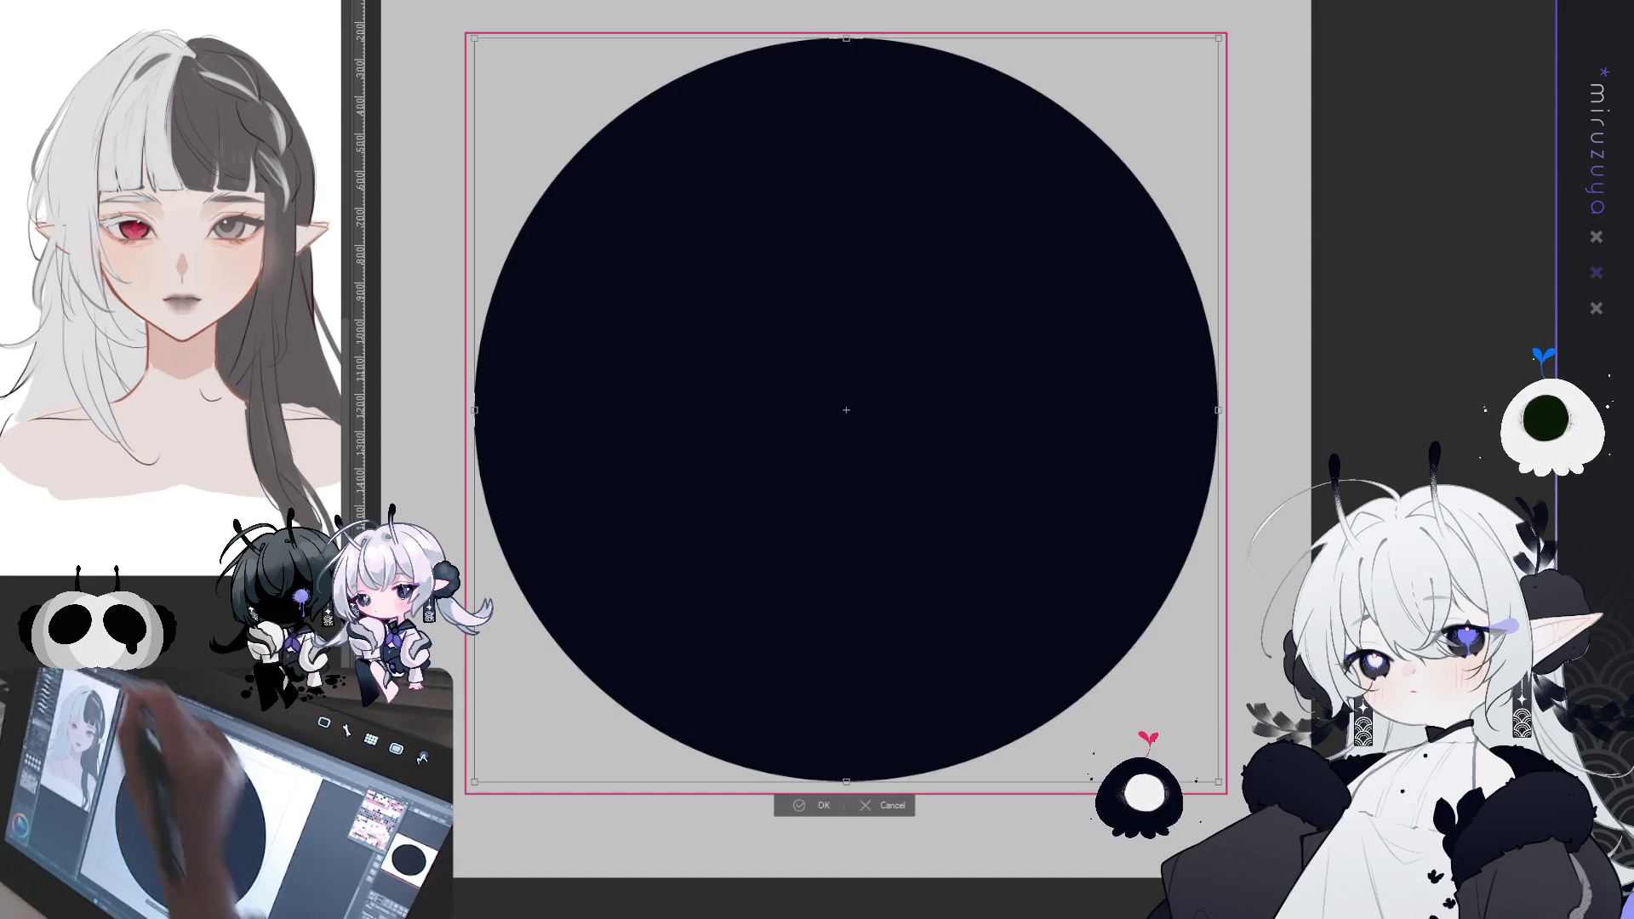
drag(846, 788, 846, 793)
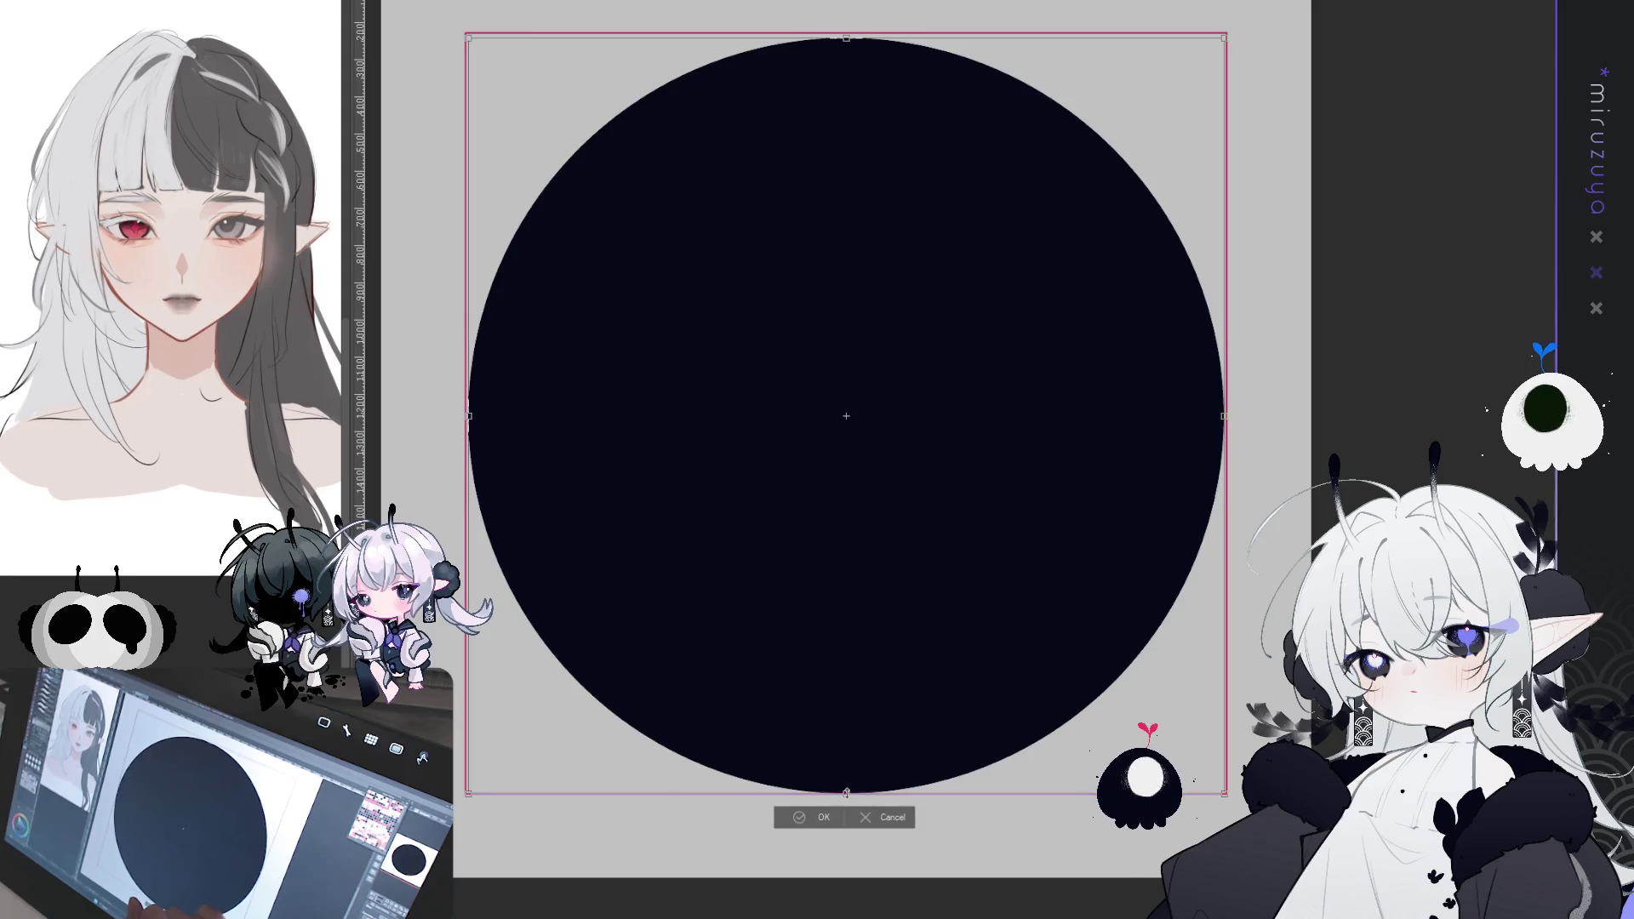
drag(844, 39, 845, 32)
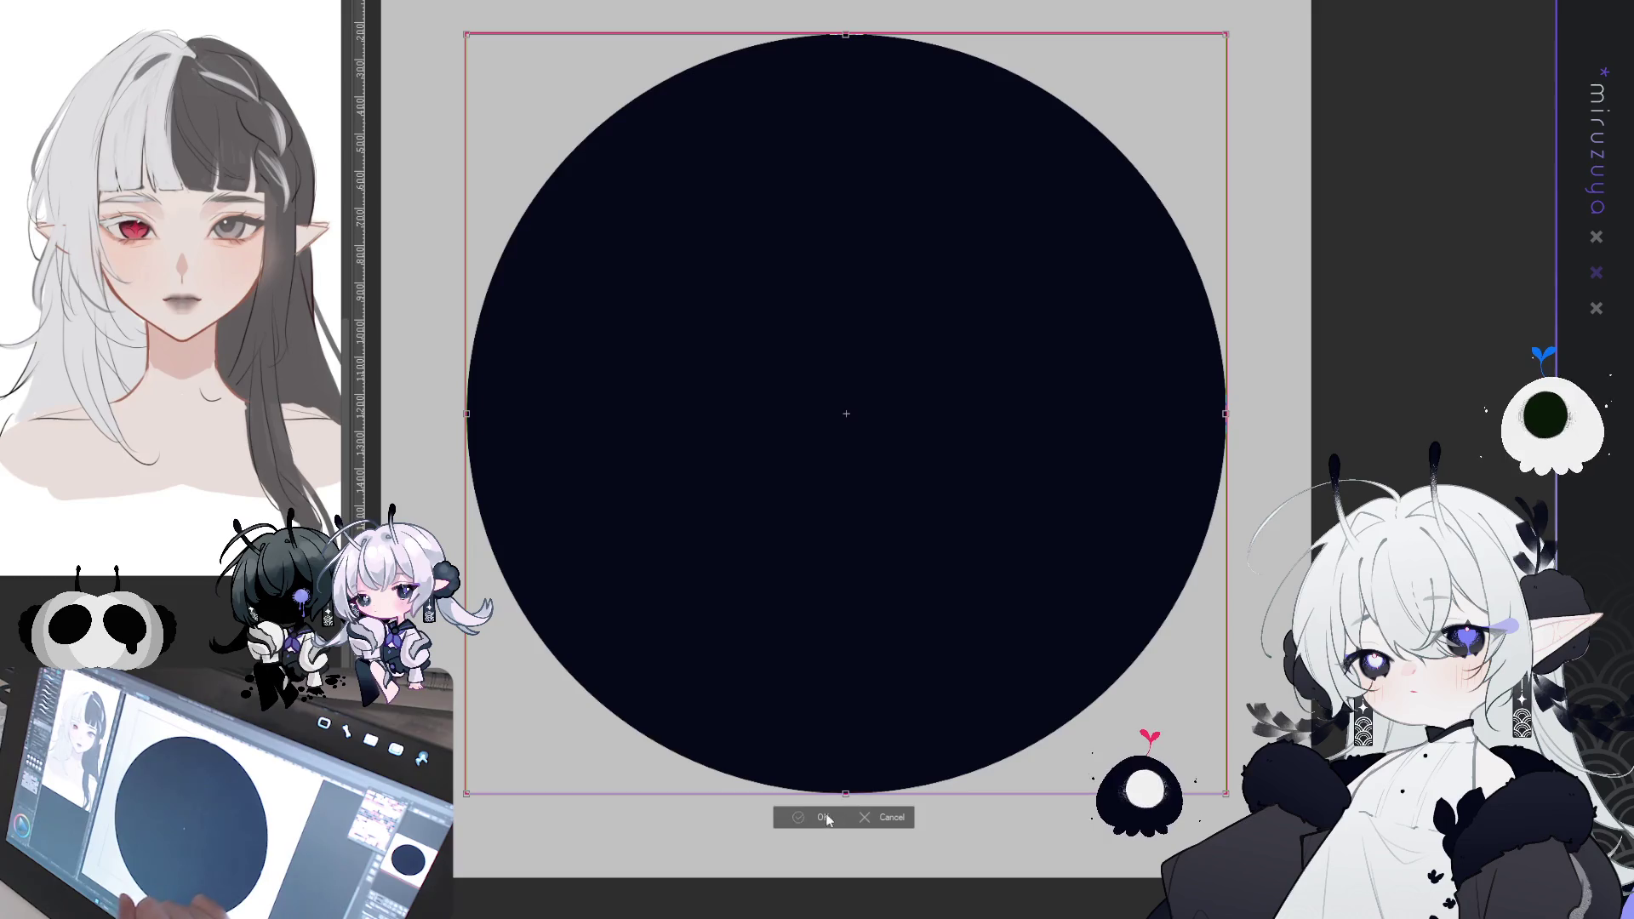
key(Return)
mouse_move(979, 737)
mouse_down()
mouse_move(1251, 915)
mouse_move(1323, 771)
mouse_up()
key(ctrl+d)
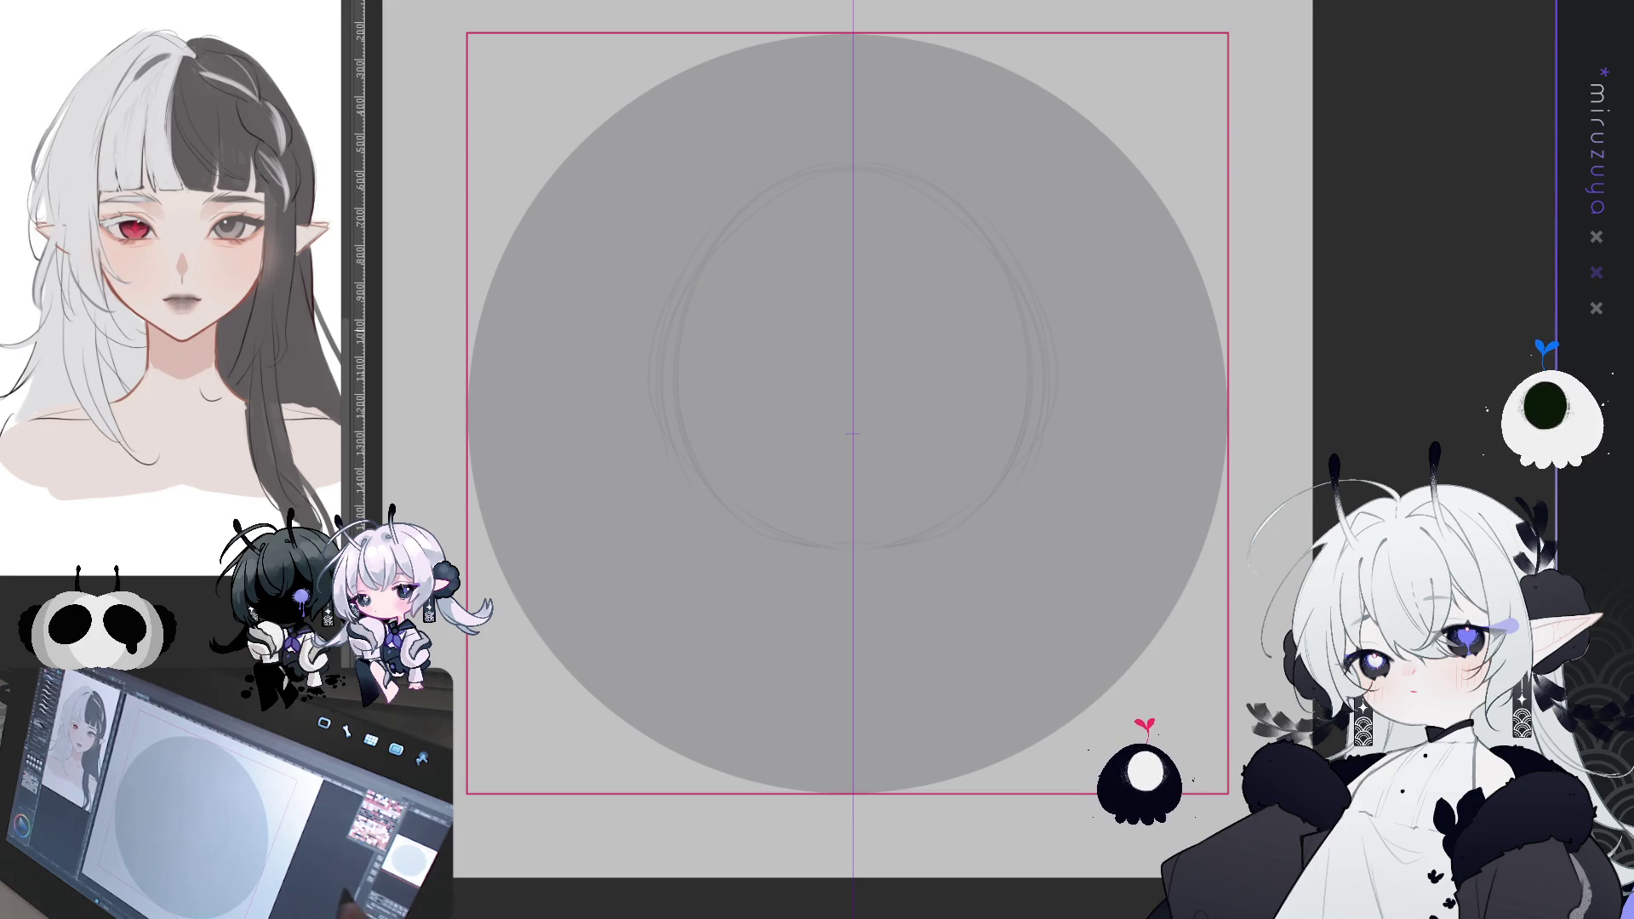
key(ctrl+plus)
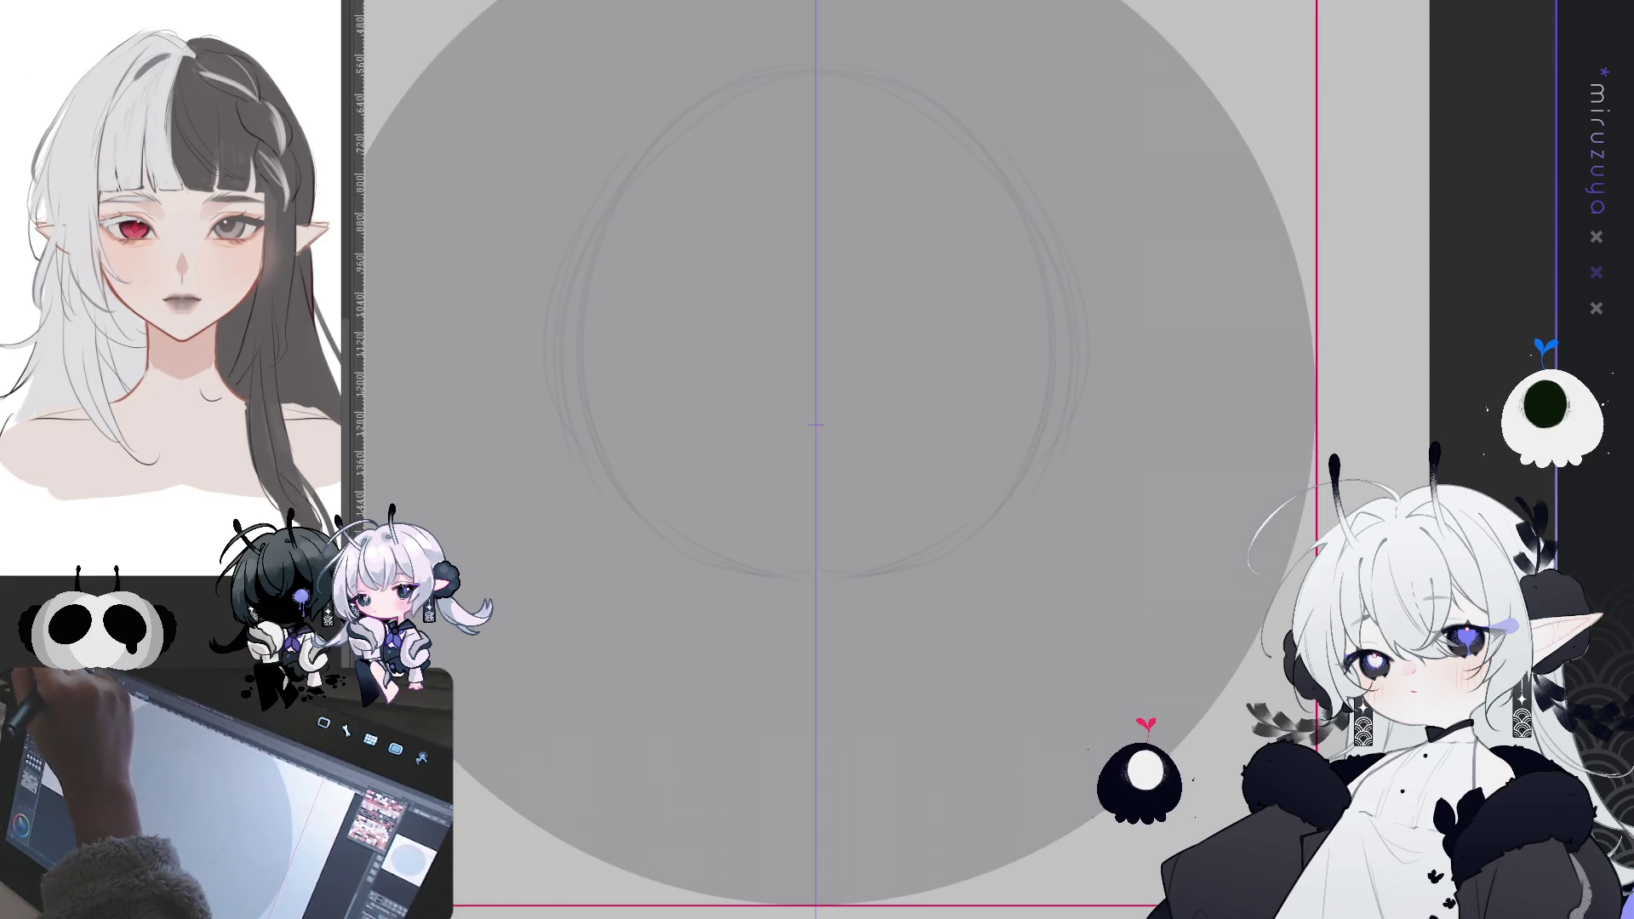
drag(743, 120, 777, 147)
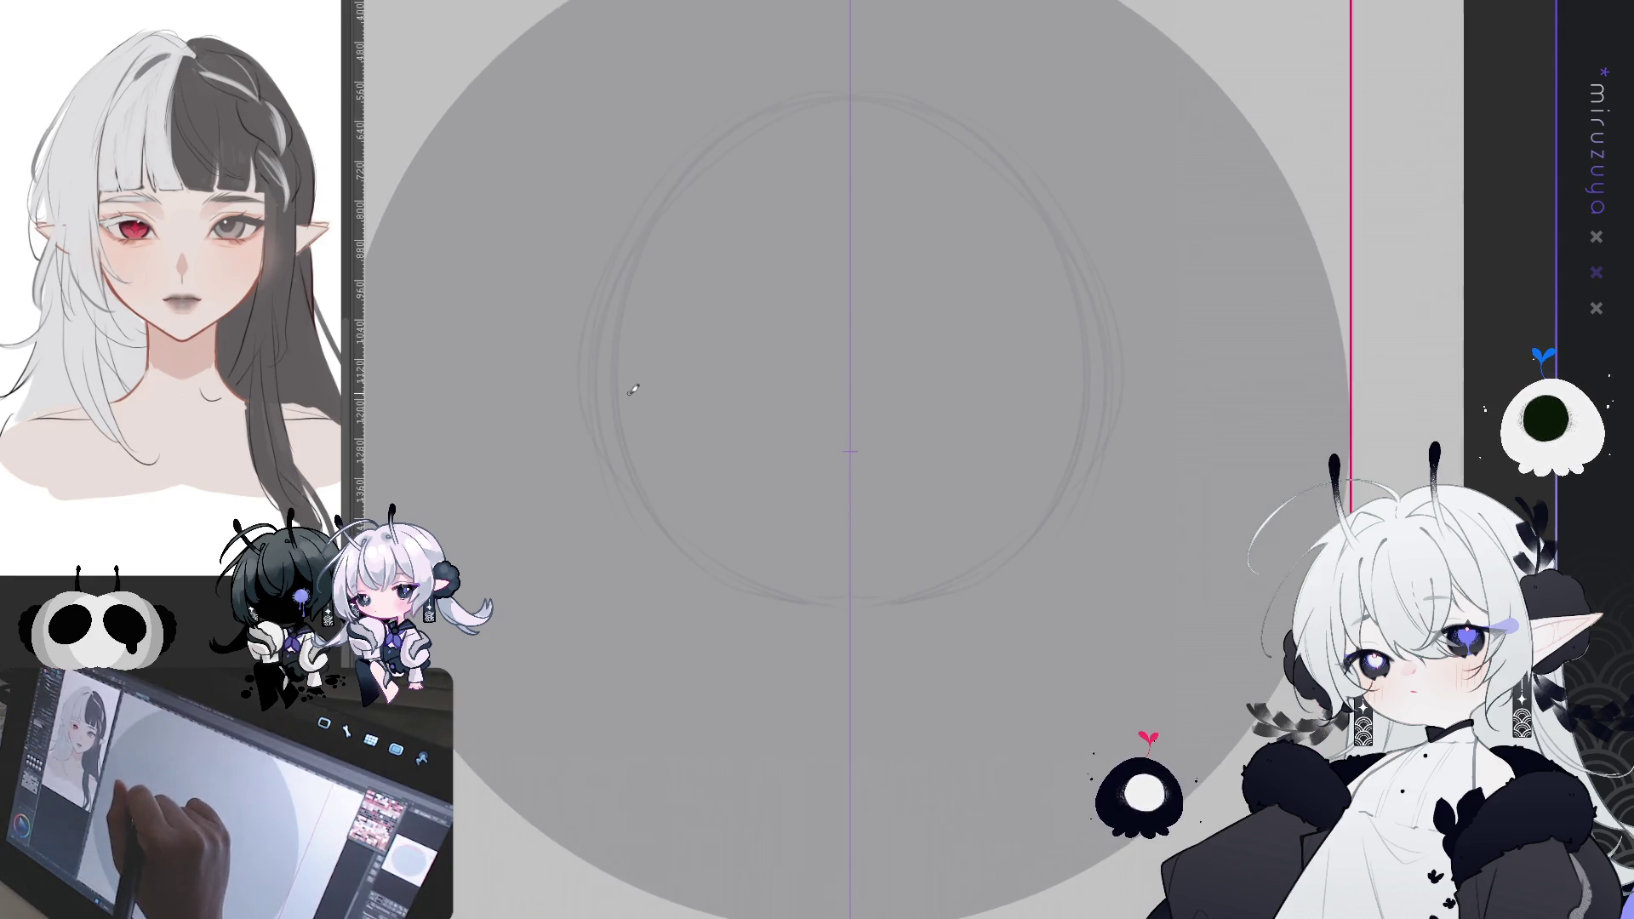
drag(631, 439, 668, 558)
drag(1070, 429, 1031, 560)
key(ctrl+z)
key(ctrl+z)
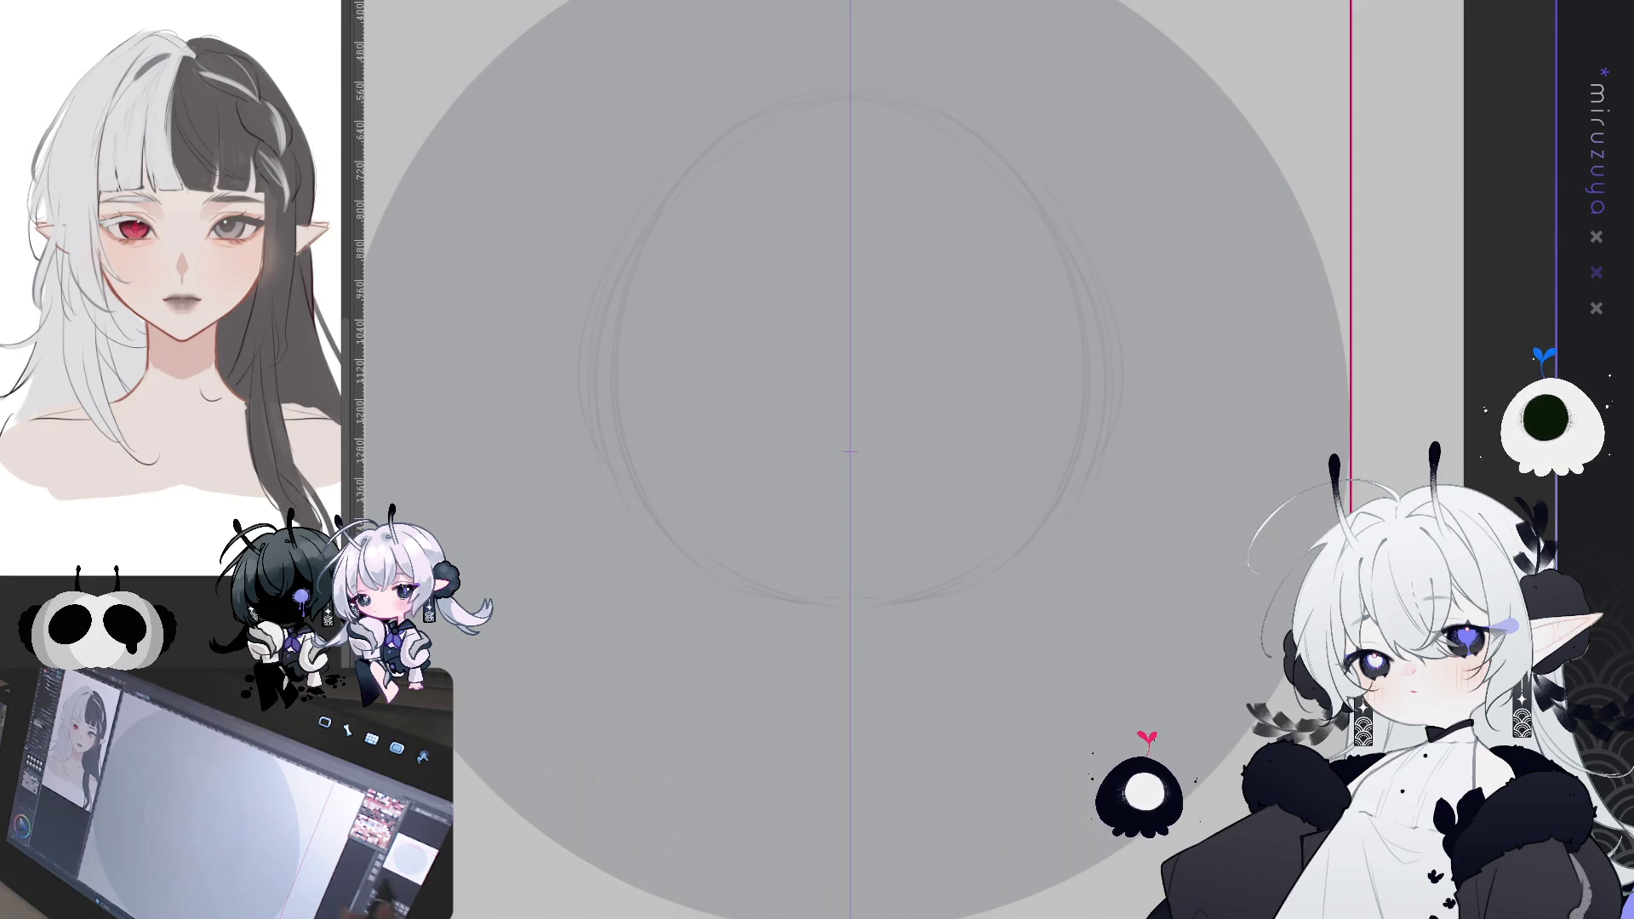
- Draw mirrored face side lines toward the chin, retrying the strokes several times
drag(1025, 463, 1058, 390)
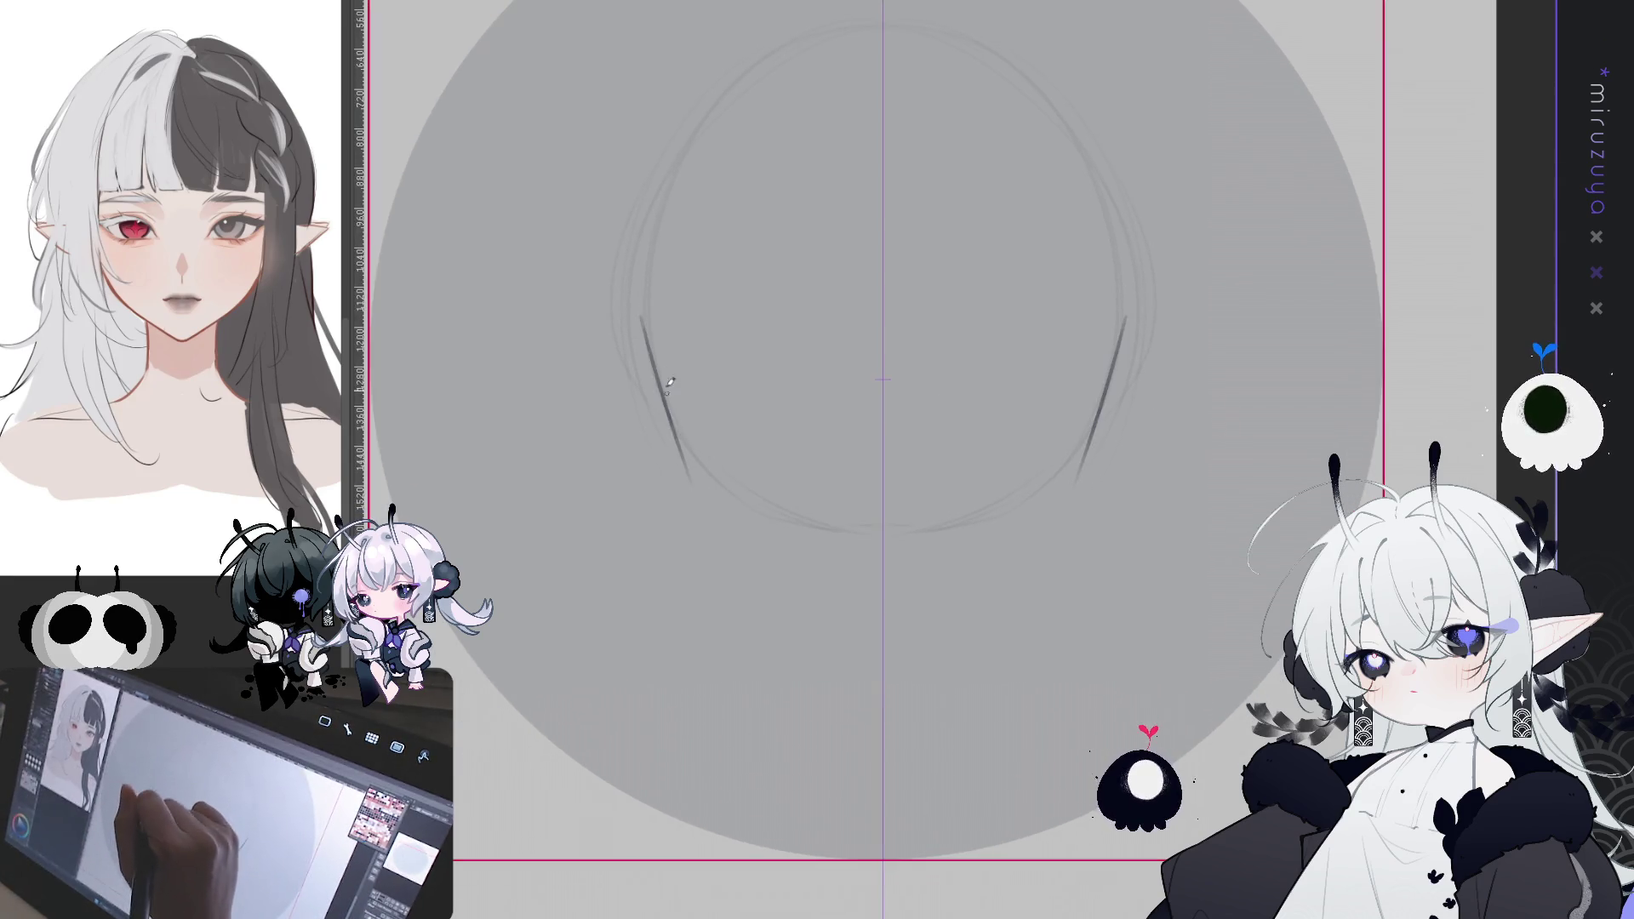
drag(645, 299, 703, 509)
drag(1122, 300, 1064, 509)
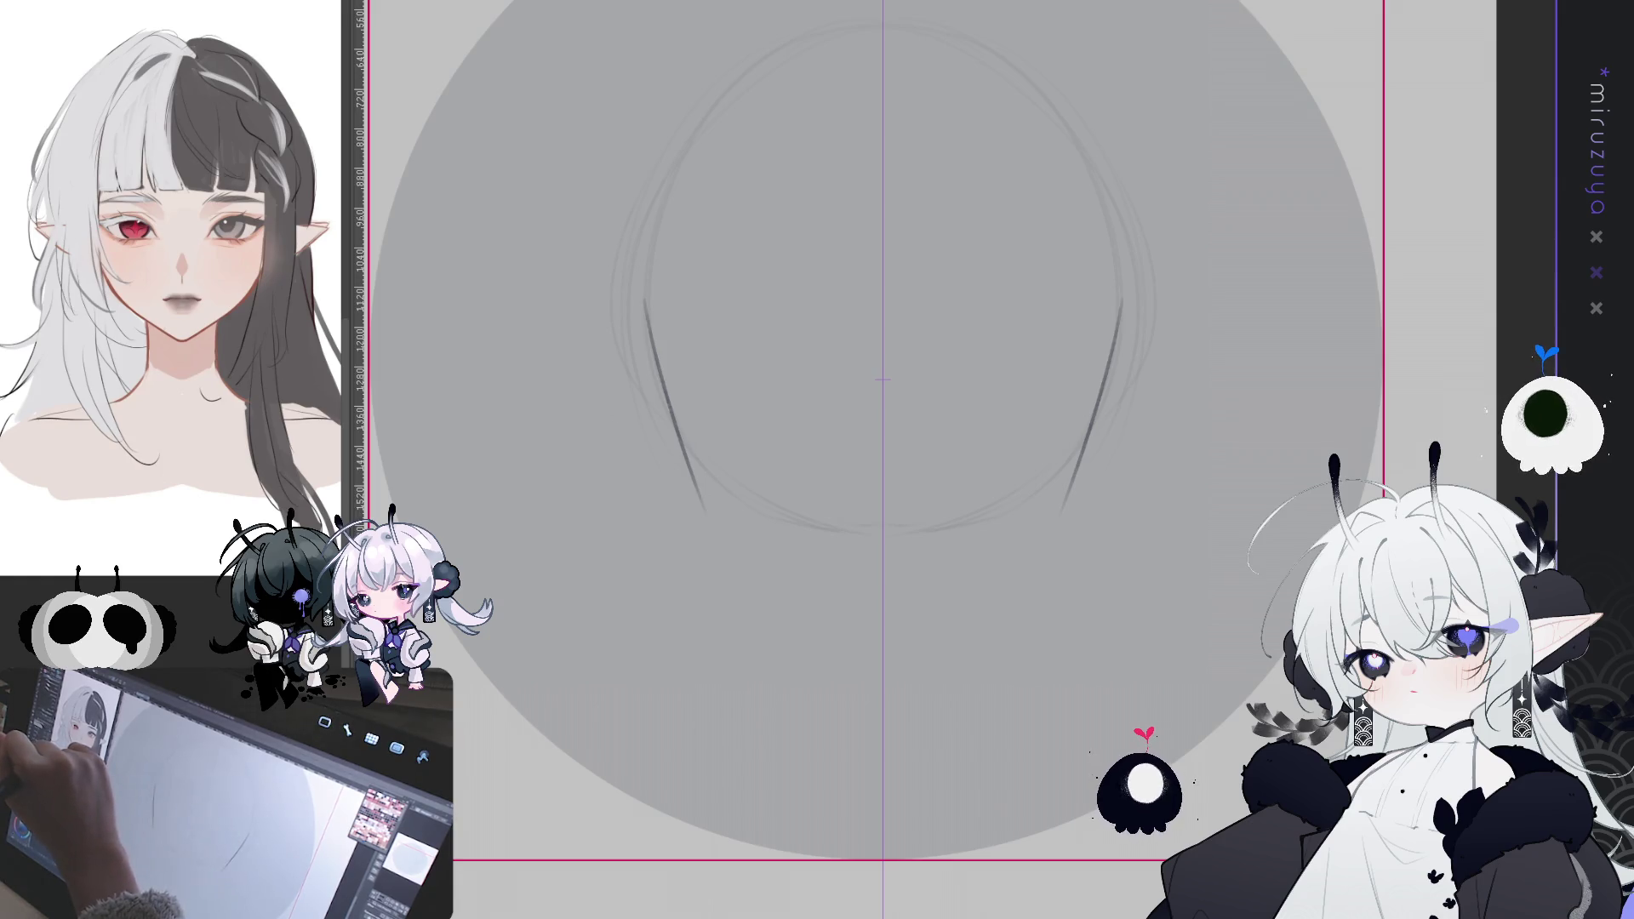
key(ctrl+z)
drag(646, 255, 685, 470)
key(ctrl+z)
mouse_move(645, 307)
mouse_down()
mouse_move(704, 510)
mouse_move(779, 585)
mouse_up()
key(ctrl+z)
- Join the face contour into a V-shaped chin and refit the whole canvas in view
key(ctrl+z)
key(ctrl+z)
mouse_move(651, 259)
mouse_down()
mouse_move(711, 487)
mouse_move(805, 590)
mouse_up()
key(ctrl+z)
key(ctrl+z)
mouse_move(722, 504)
mouse_down()
mouse_move(745, 542)
mouse_move(872, 634)
mouse_move(836, 592)
mouse_move(883, 609)
mouse_up()
key(ctrl+z)
key(ctrl+z)
key(ctrl+z)
mouse_move(711, 467)
mouse_down()
mouse_move(737, 536)
mouse_move(872, 621)
mouse_move(902, 617)
mouse_up()
mouse_move(712, 479)
mouse_down()
mouse_move(759, 555)
mouse_move(882, 622)
mouse_up()
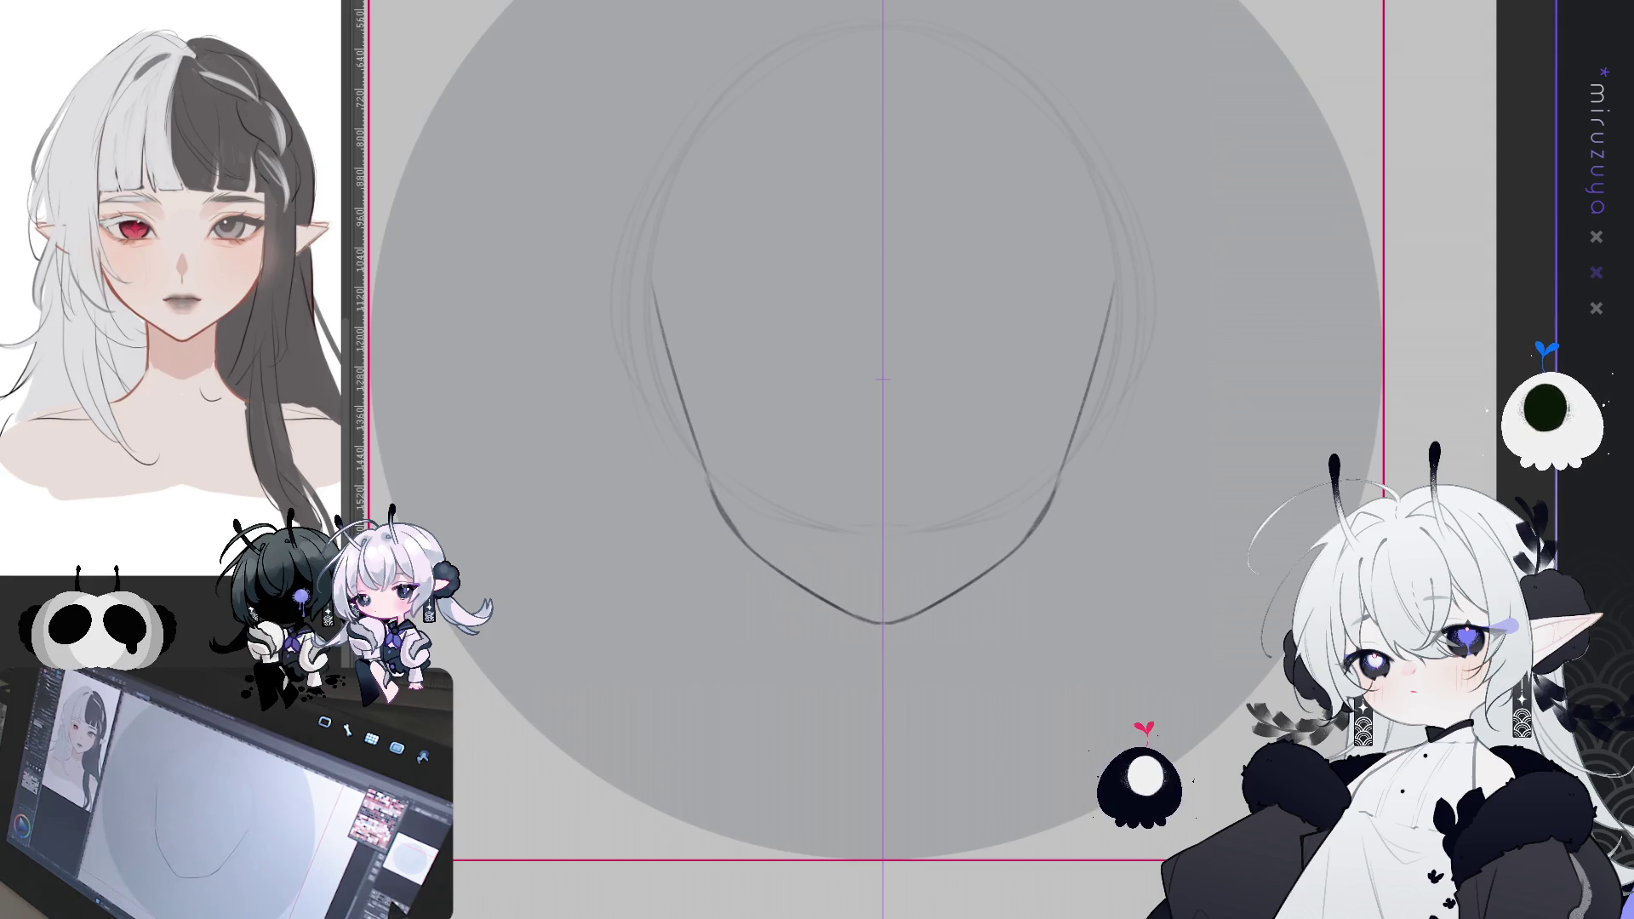
key(ctrl+0)
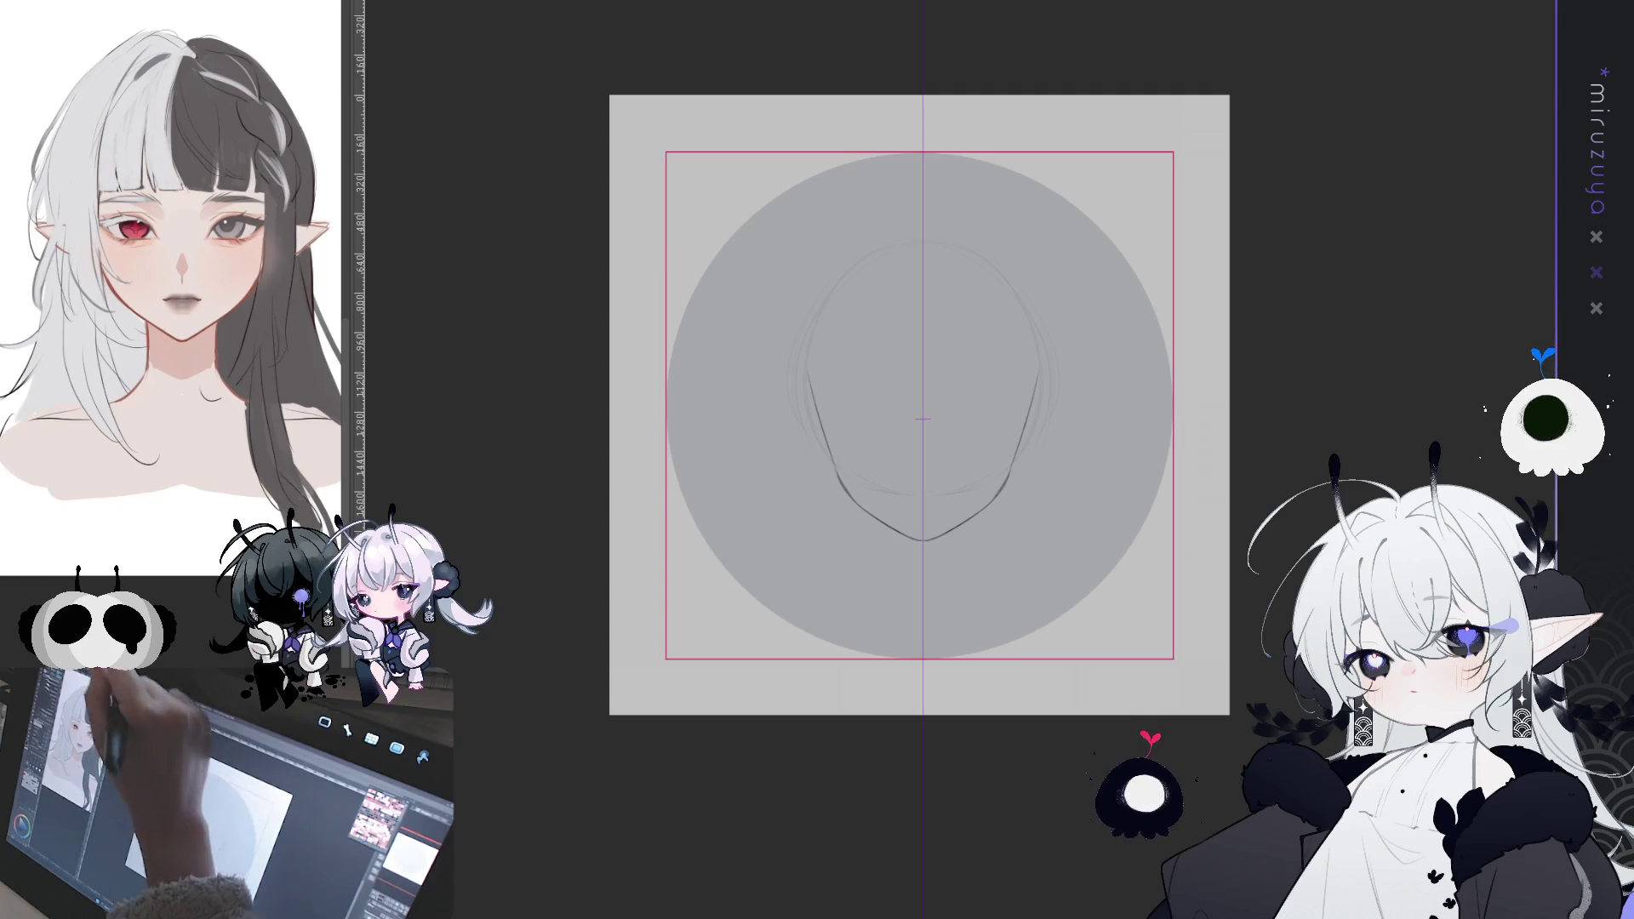
- Scale the gray circle and face sketch down uniformly with Free Transform and confirm
key(ctrl+t)
drag(919, 175, 919, 222)
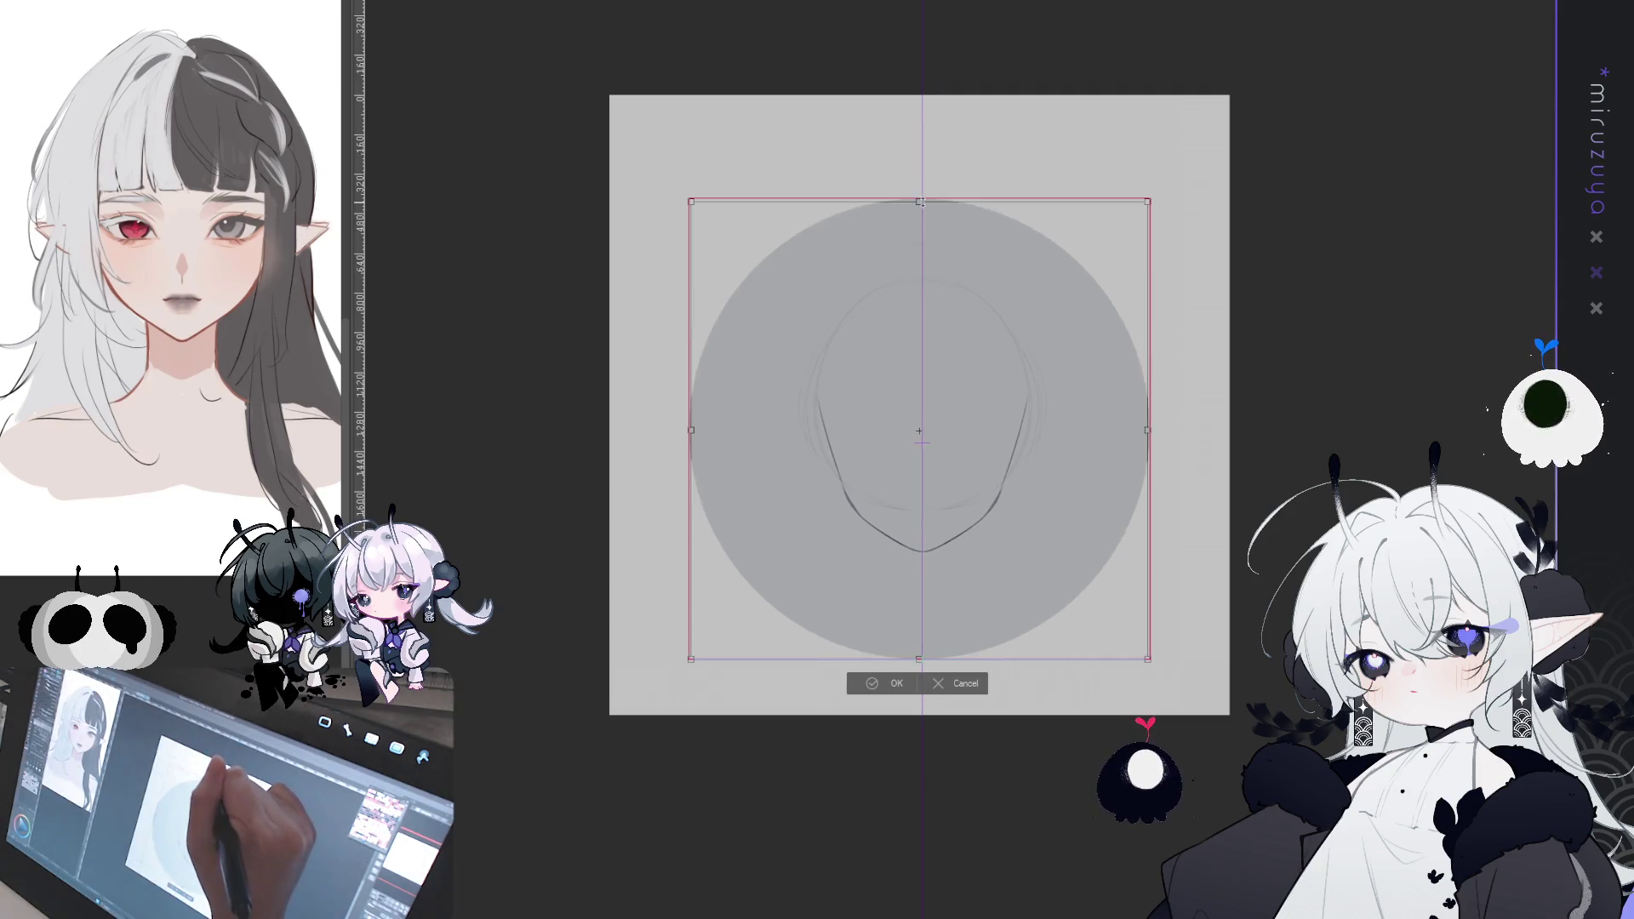
mouse_move(919, 664)
mouse_down()
mouse_move(917, 636)
mouse_move(887, 649)
mouse_up()
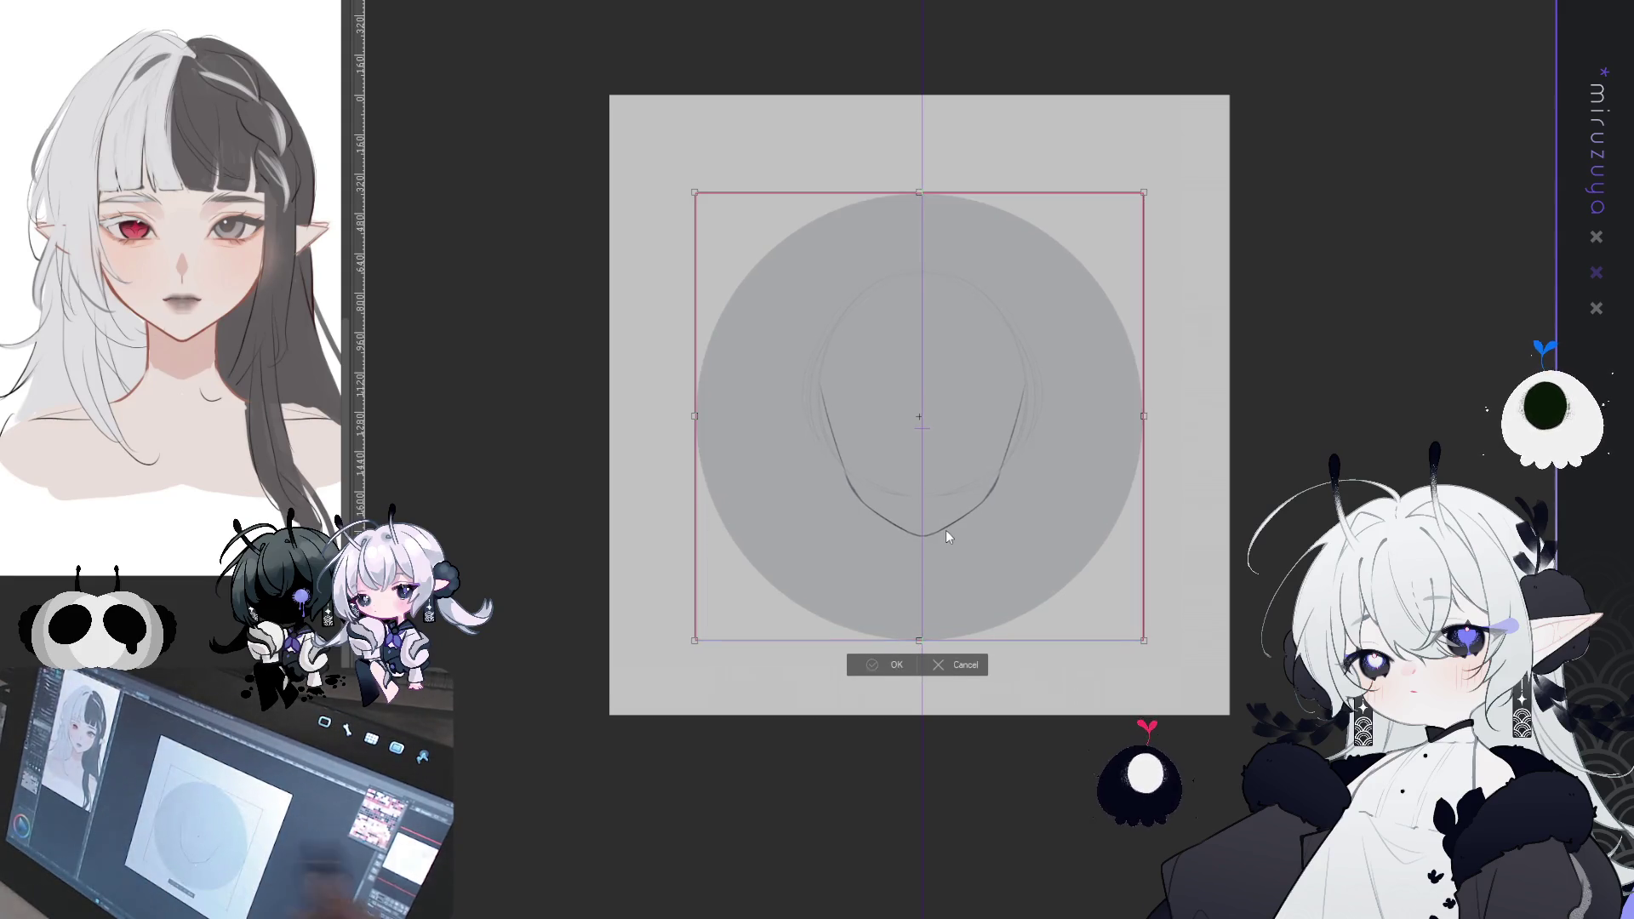
key(Return)
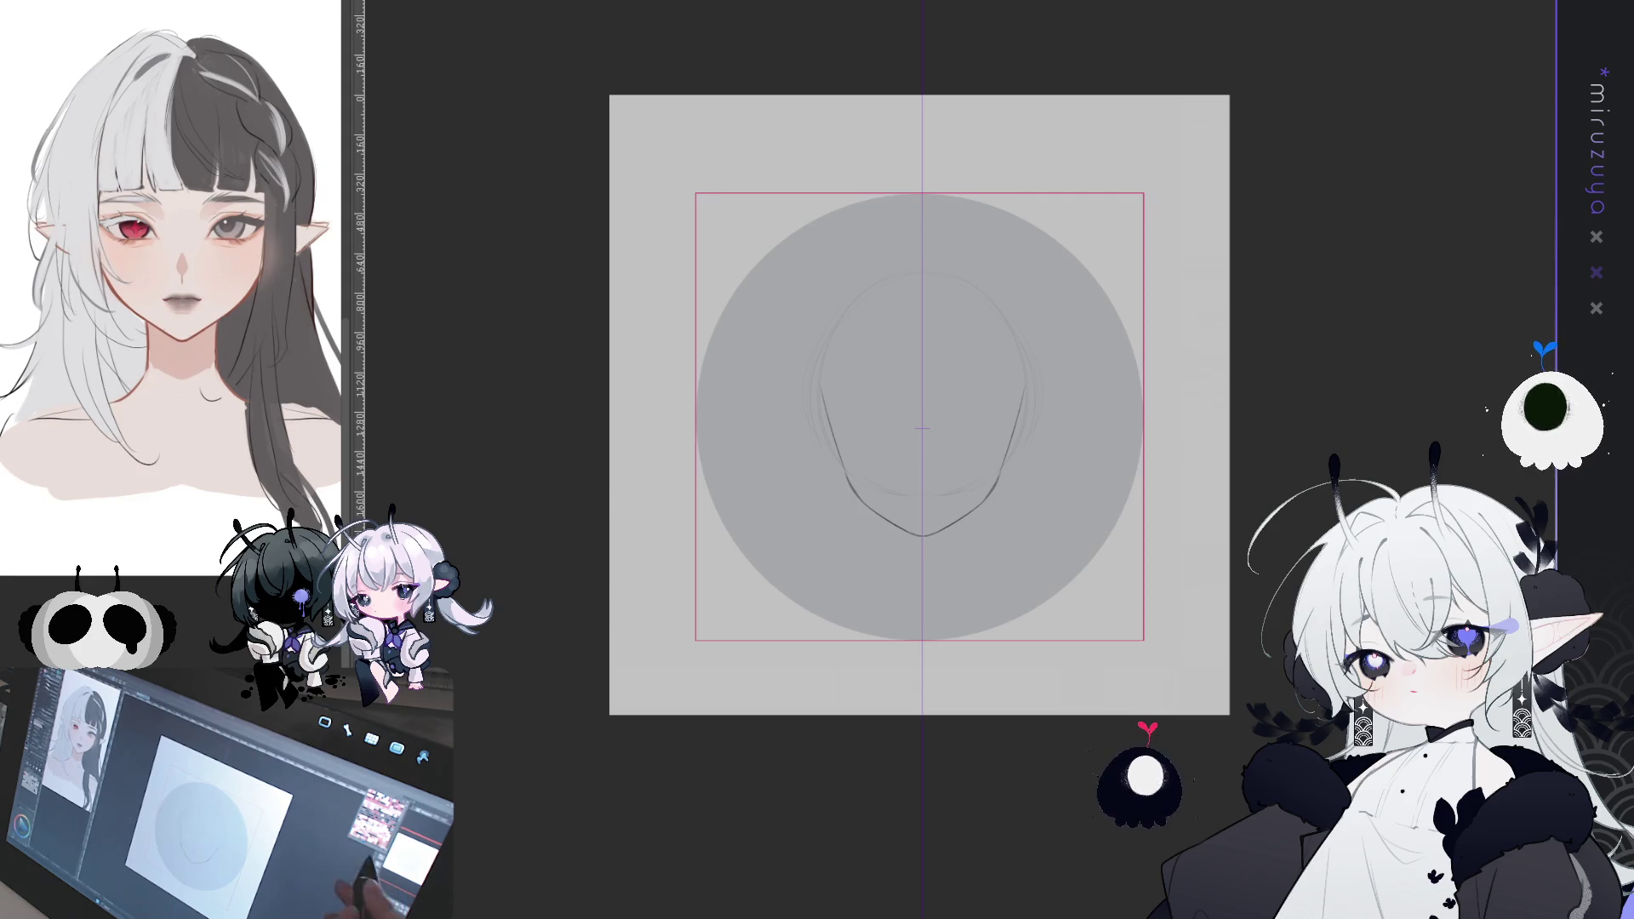
key(ctrl+plus)
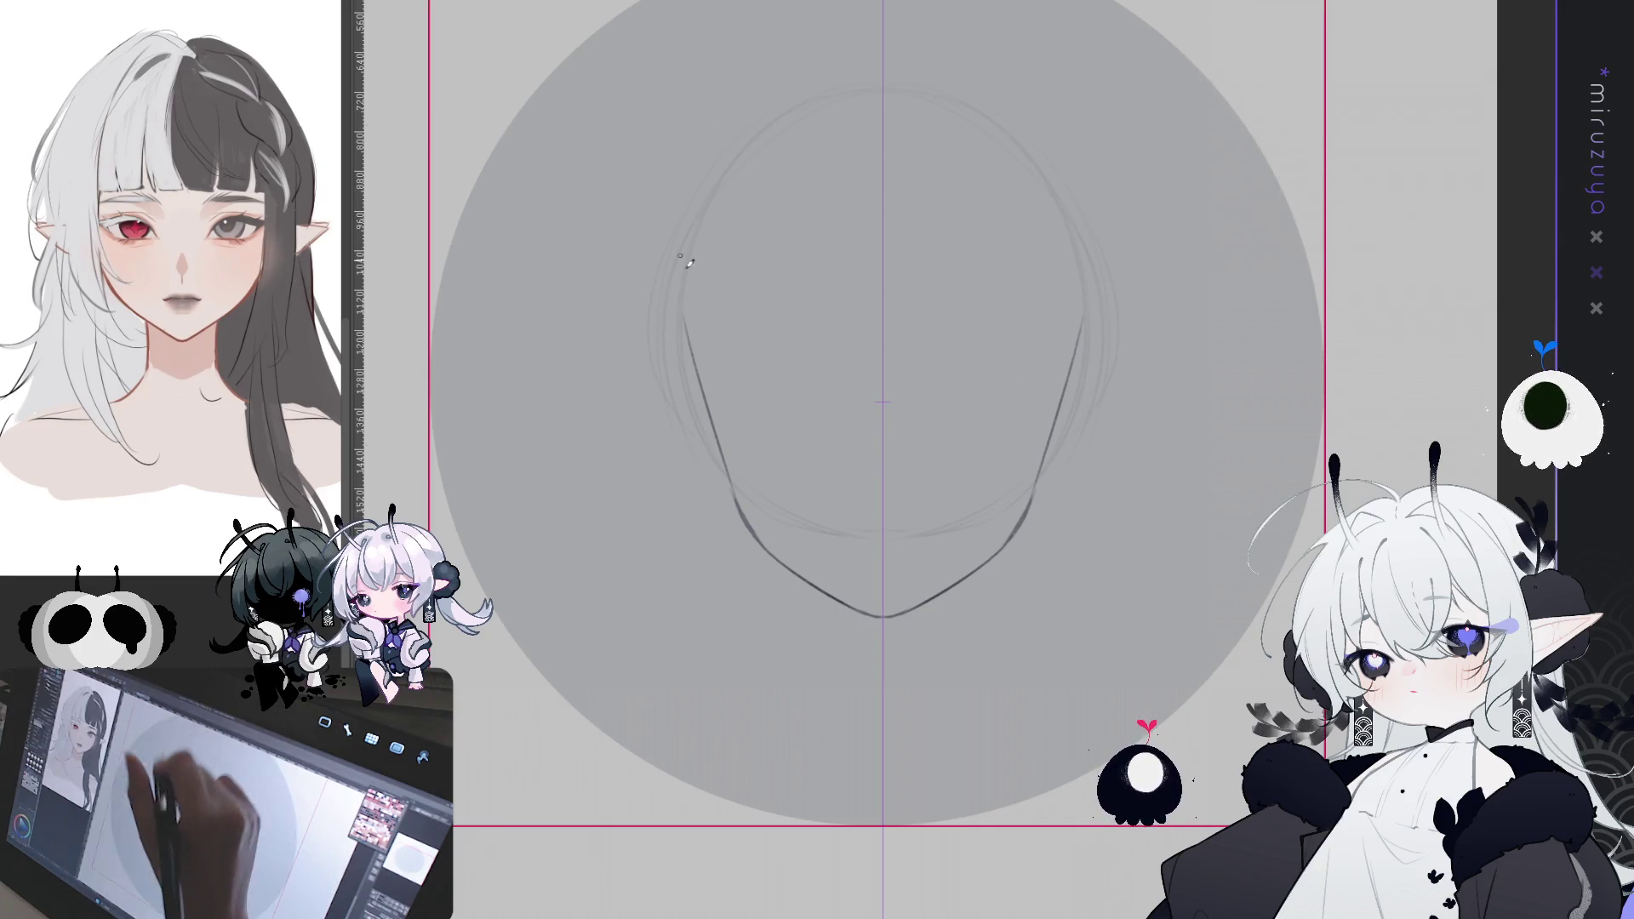
- Redraw the top arc of the head outline as a smooth curve
mouse_move(698, 379)
mouse_down()
mouse_move(702, 238)
mouse_move(875, 92)
mouse_up()
key(ctrl+z)
mouse_move(717, 207)
mouse_down()
mouse_move(864, 104)
mouse_move(881, 111)
mouse_up()
key(ctrl+z)
drag(783, 151, 883, 112)
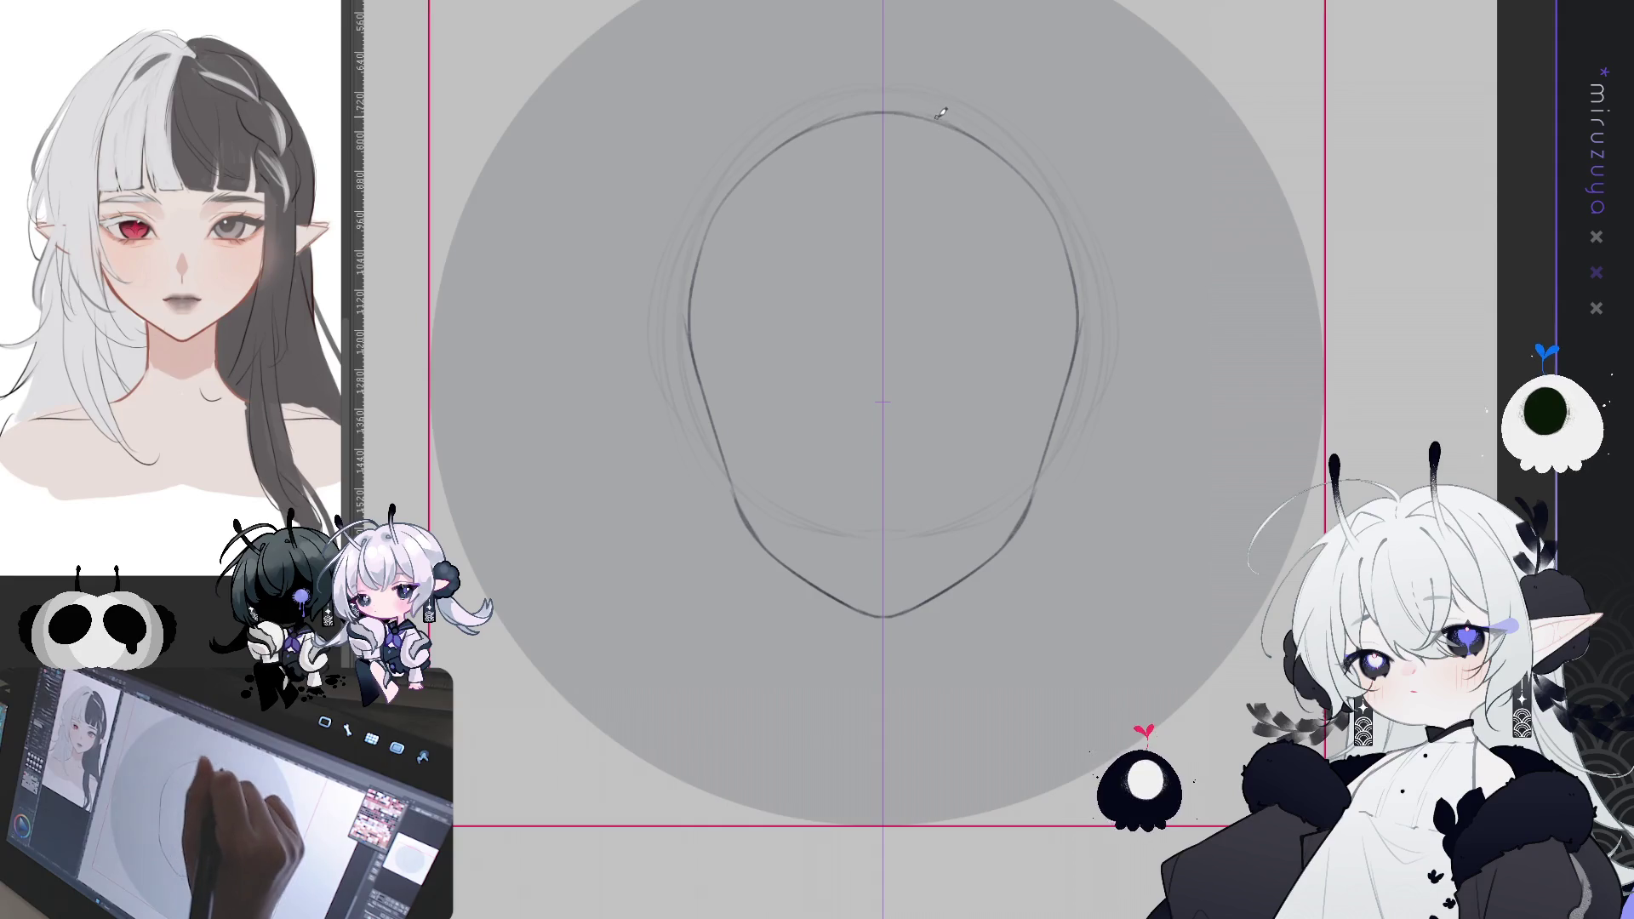
key(ctrl+z)
drag(778, 151, 876, 115)
- Redraw the mirrored sides of the head, extending the left outline down to the jaw
drag(755, 158, 804, 127)
drag(1076, 302, 1055, 440)
key(ctrl+z)
drag(1070, 292, 1056, 431)
key(ctrl+z)
drag(1073, 349, 1055, 426)
key(ctrl+z)
drag(690, 291, 719, 432)
key(ctrl+z)
mouse_move(690, 288)
mouse_down()
mouse_move(707, 404)
mouse_move(774, 558)
mouse_move(890, 614)
mouse_move(948, 666)
mouse_up()
- Draw mirrored neck lines below the jaw and erase faint construction lines on the right cheek
key(ctrl+z)
drag(953, 584, 949, 684)
drag(952, 587, 953, 694)
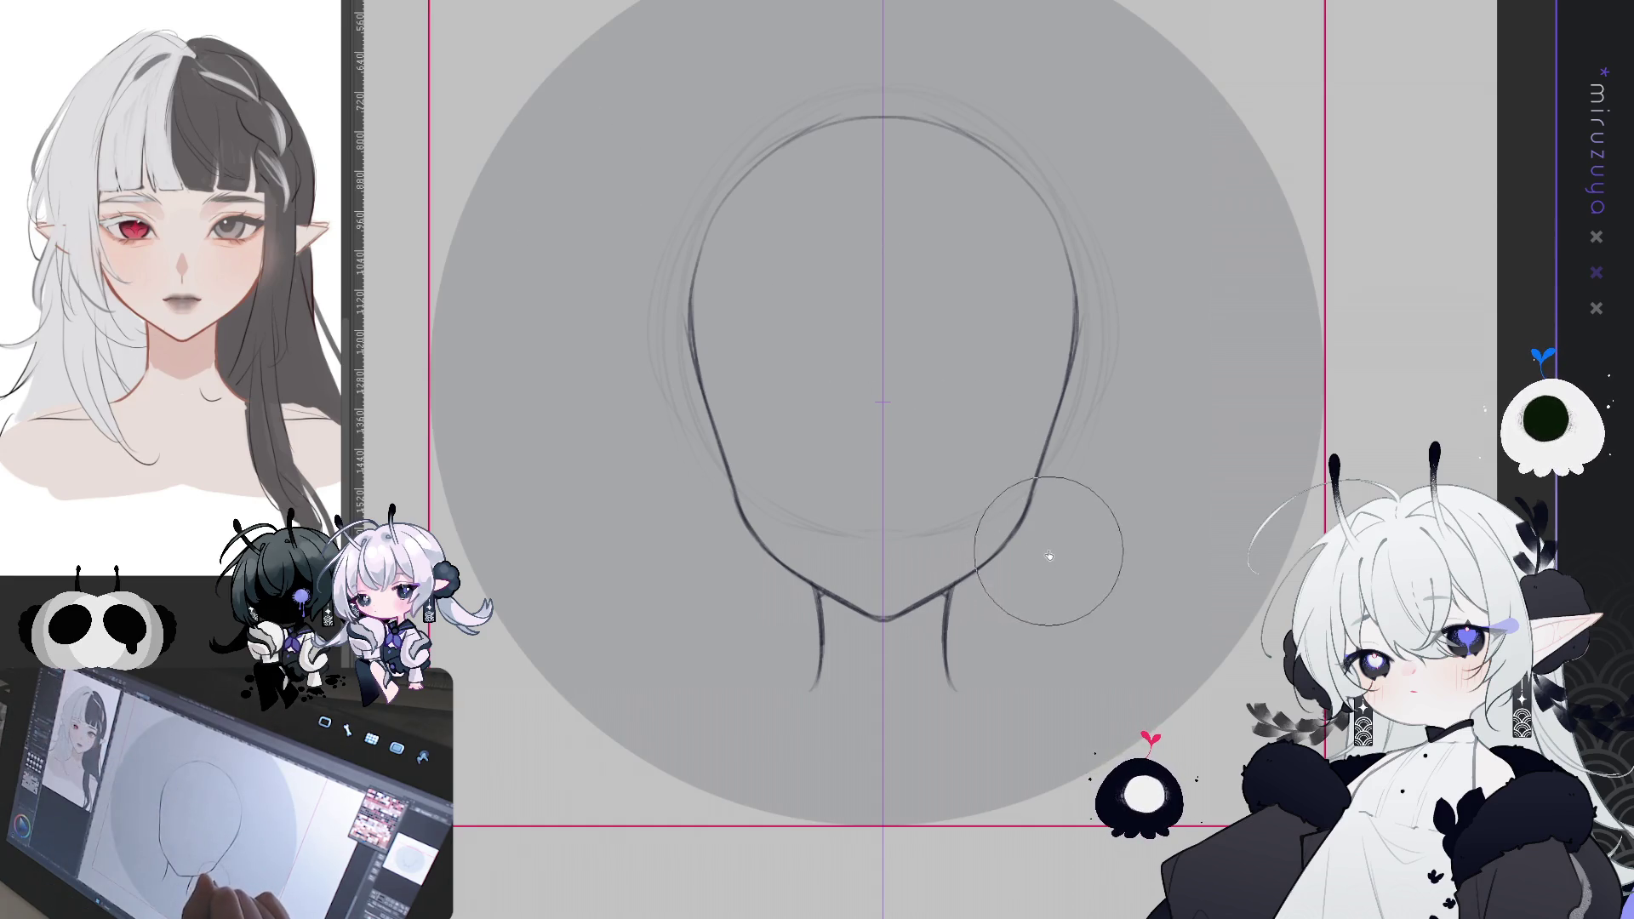
drag(1043, 554, 1046, 547)
drag(1058, 456, 1065, 474)
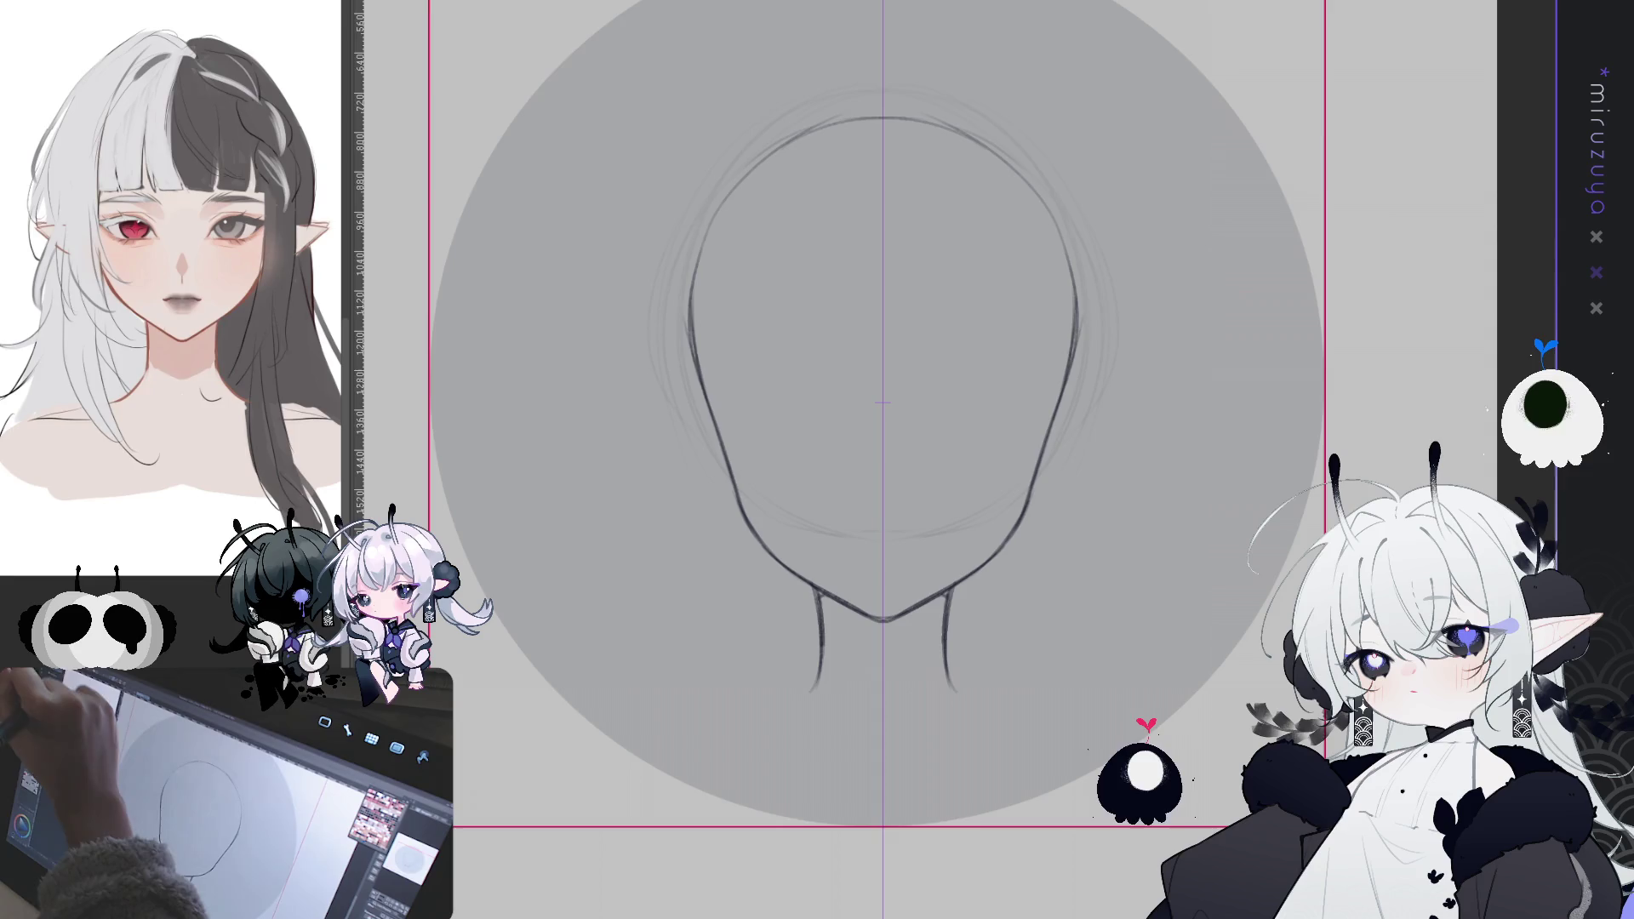
- Sketch pointed elf ears with top and lower edges on both sides of the head
mouse_move(703, 260)
mouse_down()
mouse_move(694, 388)
mouse_move(715, 220)
mouse_move(817, 132)
mouse_up()
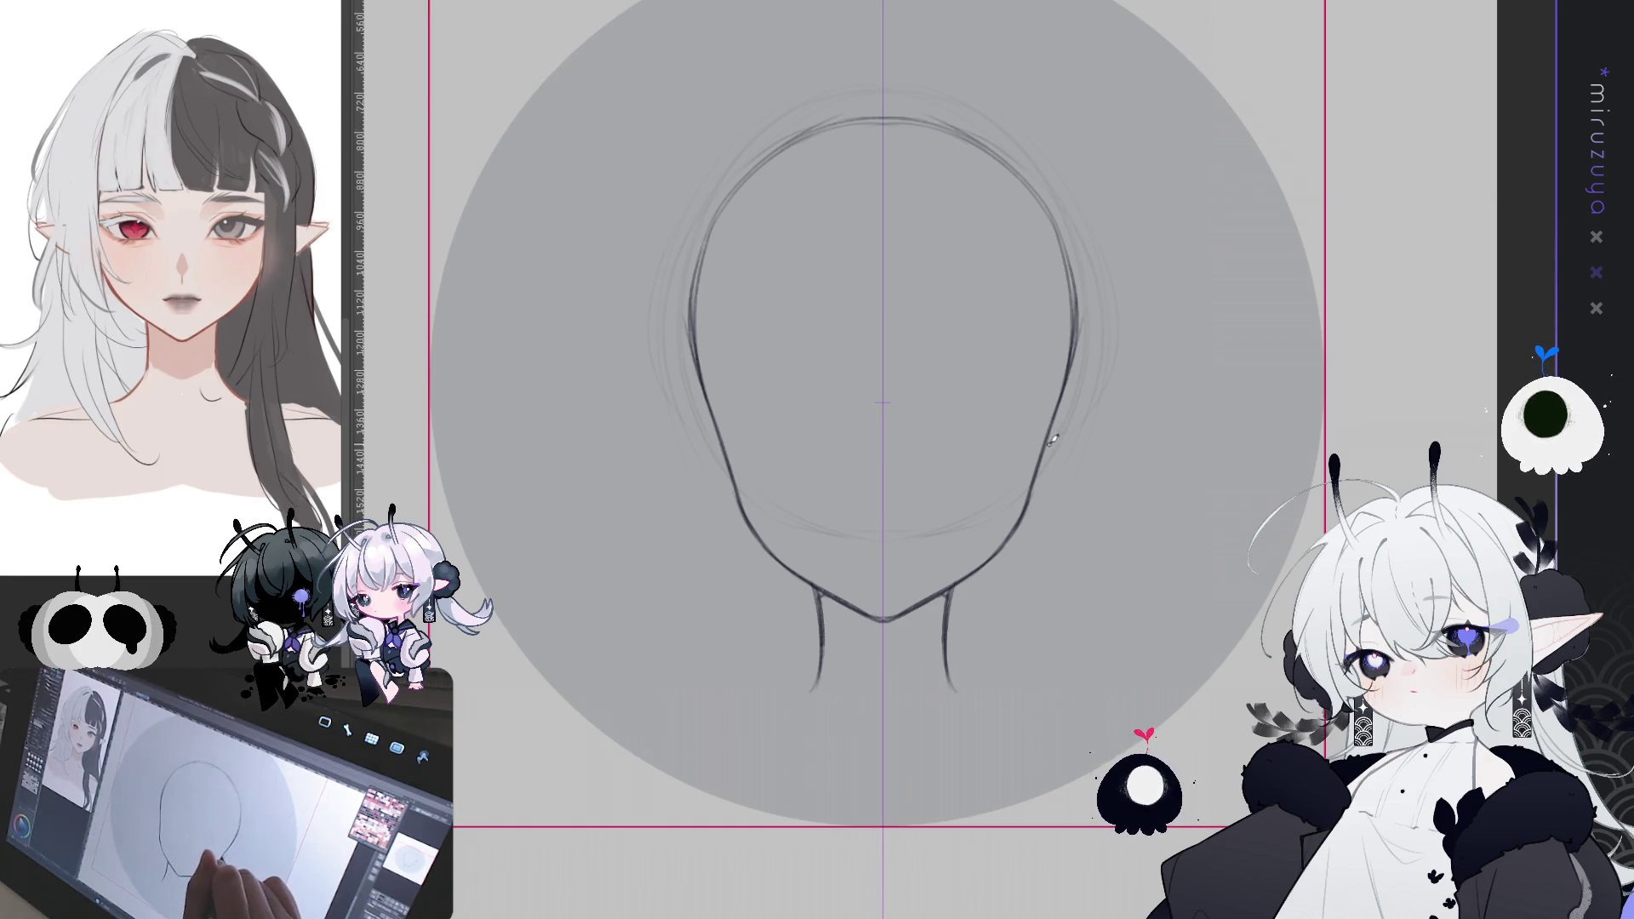
mouse_move(1054, 423)
mouse_down()
mouse_move(1187, 397)
mouse_move(1124, 426)
mouse_move(1124, 400)
mouse_move(1141, 425)
mouse_move(1037, 483)
mouse_move(1144, 421)
mouse_up()
key(ctrl+z)
key(ctrl+z)
key(ctrl+z)
key(ctrl+z)
key(ctrl+z)
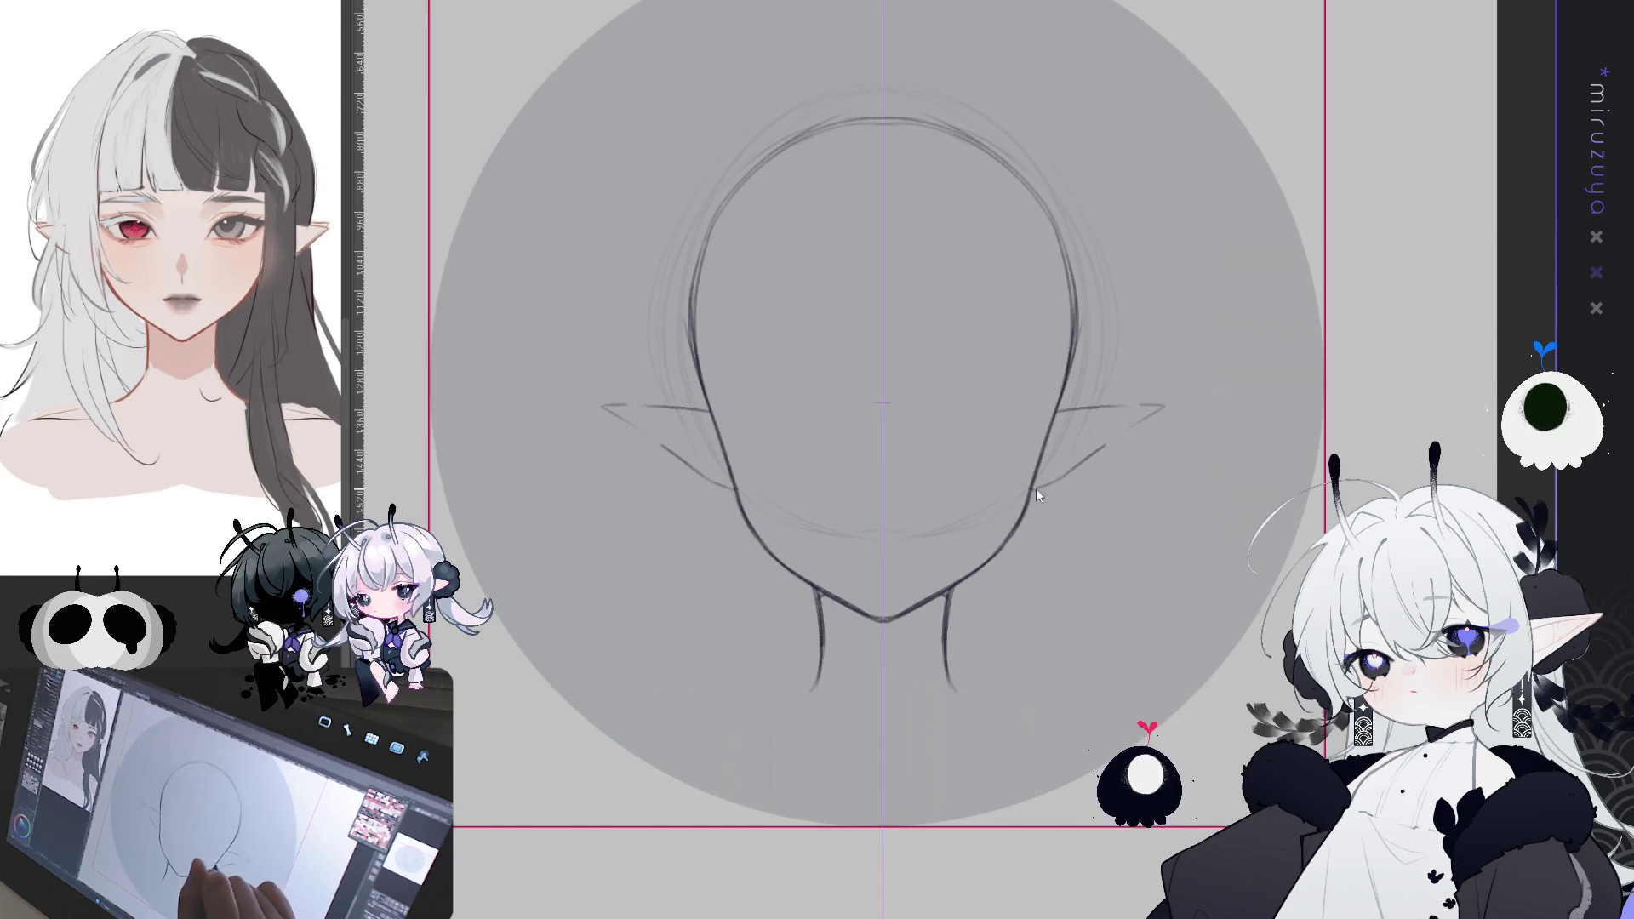
drag(1043, 483, 1116, 438)
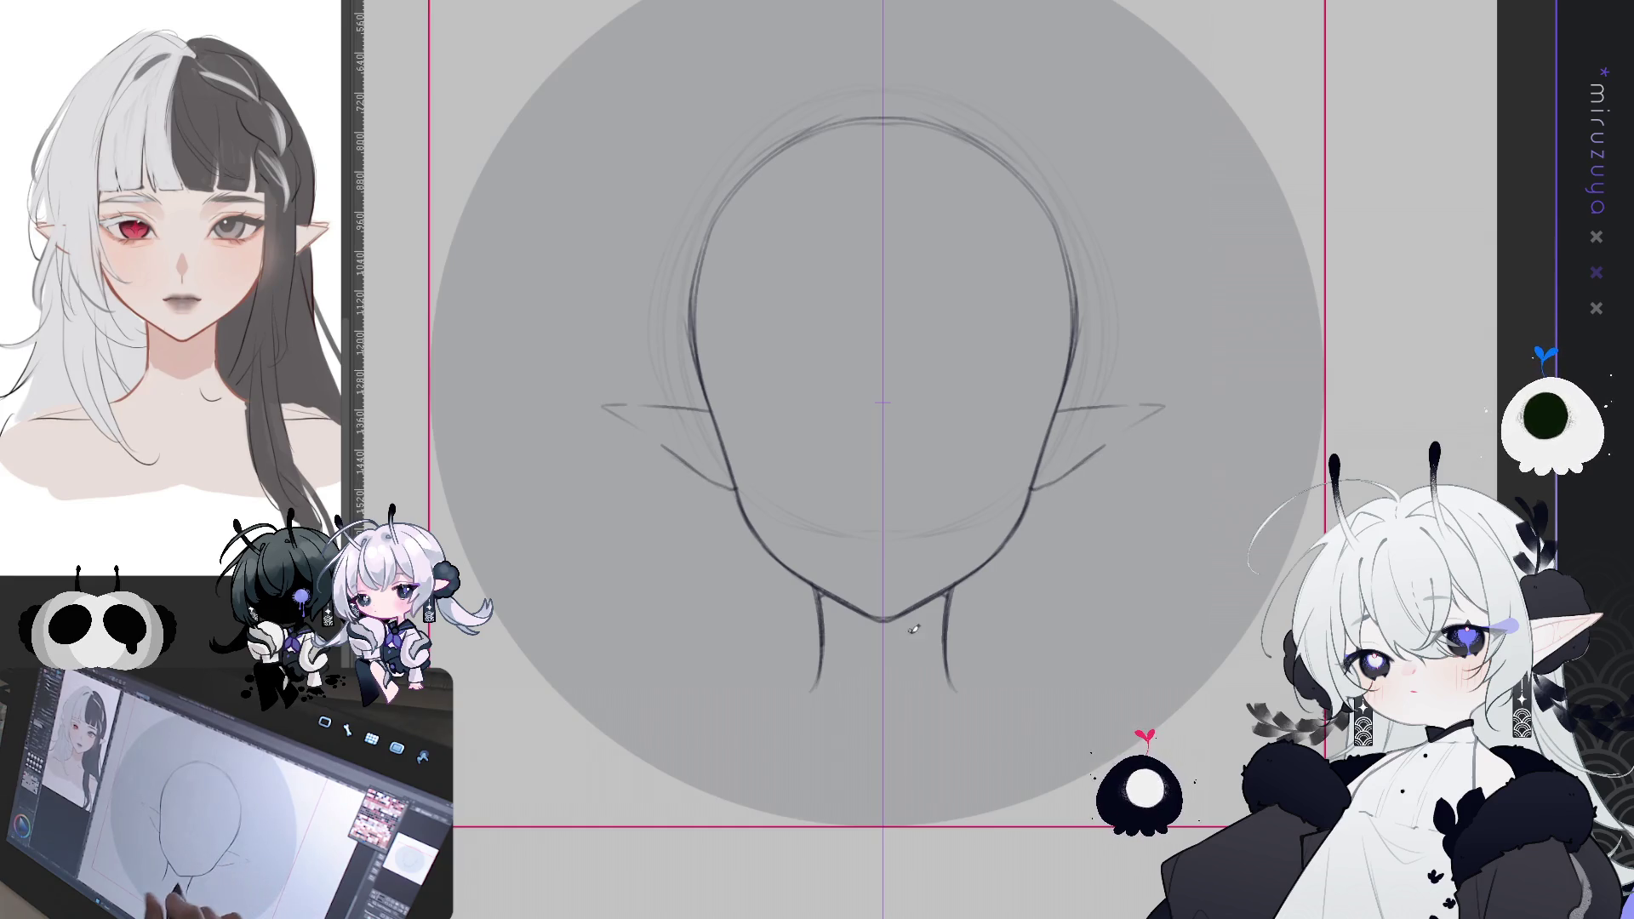
- Draw neck-to-shoulder lines sweeping outward on both sides below the chin
drag(914, 616, 926, 580)
drag(753, 678, 853, 709)
mouse_move(960, 630)
mouse_down()
mouse_move(1001, 672)
mouse_move(1026, 672)
mouse_up()
key(ctrl+z)
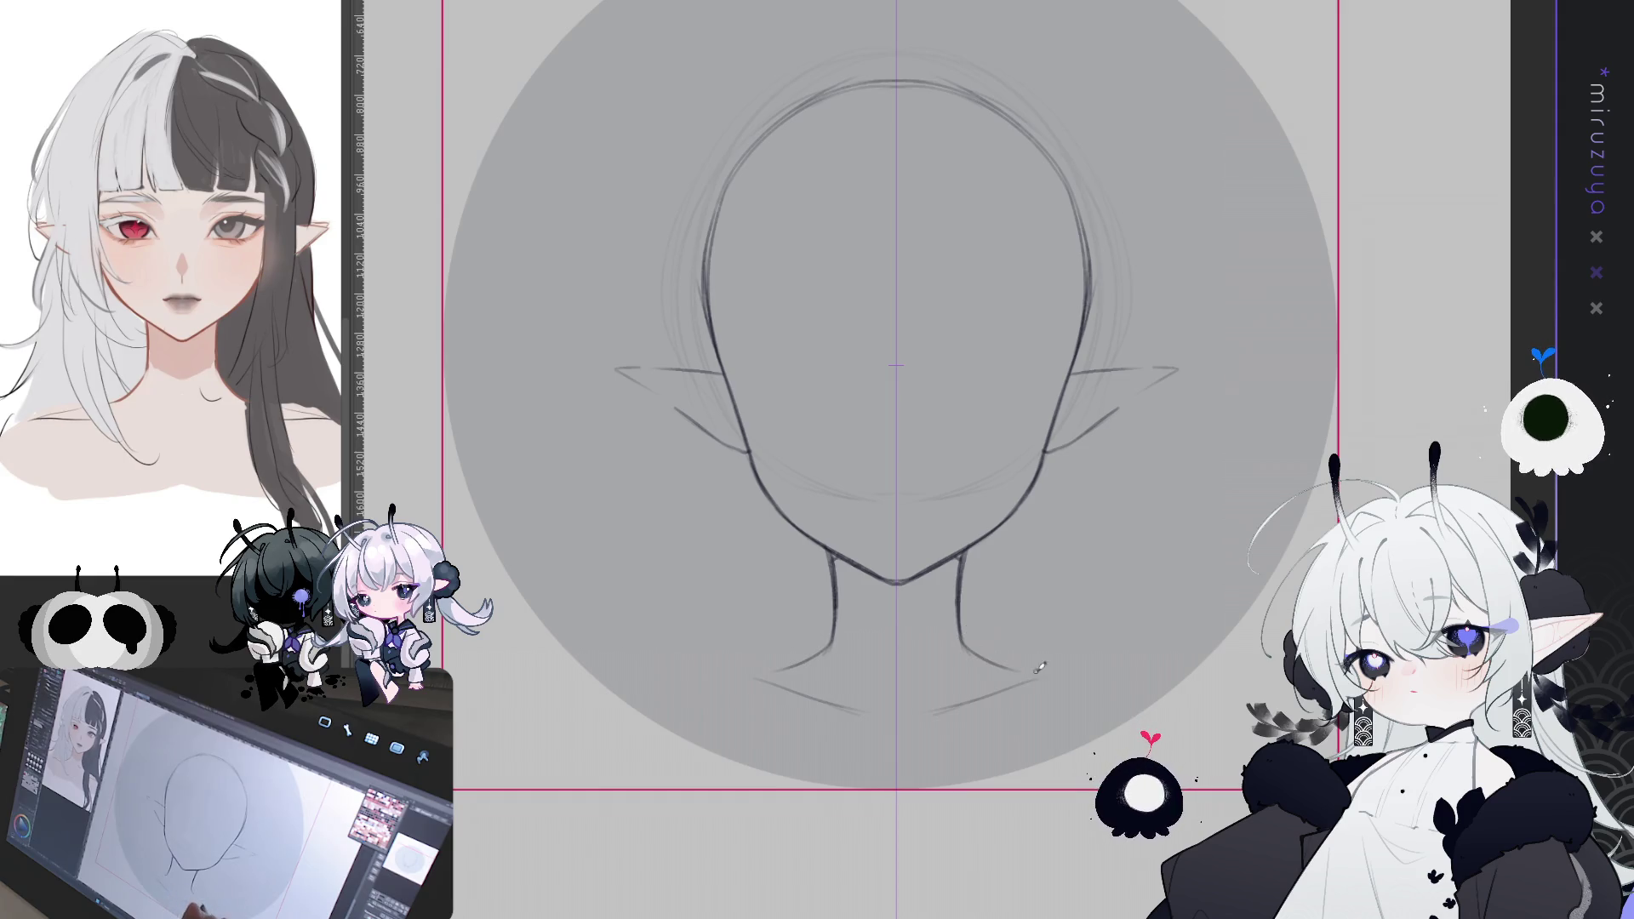
mouse_move(1086, 423)
mouse_down()
mouse_move(1057, 512)
mouse_move(1057, 463)
mouse_up()
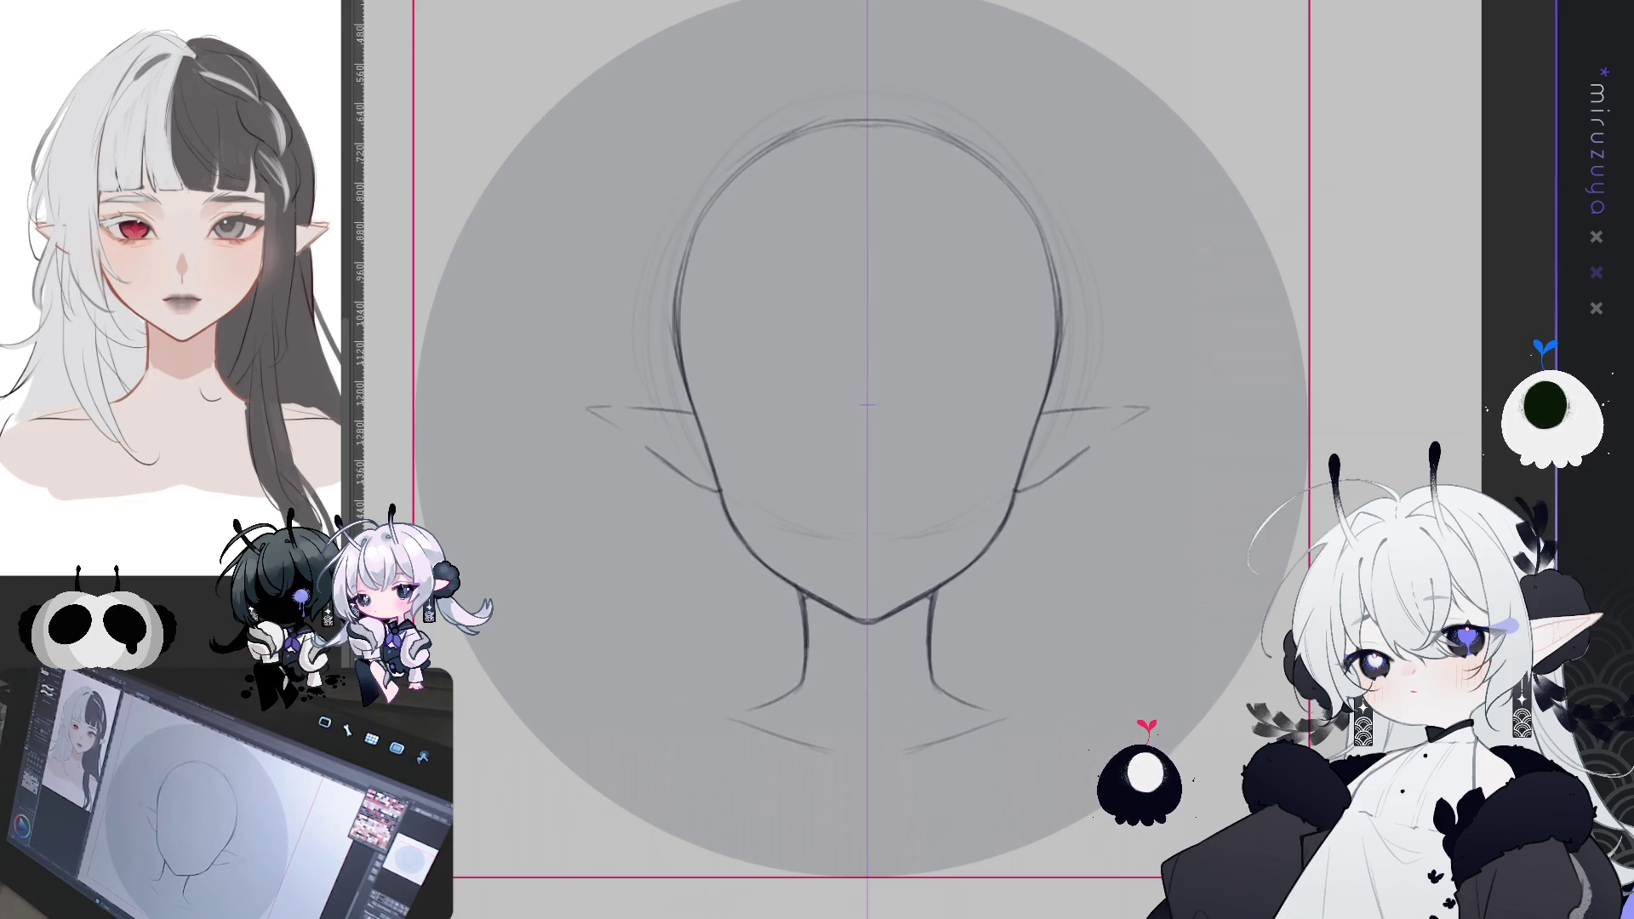
drag(960, 682, 958, 661)
mouse_move(806, 617)
mouse_down()
mouse_move(799, 660)
mouse_move(682, 694)
mouse_up()
drag(1000, 671, 1064, 694)
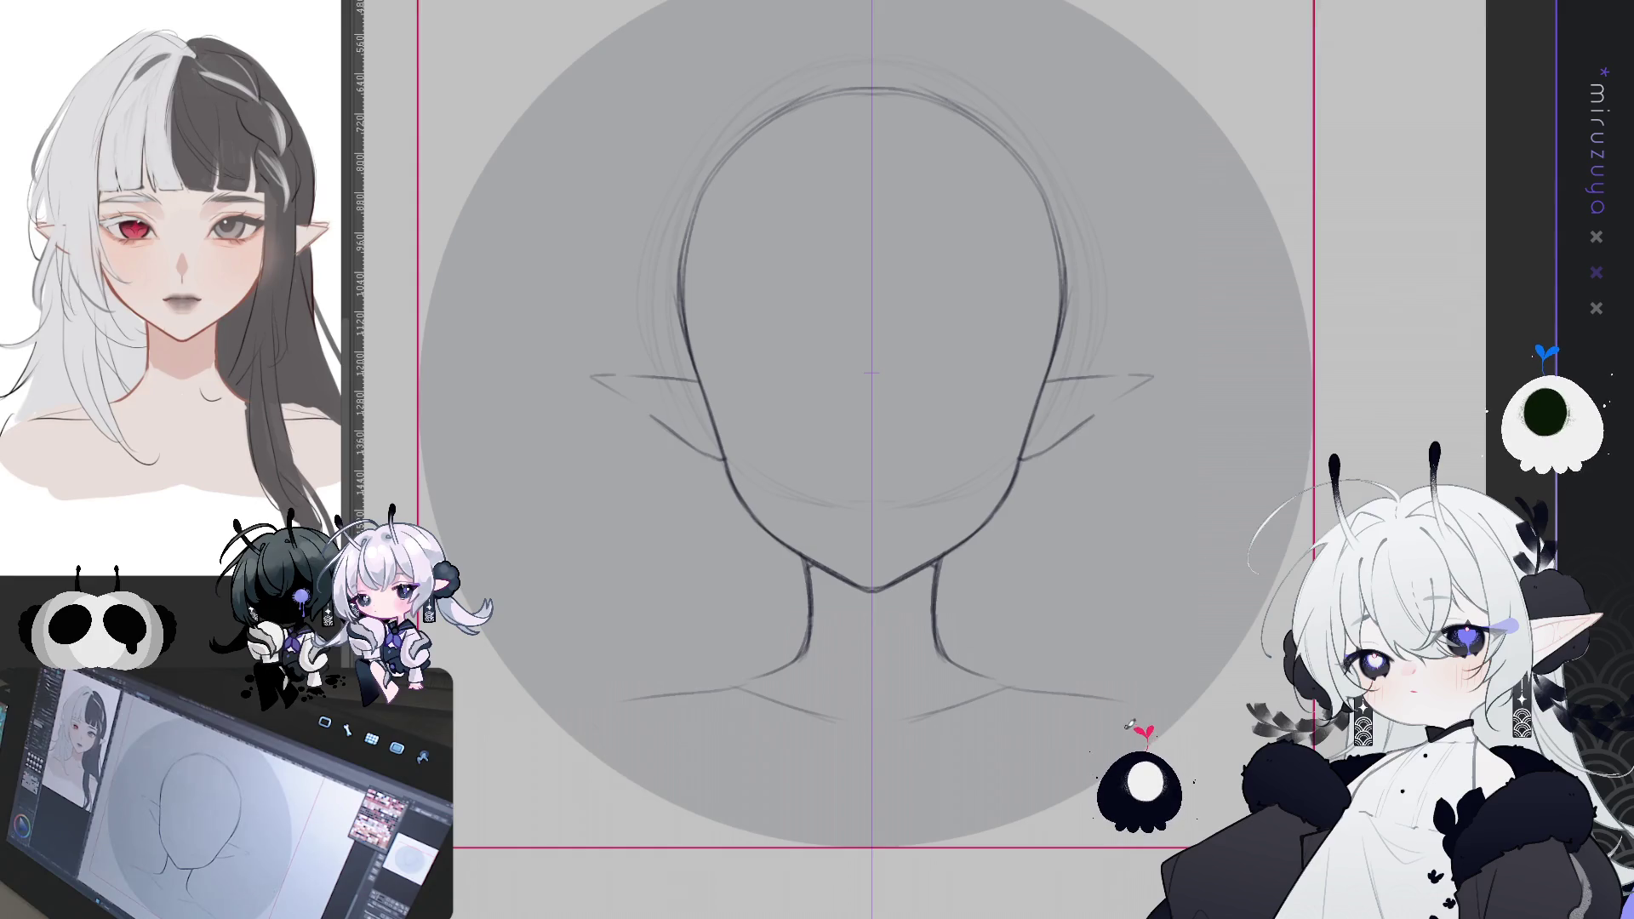
- Draw two closed-eye curves with lash ticks
mouse_move(1252, 439)
mouse_down()
mouse_move(1107, 596)
mouse_move(894, 383)
mouse_move(955, 429)
mouse_move(959, 413)
mouse_move(989, 417)
mouse_move(960, 414)
mouse_up()
mouse_move(749, 422)
mouse_down()
mouse_move(1010, 414)
mouse_move(801, 427)
mouse_up()
mouse_move(946, 422)
mouse_down()
mouse_move(1009, 415)
mouse_move(924, 427)
mouse_move(967, 431)
mouse_up()
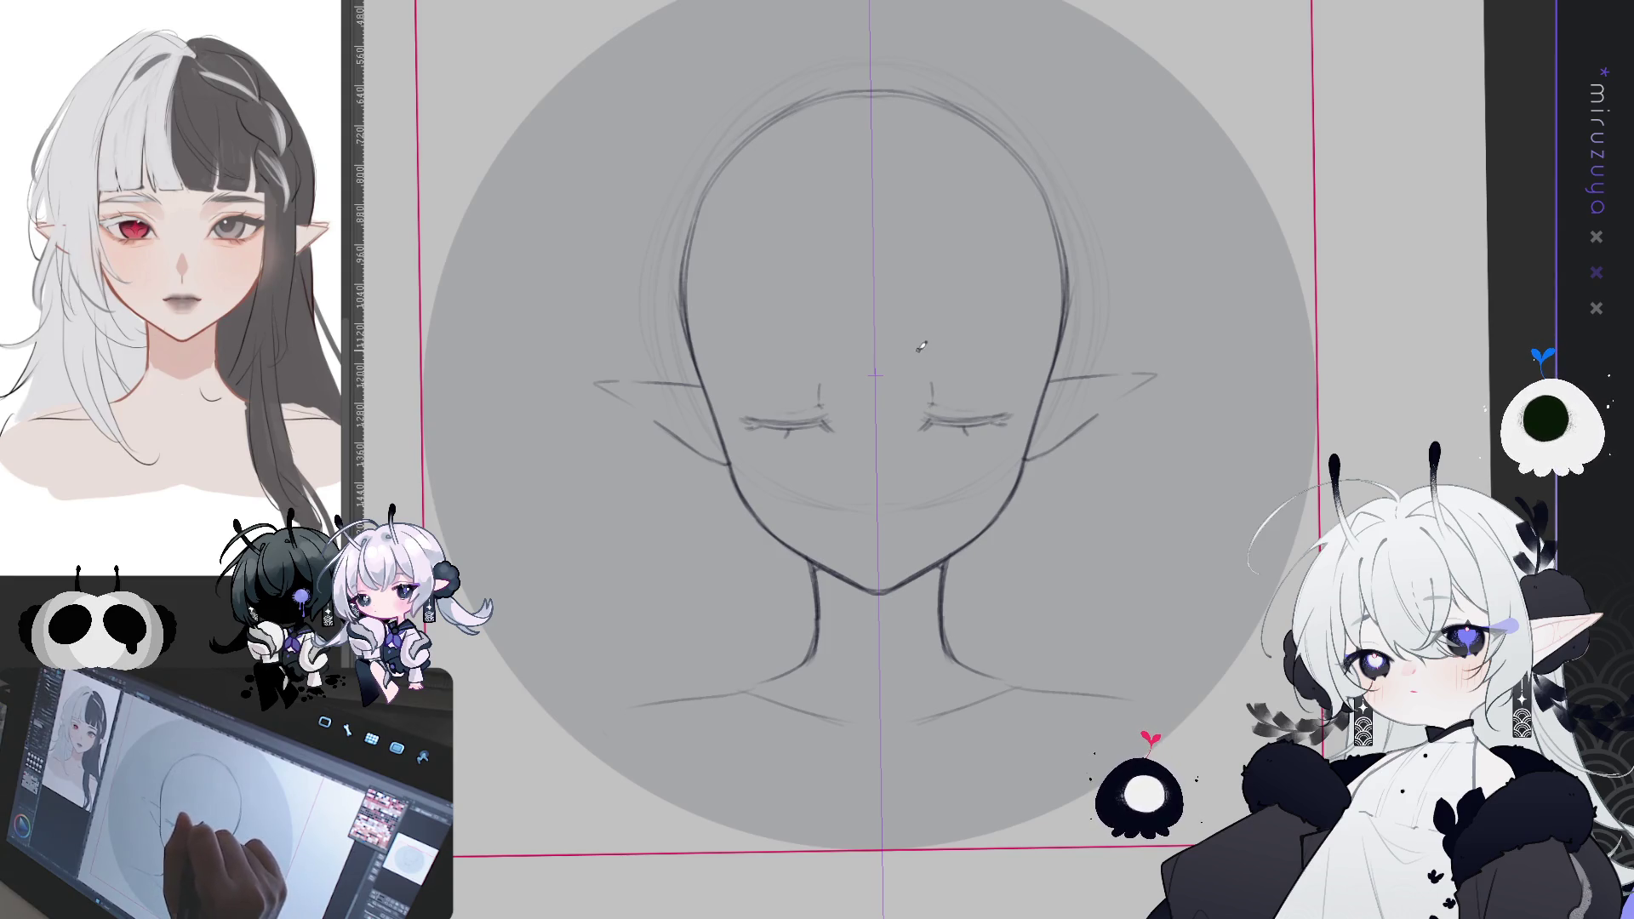
- Draw short mirrored eyebrow strokes above both closed eyes
drag(815, 334, 829, 340)
drag(920, 339, 1011, 342)
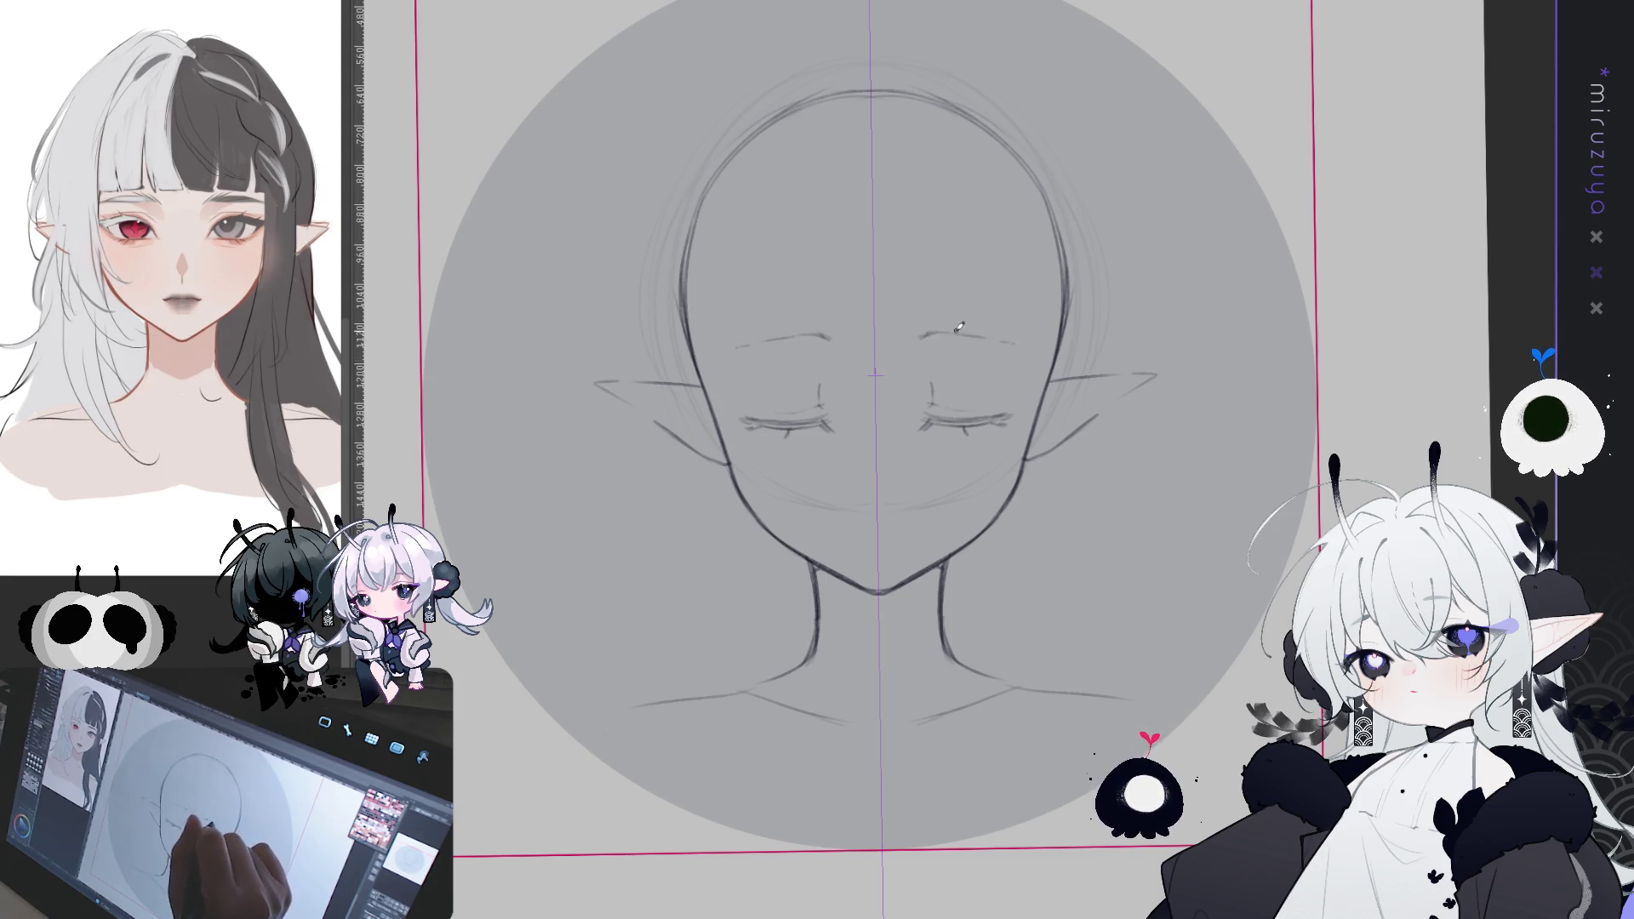
key(e)
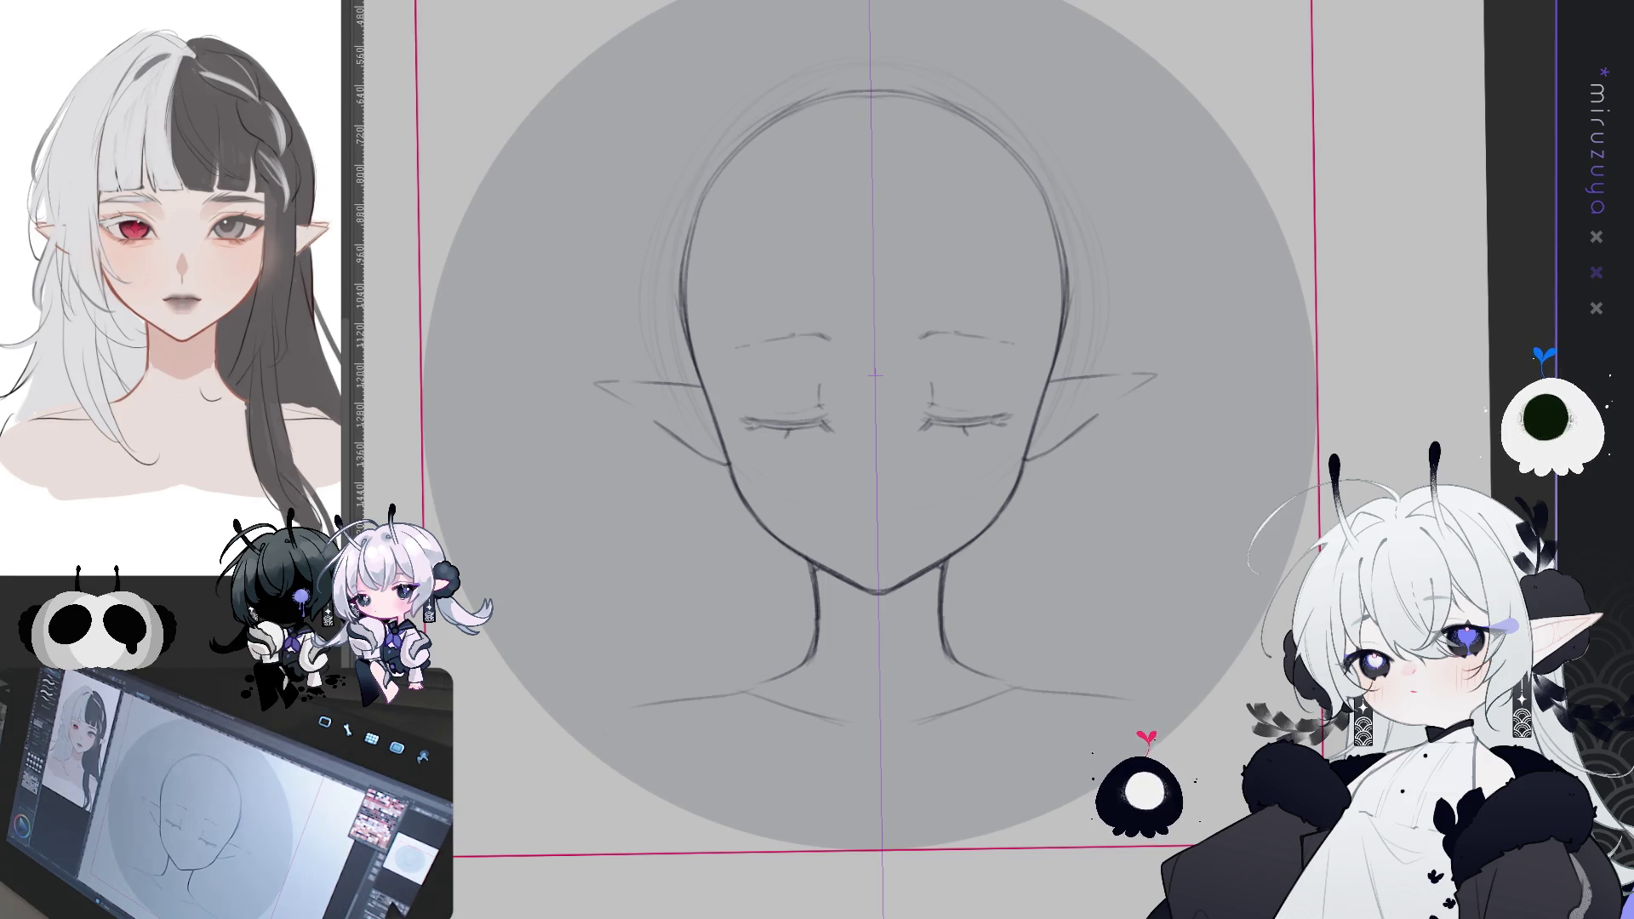
- Zoom in, shrink the brush, and sketch a small rounded nose on the centre guide below the eyes
scroll(1055, 418, up, 3)
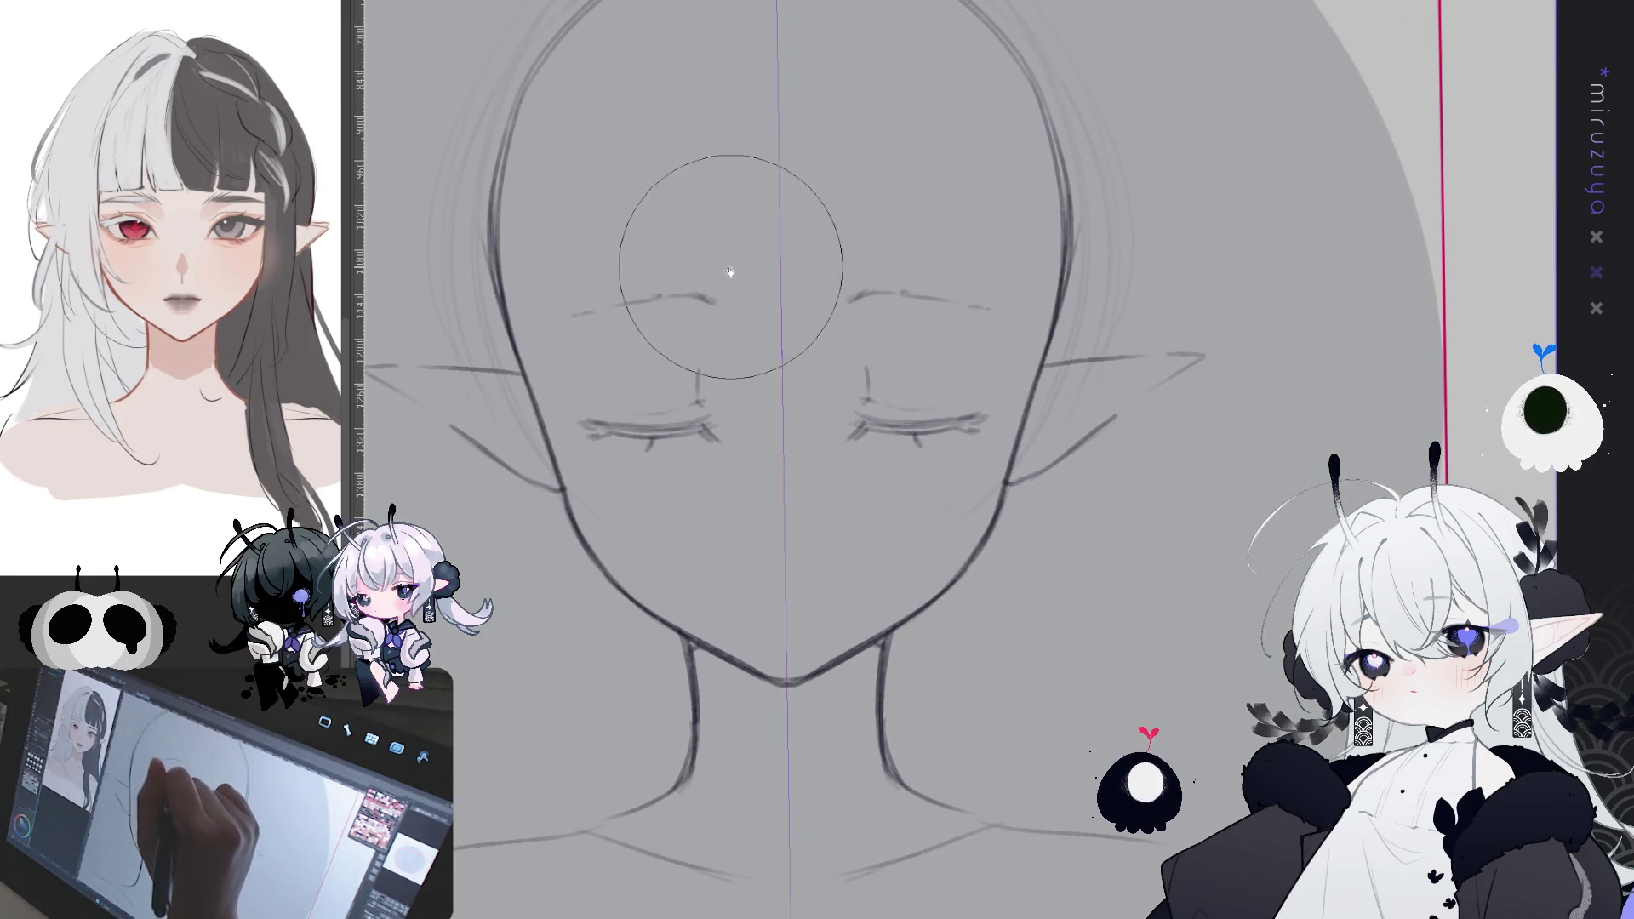
key(bracketleft)
key(bracketleft)
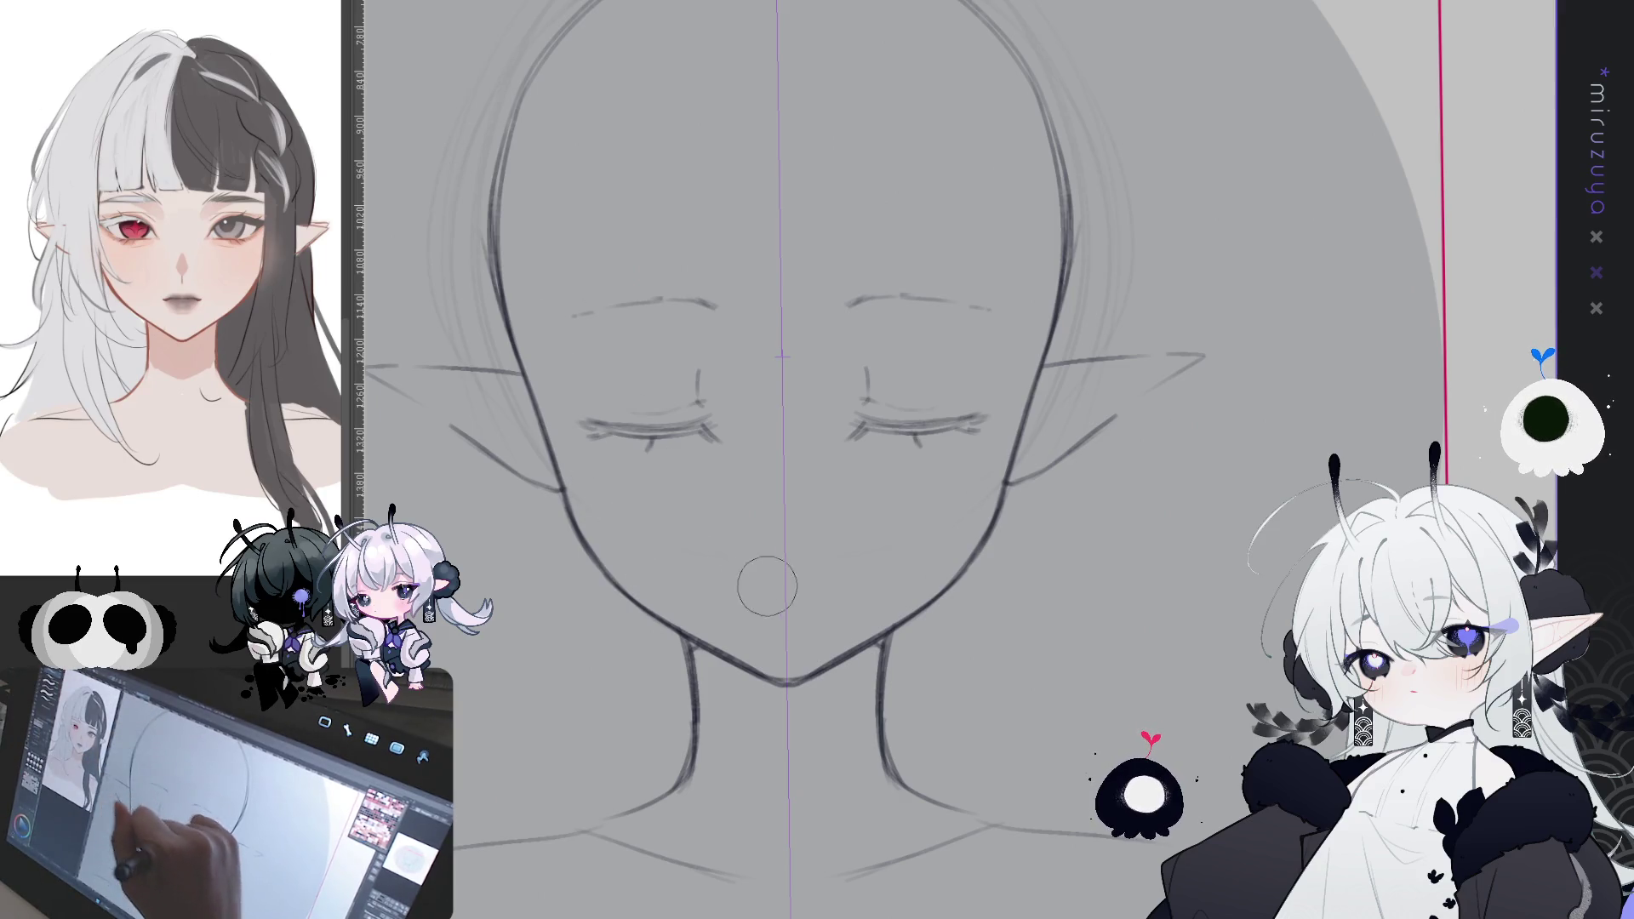
scroll(992, 520, up, 3)
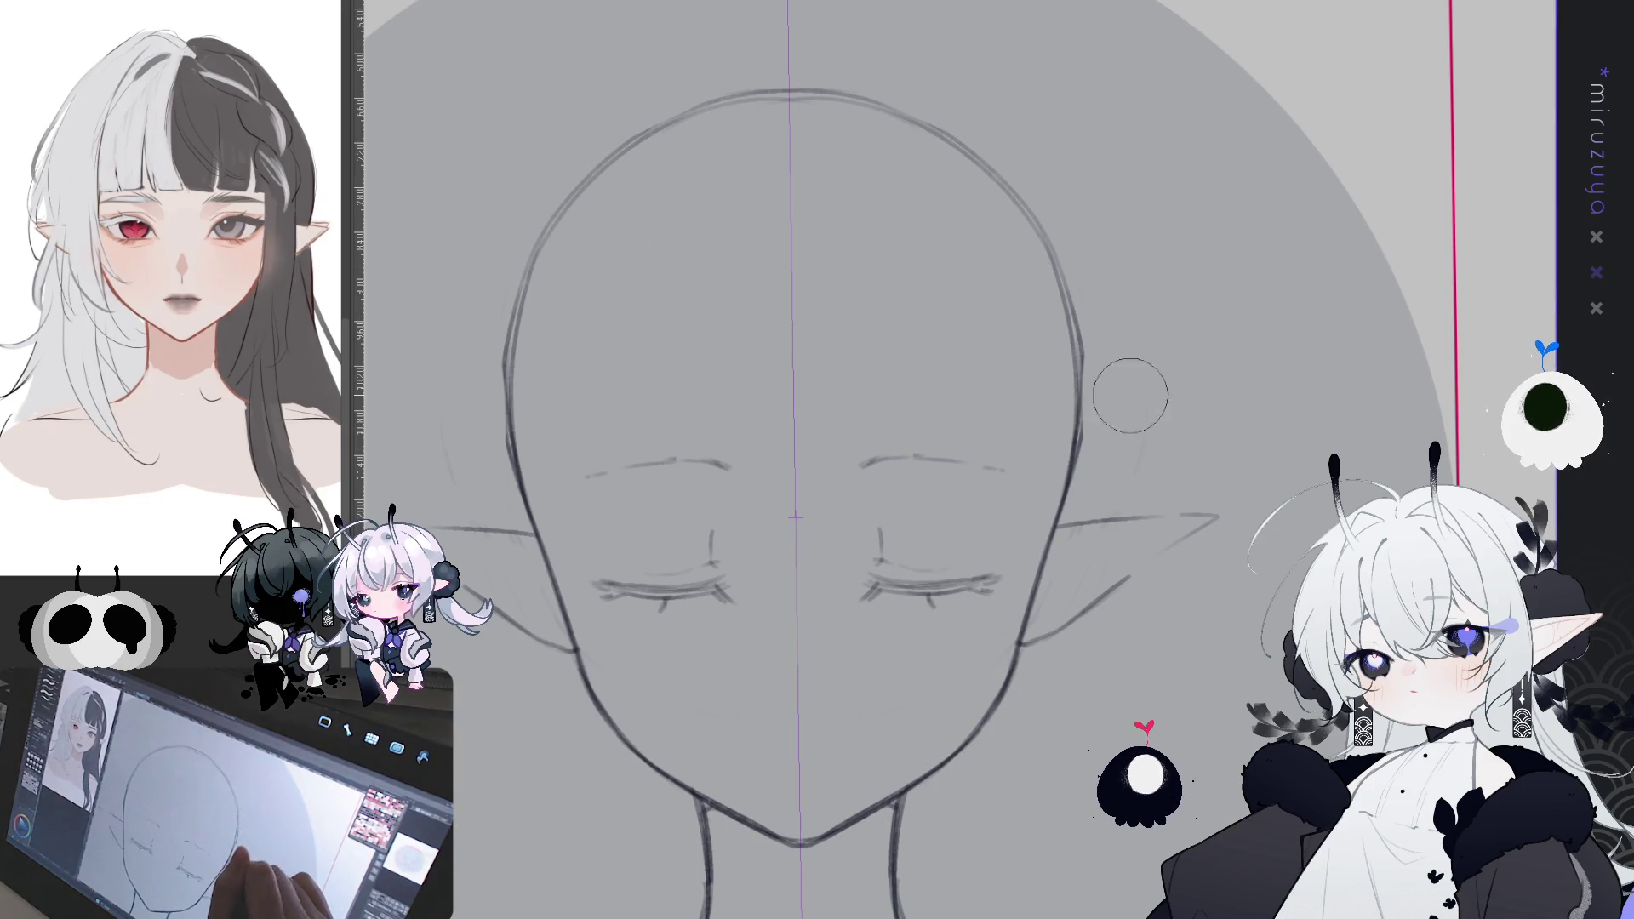
mouse_move(1189, 318)
mouse_down()
mouse_move(1228, 139)
mouse_move(1232, 169)
mouse_up()
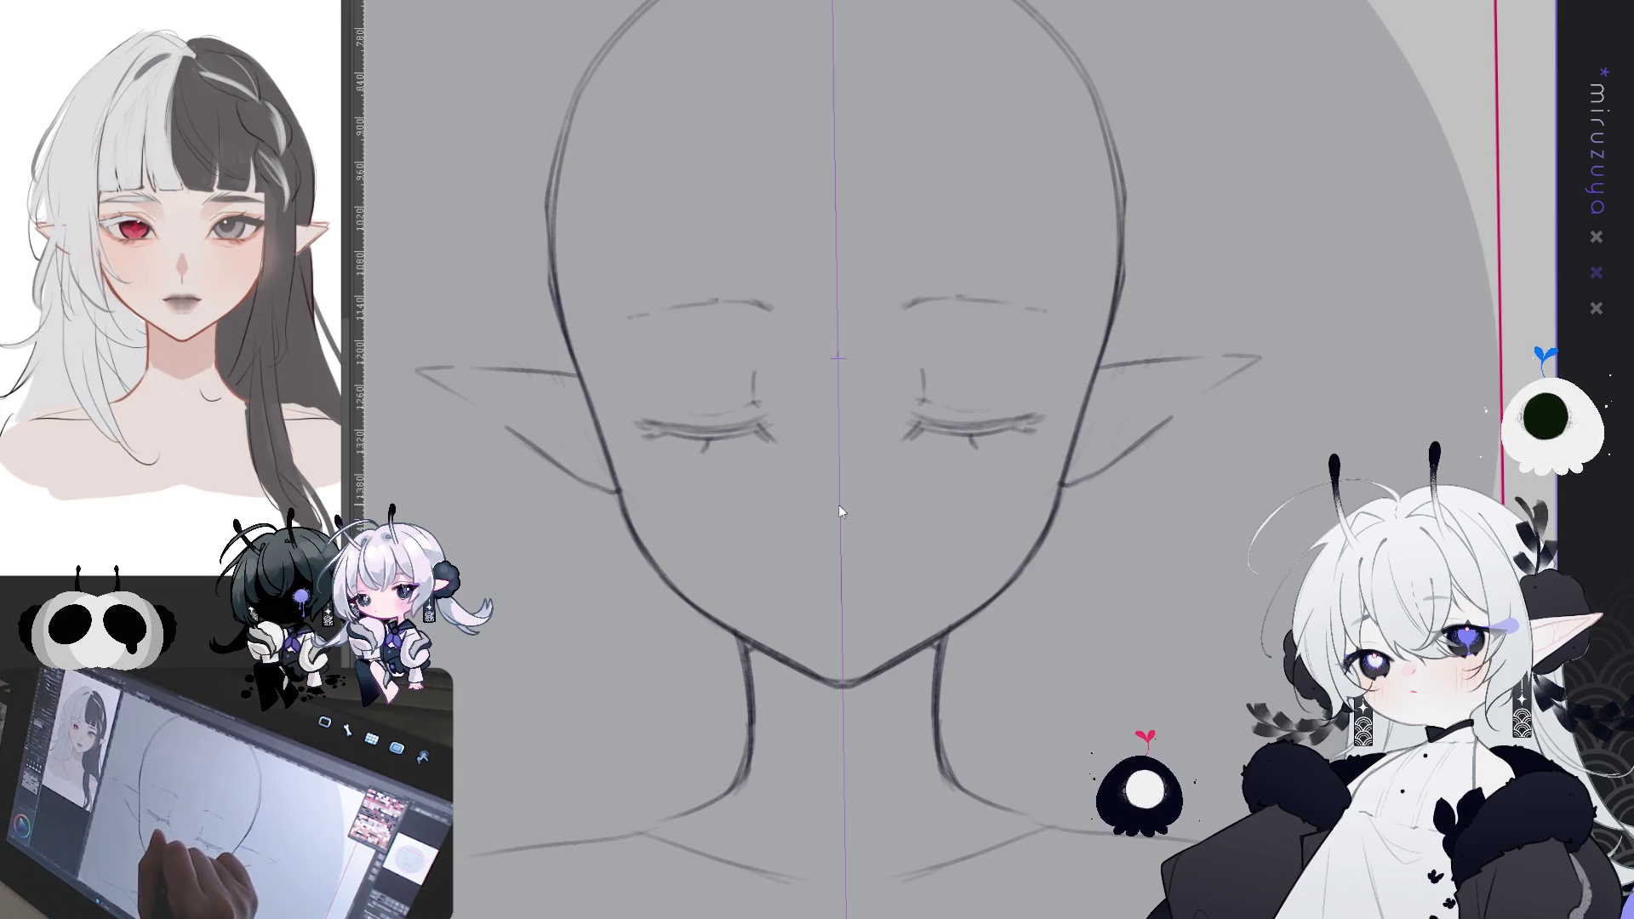
drag(838, 495, 820, 478)
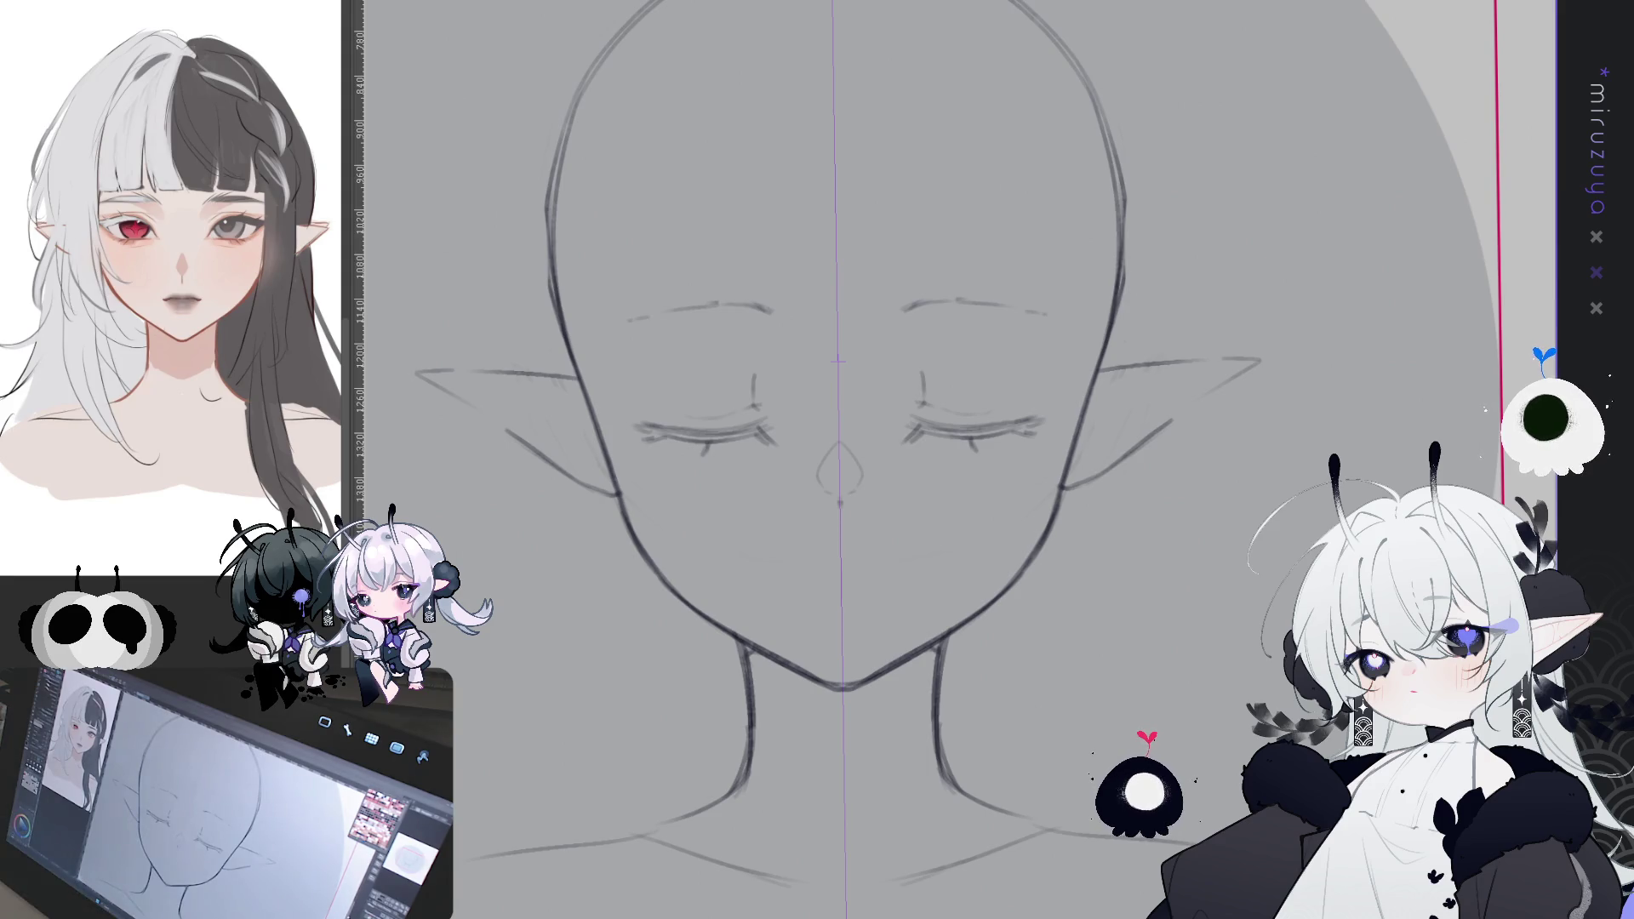
- Draw a small mouth below the nose
key(ctrl+minus)
key(ctrl+minus)
key(ctrl+minus)
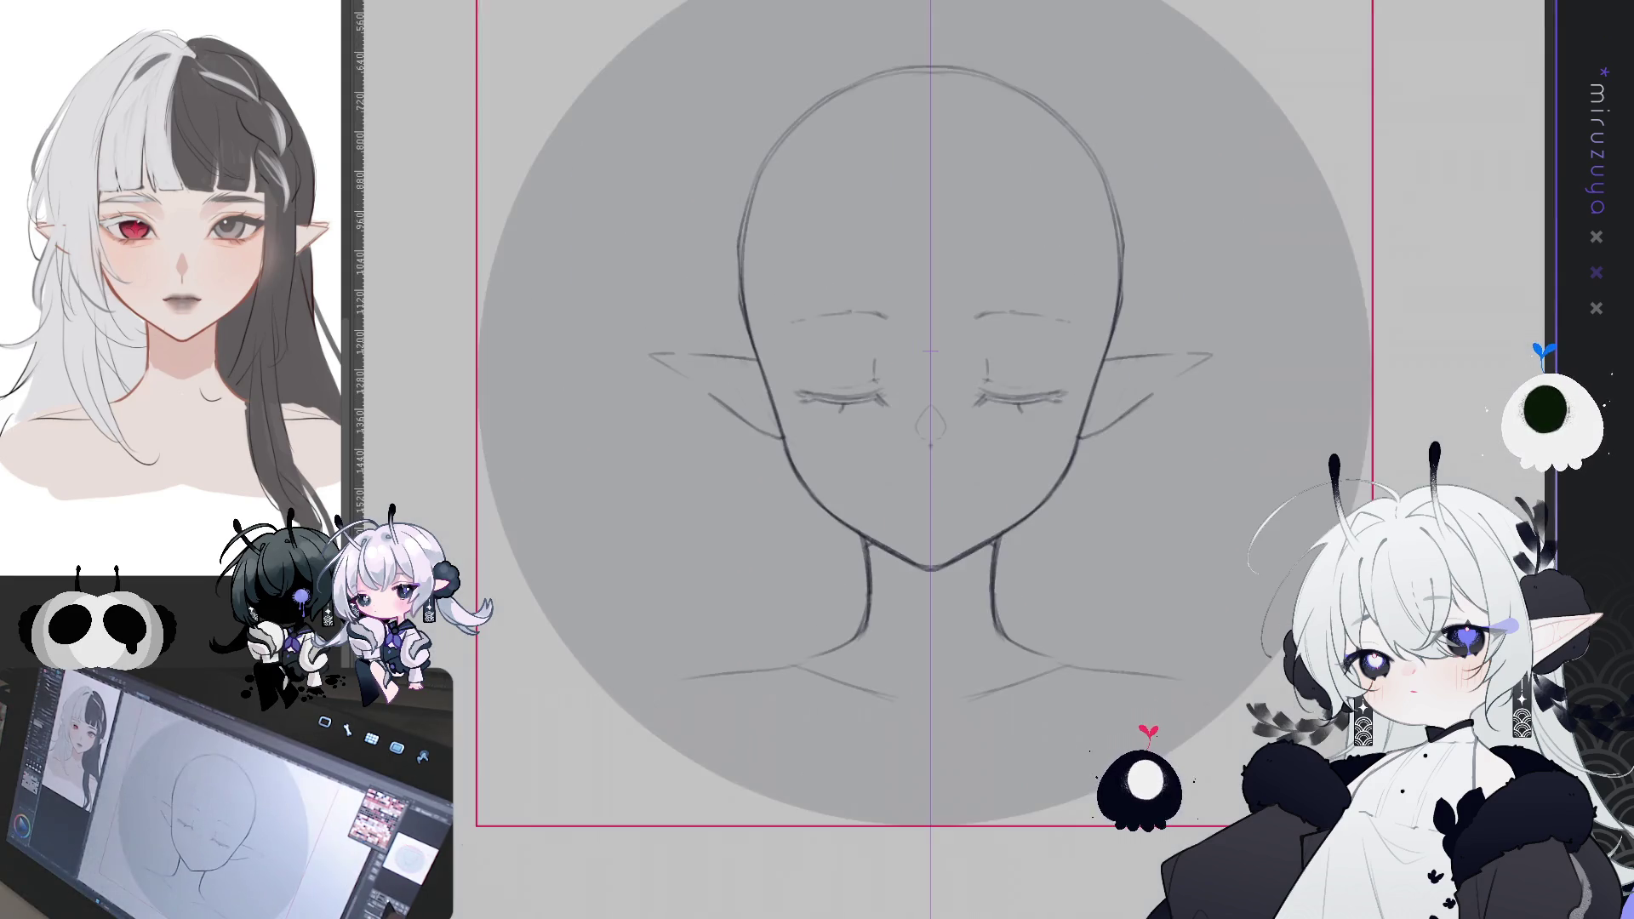
drag(1120, 456, 1103, 482)
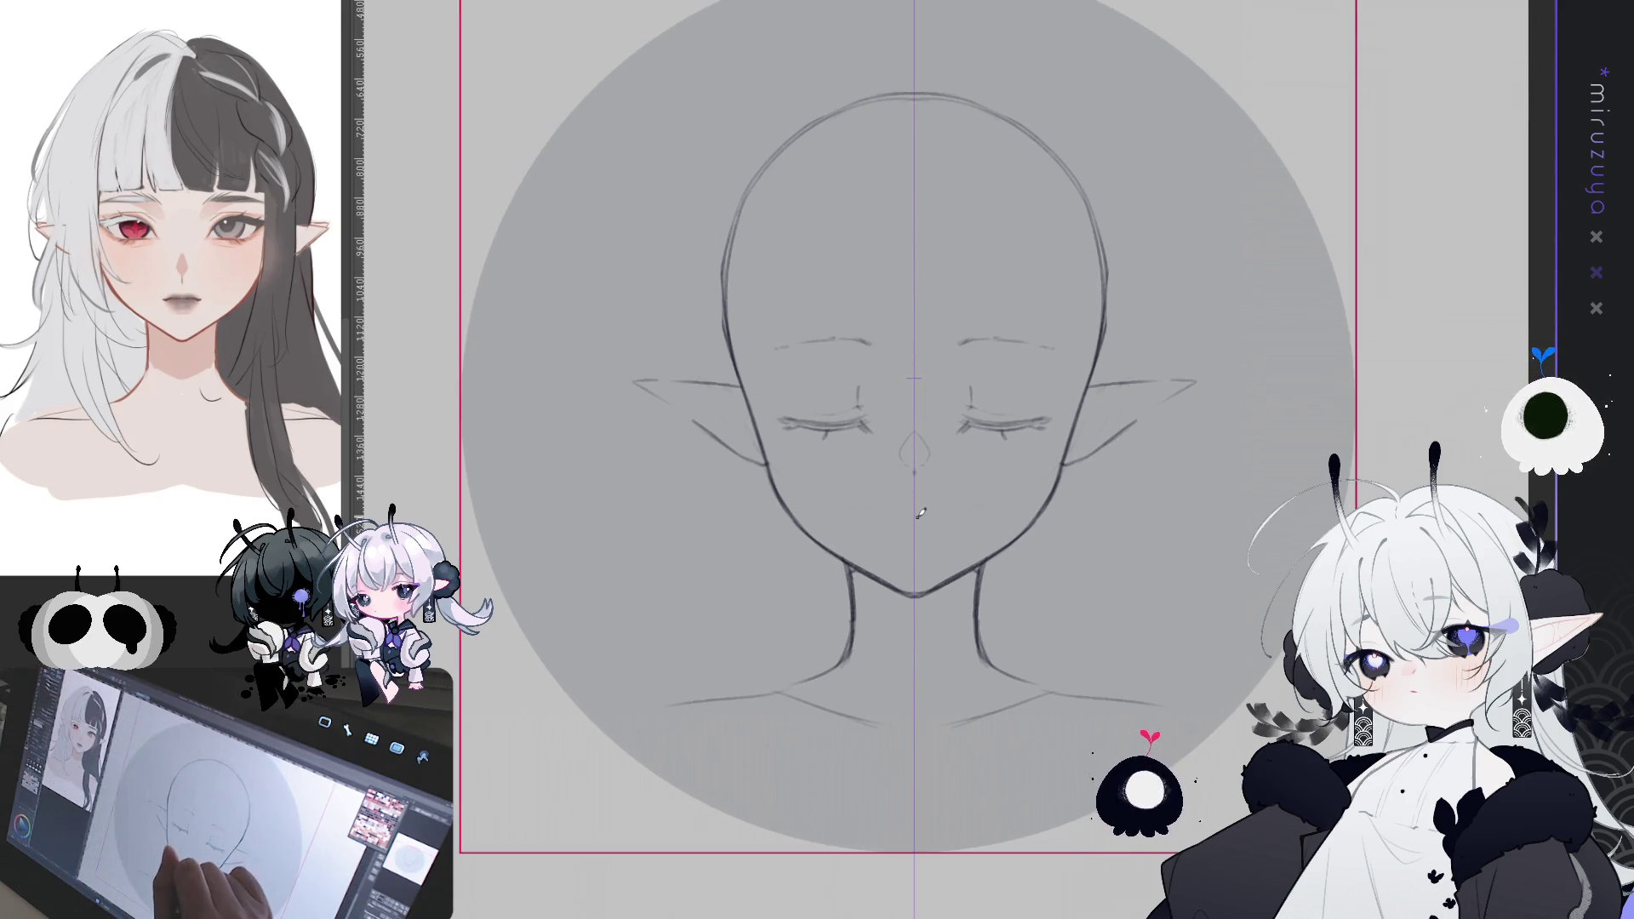
drag(902, 516, 931, 515)
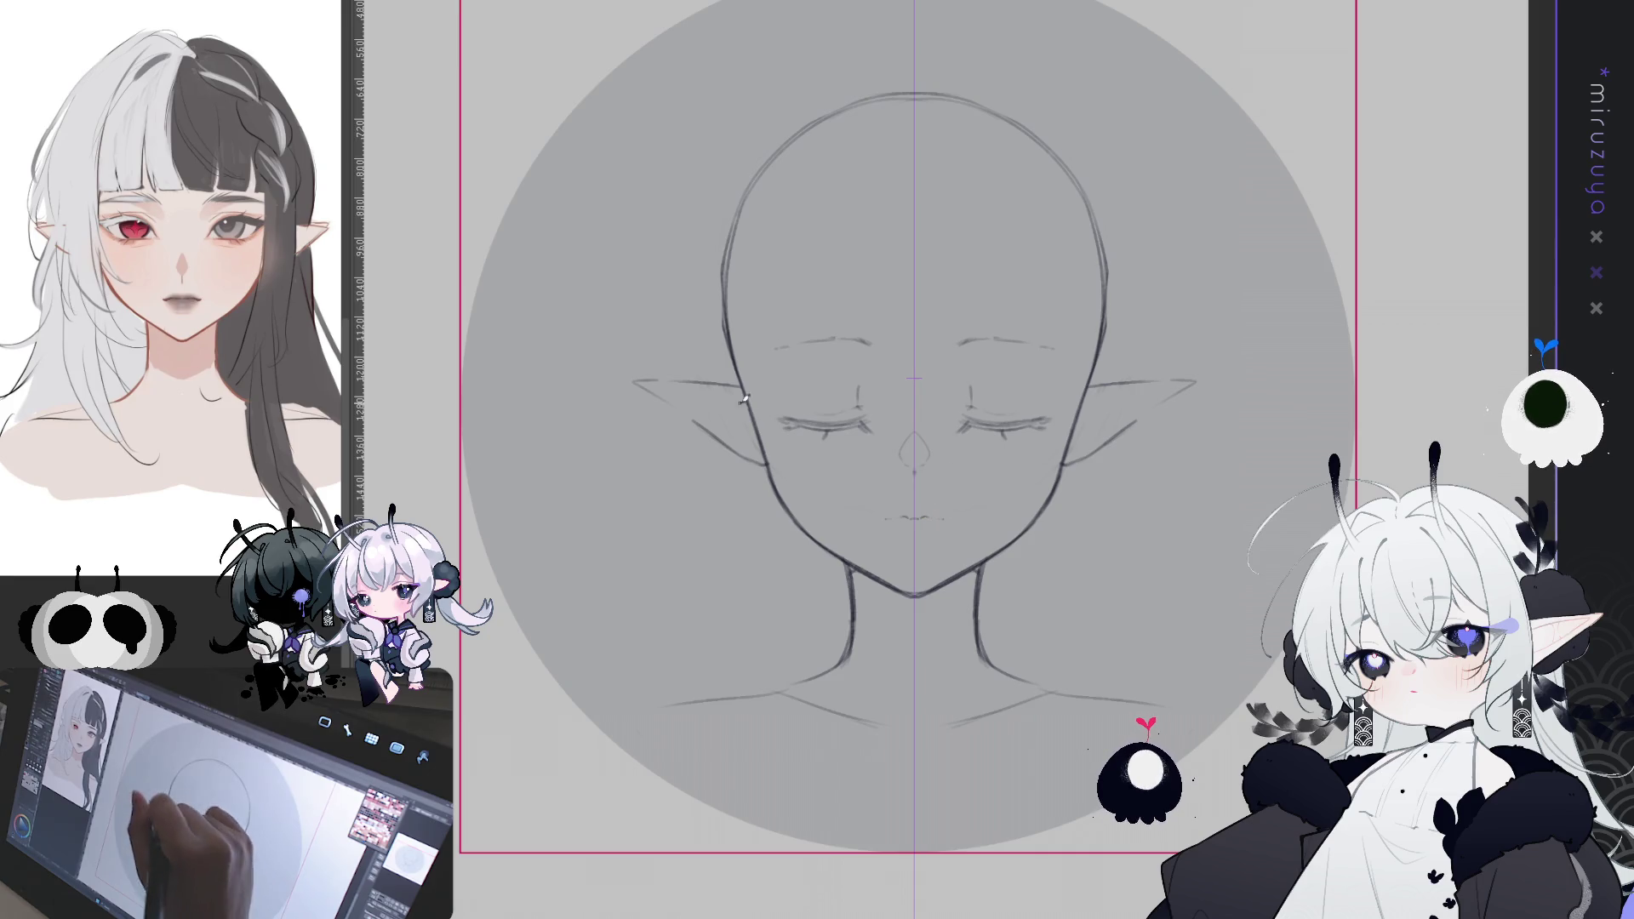
- Redraw the cheek-to-jaw outline and the top edges of both ears
drag(734, 314, 759, 410)
key(ctrl+z)
mouse_move(723, 281)
mouse_down()
mouse_move(788, 511)
mouse_move(838, 555)
mouse_up()
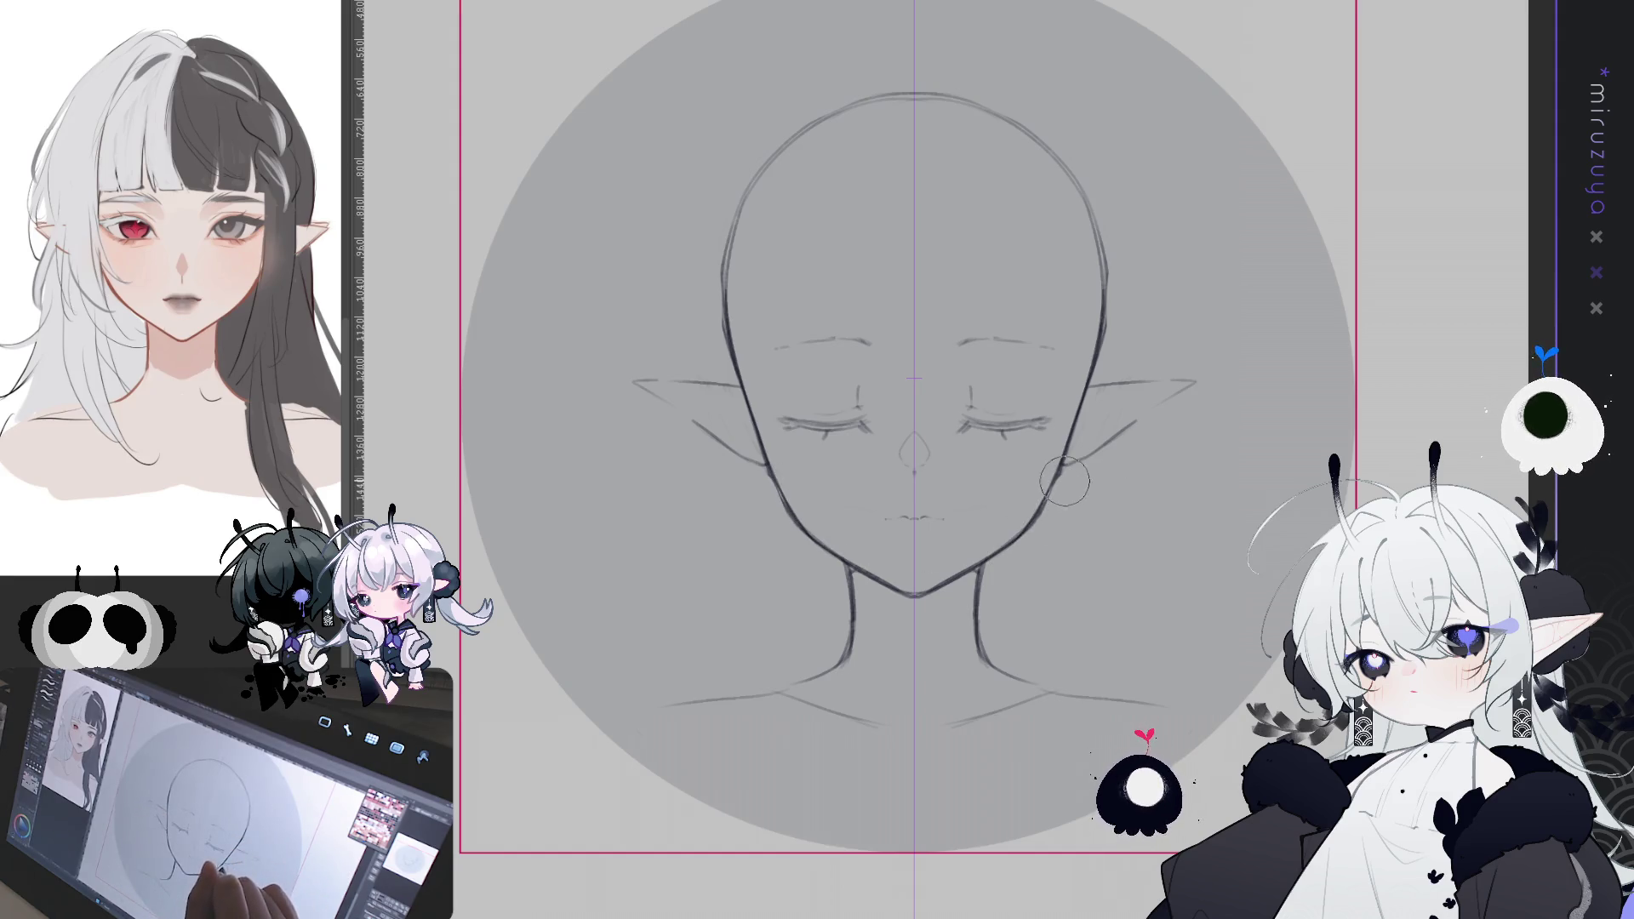
drag(1072, 461, 1038, 538)
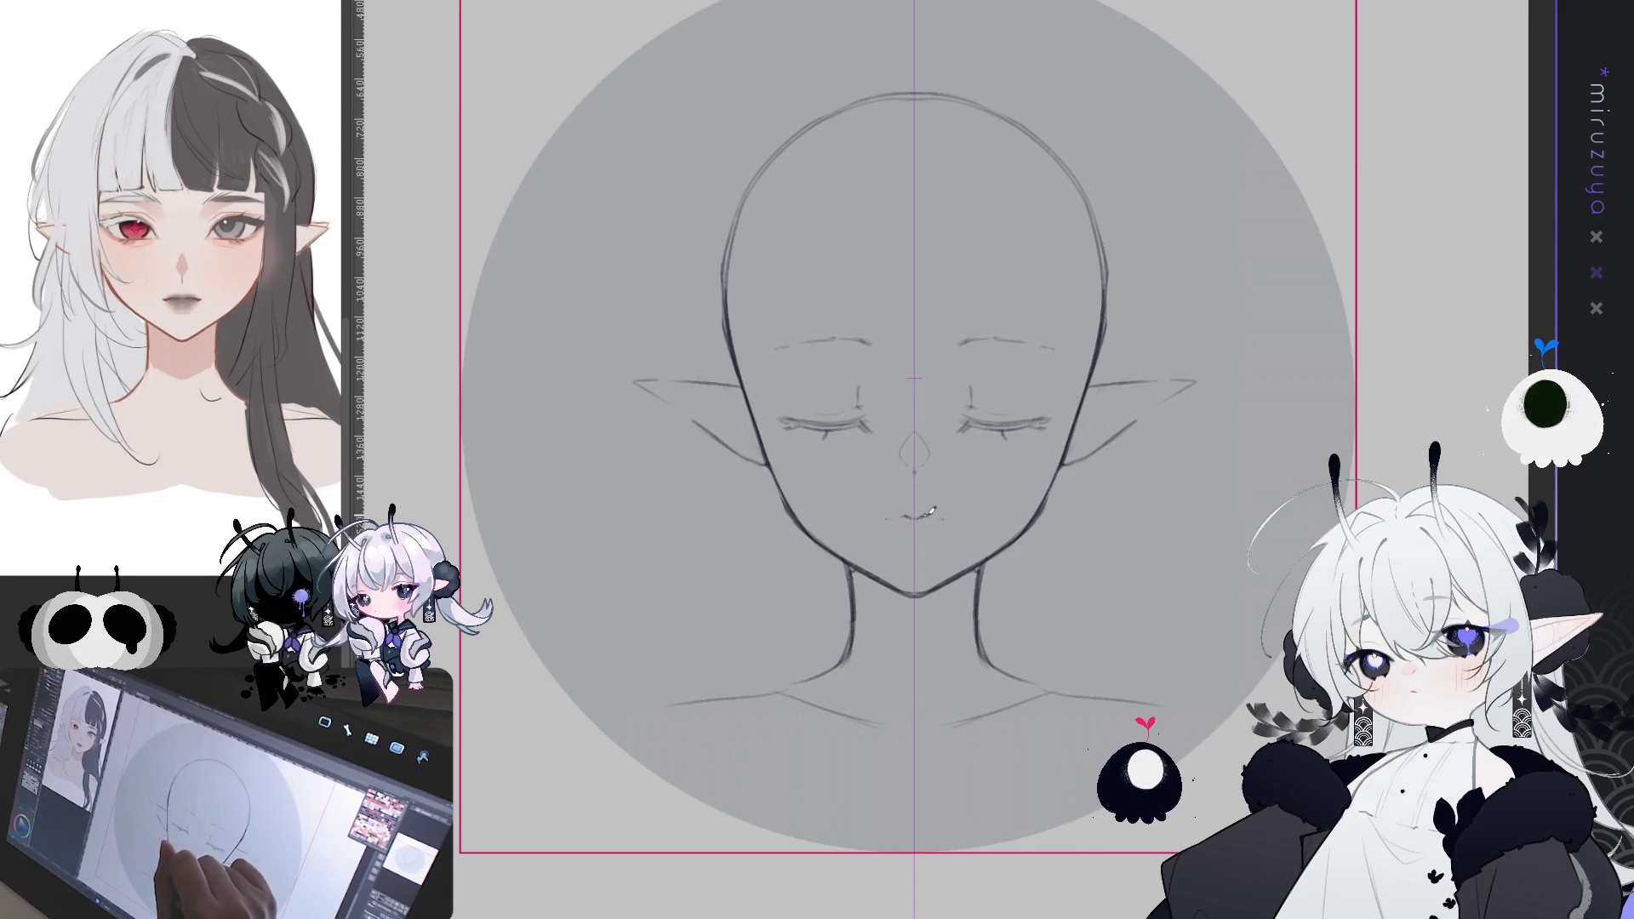
drag(1183, 460, 1142, 487)
key(ctrl+z)
mouse_move(1047, 414)
mouse_down()
mouse_move(1153, 409)
mouse_move(1017, 490)
mouse_up()
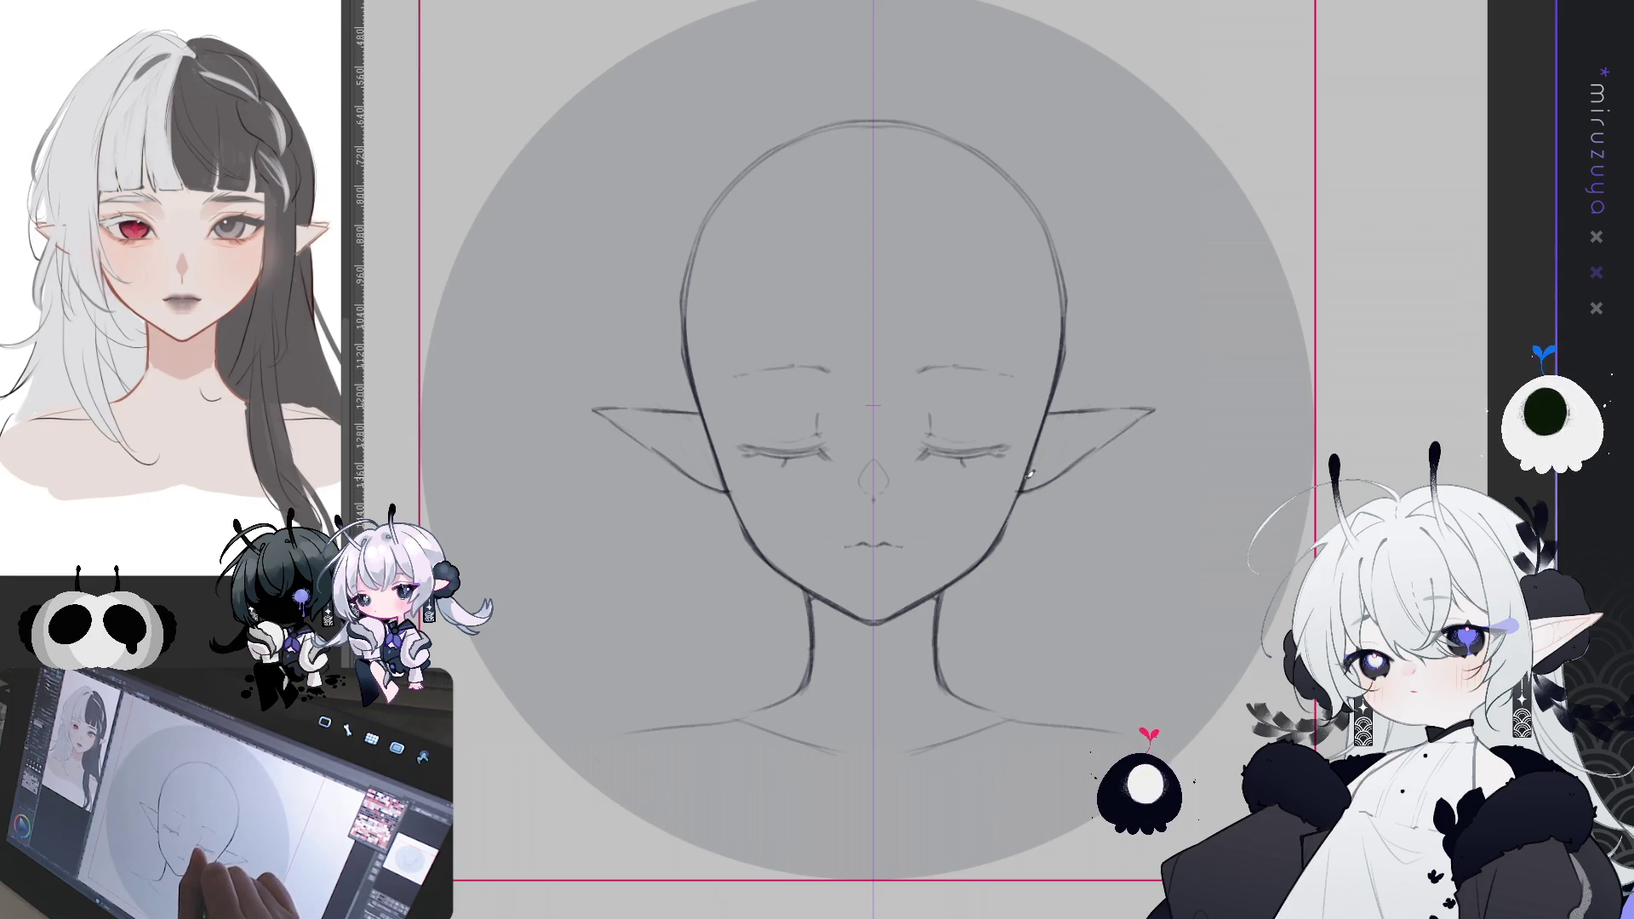
- Add inner lines to both ears and retrace the neck on both sides
key(e)
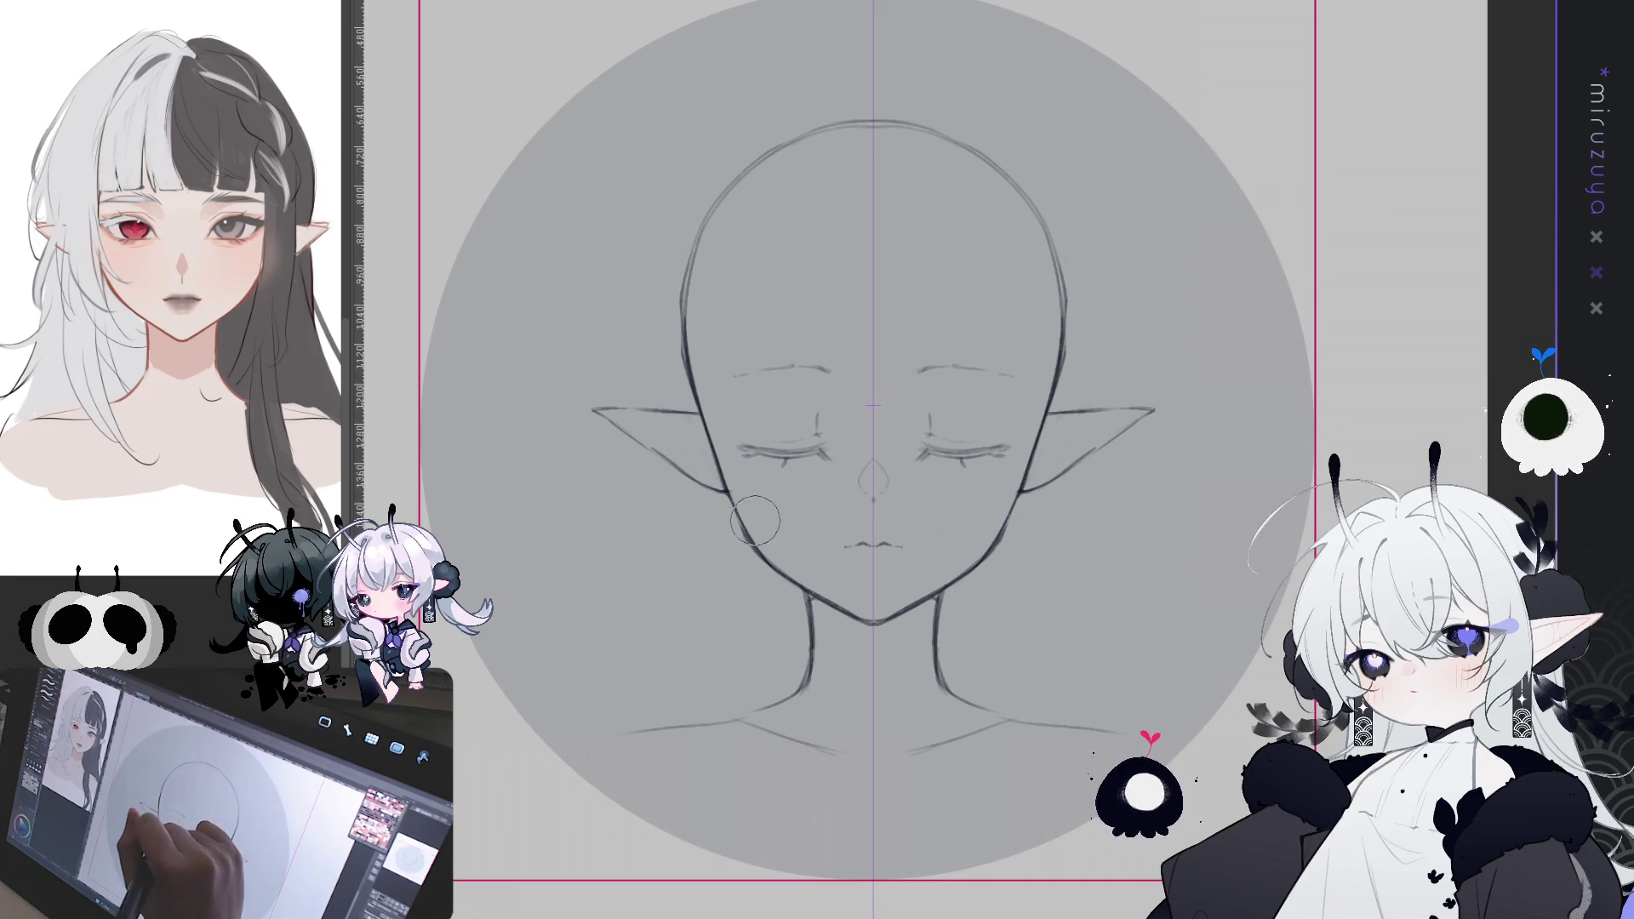
key(p)
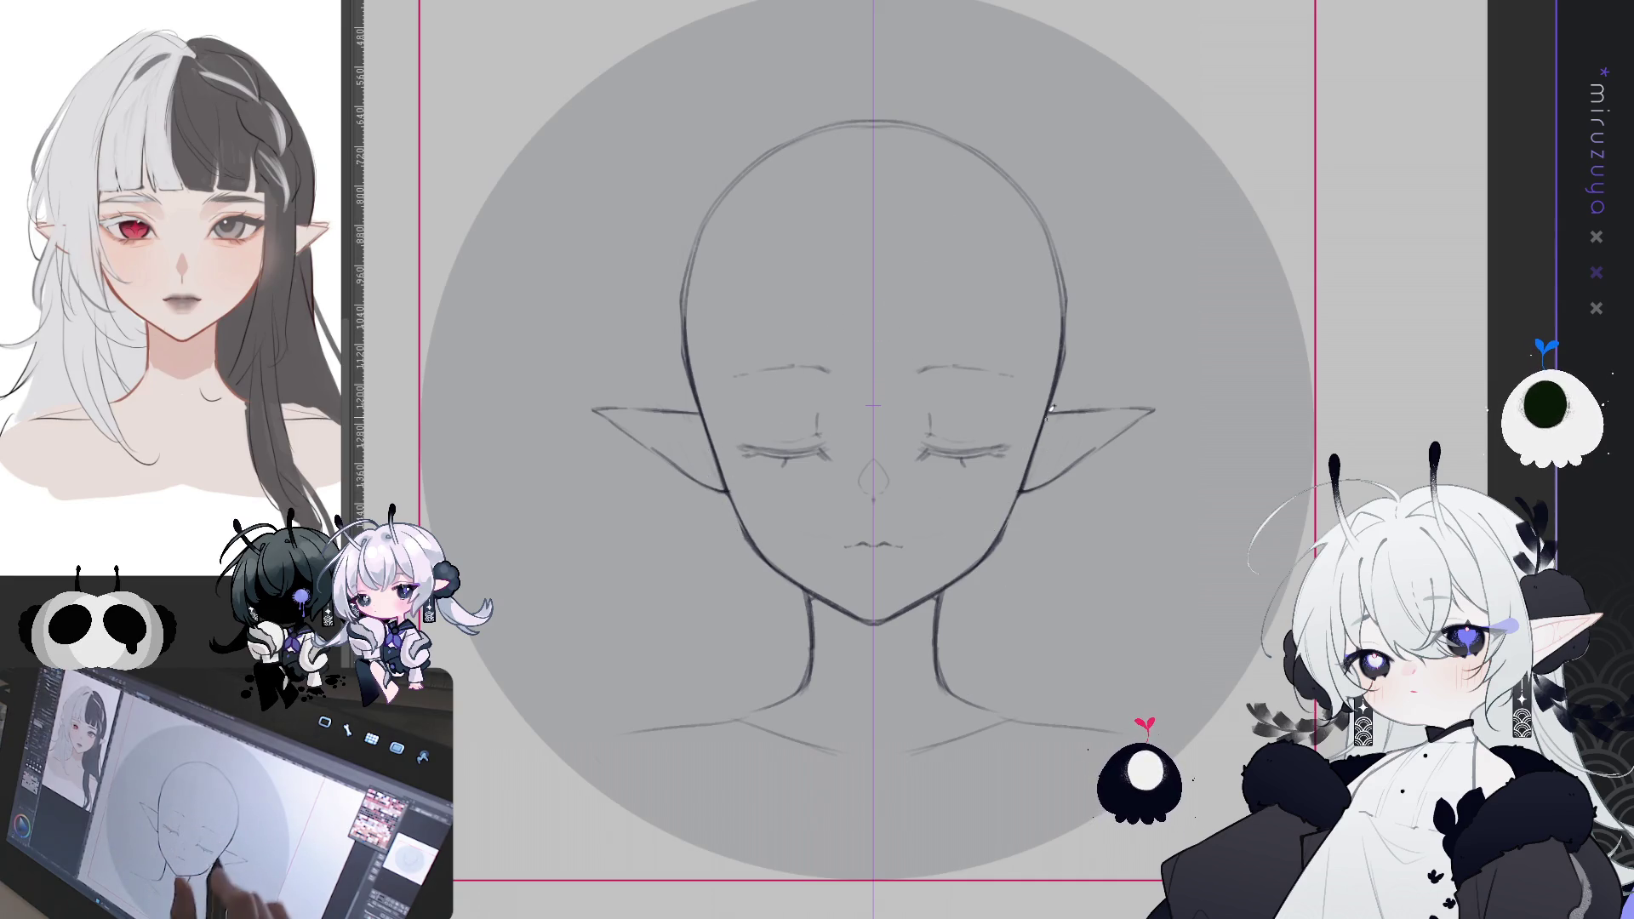
mouse_move(1082, 443)
mouse_down()
mouse_move(1122, 424)
mouse_move(1040, 435)
mouse_move(1099, 435)
mouse_up()
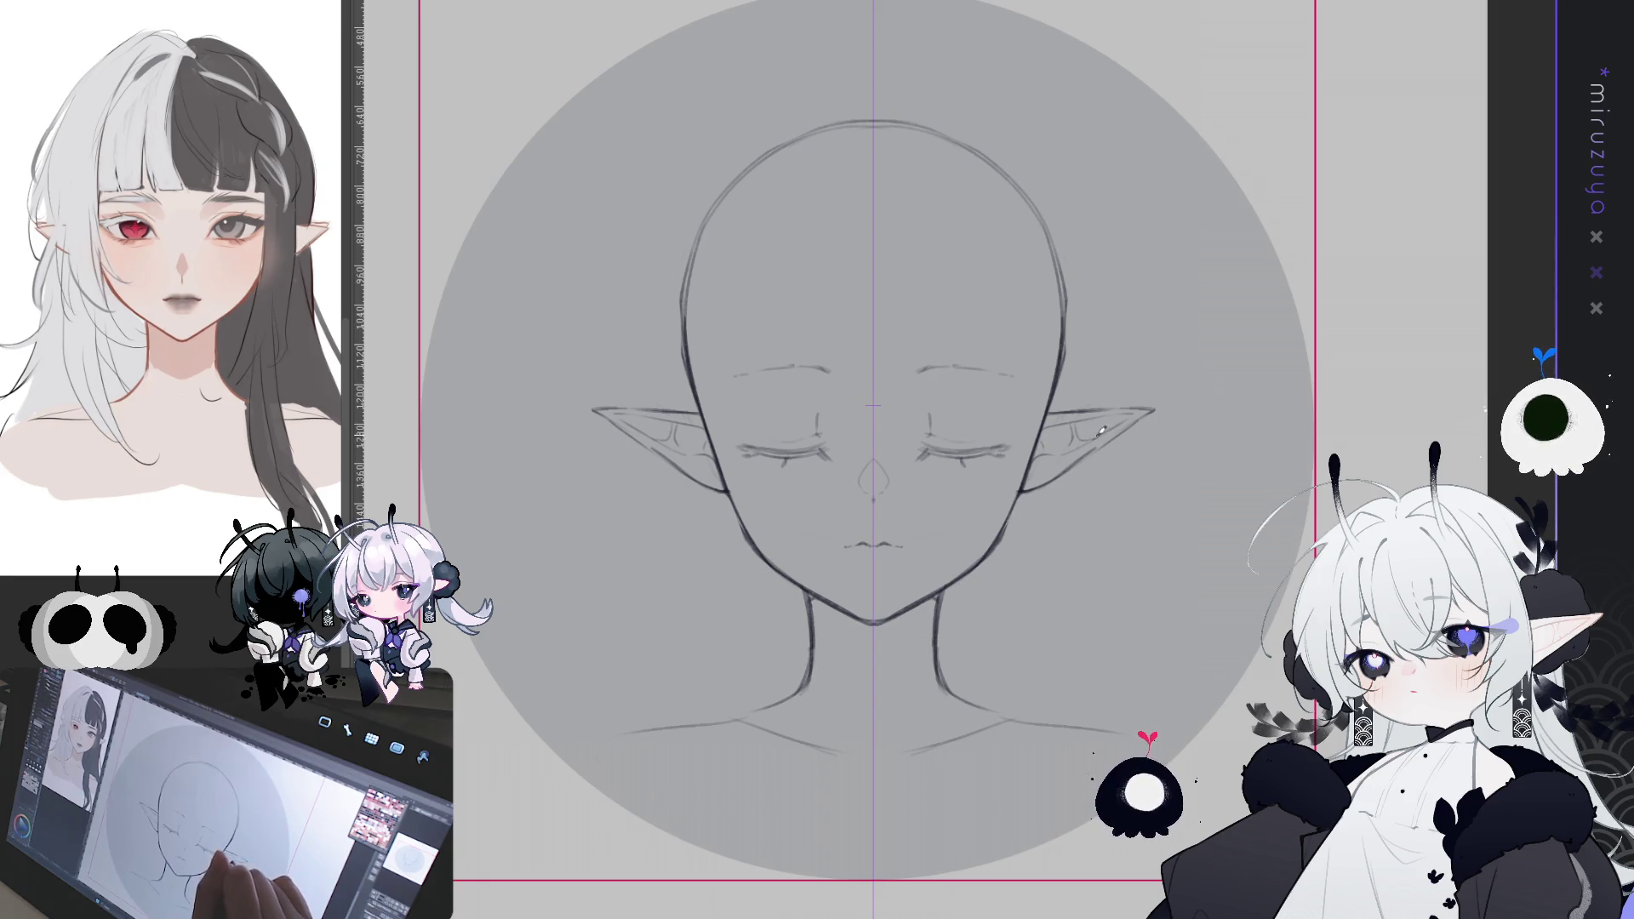
drag(1191, 590, 1169, 551)
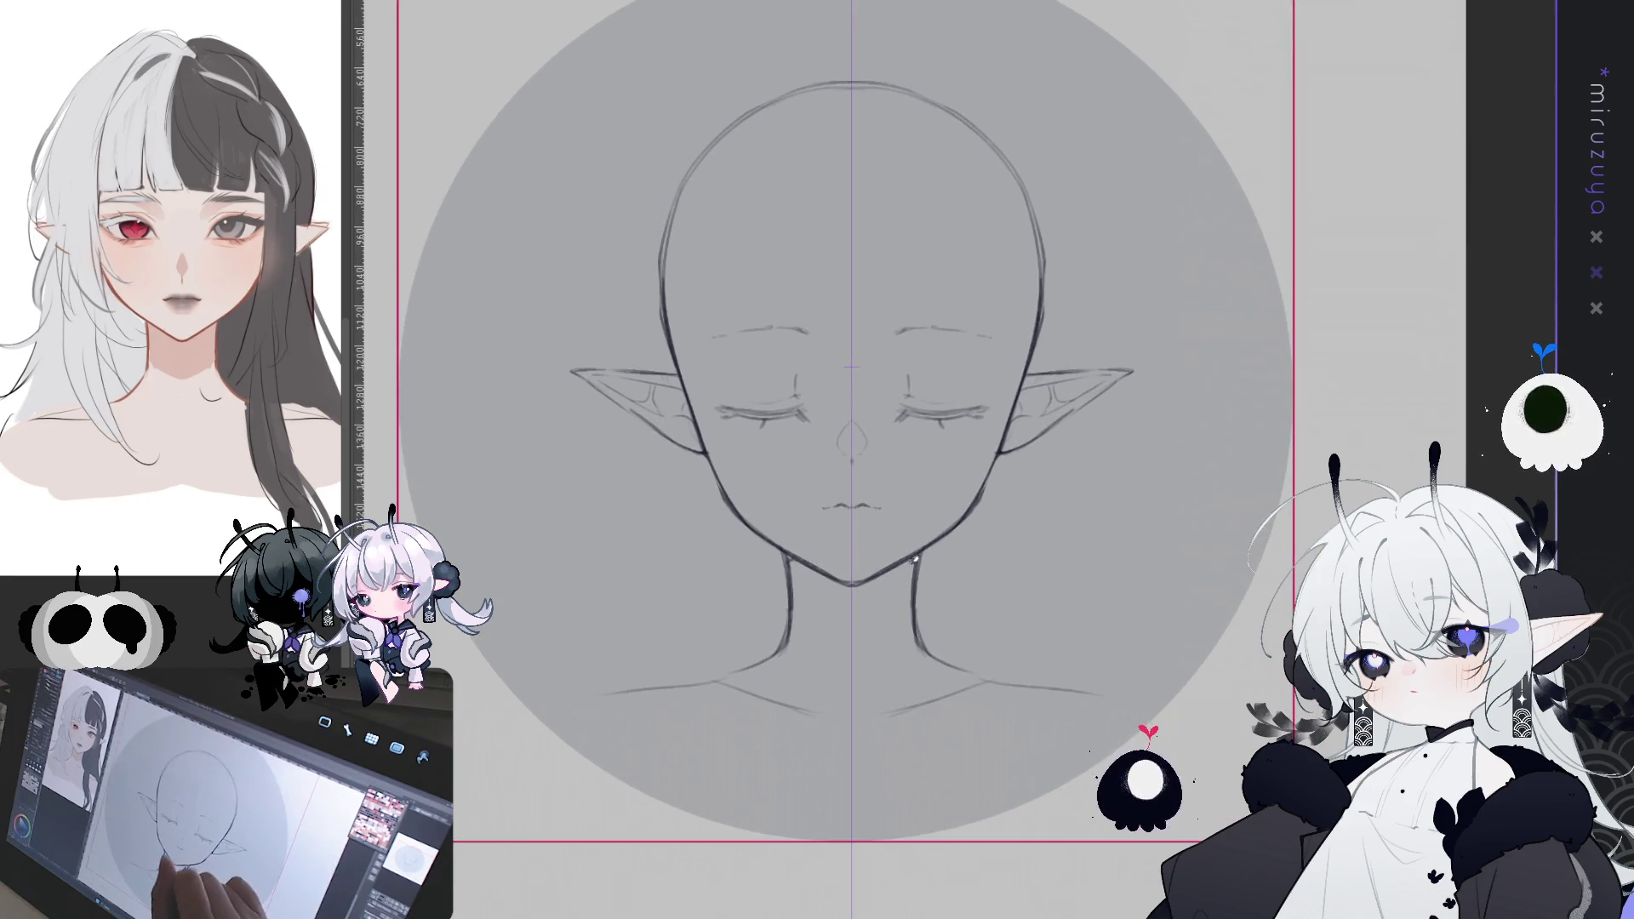
drag(916, 558, 921, 634)
key(ctrl+z)
drag(912, 566, 919, 626)
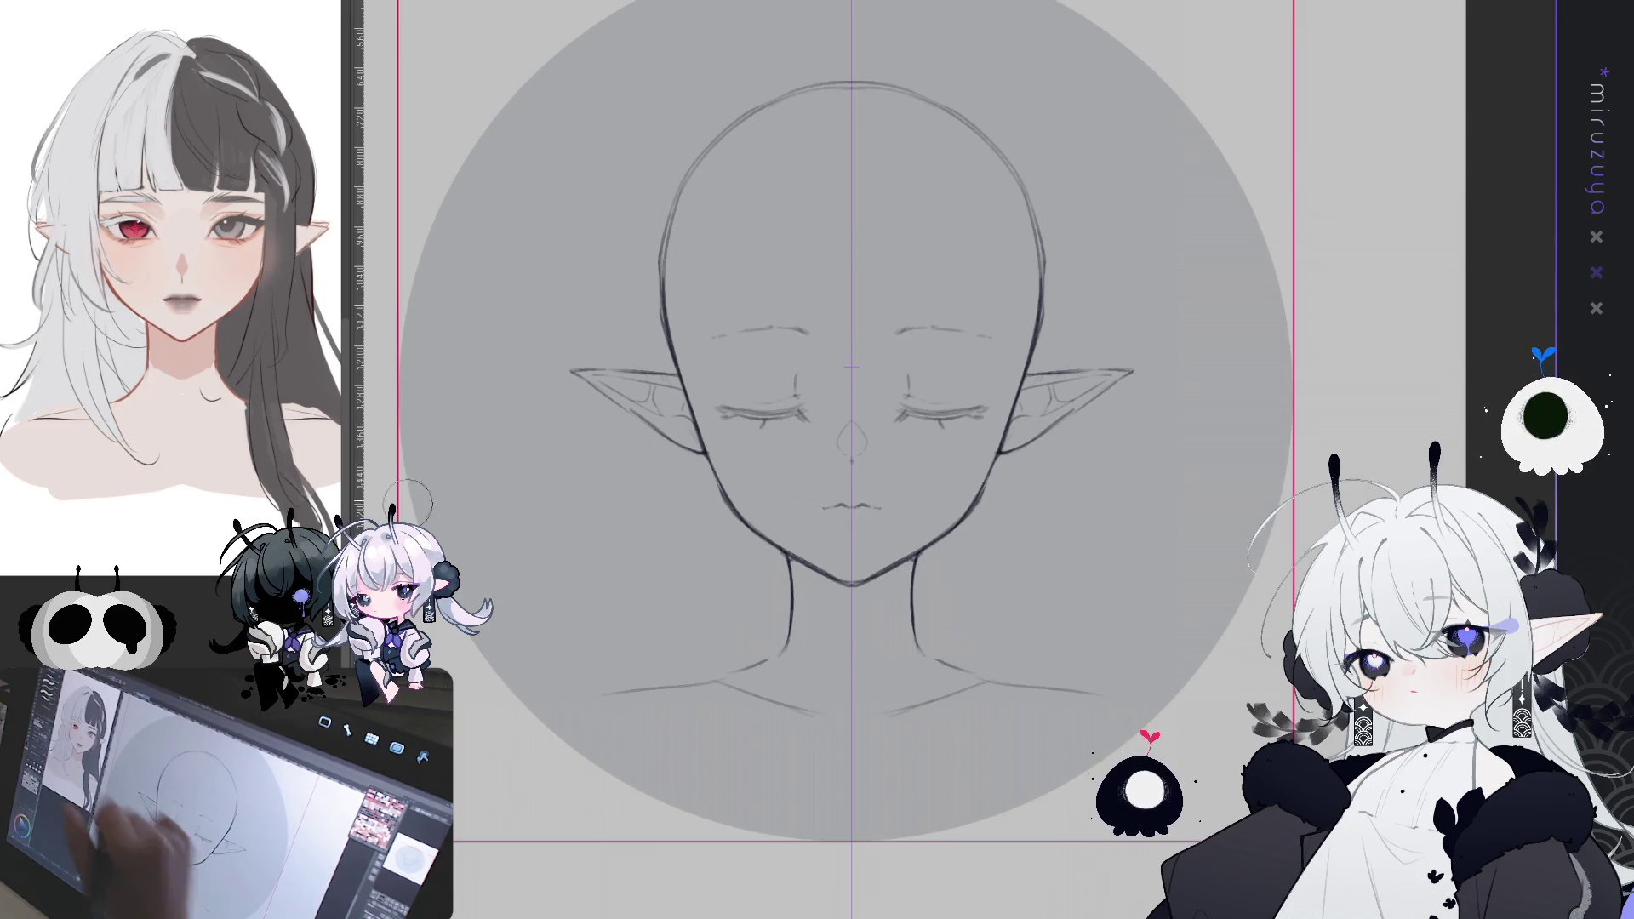
- Shorten the shoulder lines and move the whole sketch slightly higher on the canvas
mouse_move(913, 622)
mouse_down()
mouse_move(947, 677)
mouse_move(930, 656)
mouse_move(1055, 681)
mouse_move(1034, 691)
mouse_move(1143, 725)
mouse_up()
key(ctrl+z)
key(ctrl+z)
key(ctrl+z)
key(ctrl+z)
key(ctrl+z)
drag(1036, 694, 1133, 703)
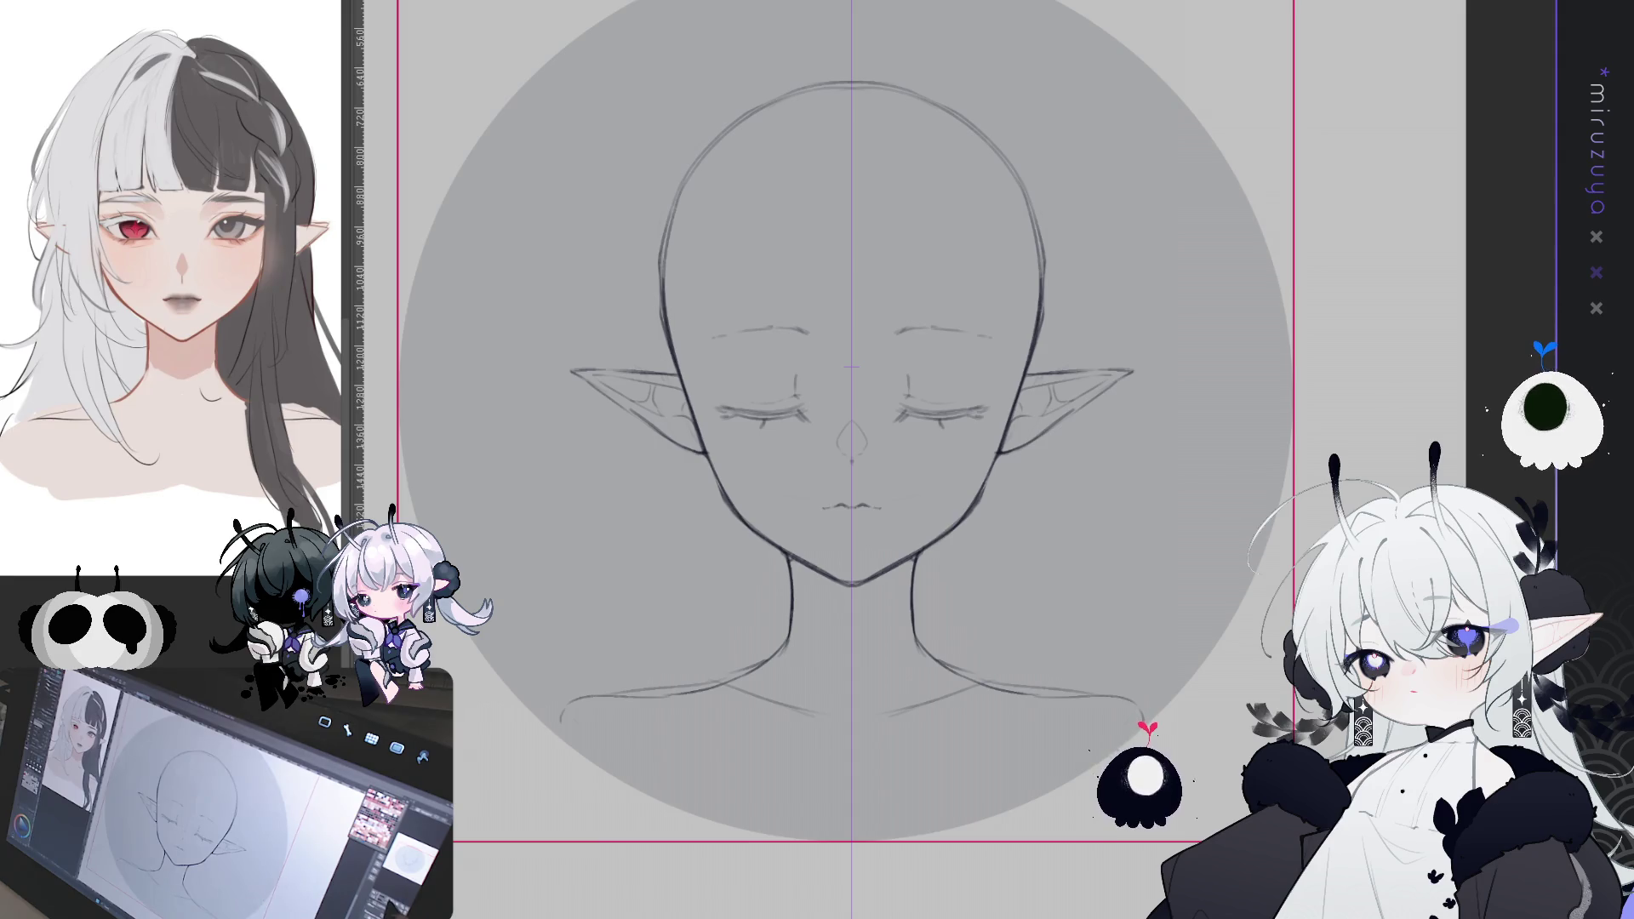
key(ctrl+minus)
drag(880, 383, 880, 365)
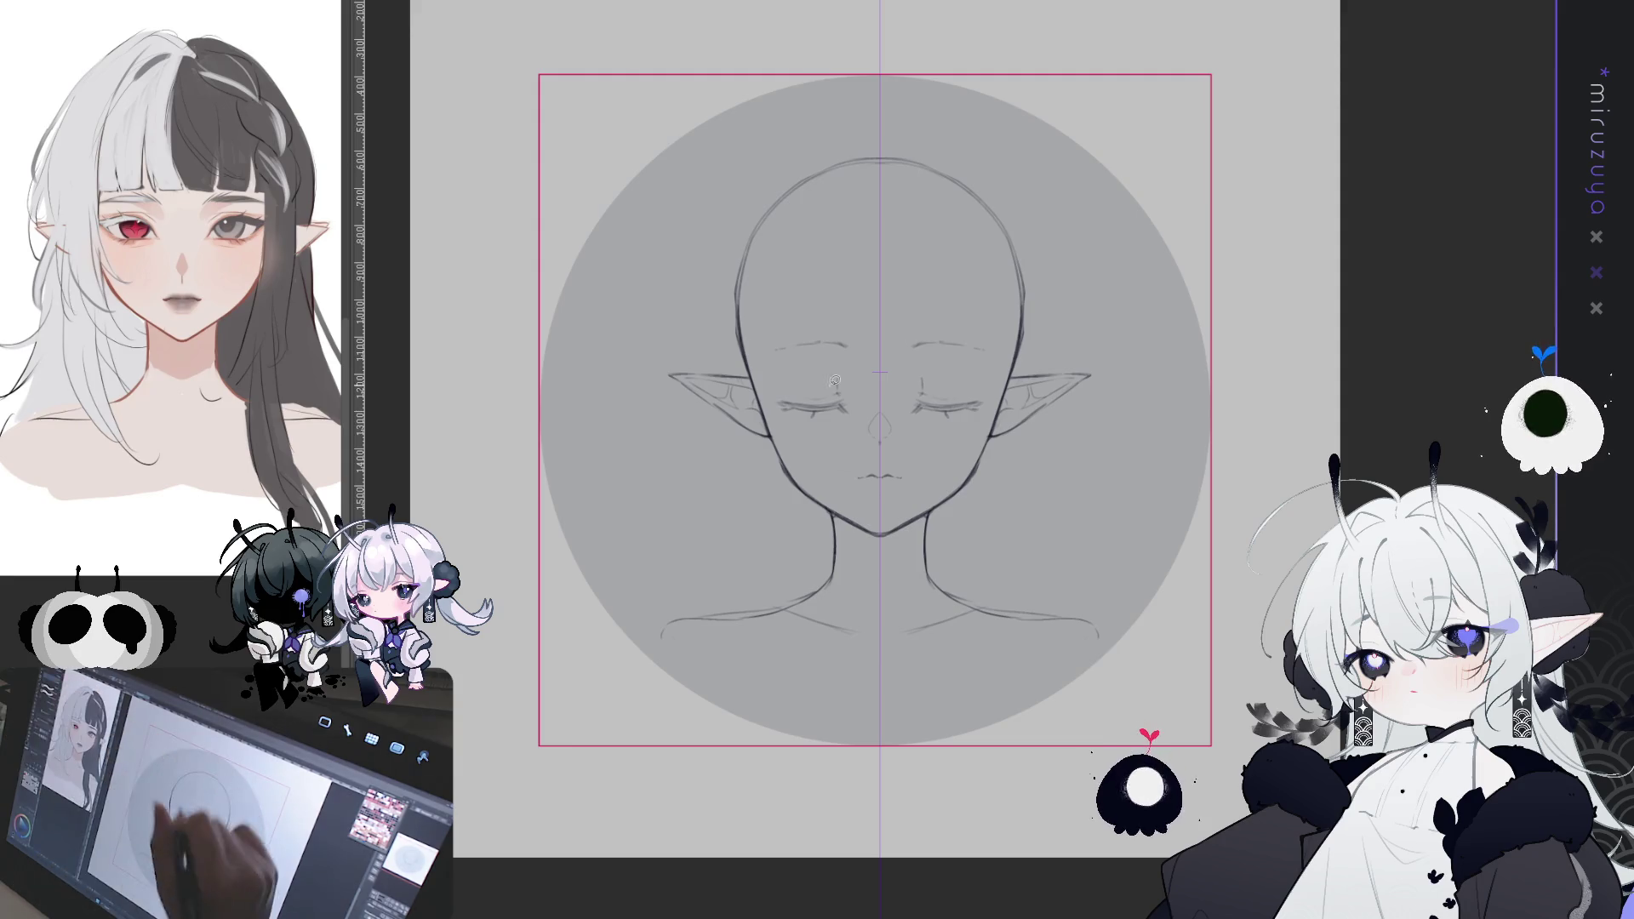
- Finish the jaw and cheek lines, clear the face selection, and zoom in on the face
drag(763, 400, 868, 502)
drag(770, 324, 772, 327)
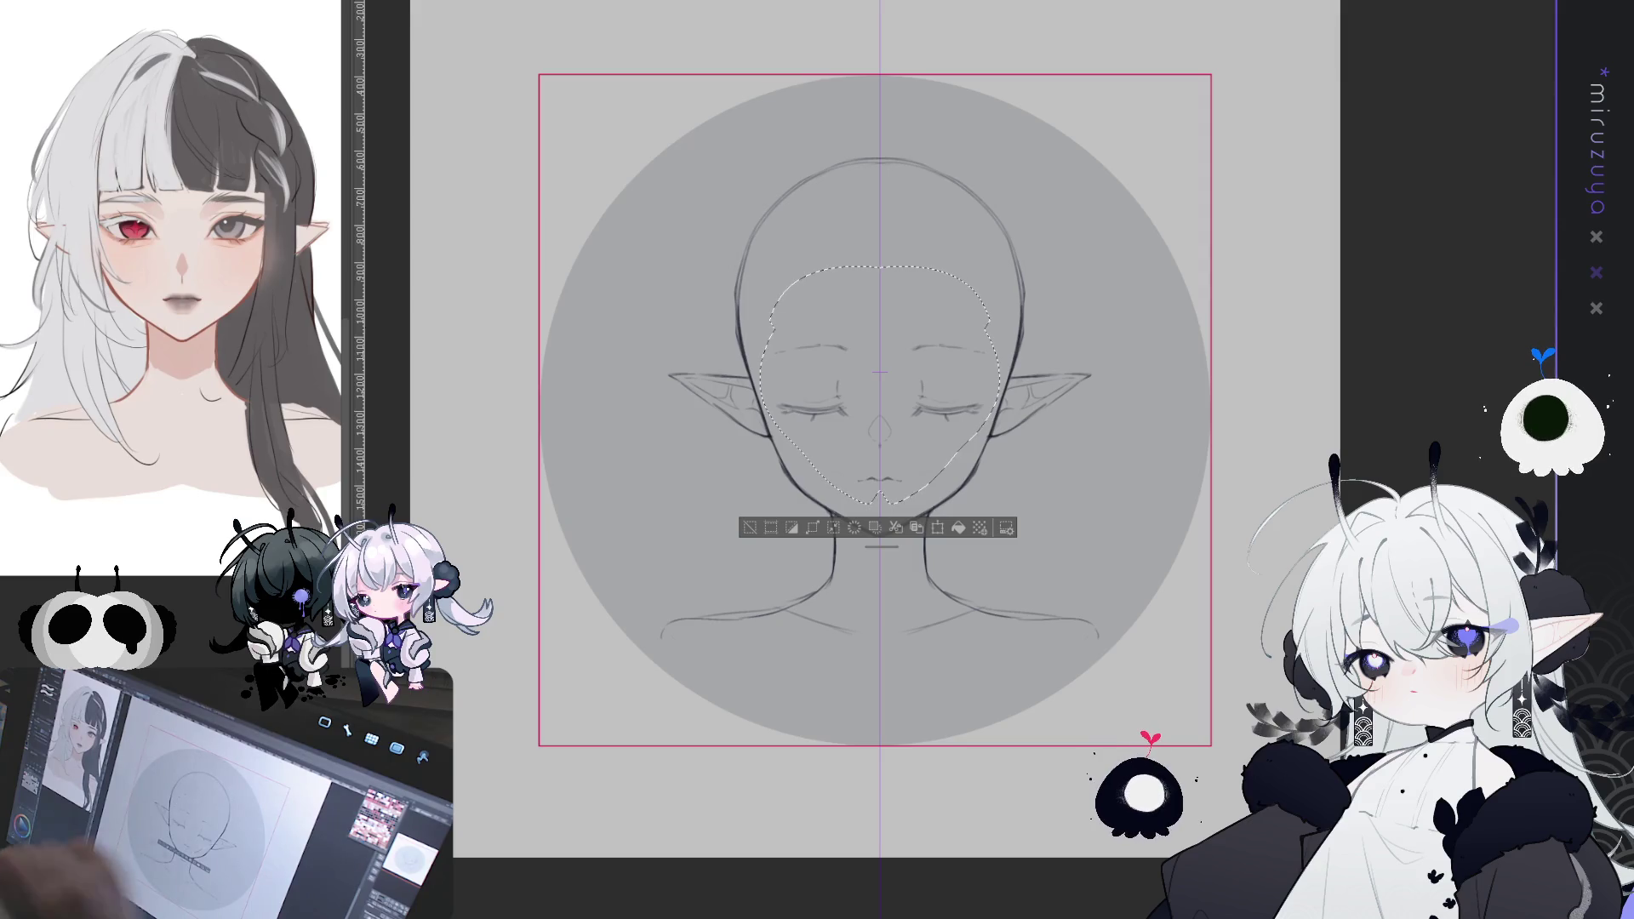
click(1043, 382)
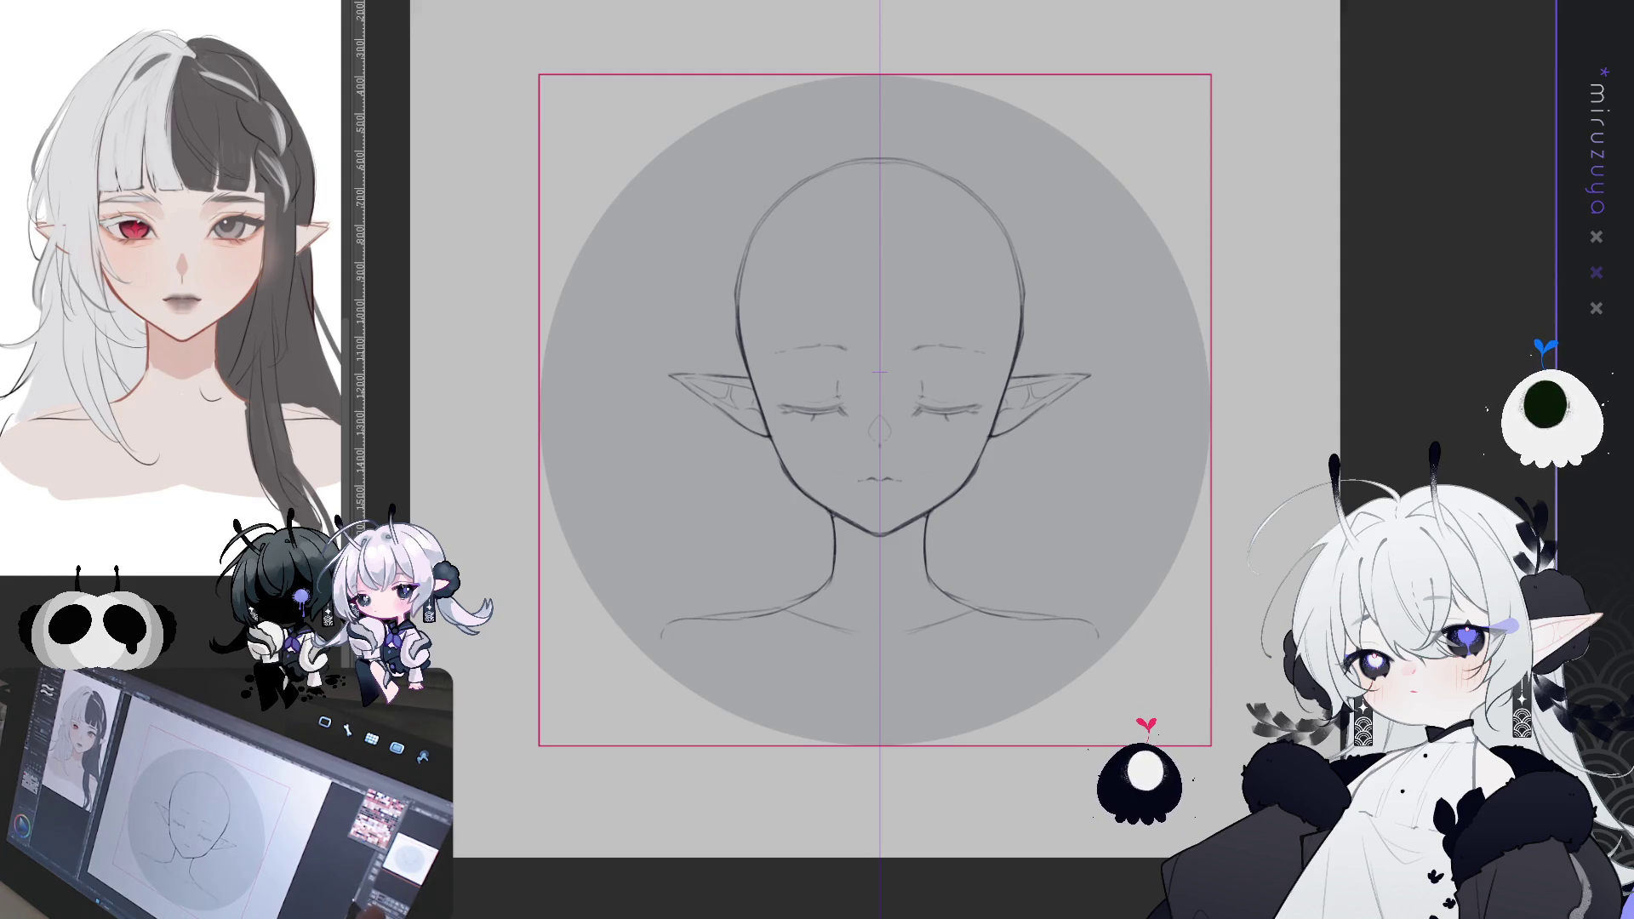
scroll(963, 452, up, 1)
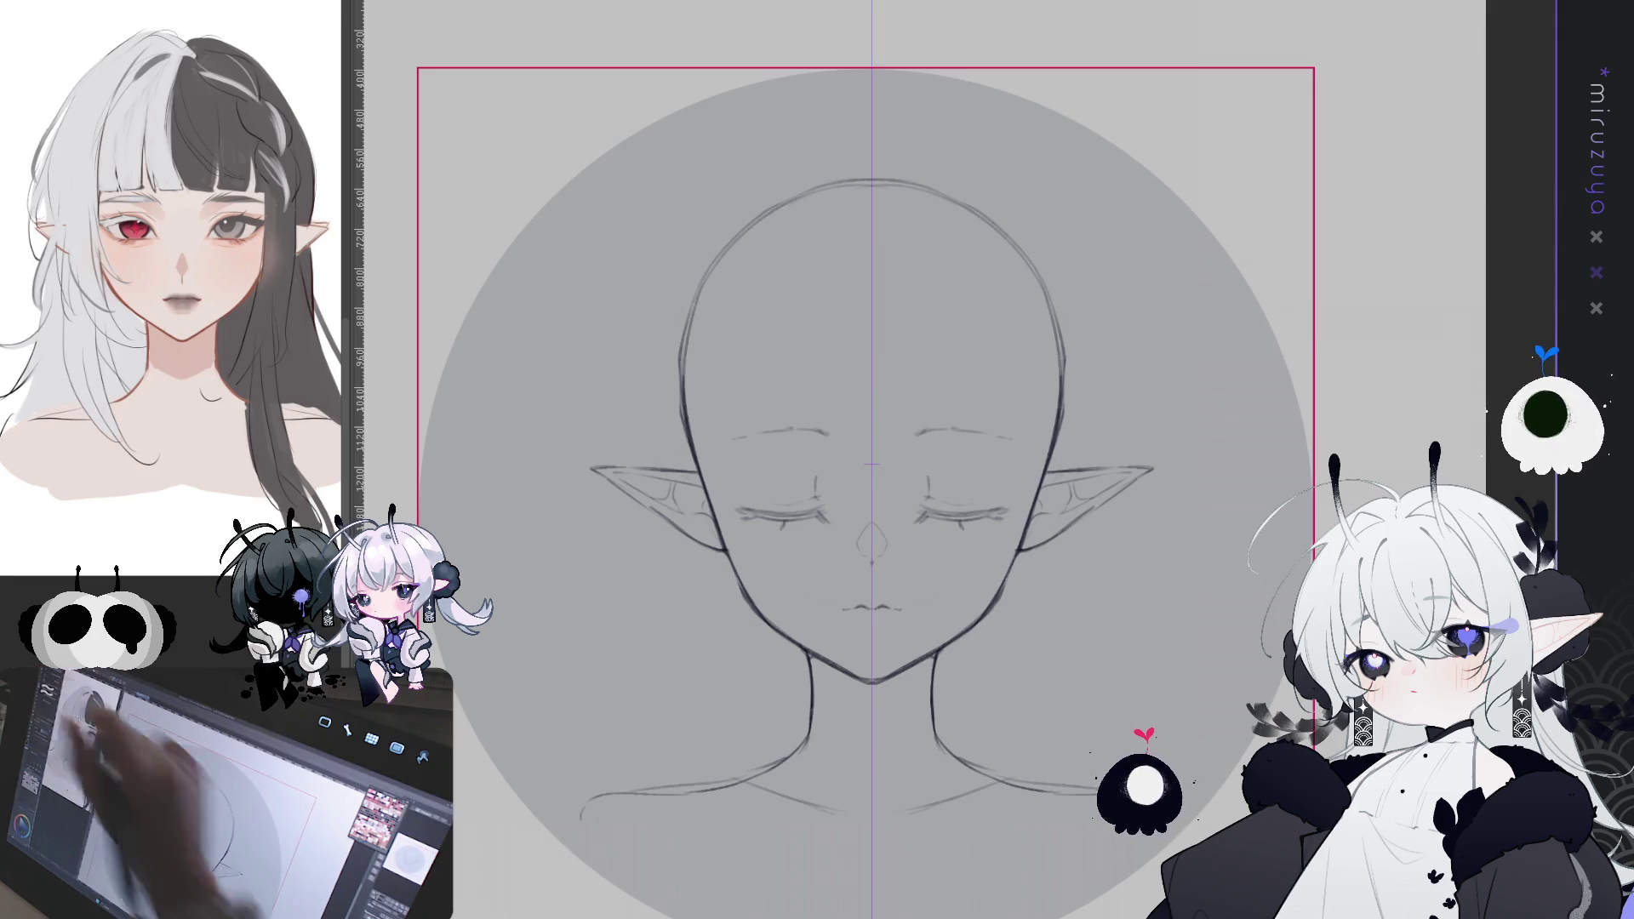
- Draw a curved bang strand from the crown to the brows, with a second strand beside it
scroll(964, 451, up, 1)
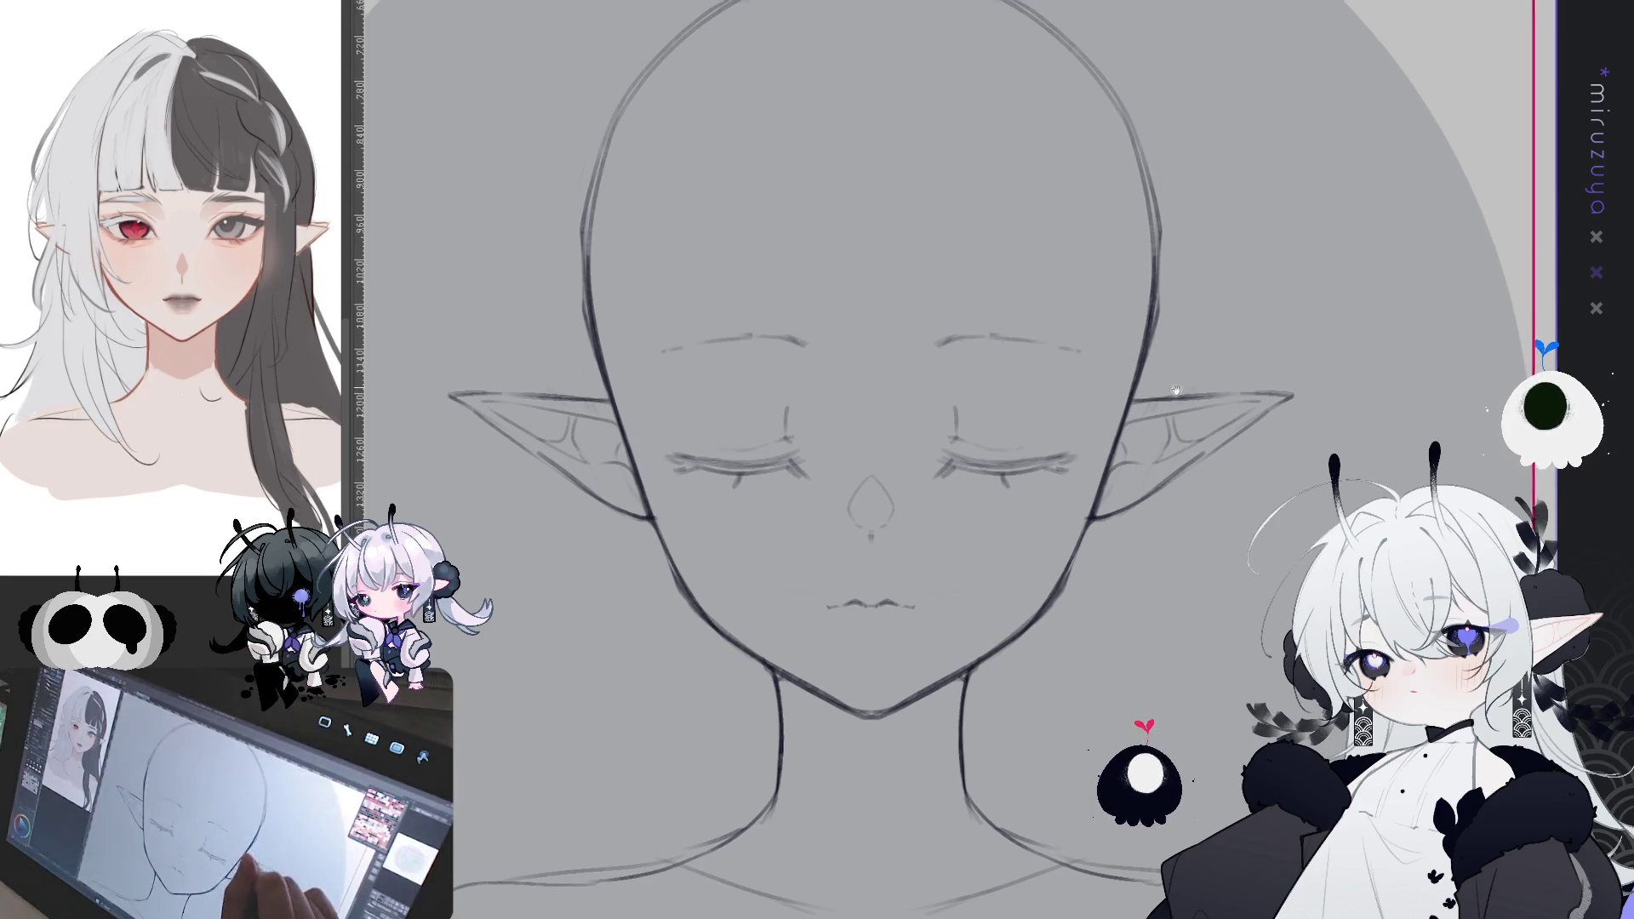
drag(838, 147, 868, 420)
key(ctrl+z)
mouse_move(835, 132)
mouse_down()
mouse_move(851, 374)
mouse_move(881, 391)
mouse_up()
drag(832, 323, 868, 395)
drag(834, 323, 896, 401)
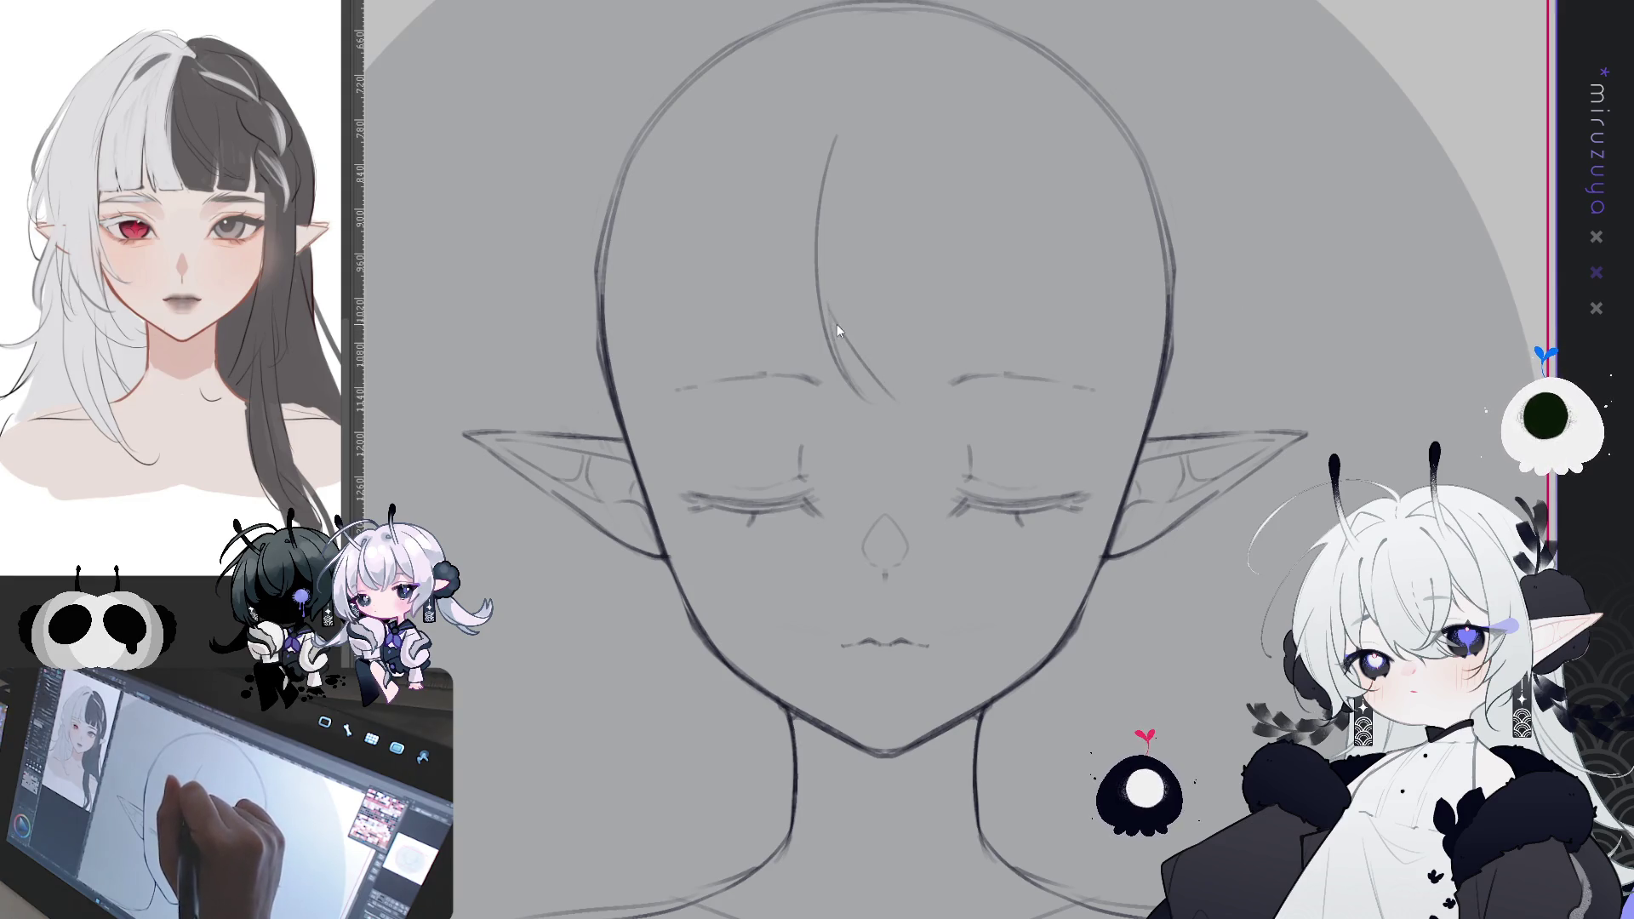
- Redraw the first forehead bang strand slightly further left
key(ctrl+z)
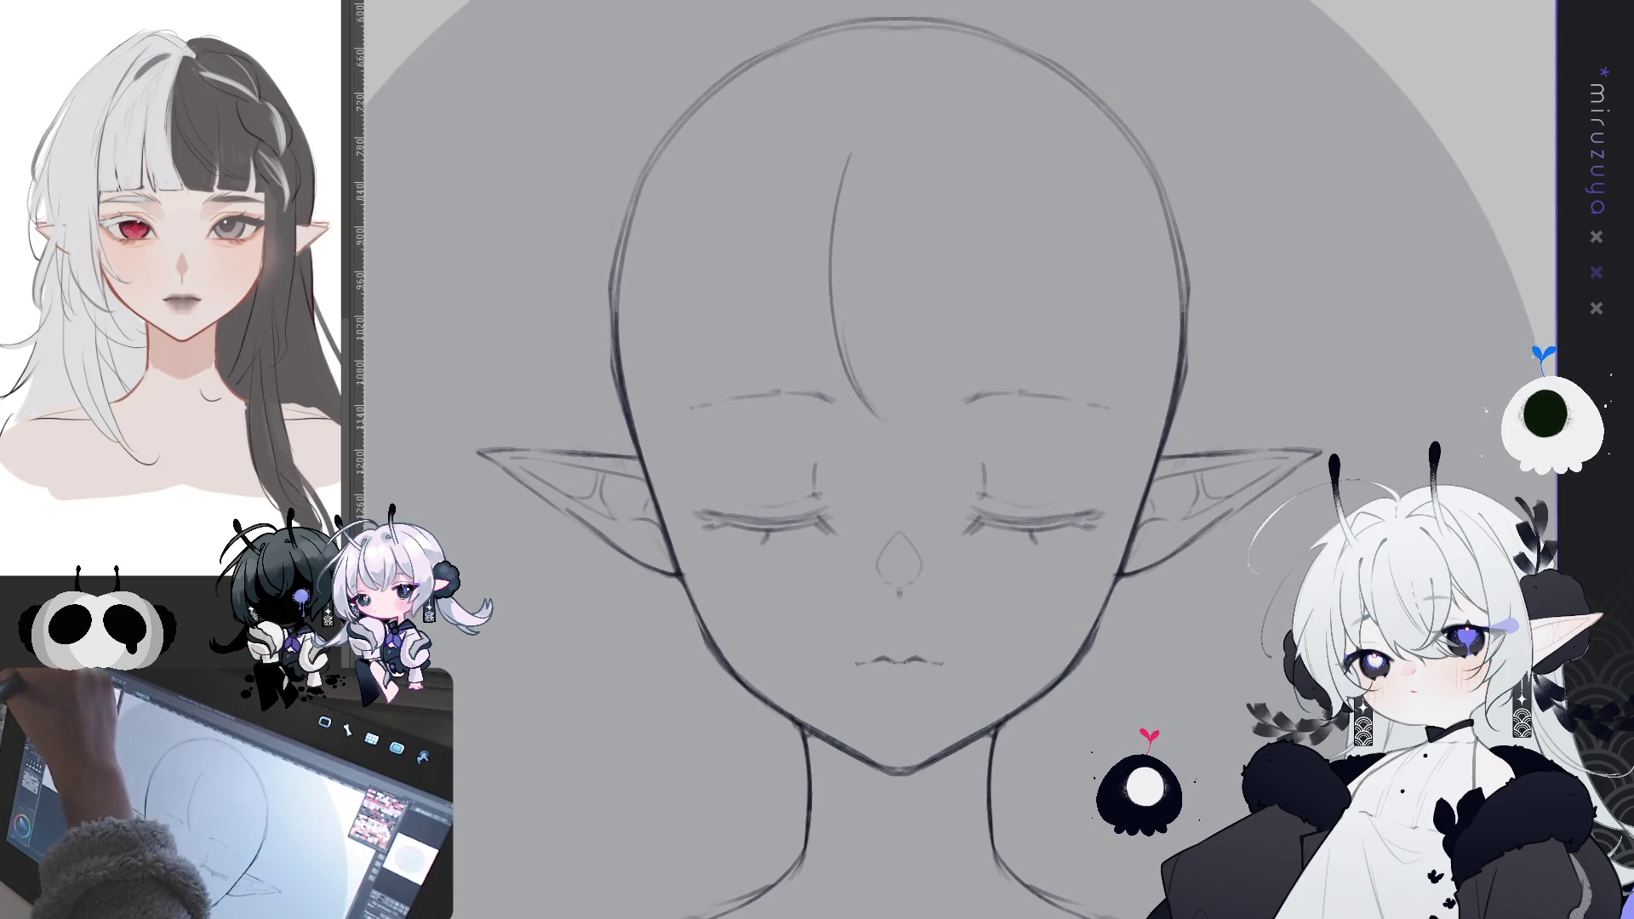
key(ctrl+z)
drag(823, 137, 851, 398)
key(ctrl+z)
mouse_move(827, 149)
mouse_down()
mouse_move(808, 281)
mouse_move(855, 413)
mouse_up()
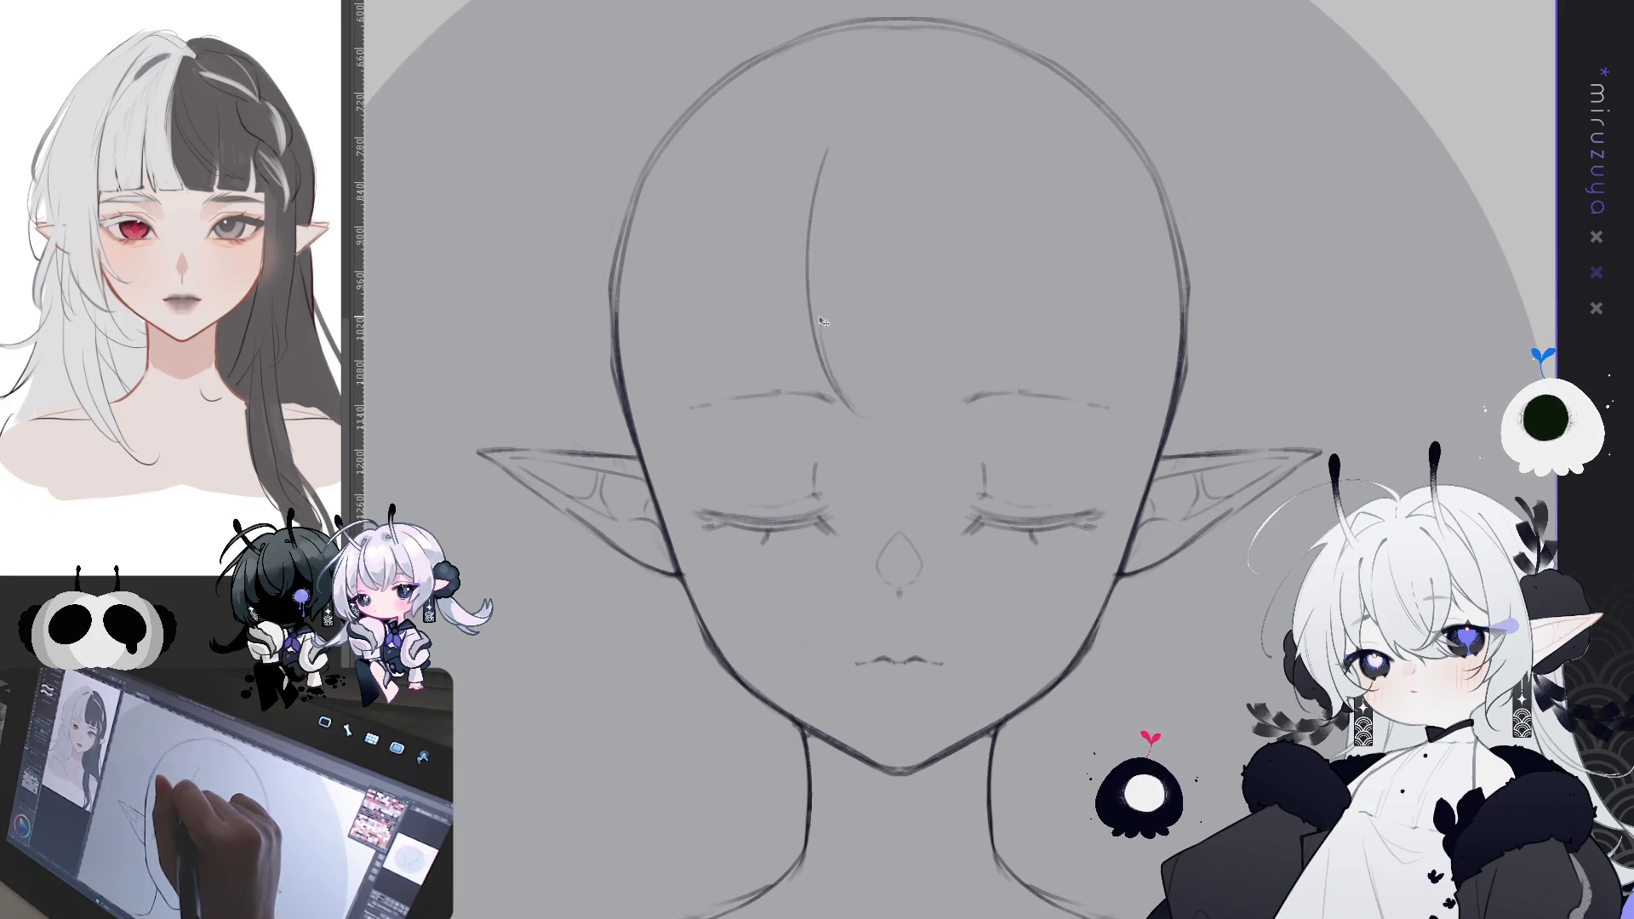
- Add a curved strand with the bangs' lower edge and a long vertical bang strand
drag(824, 321, 860, 398)
key(ctrl+z)
mouse_move(823, 328)
mouse_down()
mouse_move(864, 408)
mouse_move(945, 413)
mouse_up()
drag(928, 162, 936, 363)
key(ctrl+z)
drag(939, 166, 939, 398)
- Add more curved bang strands on the right and nudge the group slightly left
drag(902, 217, 946, 392)
drag(939, 217, 980, 385)
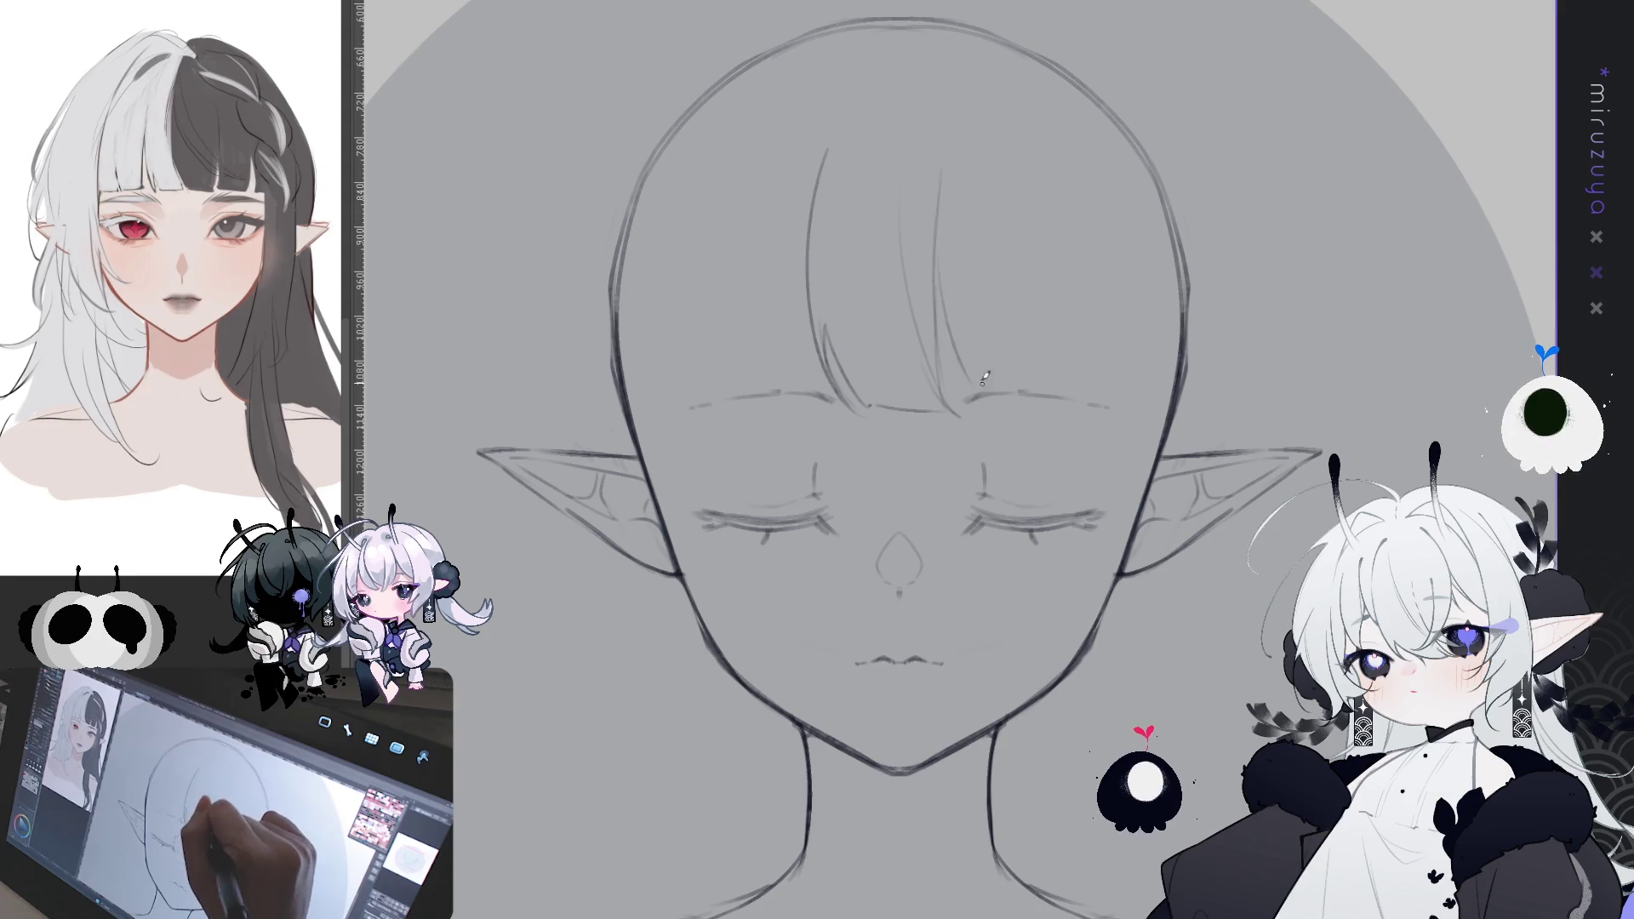
drag(943, 235, 980, 409)
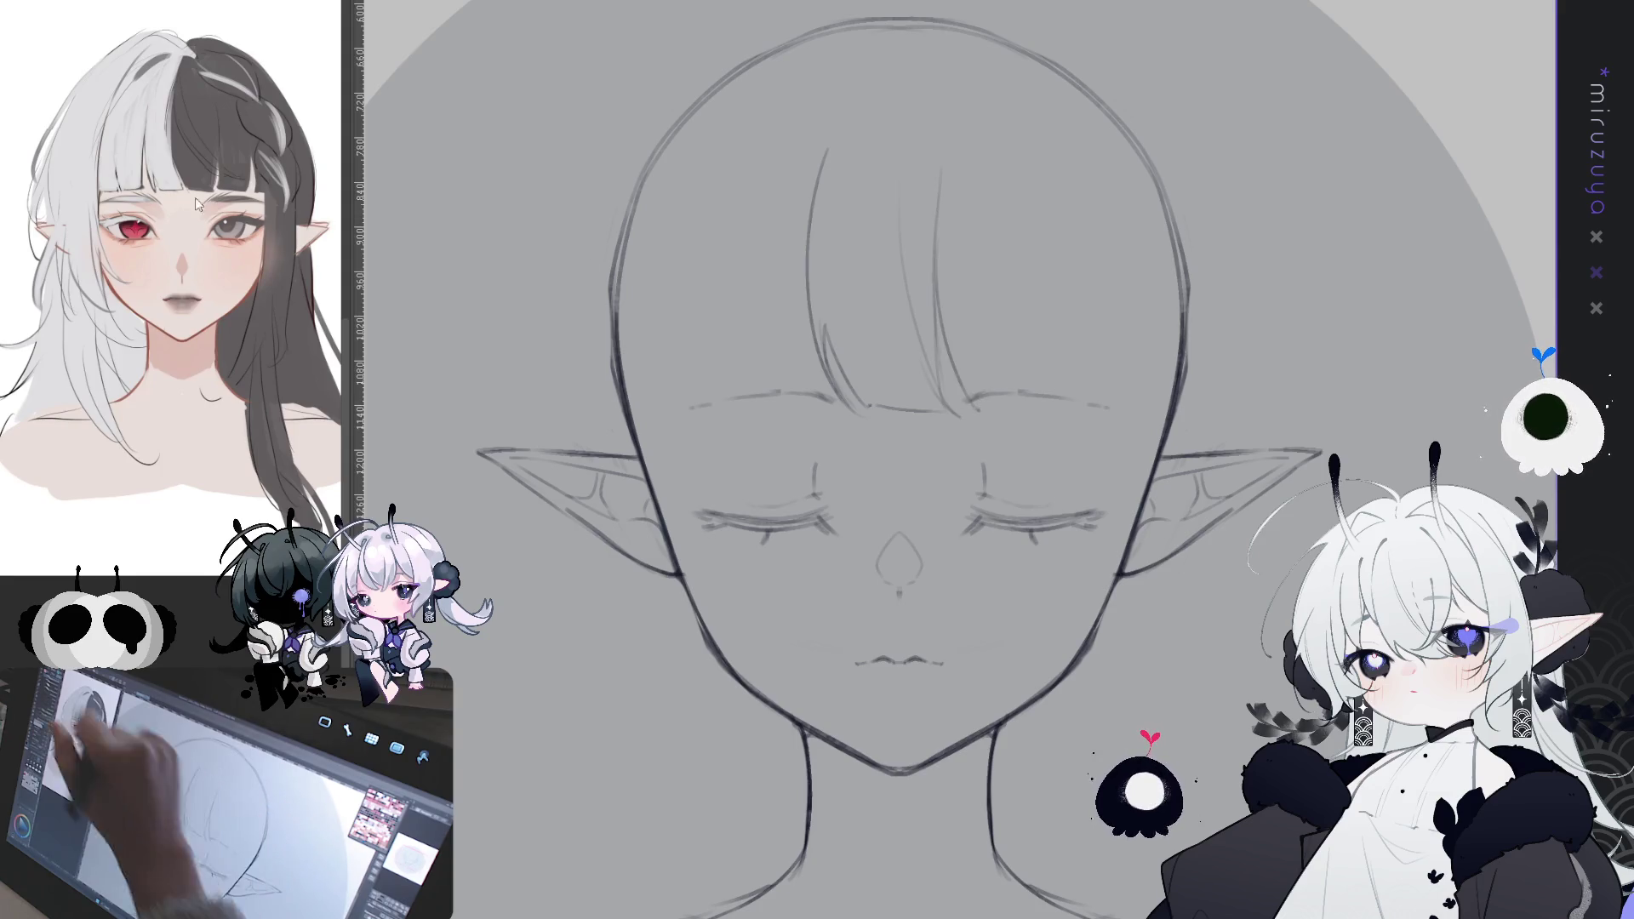
mouse_move(985, 265)
mouse_down()
mouse_move(881, 207)
mouse_move(937, 264)
mouse_move(954, 257)
mouse_up()
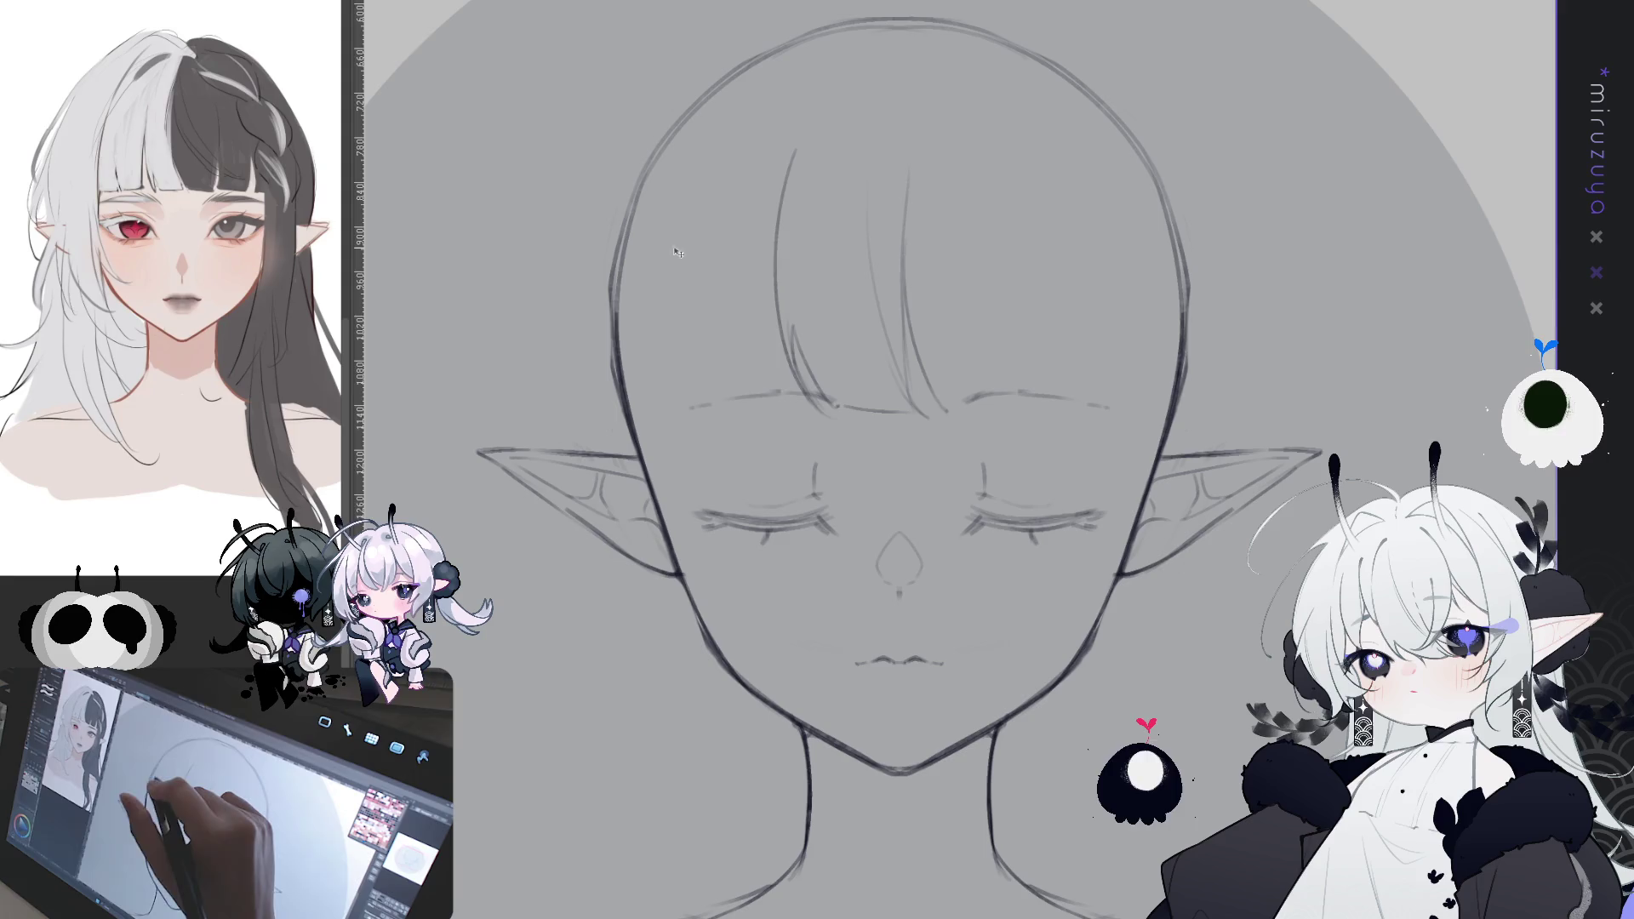
key(p)
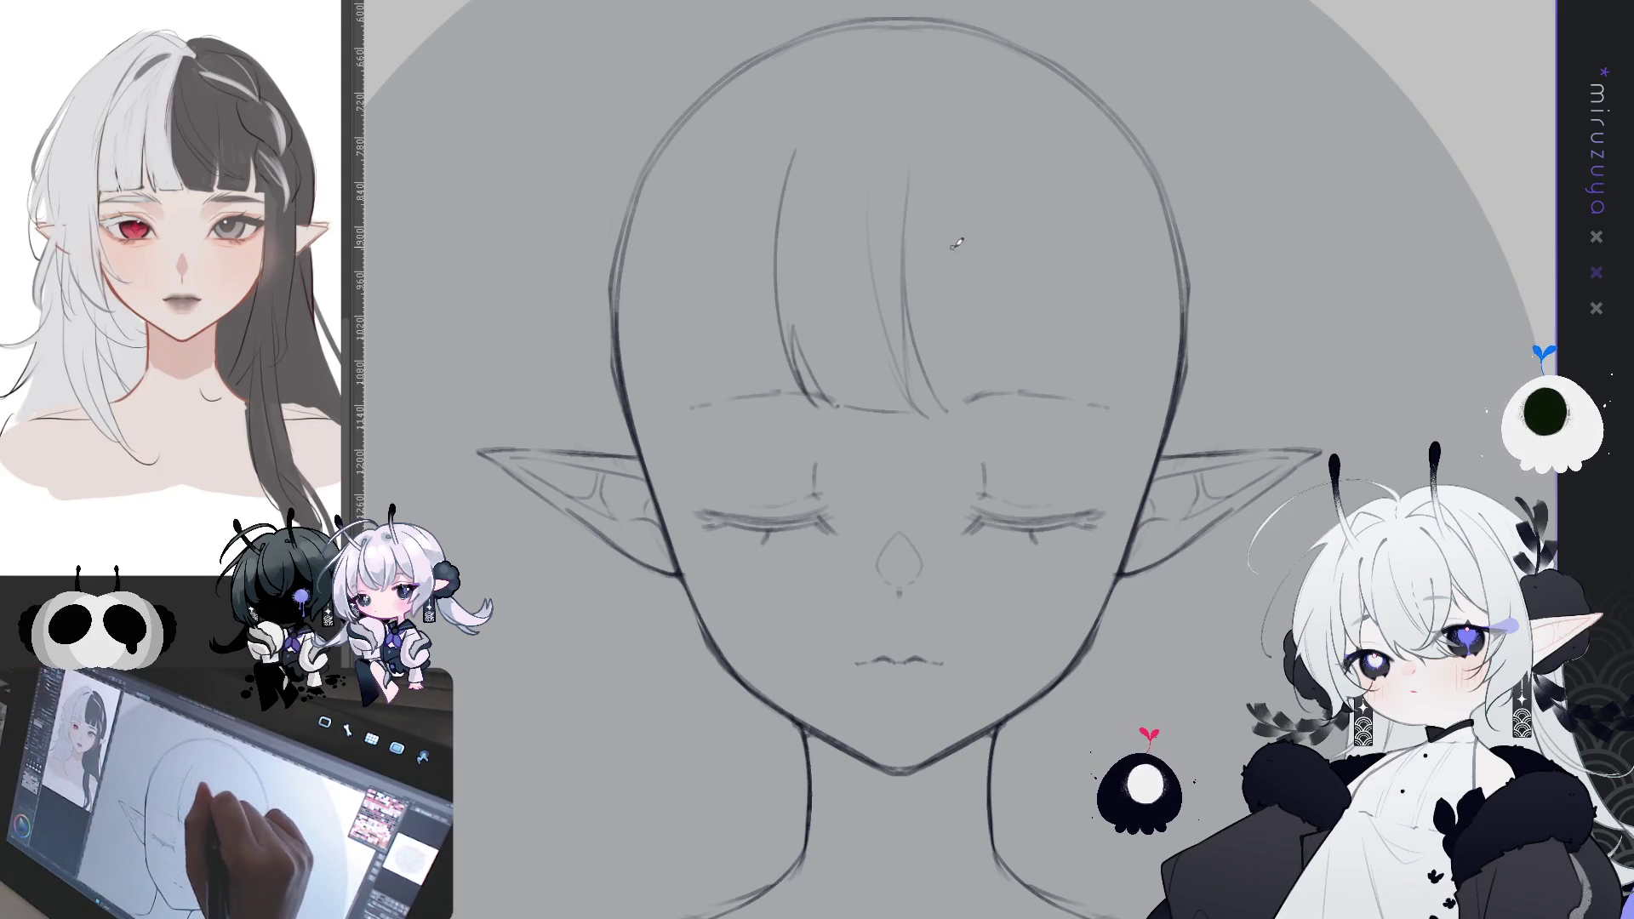
drag(965, 205, 996, 381)
key(ctrl+z)
- Add bang strands across the right forehead toward the brow, then re-enable mirrored drawing
drag(998, 170, 1012, 390)
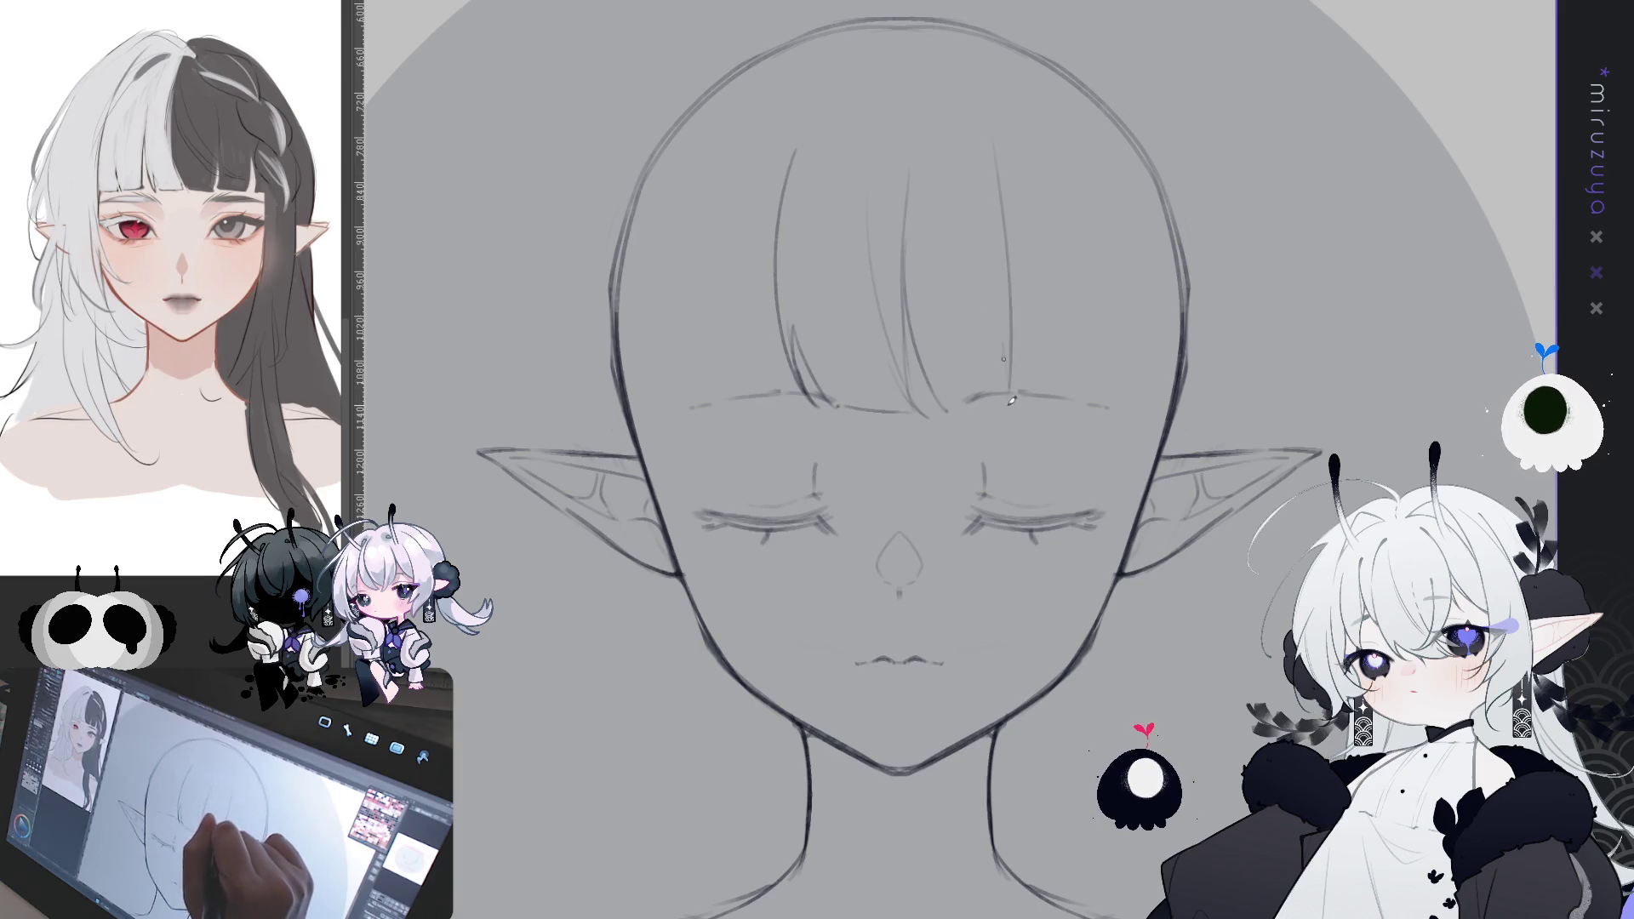
drag(954, 123, 1004, 243)
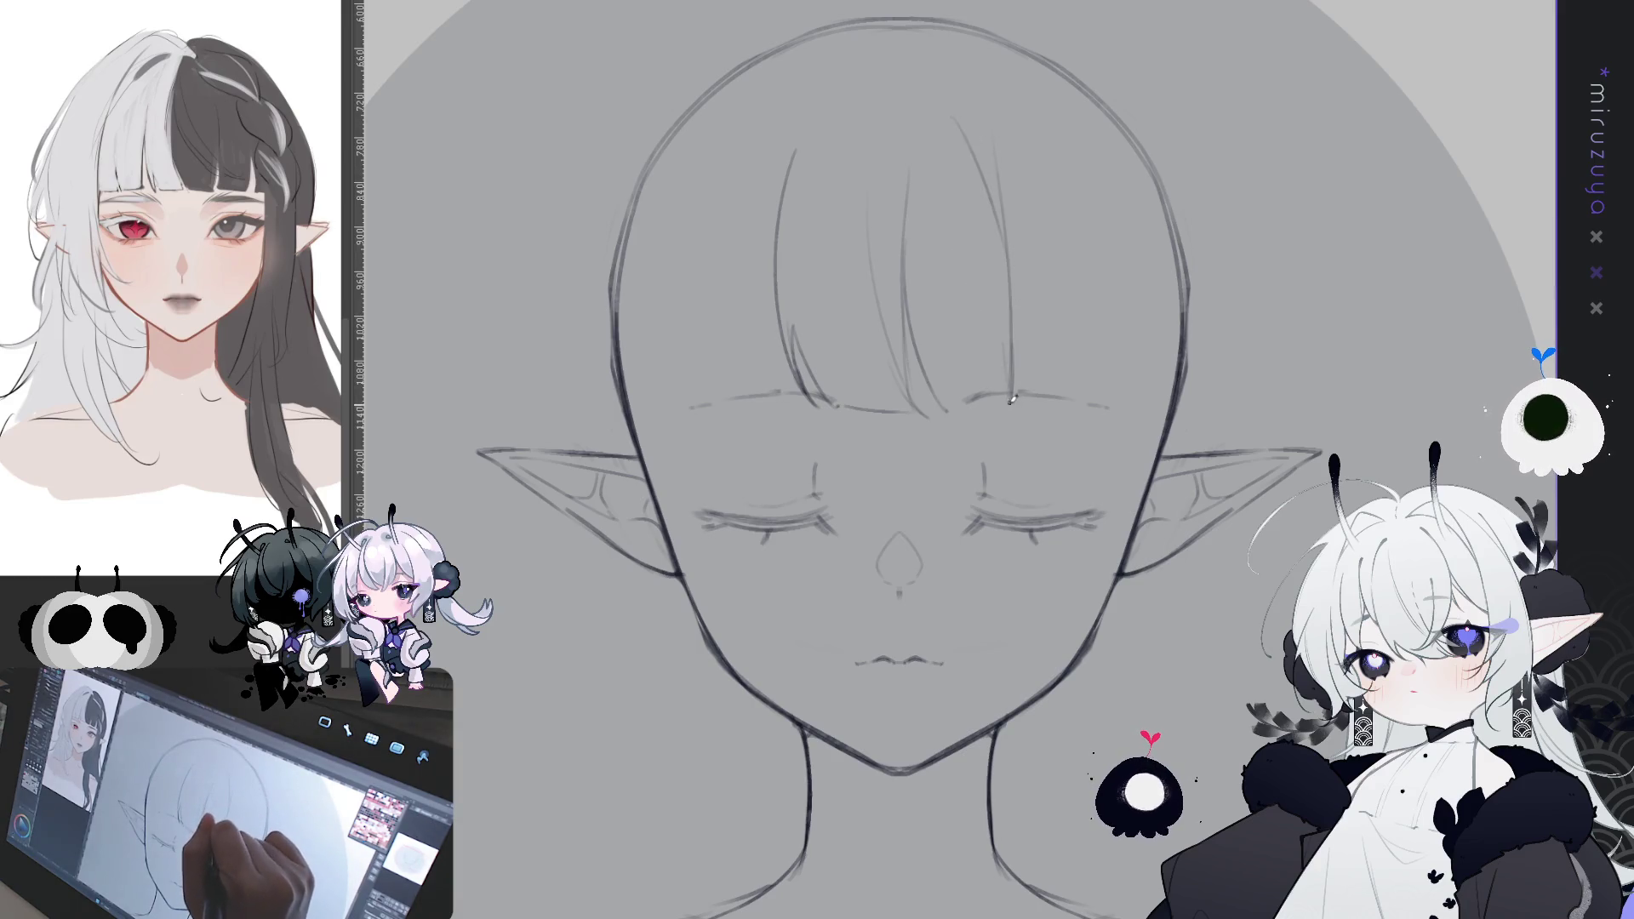
mouse_move(991, 396)
mouse_down()
mouse_move(942, 406)
mouse_move(985, 407)
mouse_up()
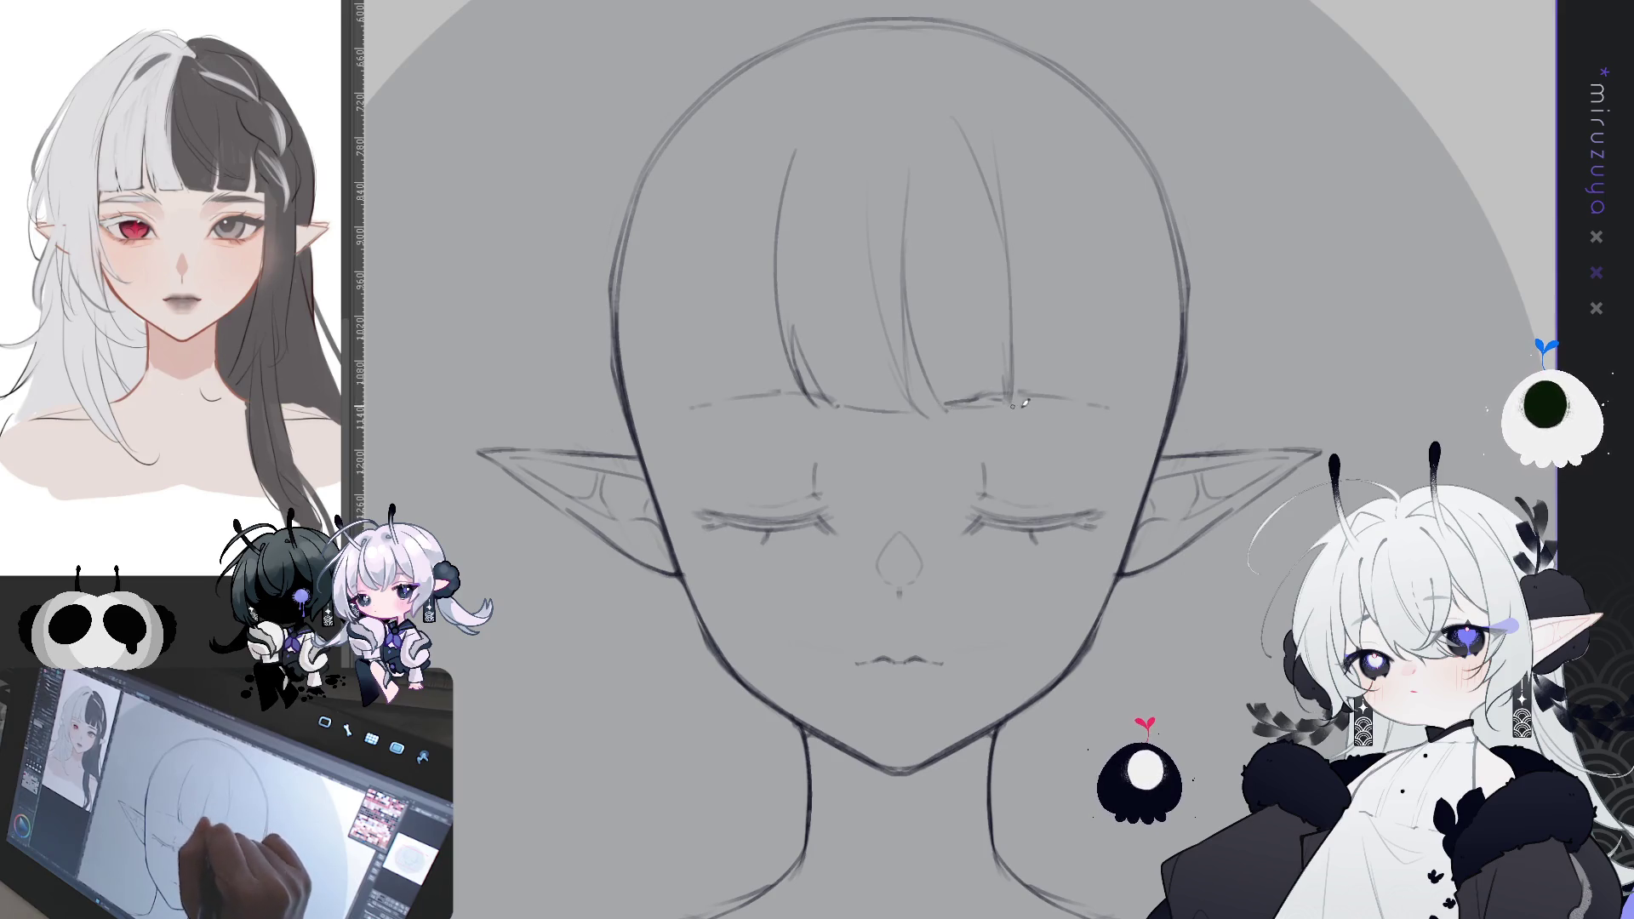
drag(1016, 225, 1036, 324)
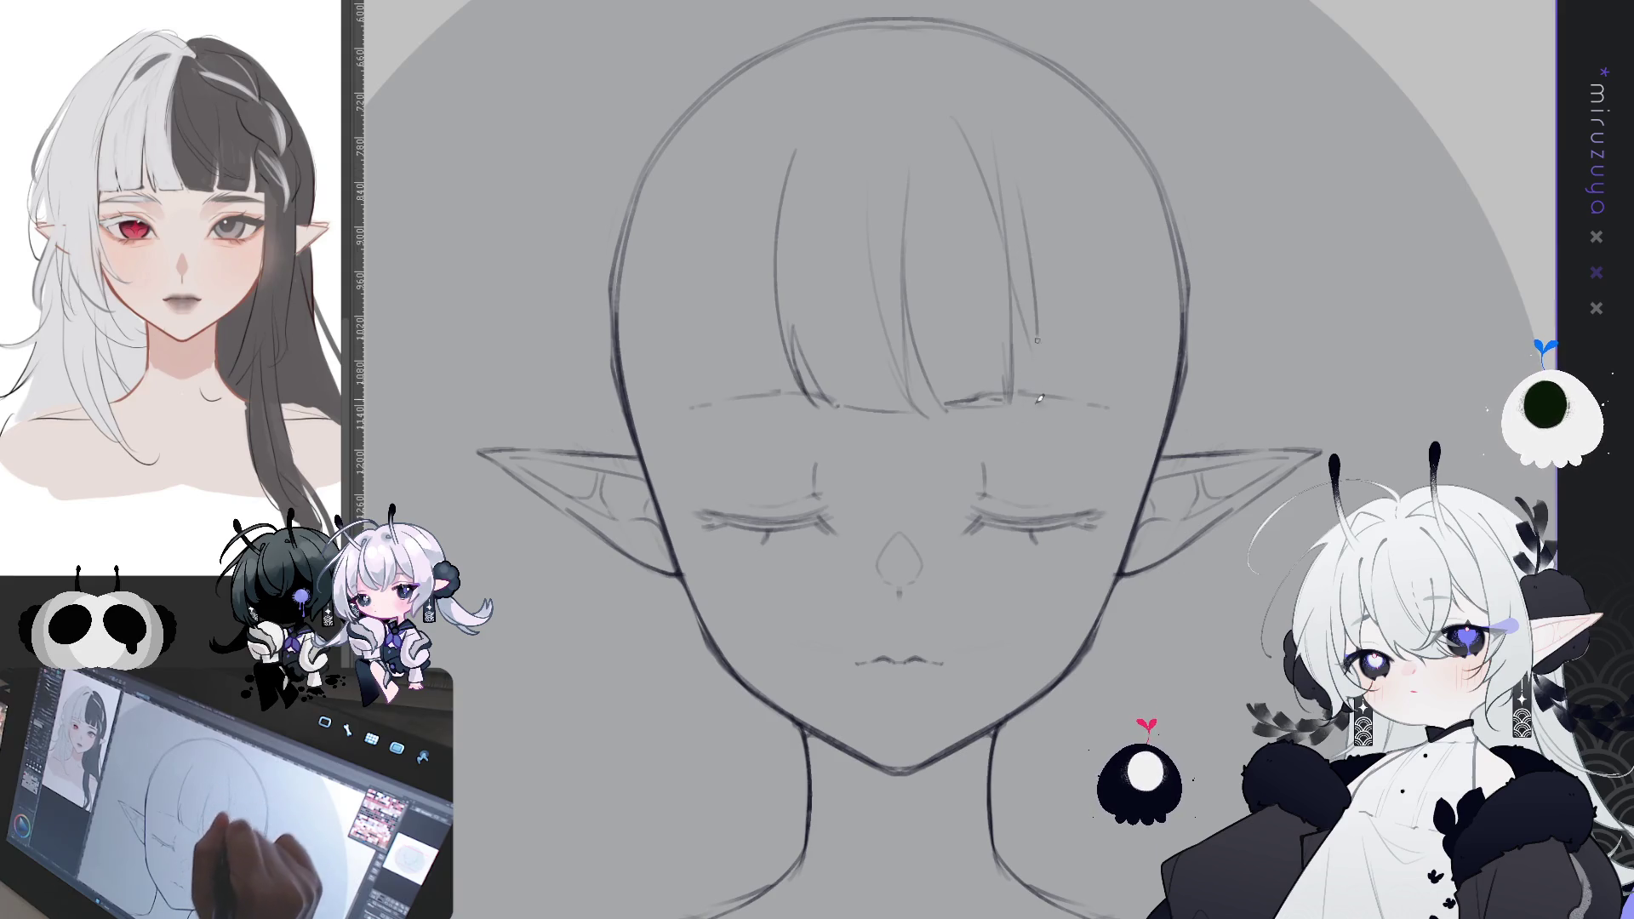
drag(1101, 208, 1115, 374)
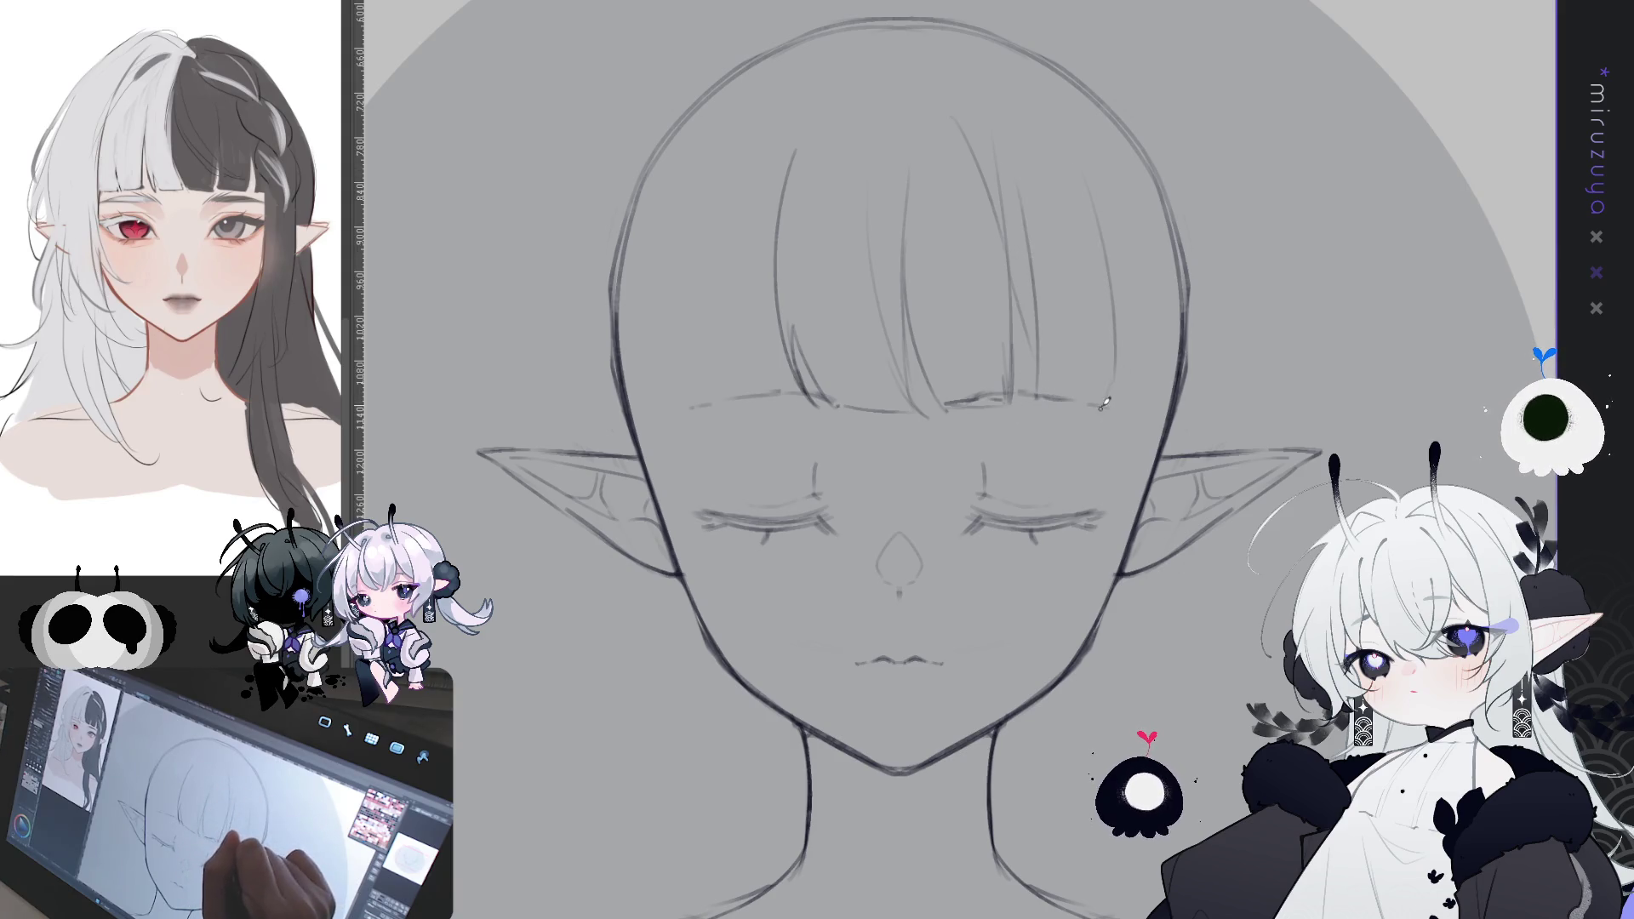
drag(1115, 271, 1138, 378)
key(ctrl+1)
mouse_move(980, 417)
mouse_down()
mouse_move(1106, 378)
mouse_move(988, 429)
mouse_up()
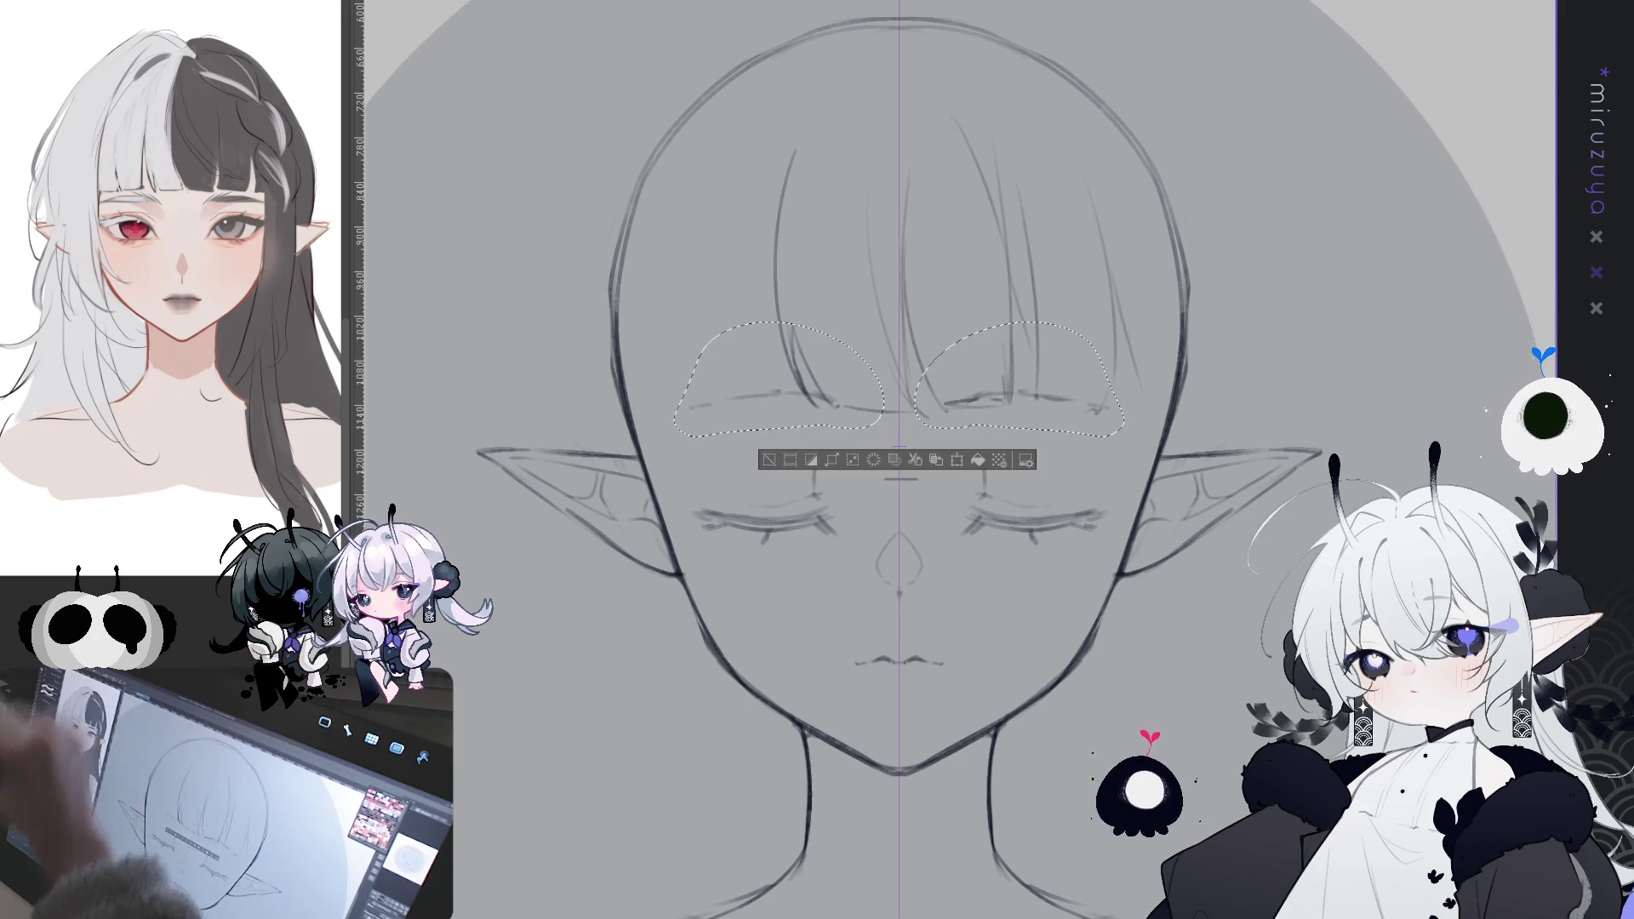
- Move both eyebrows slightly down and redraw them with a bolder mirrored stroke
drag(894, 383, 894, 404)
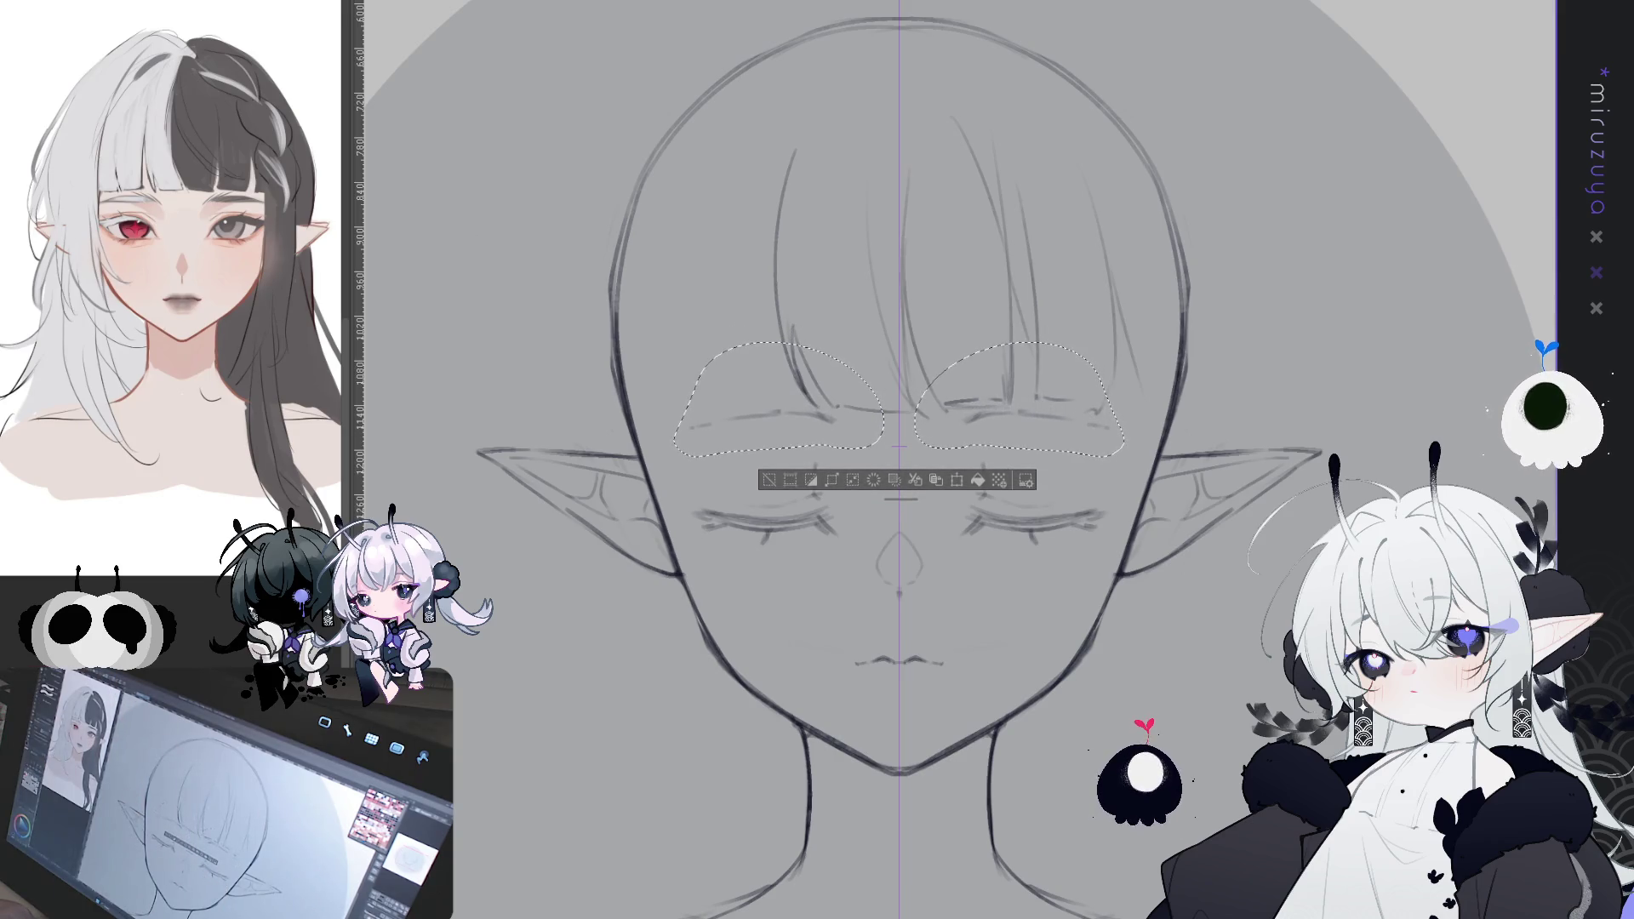
click(889, 340)
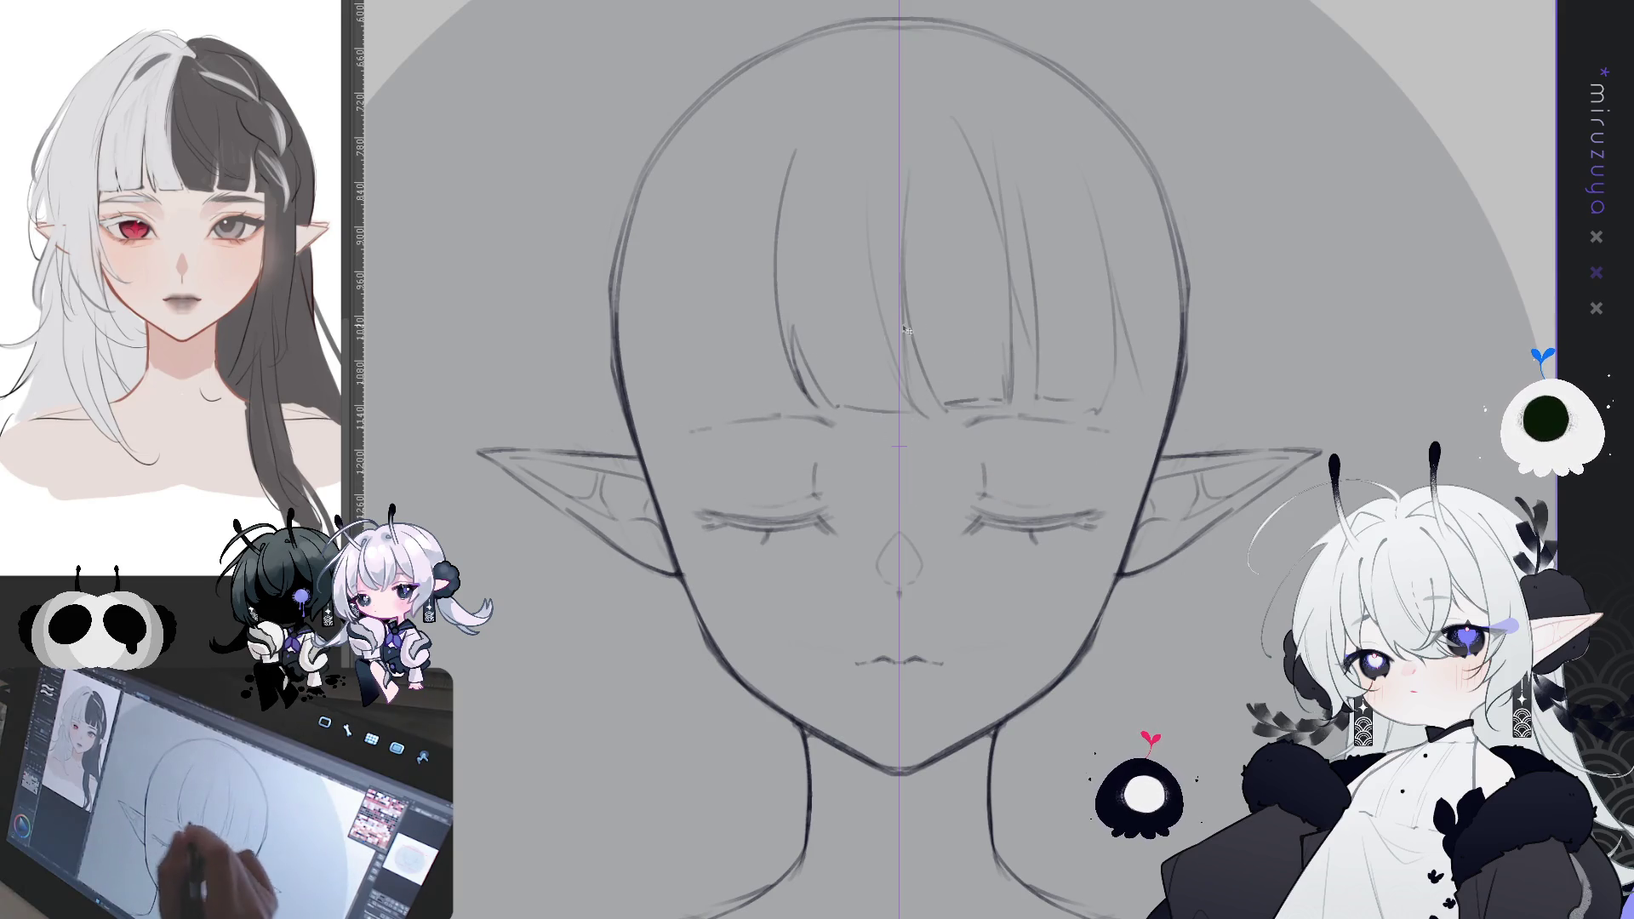
mouse_move(989, 407)
mouse_down()
mouse_move(970, 425)
mouse_move(1053, 414)
mouse_up()
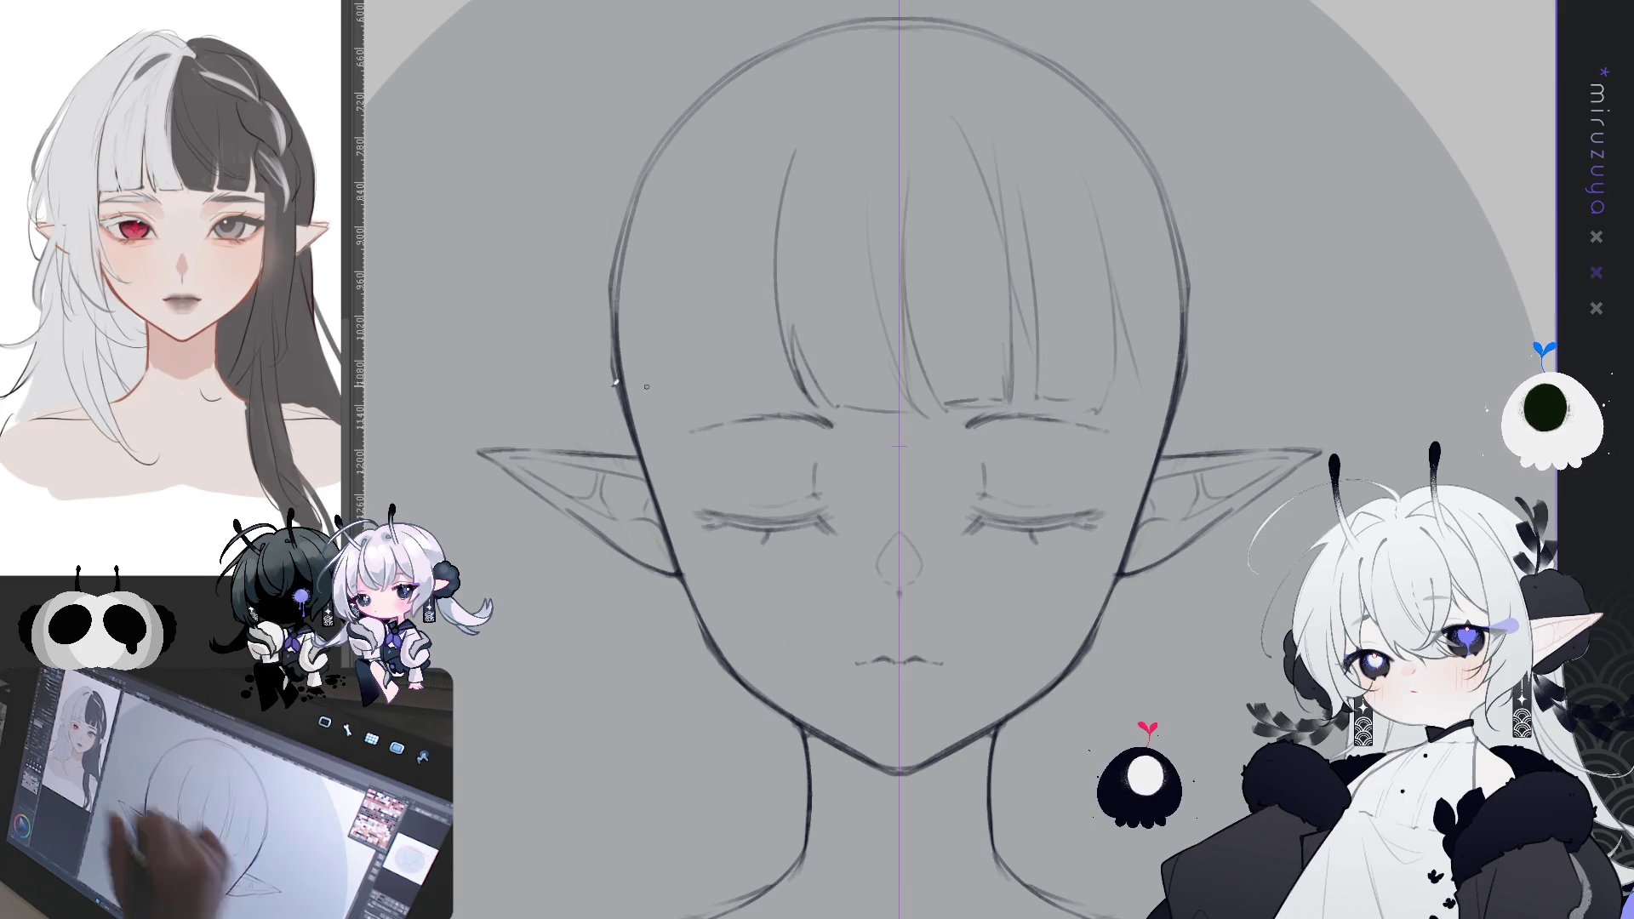
key(e)
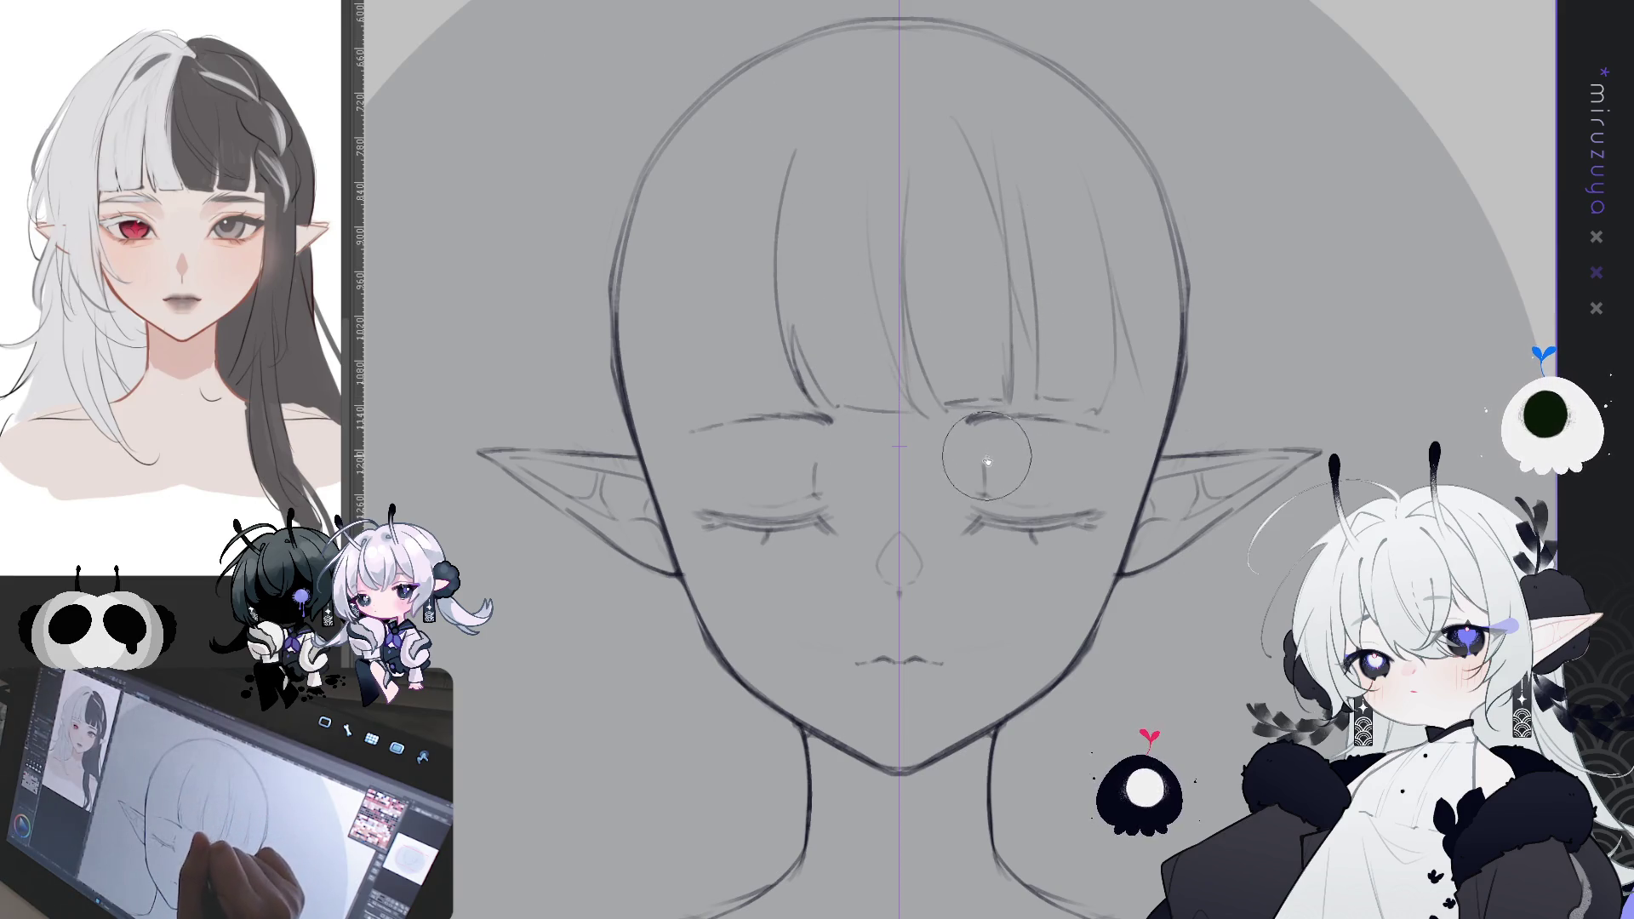
key(p)
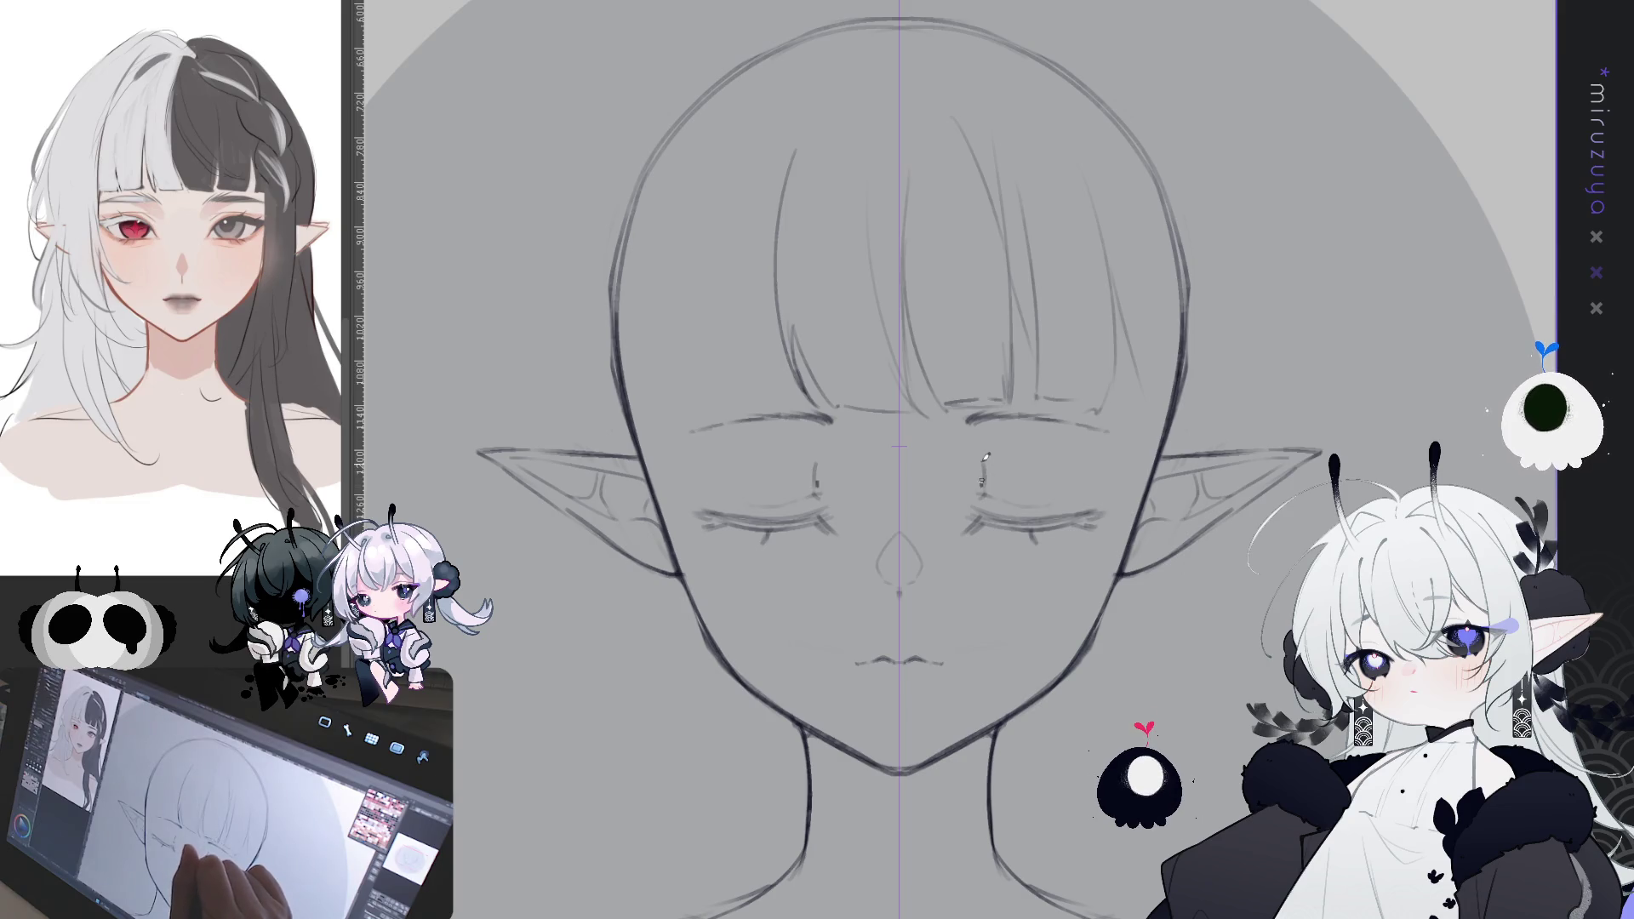
- Remove the stray marks near the eyes and add a mirrored stroke beside both eyes
key(ctrl+z)
key(e)
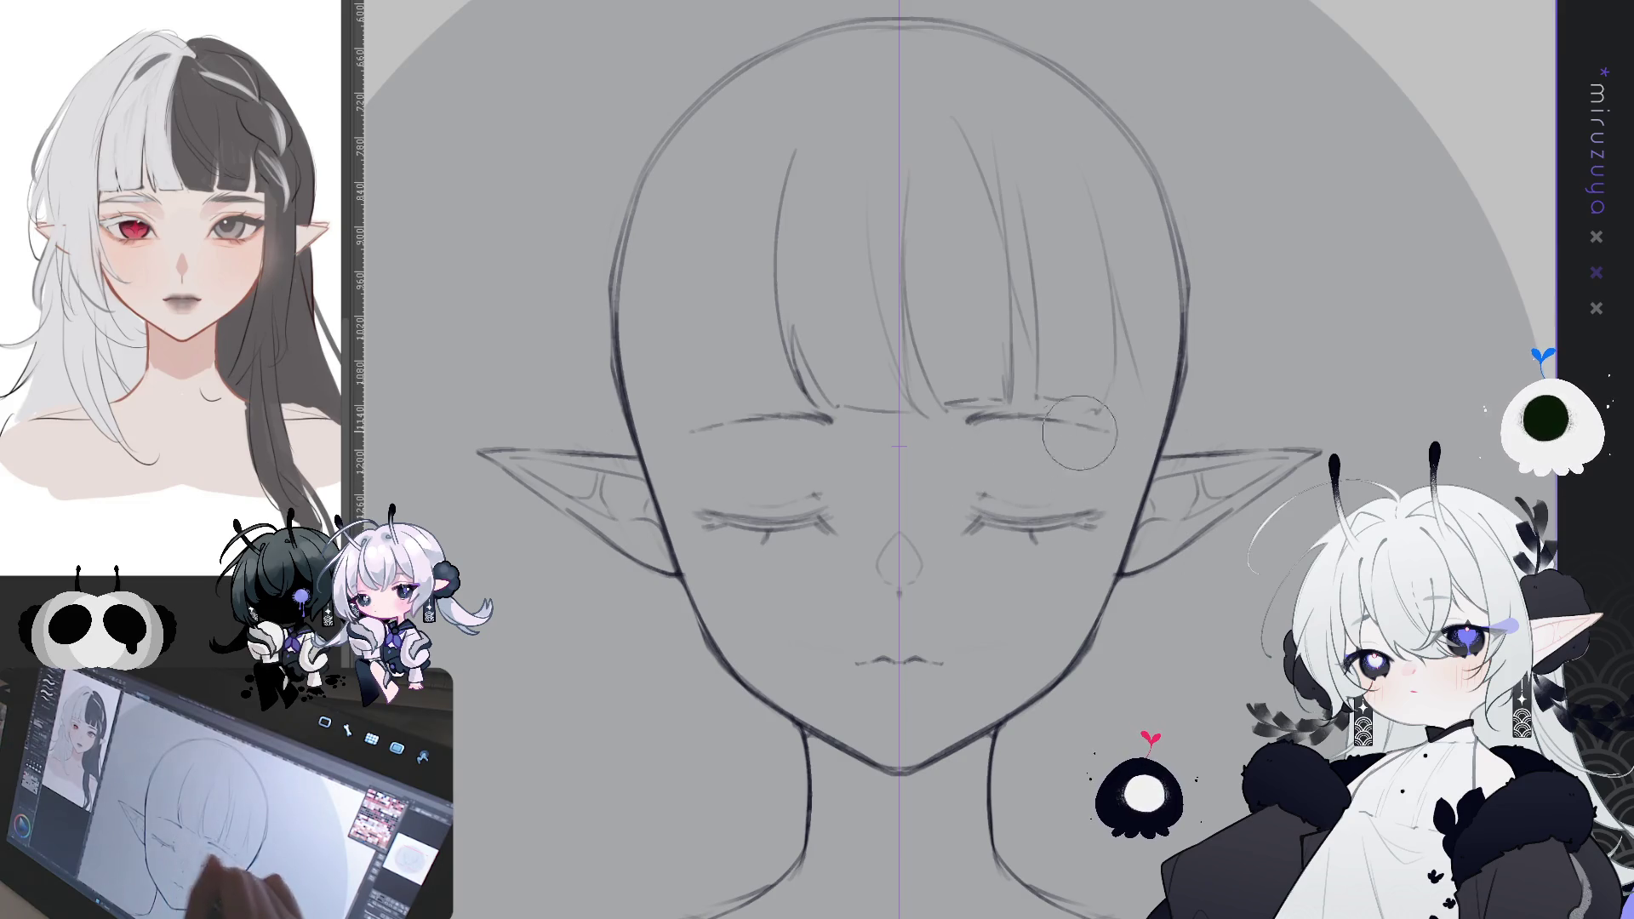
key(p)
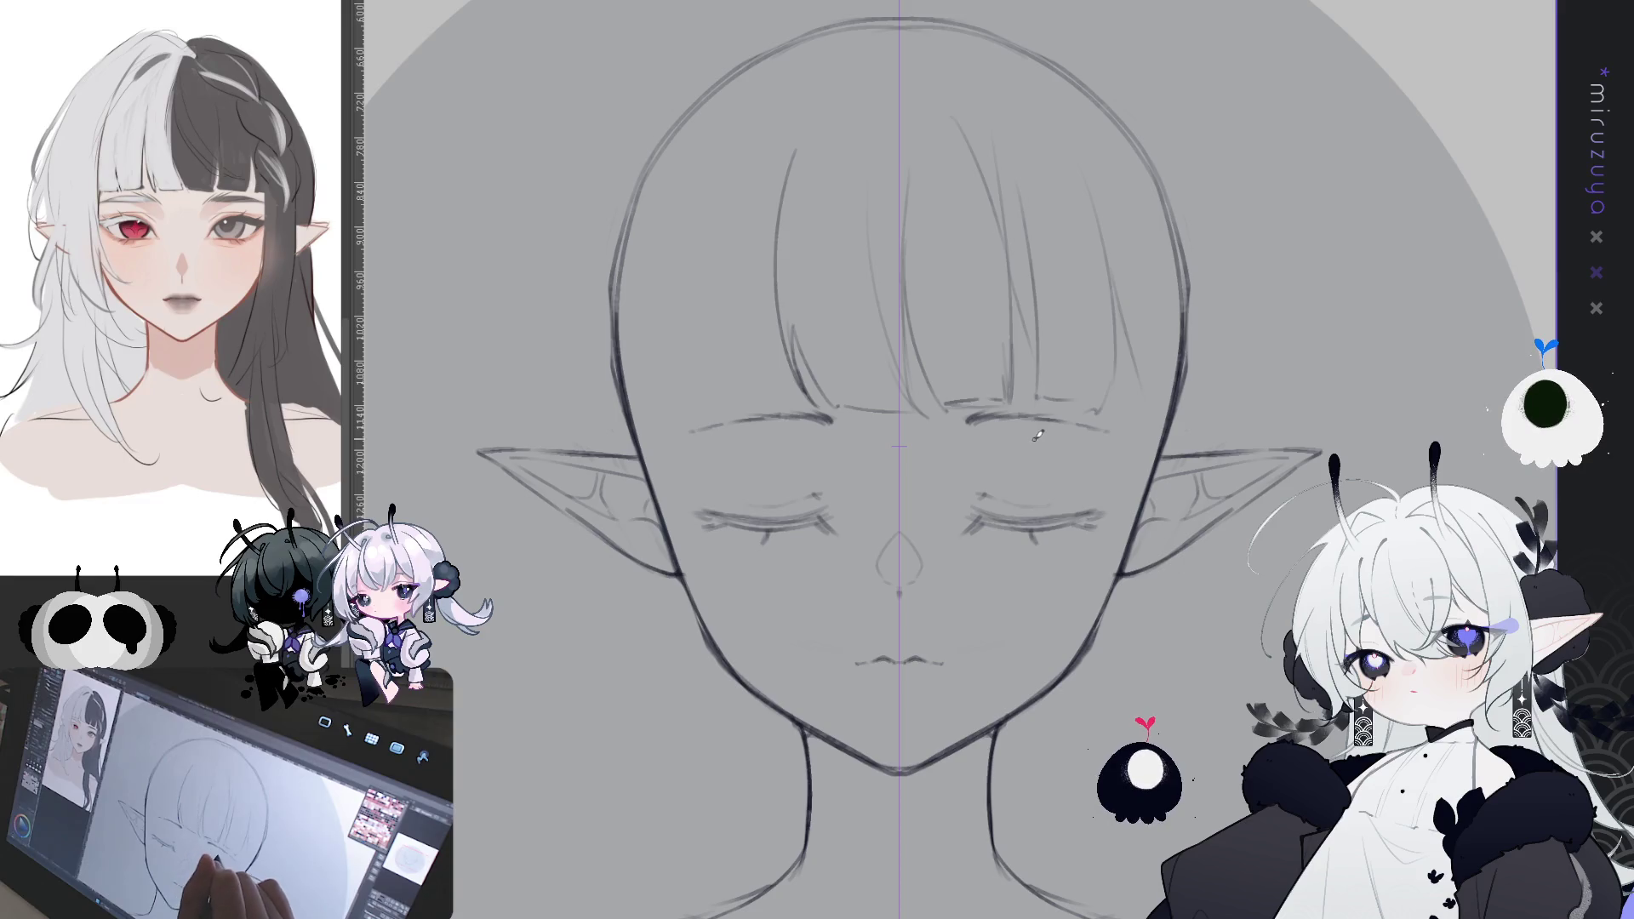
drag(993, 475, 987, 491)
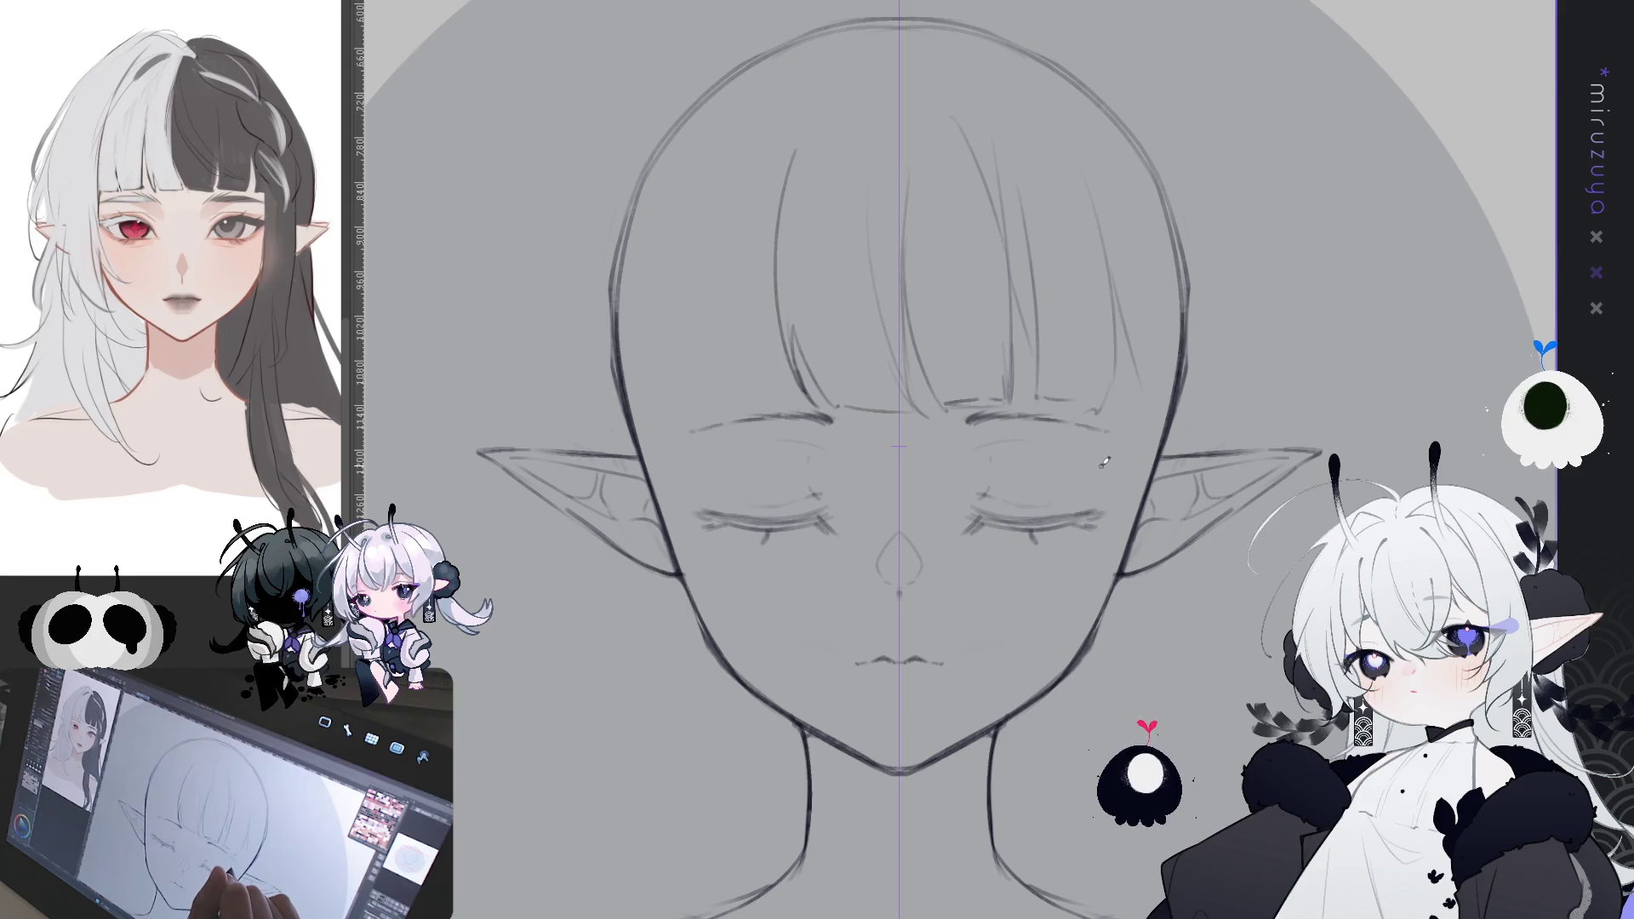
scroll(953, 459, down, 2)
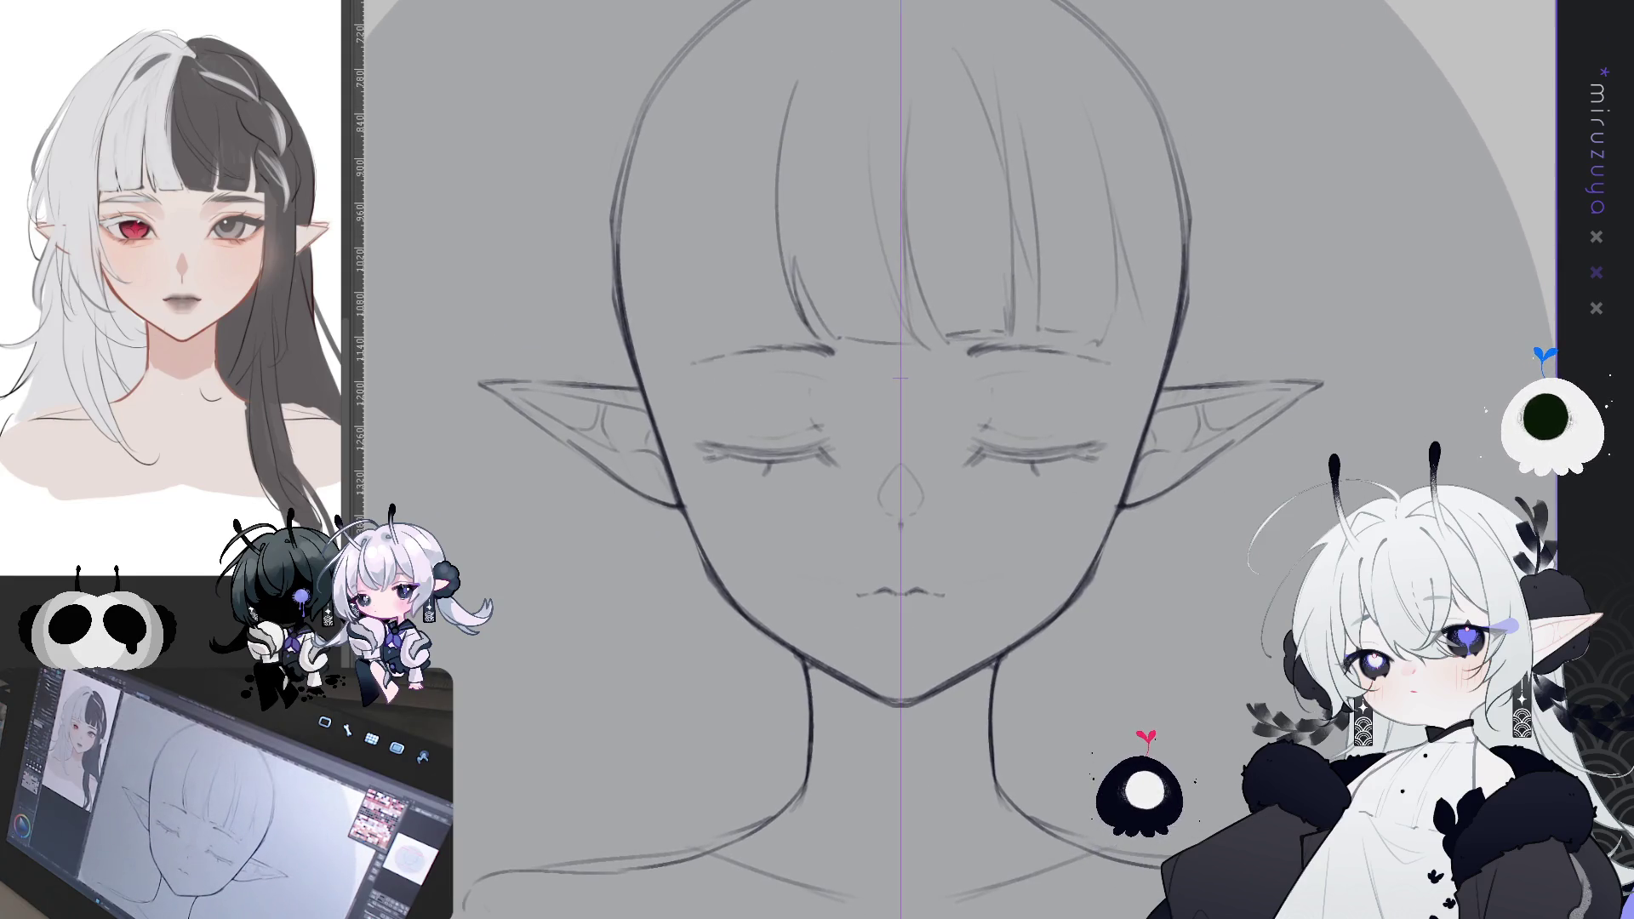
- Select the nose, shift it slightly down, and view the whole canvas to check proportions
scroll(1230, 591, up, 1)
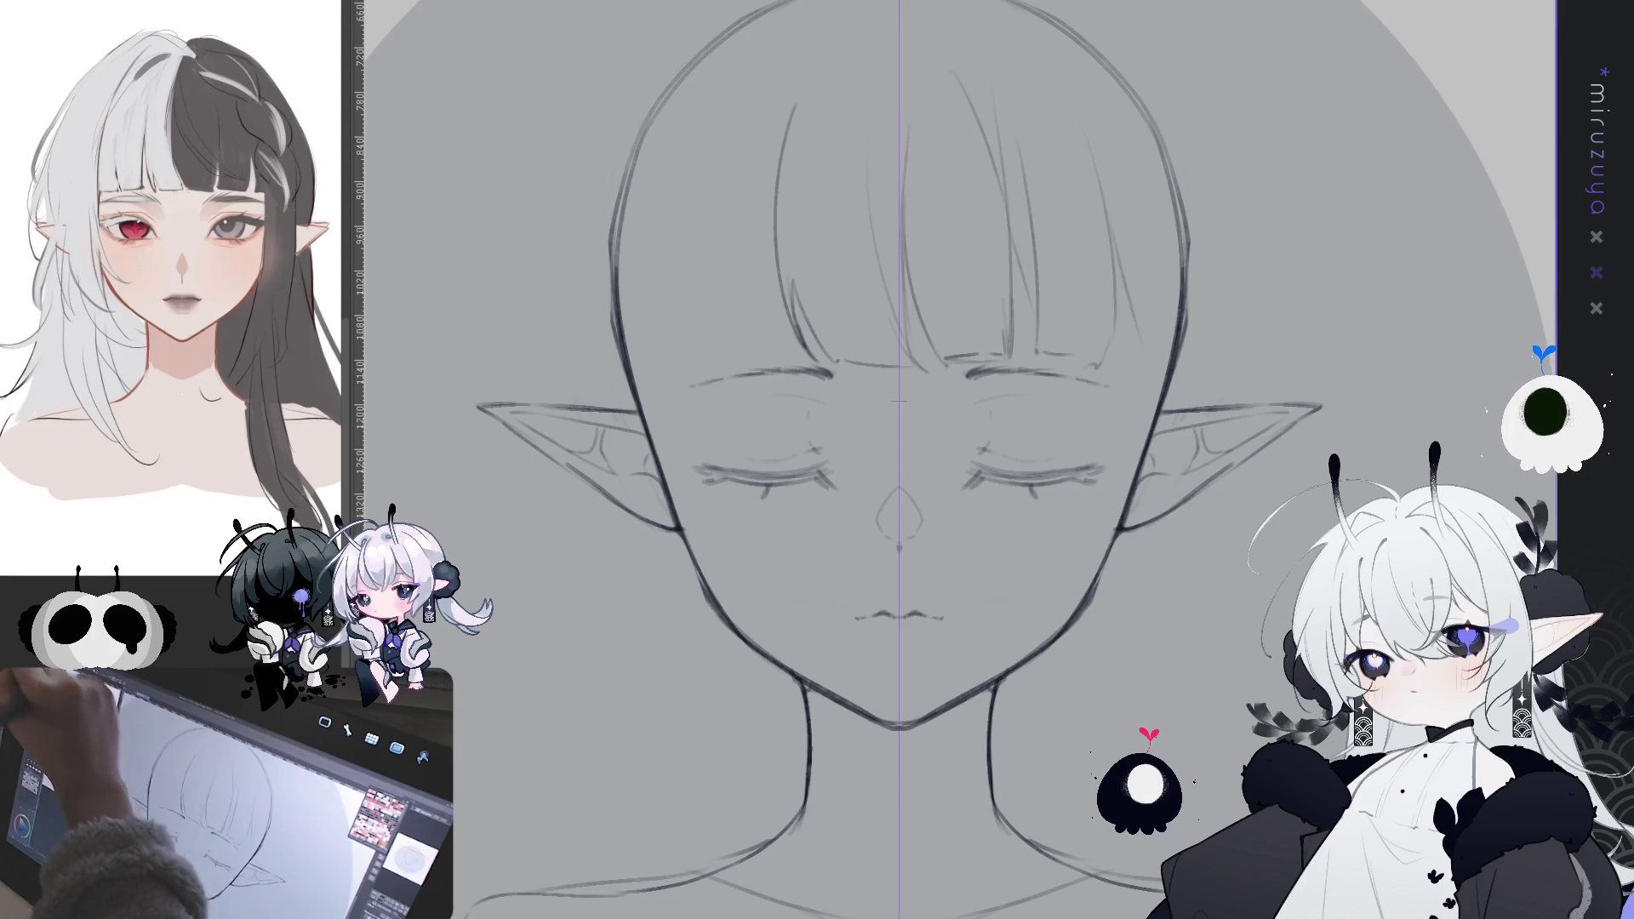
drag(900, 457, 898, 525)
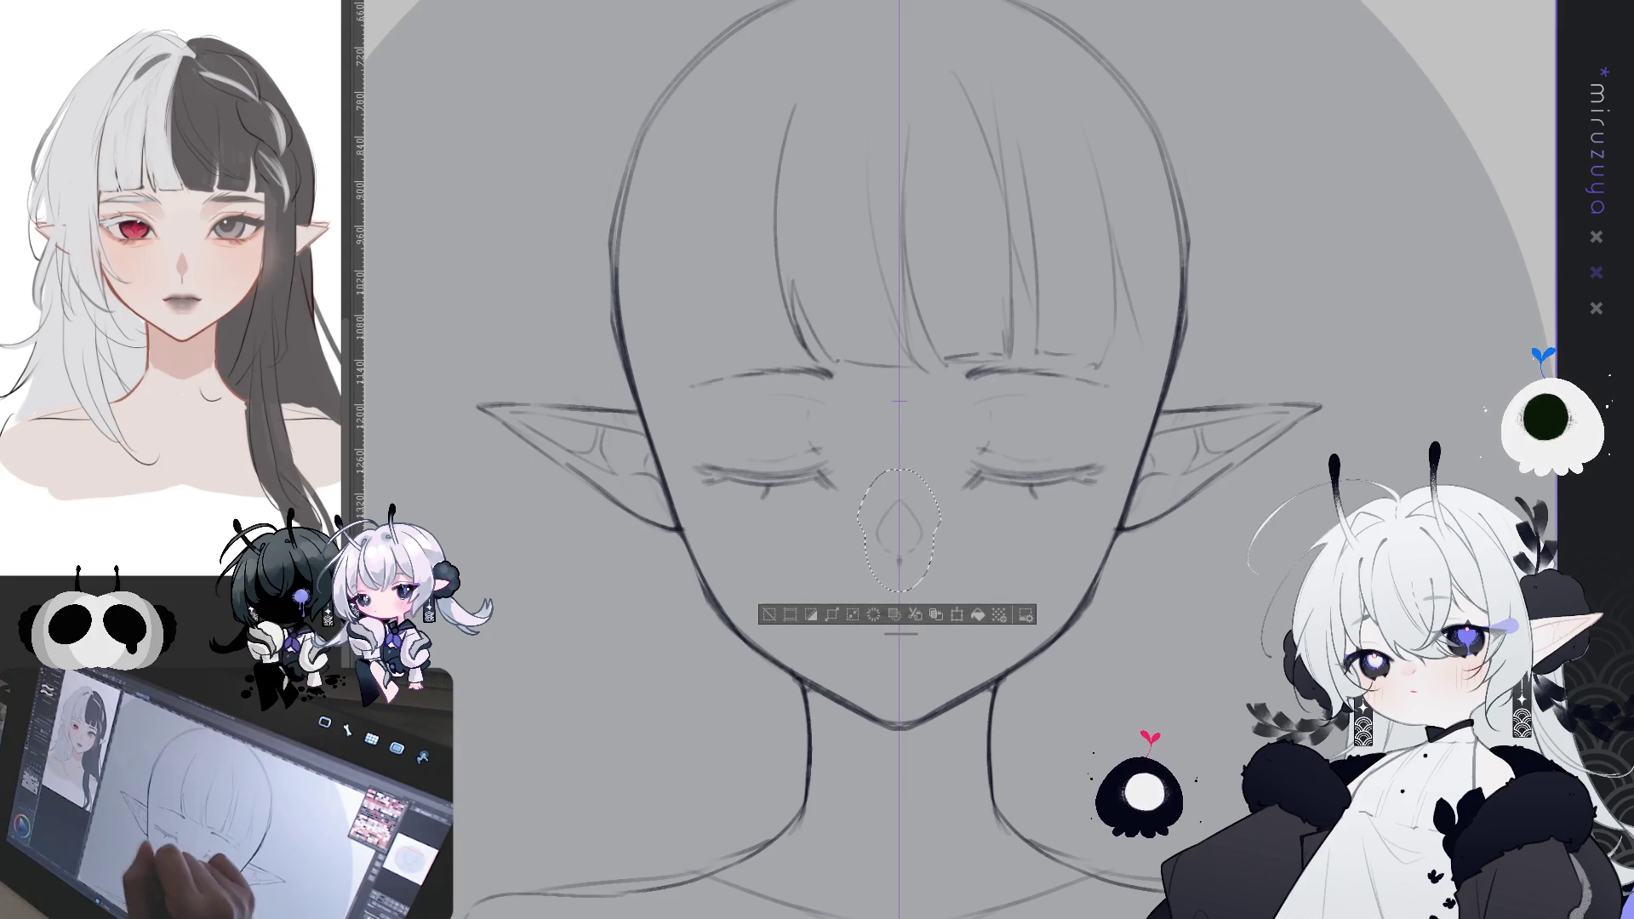
key(ctrl+d)
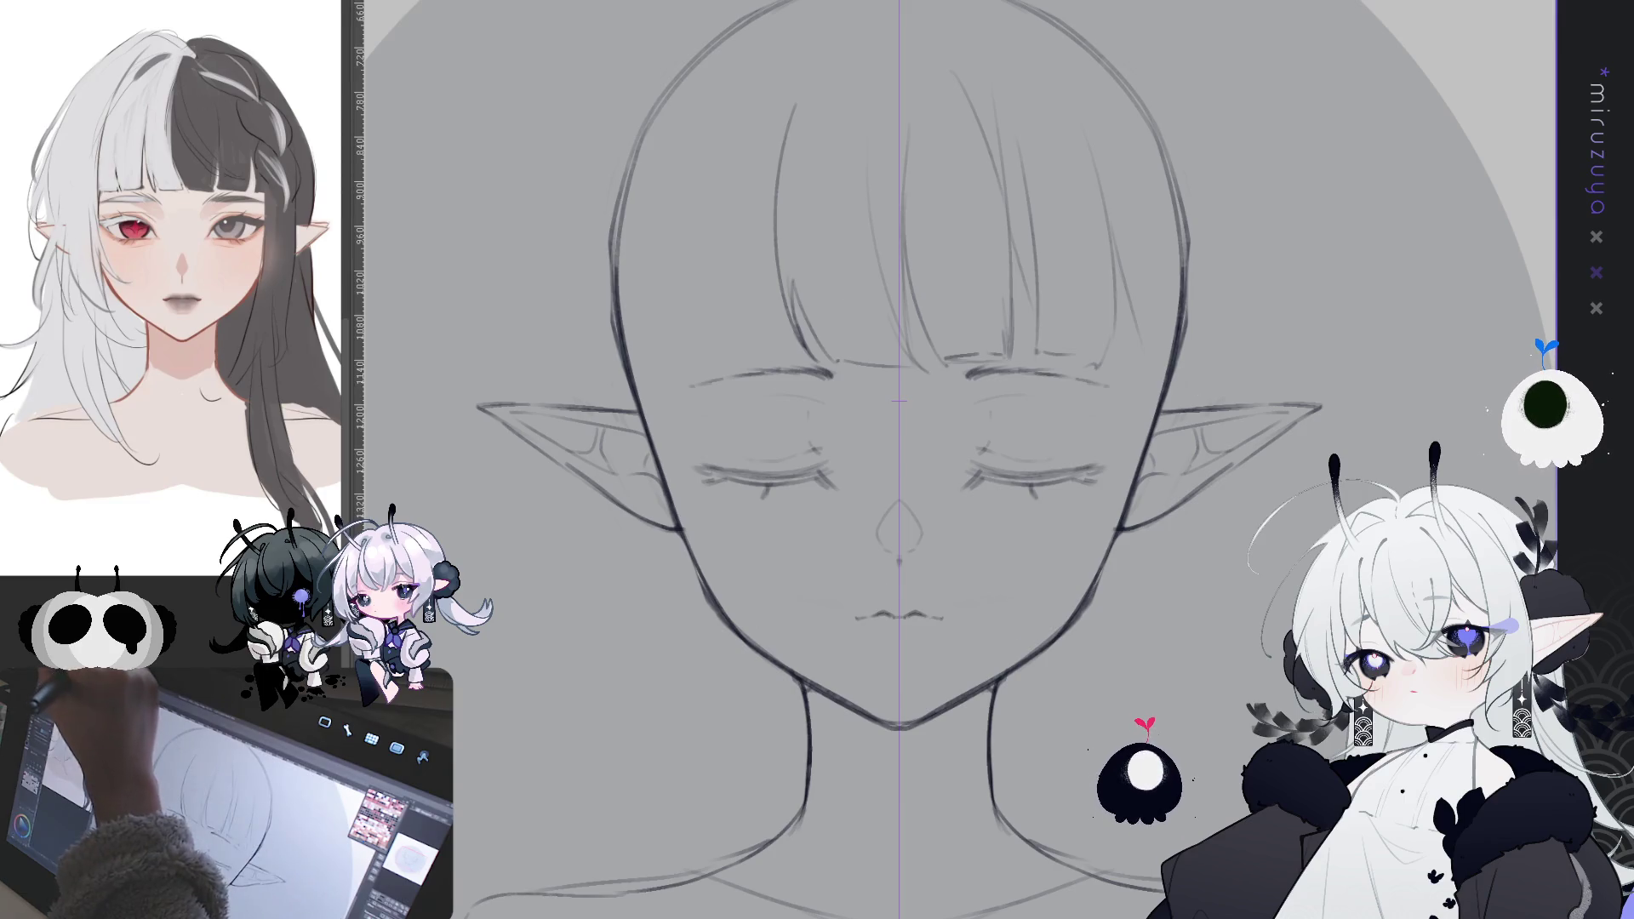
key(ctrl+0)
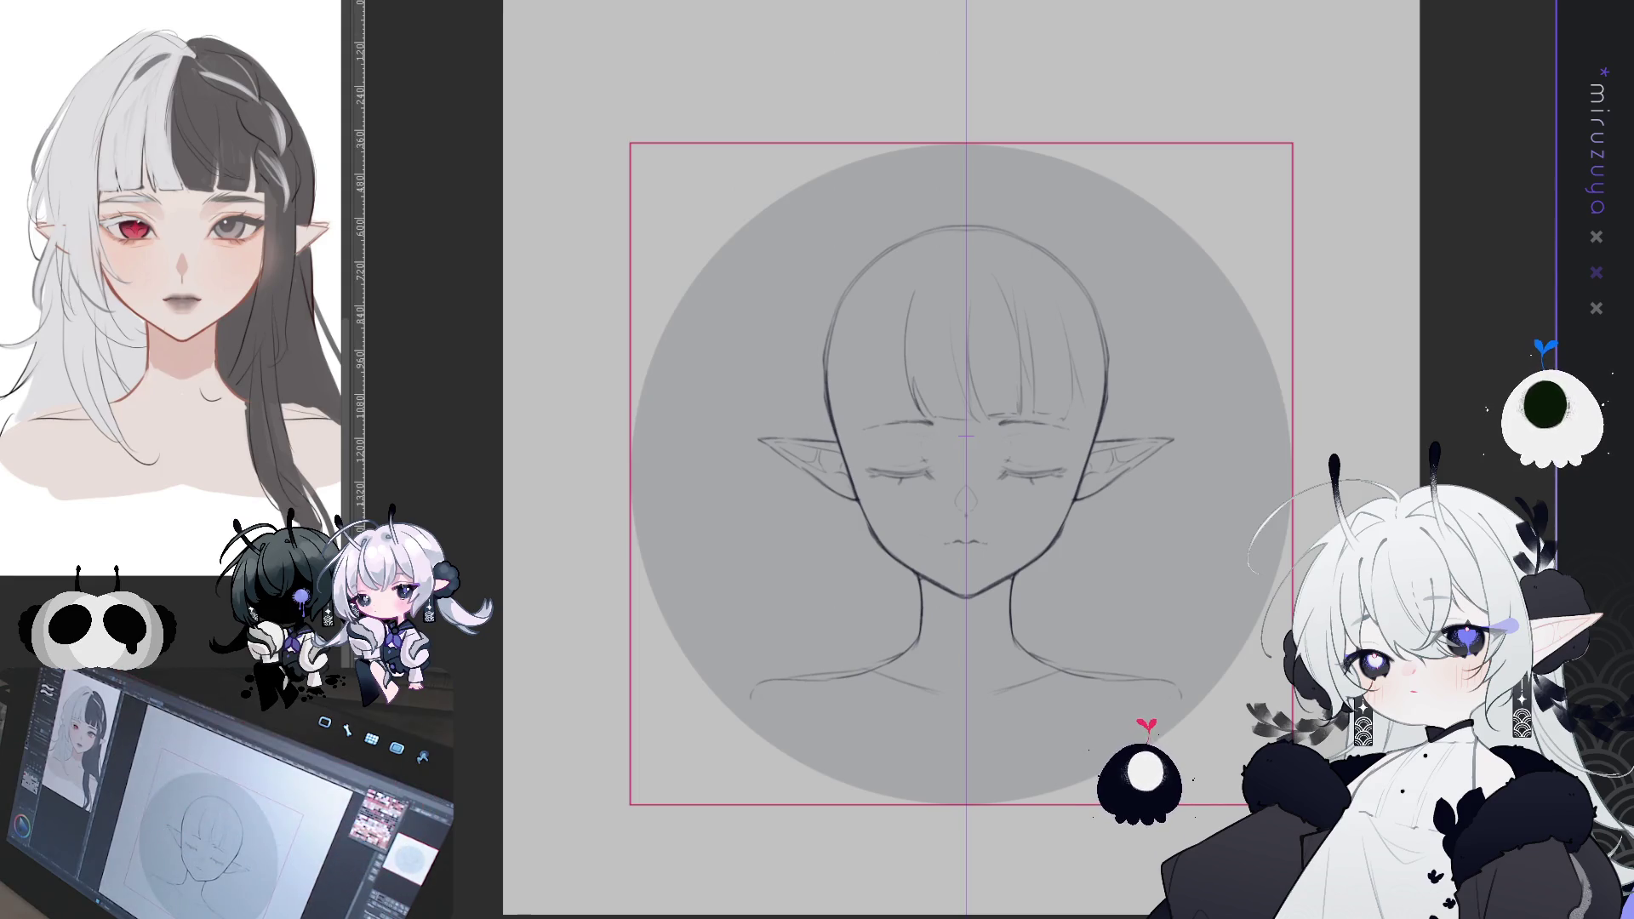
- Add a thin vertical bang strand and a long strand from crown into the bangs
key(ctrl+plus)
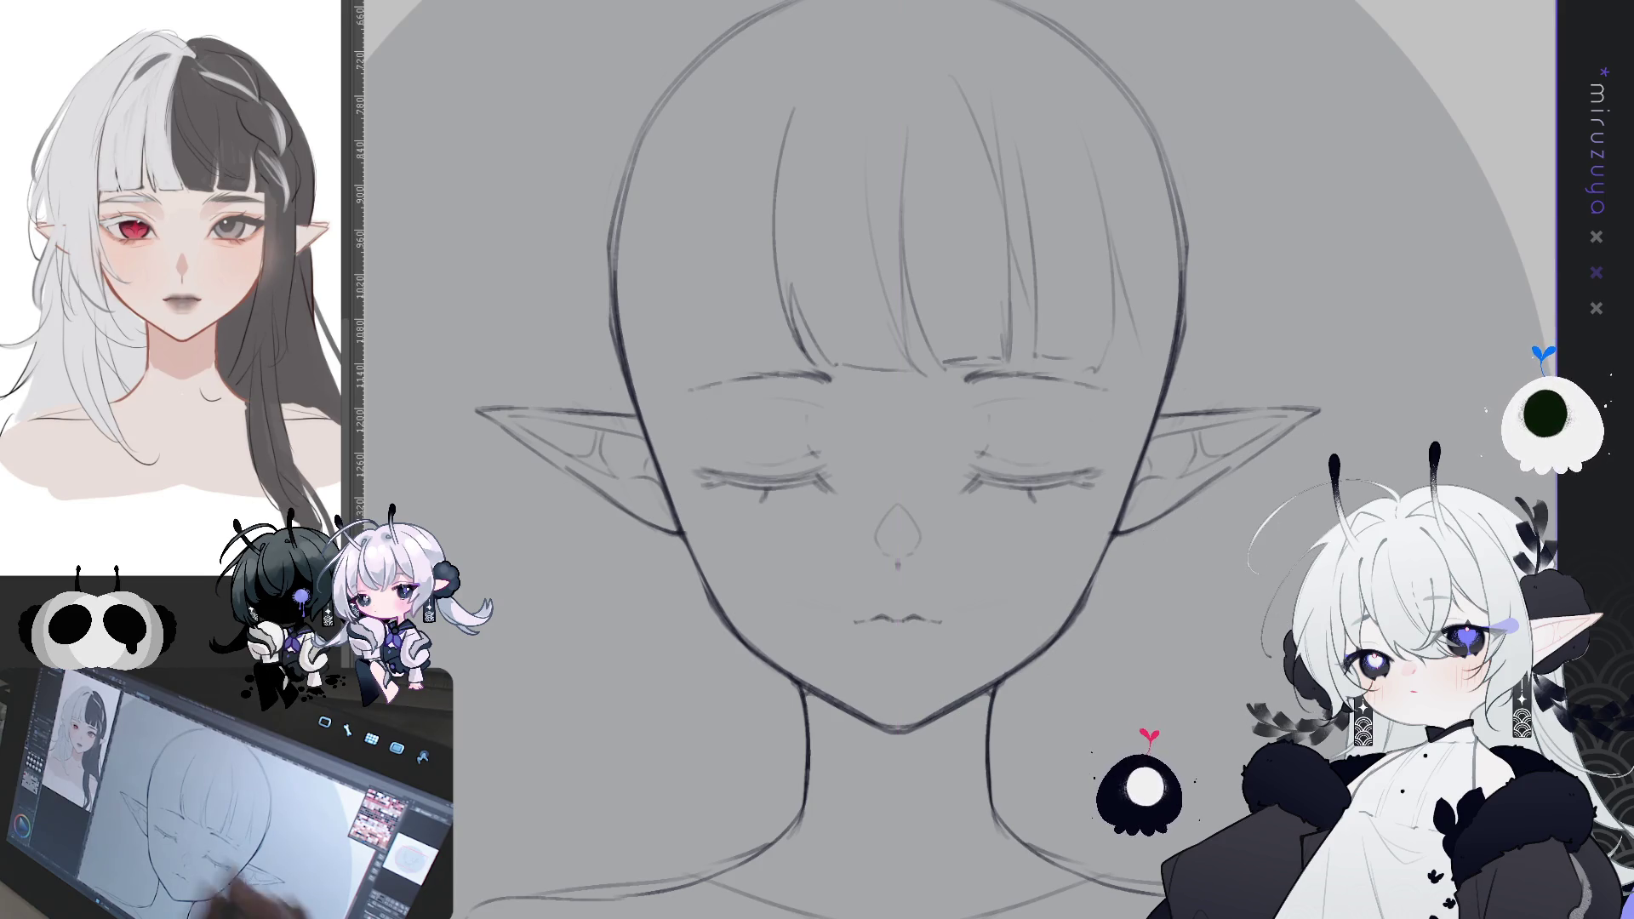
drag(832, 266, 951, 349)
drag(895, 272, 883, 436)
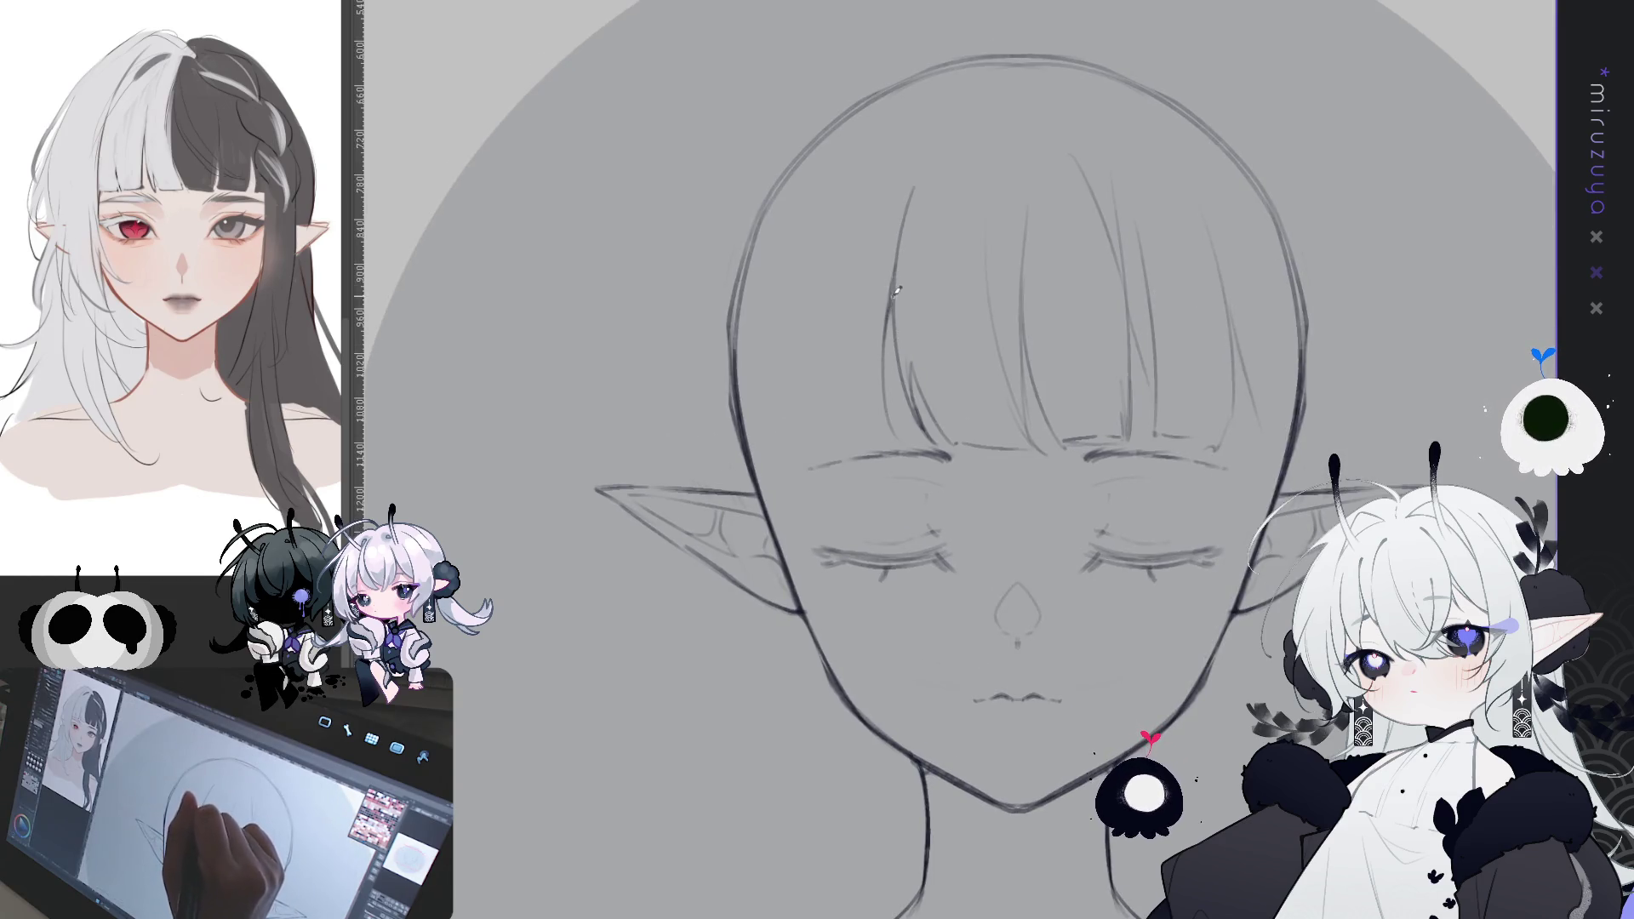
drag(1300, 555, 1316, 535)
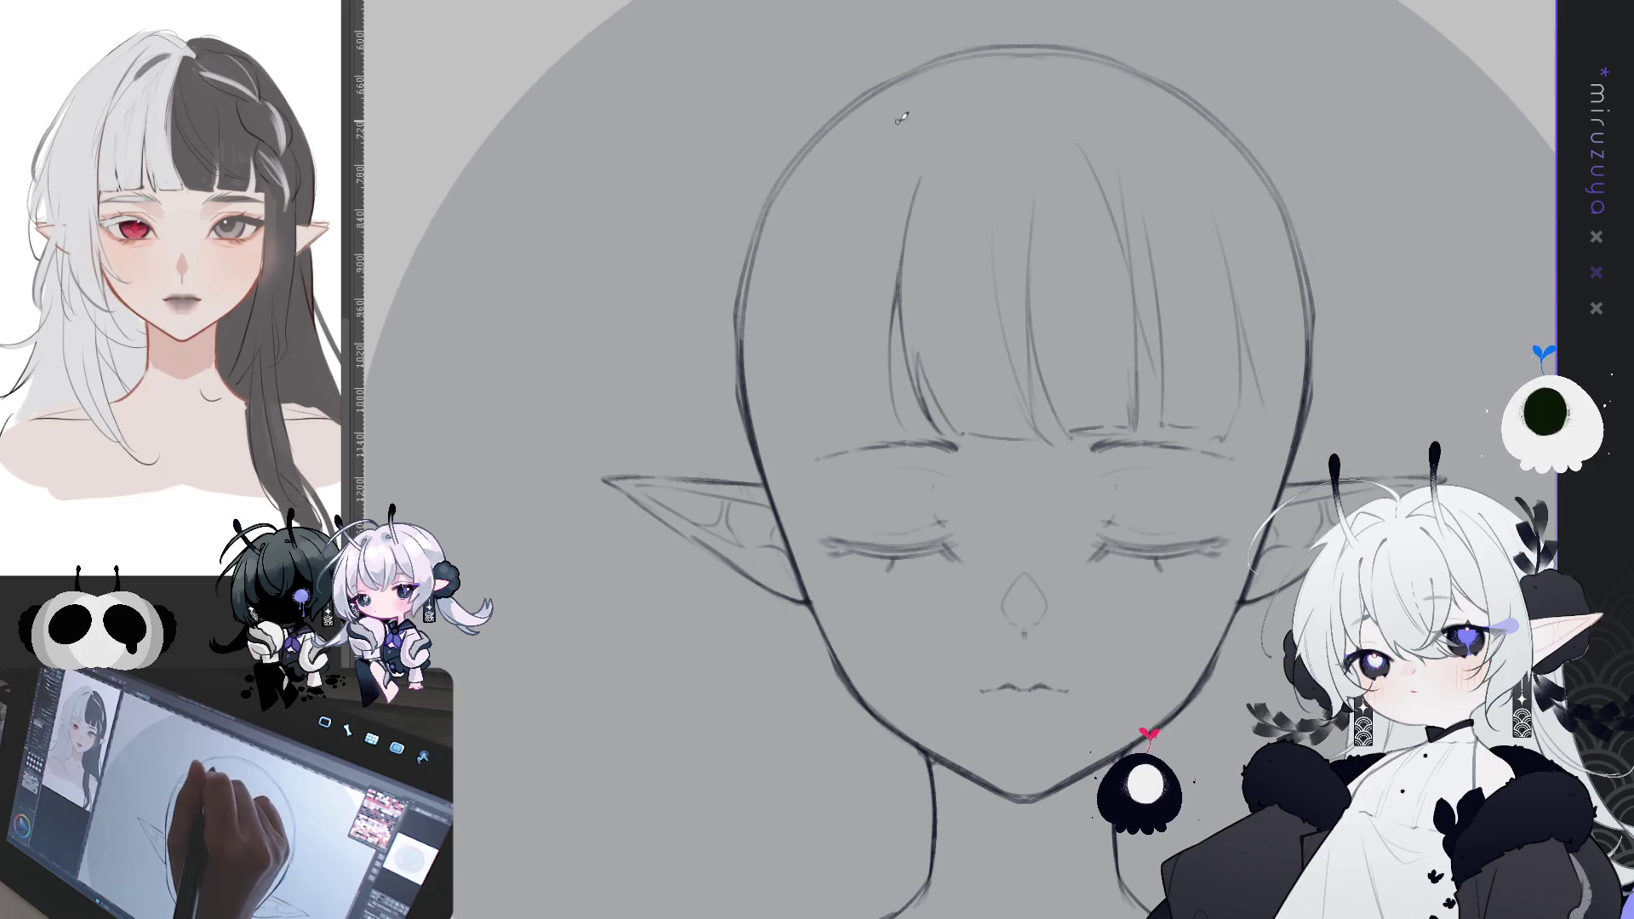
mouse_move(943, 110)
mouse_down()
mouse_move(834, 256)
mouse_move(810, 430)
mouse_up()
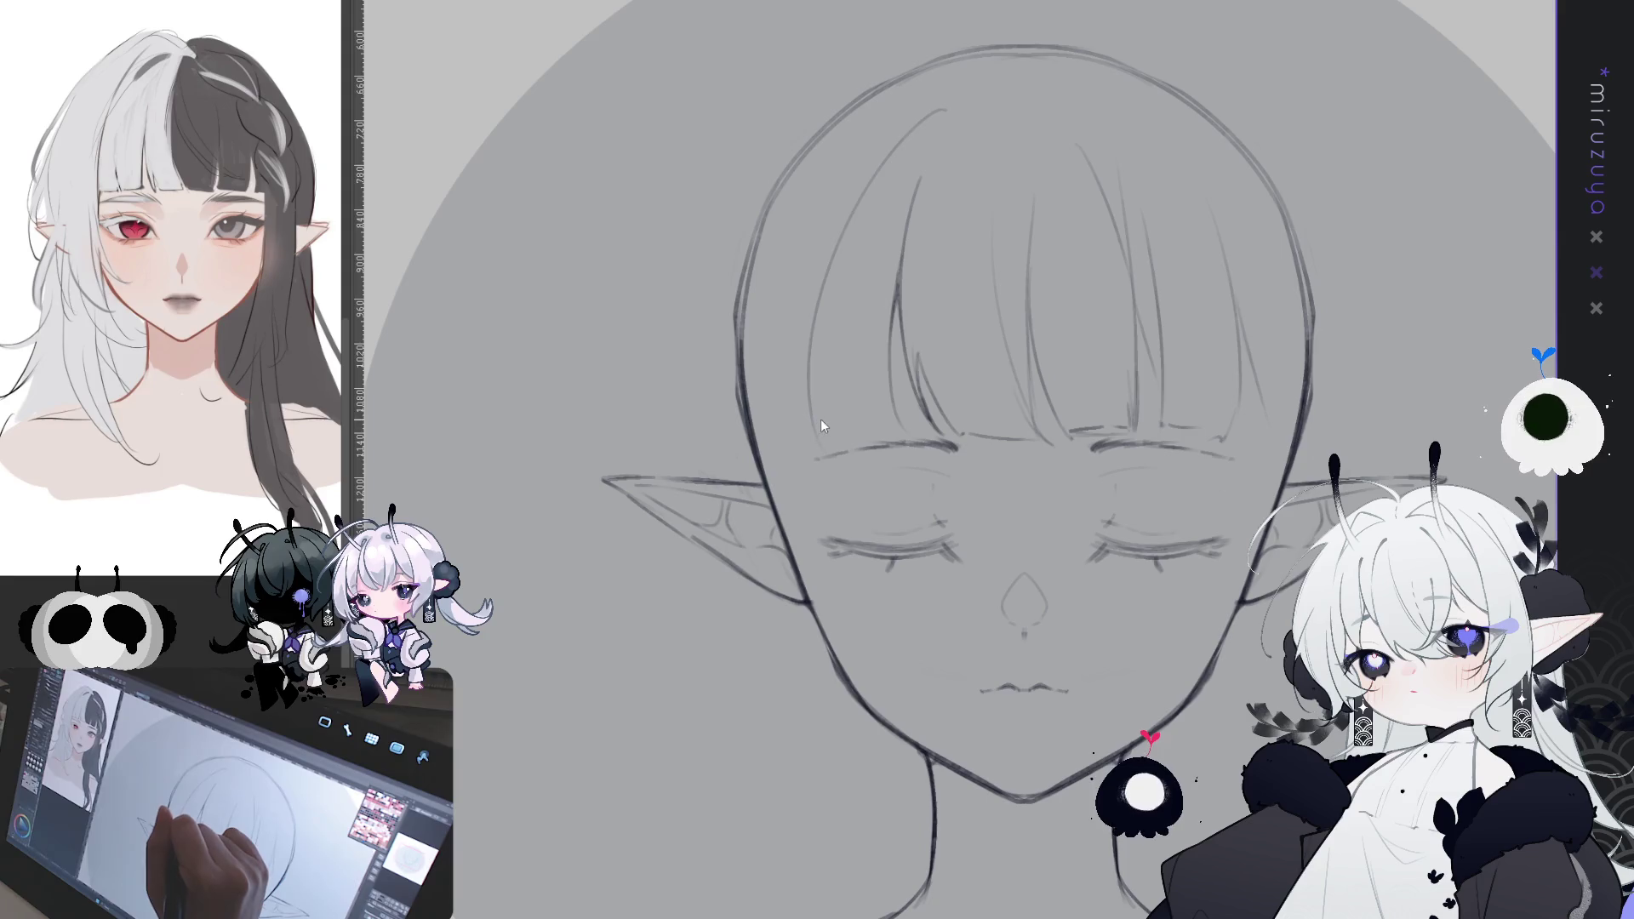
drag(822, 418, 822, 441)
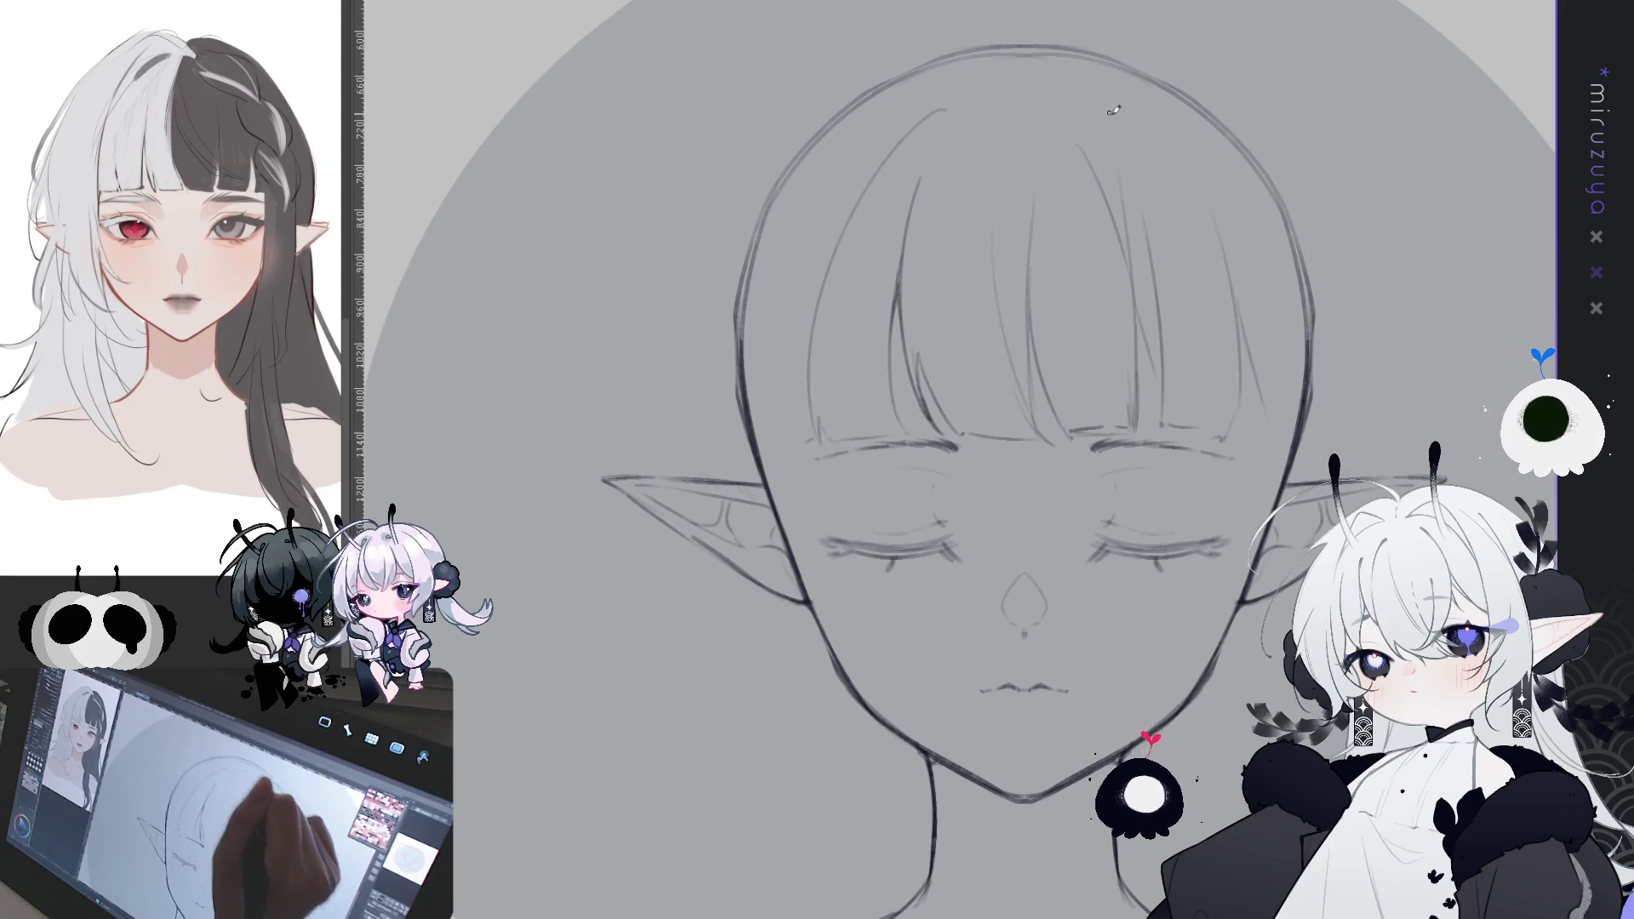
- Draw an arc over the top of the head with a short hair stroke beneath it
scroll(1106, 106, up, 2)
drag(1017, 119, 702, 272)
key(ctrl+z)
mouse_move(817, 157)
mouse_down()
mouse_move(1032, 109)
mouse_move(851, 213)
mouse_up()
key(ctrl+z)
key(ctrl+z)
drag(1008, 120, 787, 357)
drag(953, 140, 861, 225)
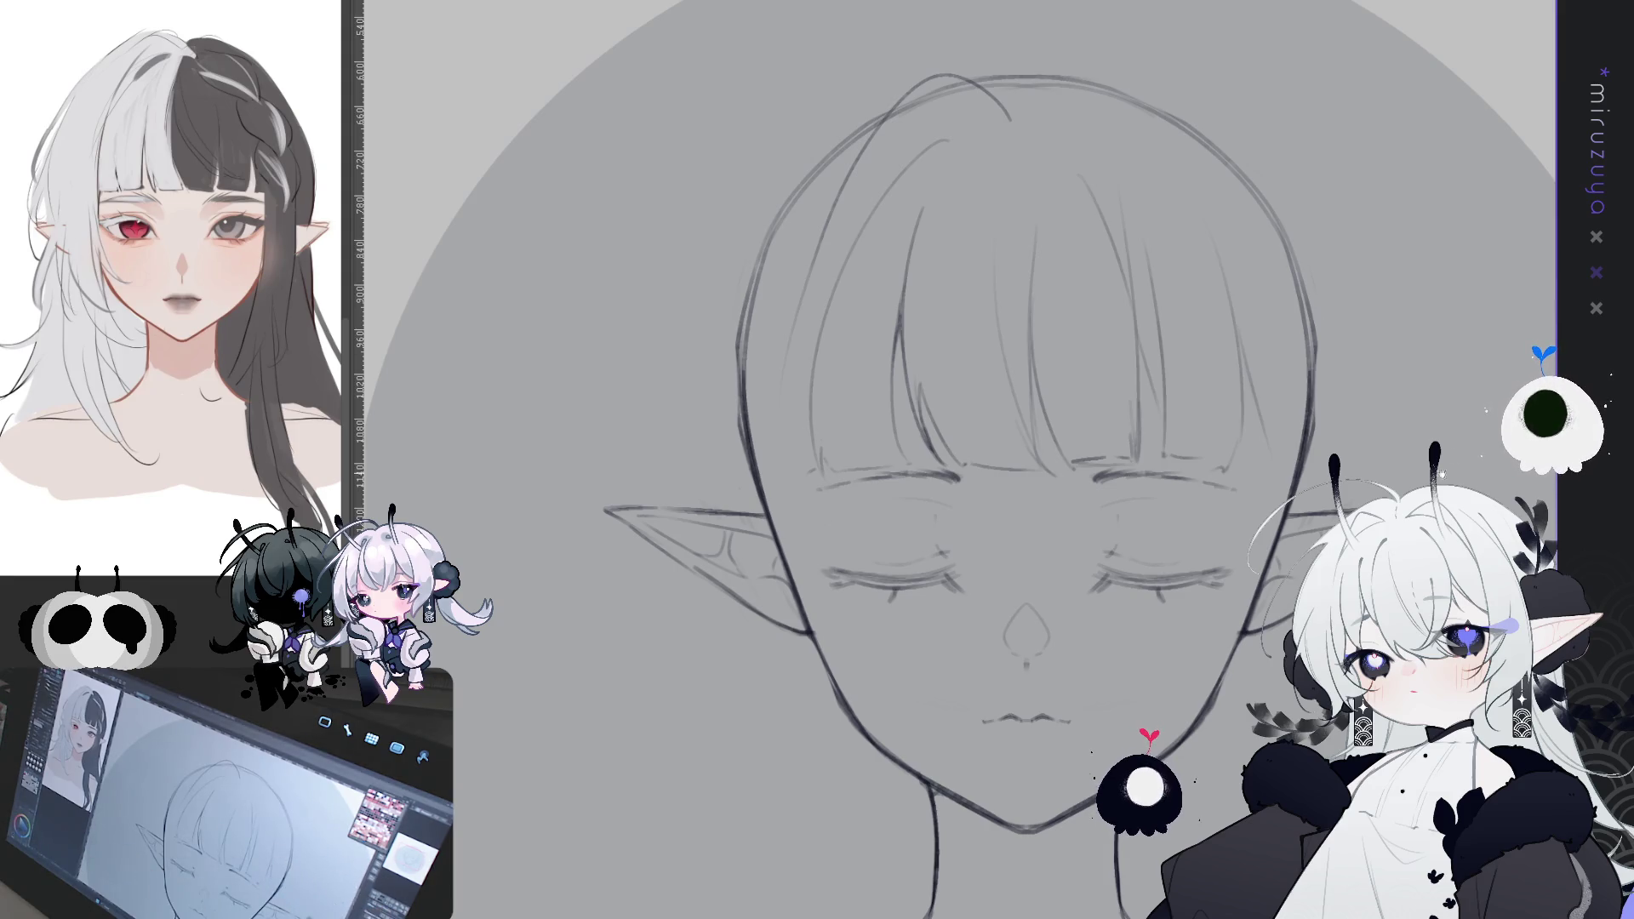
- Draw curved strands looping over the crown and a long strand past the left eye
drag(936, 511, 851, 468)
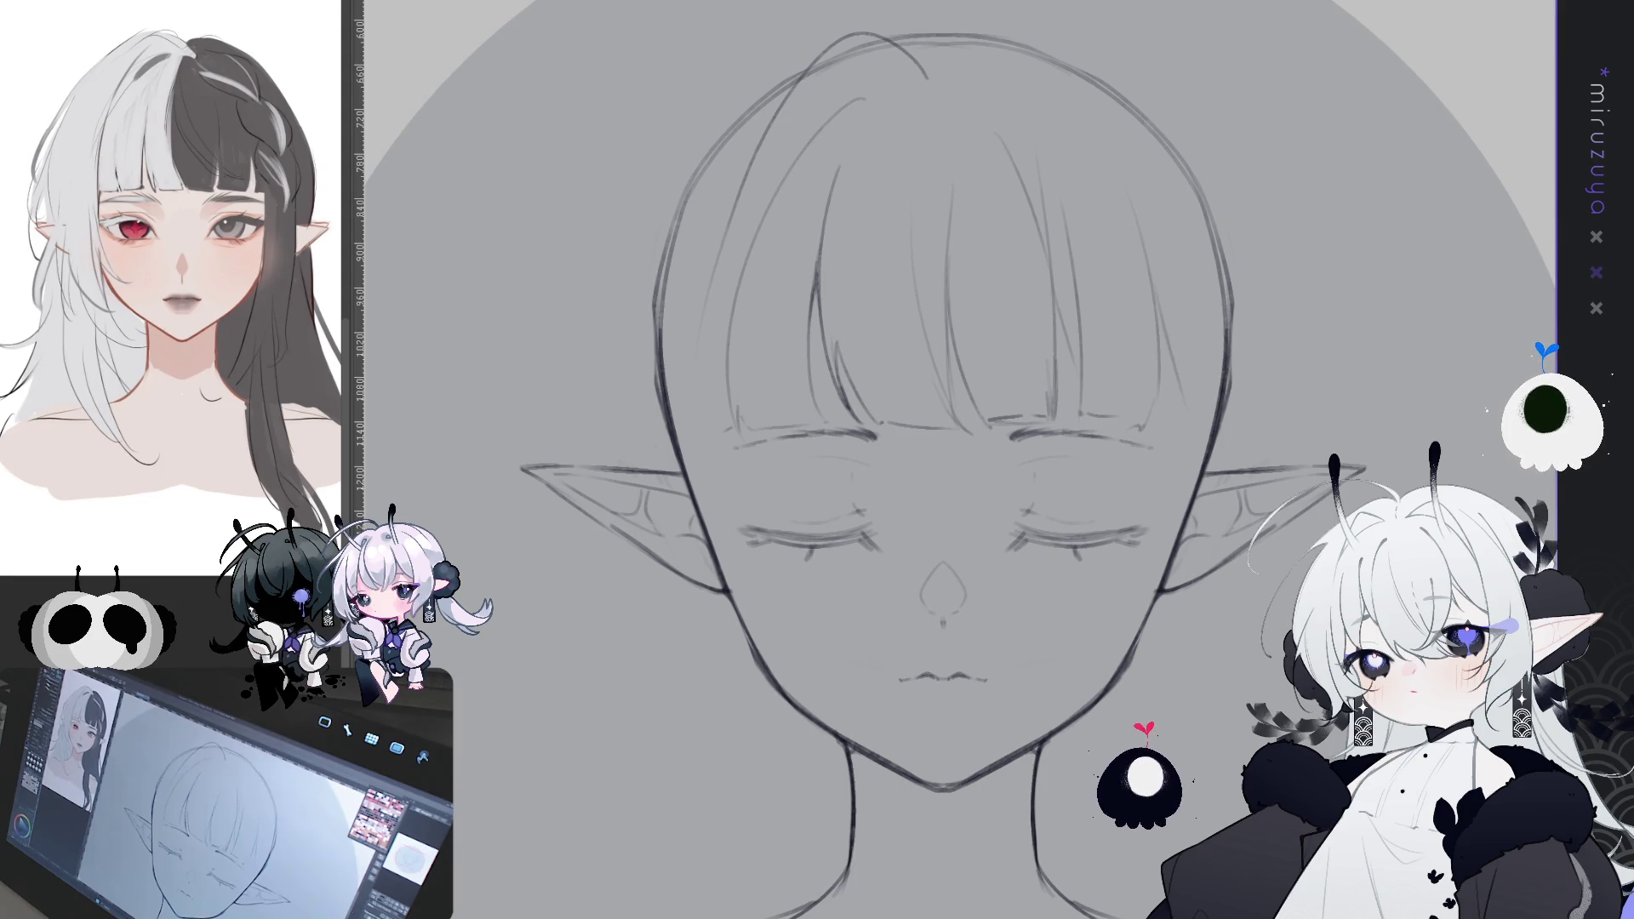
drag(1024, 262, 1076, 306)
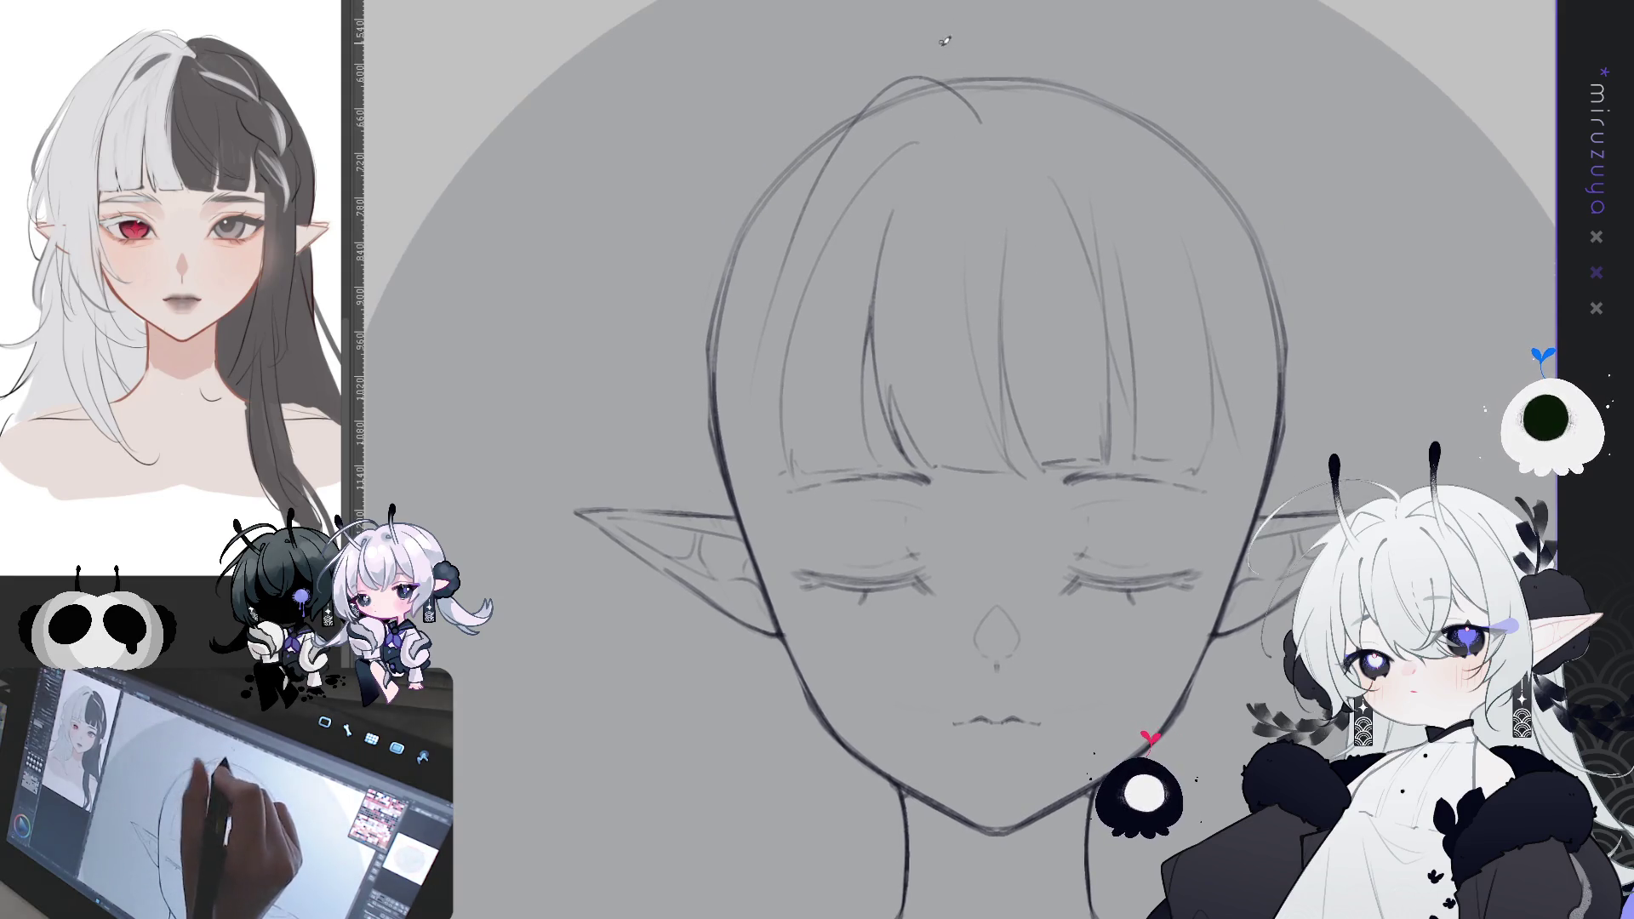
mouse_move(979, 122)
mouse_down()
mouse_move(855, 156)
mouse_move(823, 186)
mouse_up()
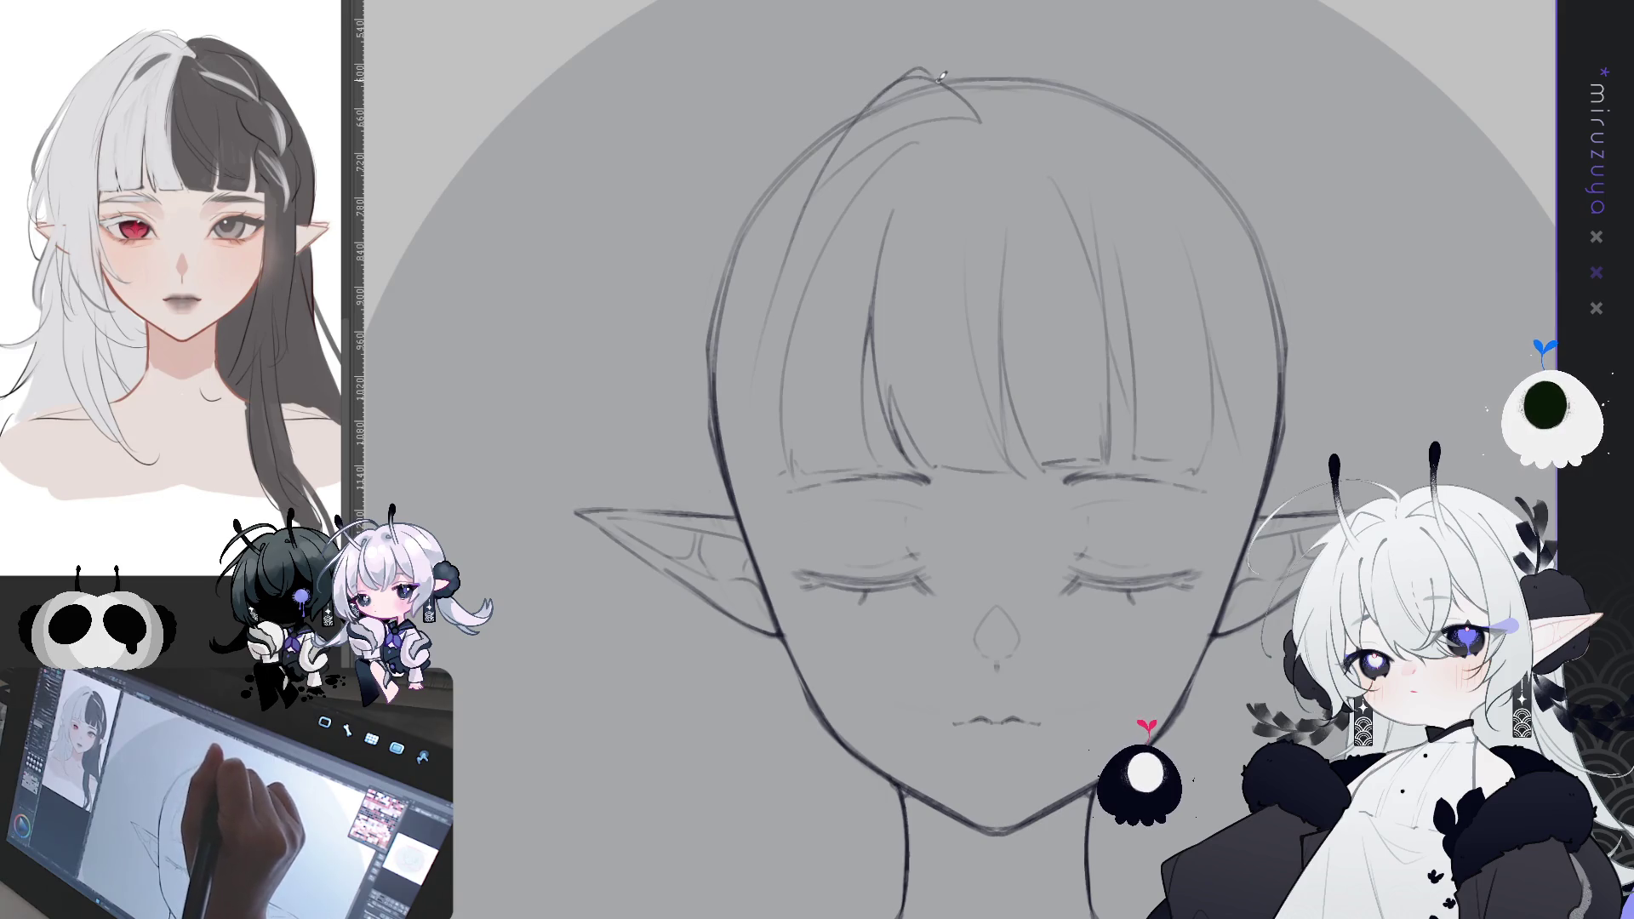
mouse_move(872, 103)
mouse_down()
mouse_move(932, 75)
mouse_move(989, 121)
mouse_up()
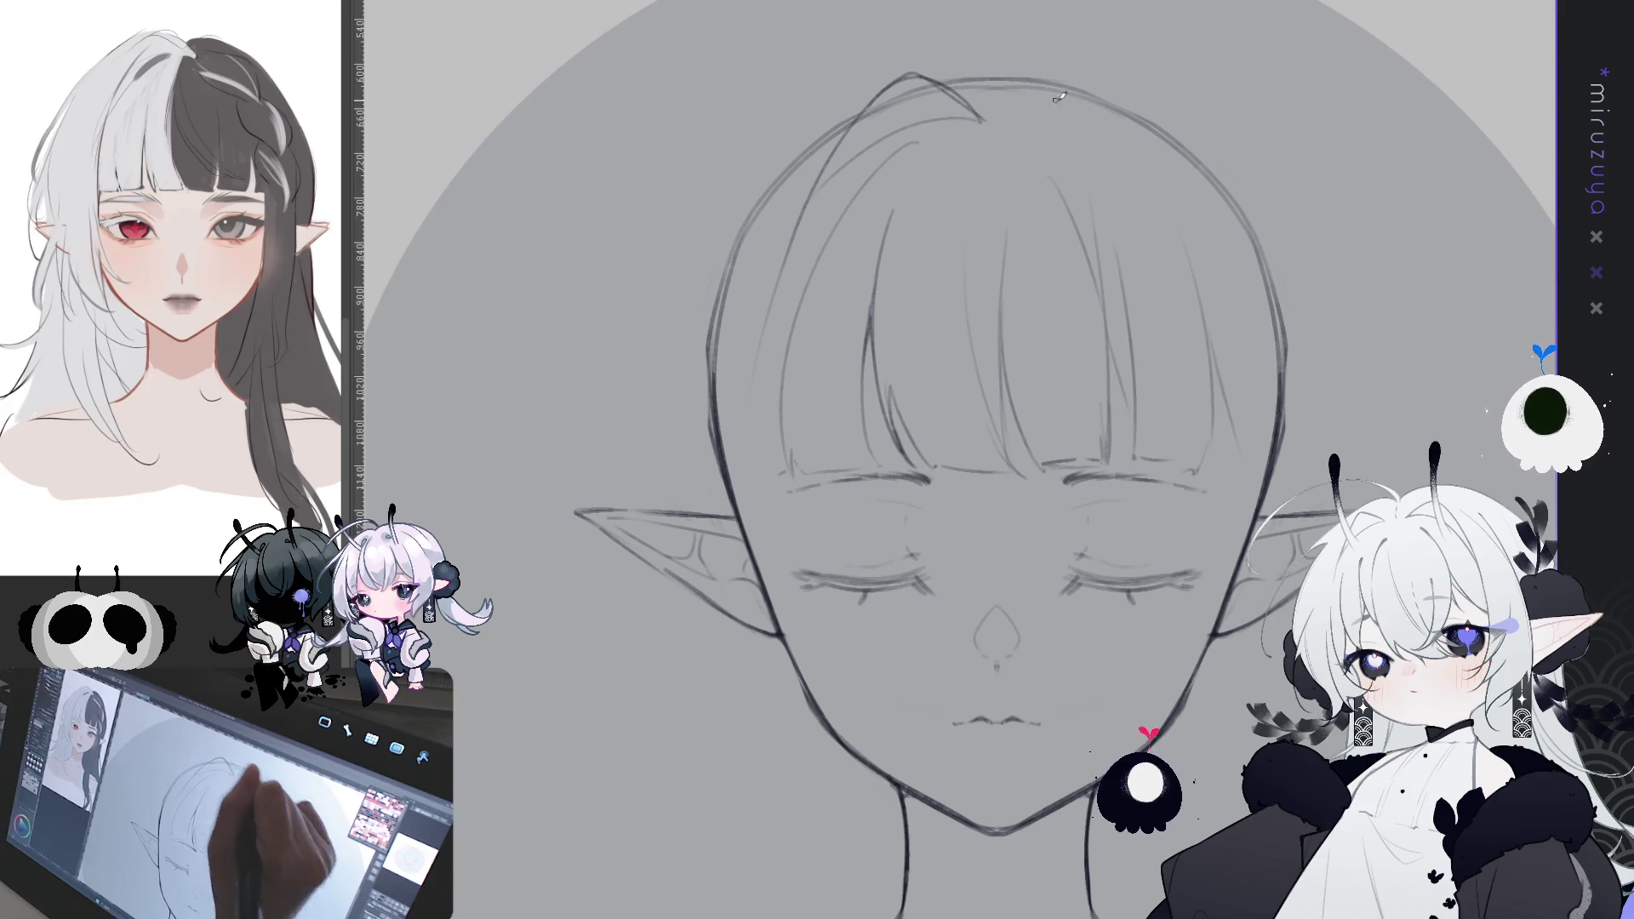
mouse_move(1305, 367)
mouse_down()
mouse_move(1281, 443)
mouse_move(1243, 459)
mouse_move(1257, 517)
mouse_up()
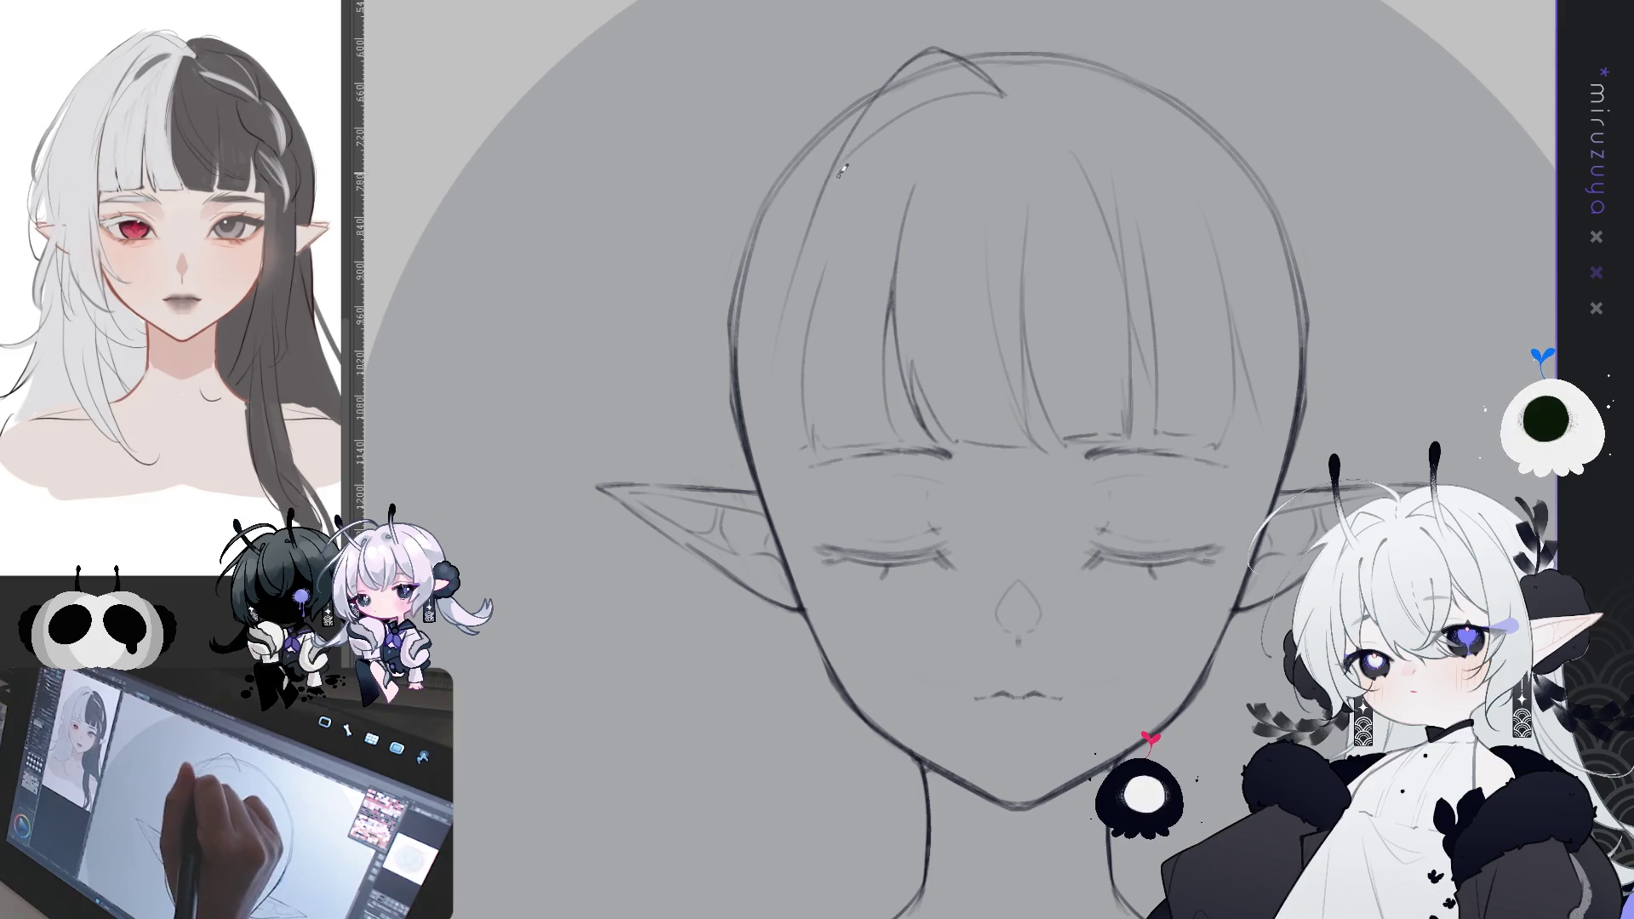
drag(843, 148, 857, 600)
- Draw the left side lock falling past the left eye down to the cheek
key(ctrl+z)
drag(834, 160, 904, 634)
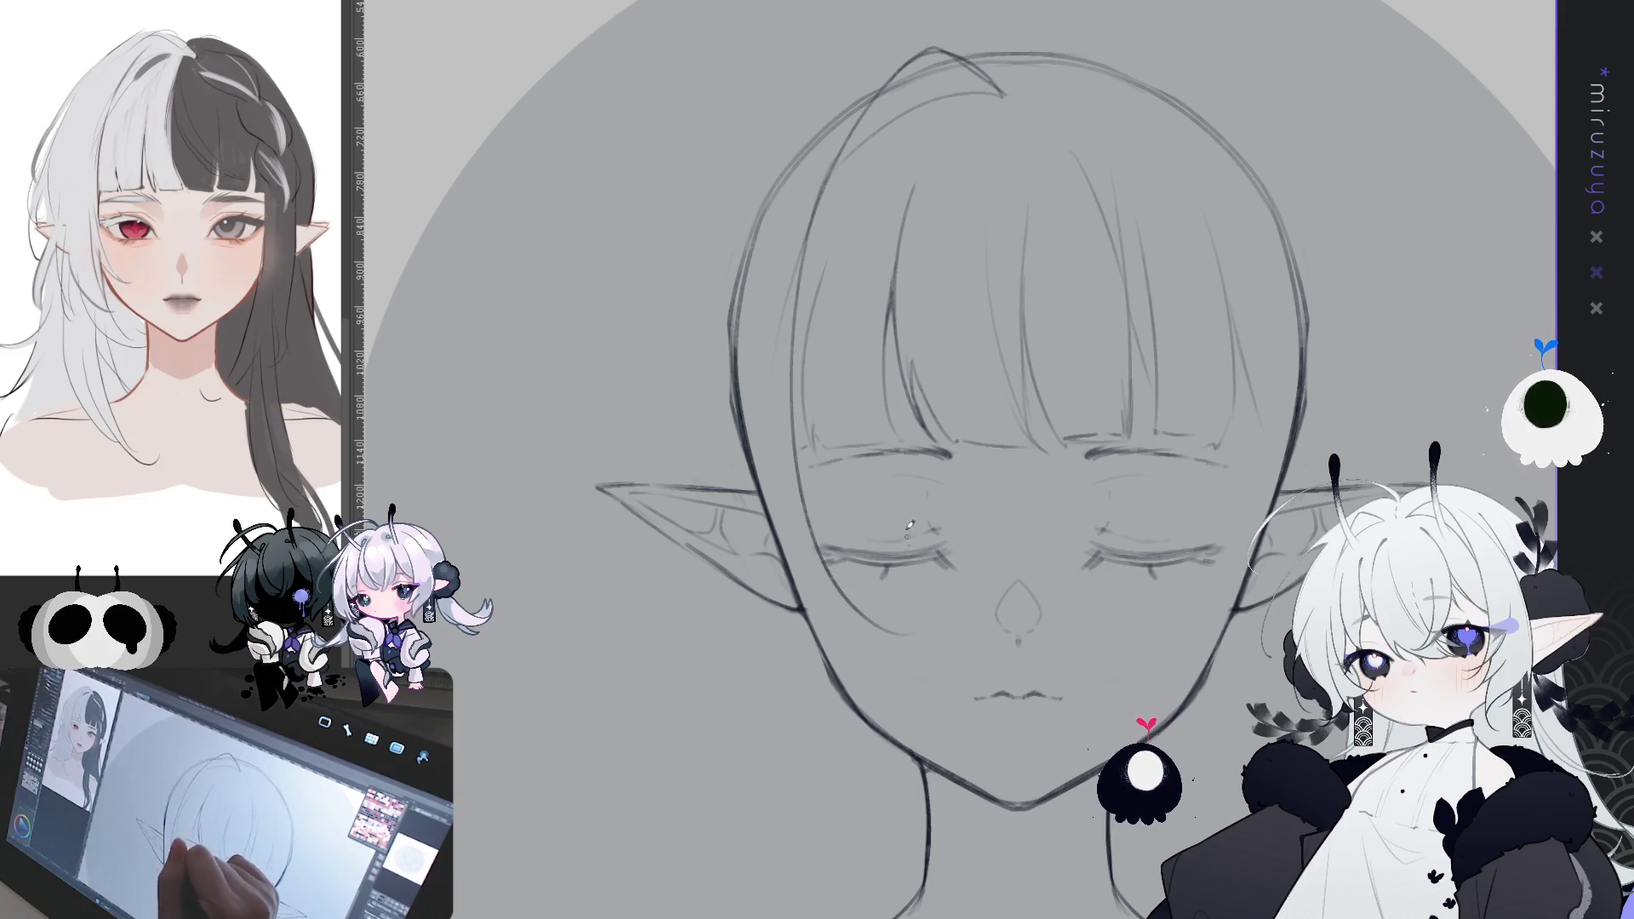
drag(1159, 316, 1157, 295)
key(ctrl+z)
drag(826, 156, 900, 628)
key(ctrl+z)
mouse_move(819, 146)
mouse_down()
mouse_move(848, 464)
mouse_move(889, 639)
mouse_up()
drag(813, 232, 804, 571)
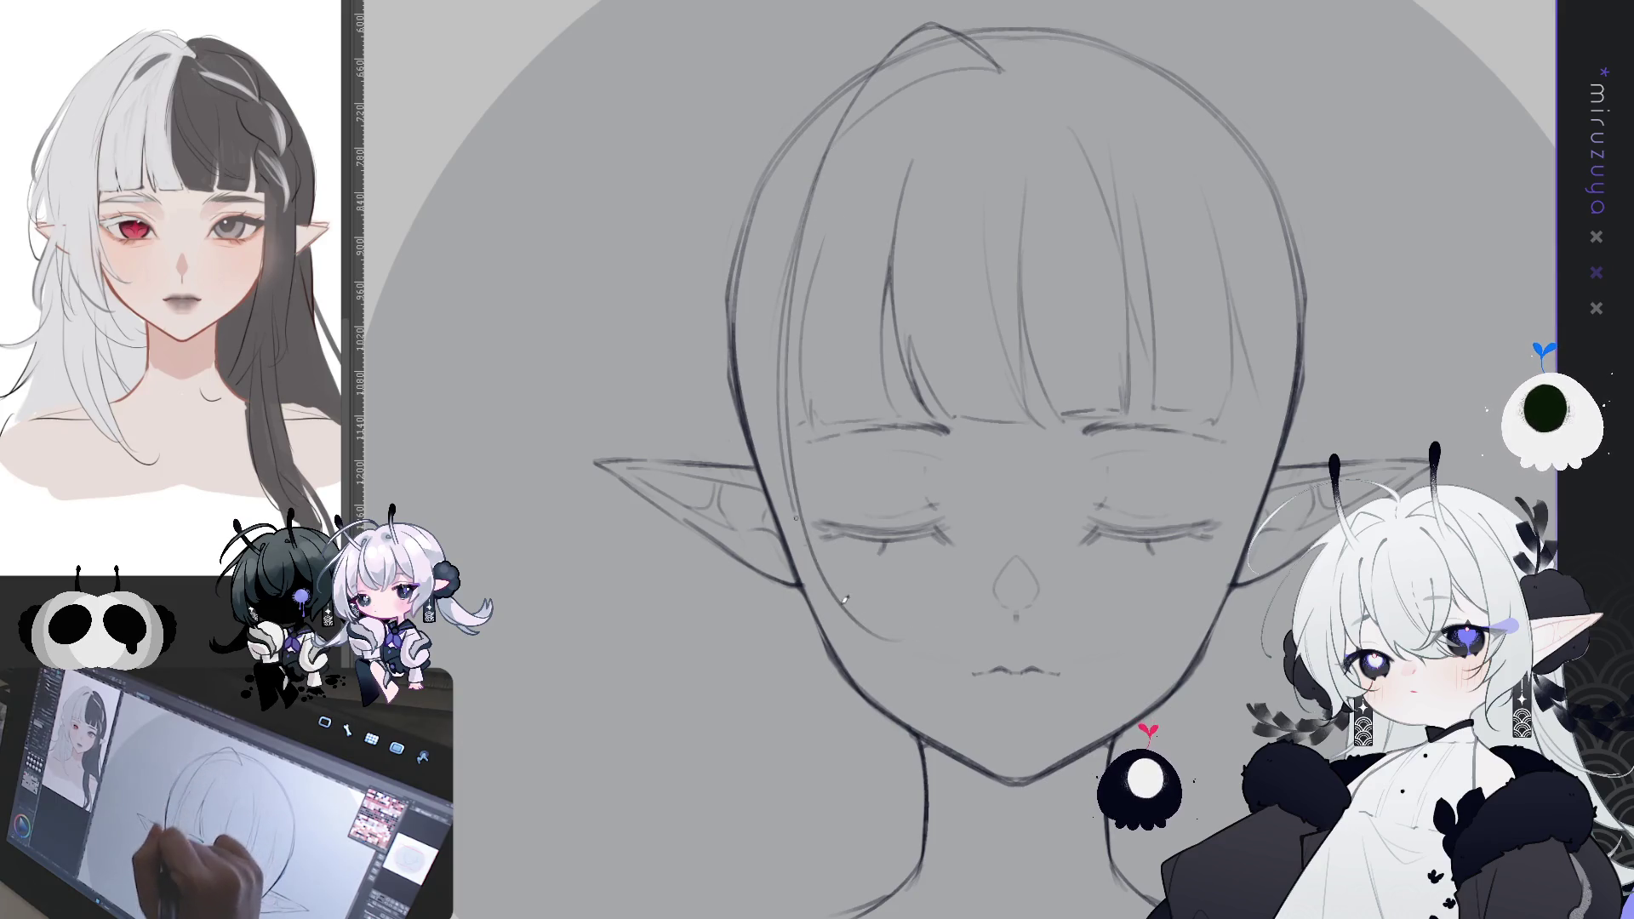
key(ctrl+z)
drag(809, 250, 817, 575)
key(ctrl+z)
mouse_move(779, 353)
mouse_down()
mouse_move(779, 442)
mouse_move(838, 610)
mouse_up()
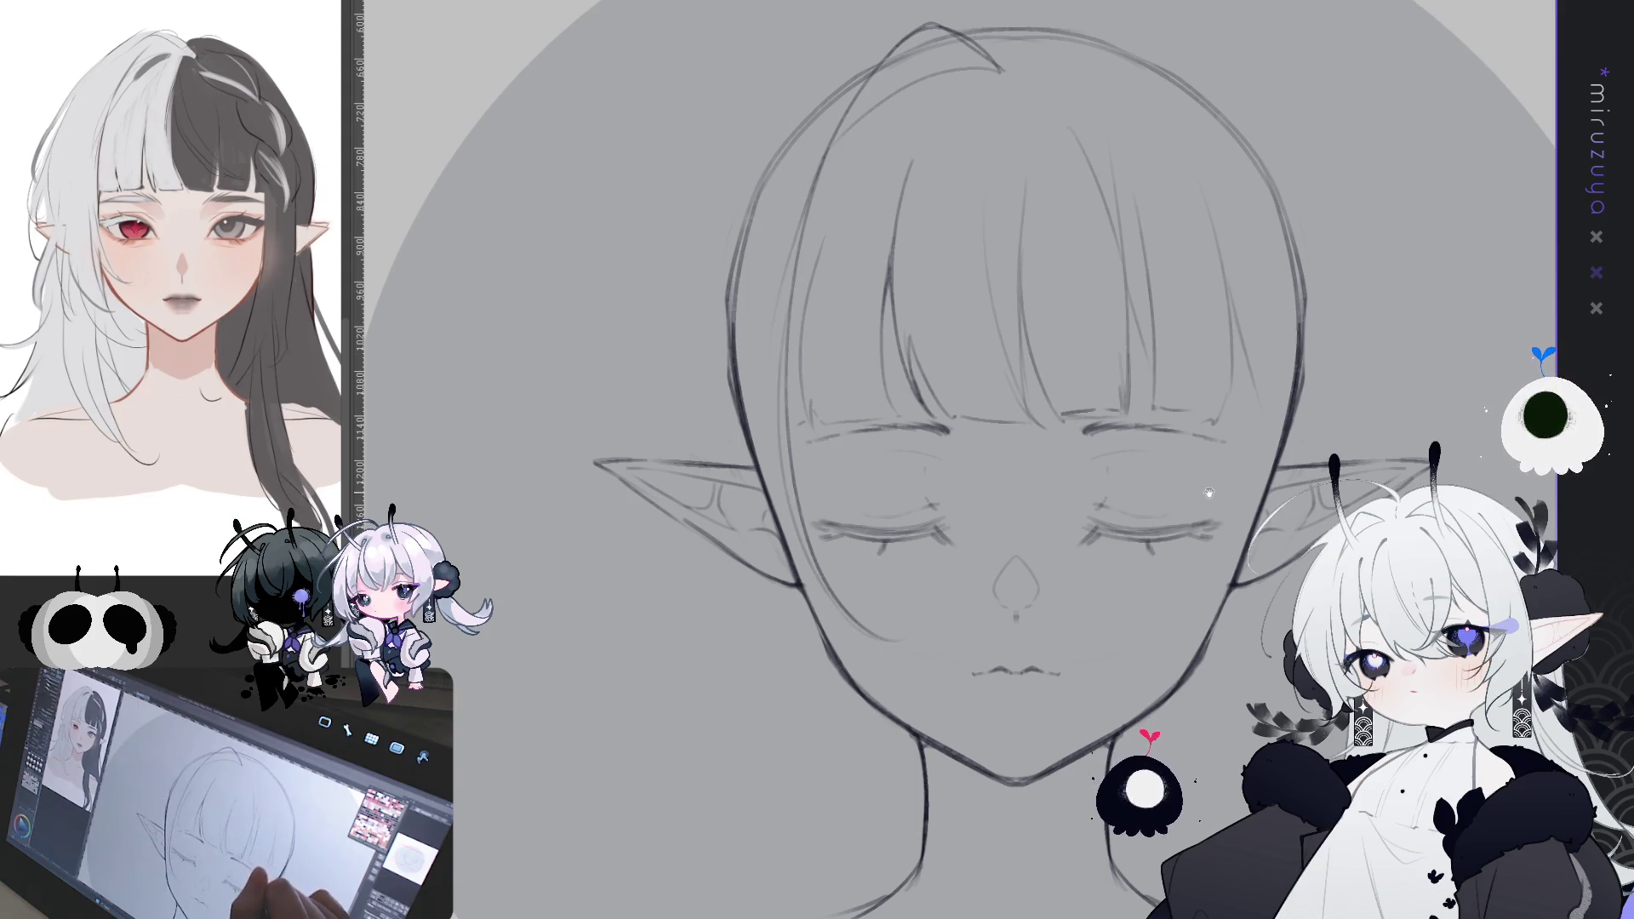
- Sketch hair strands along the left cheek and jaw continuing down toward the neck
drag(1181, 463, 1169, 391)
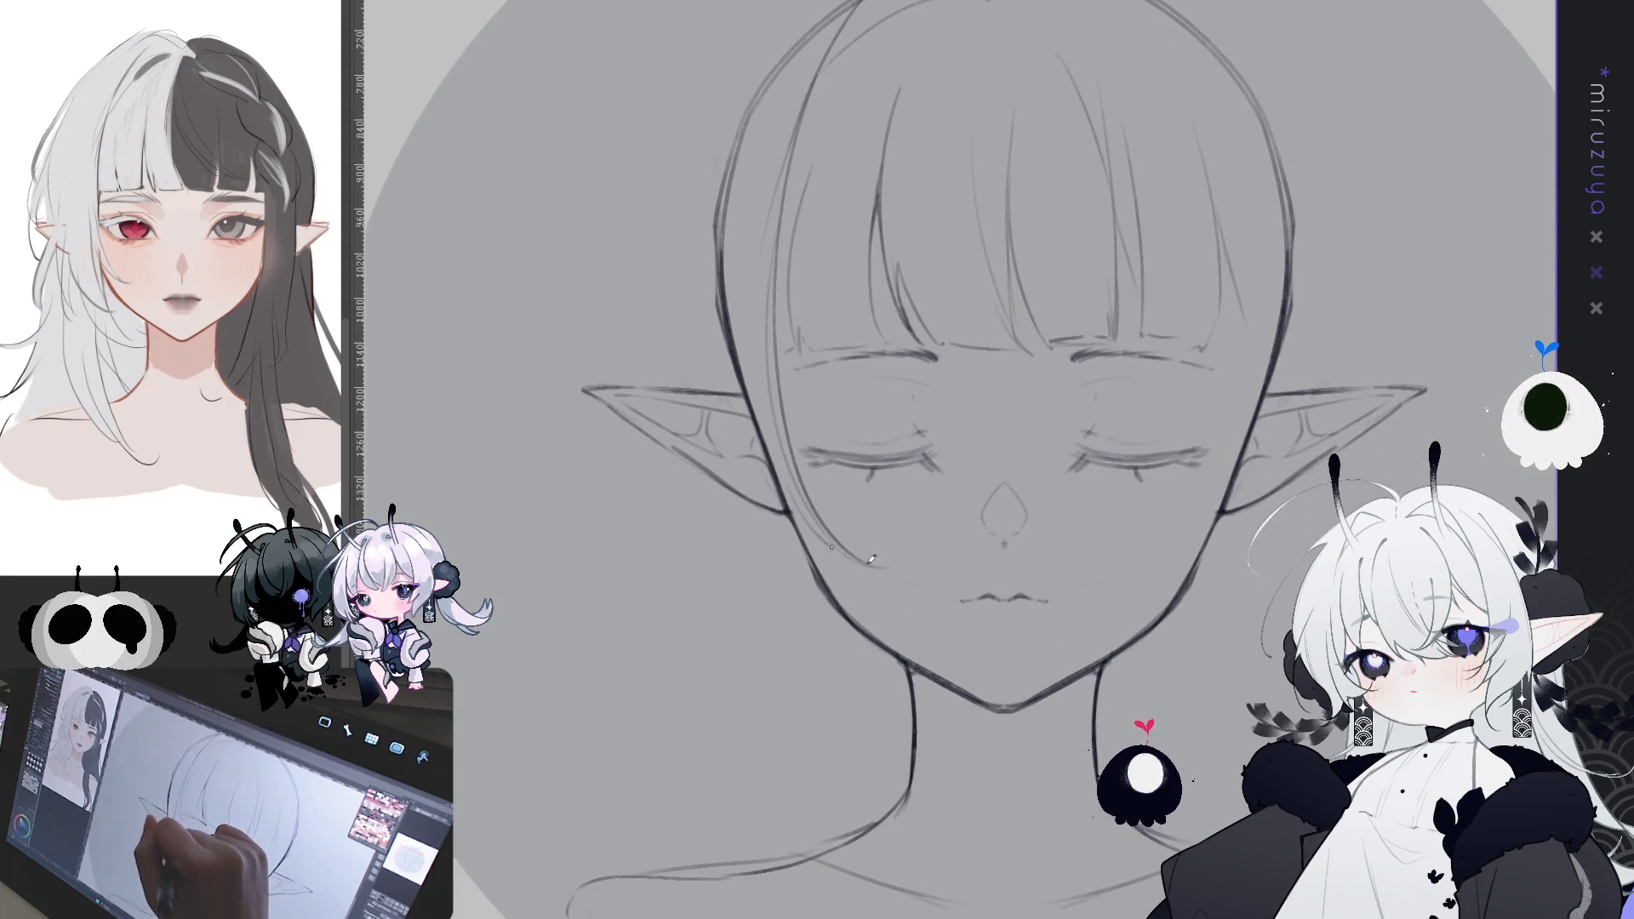
drag(808, 521, 885, 549)
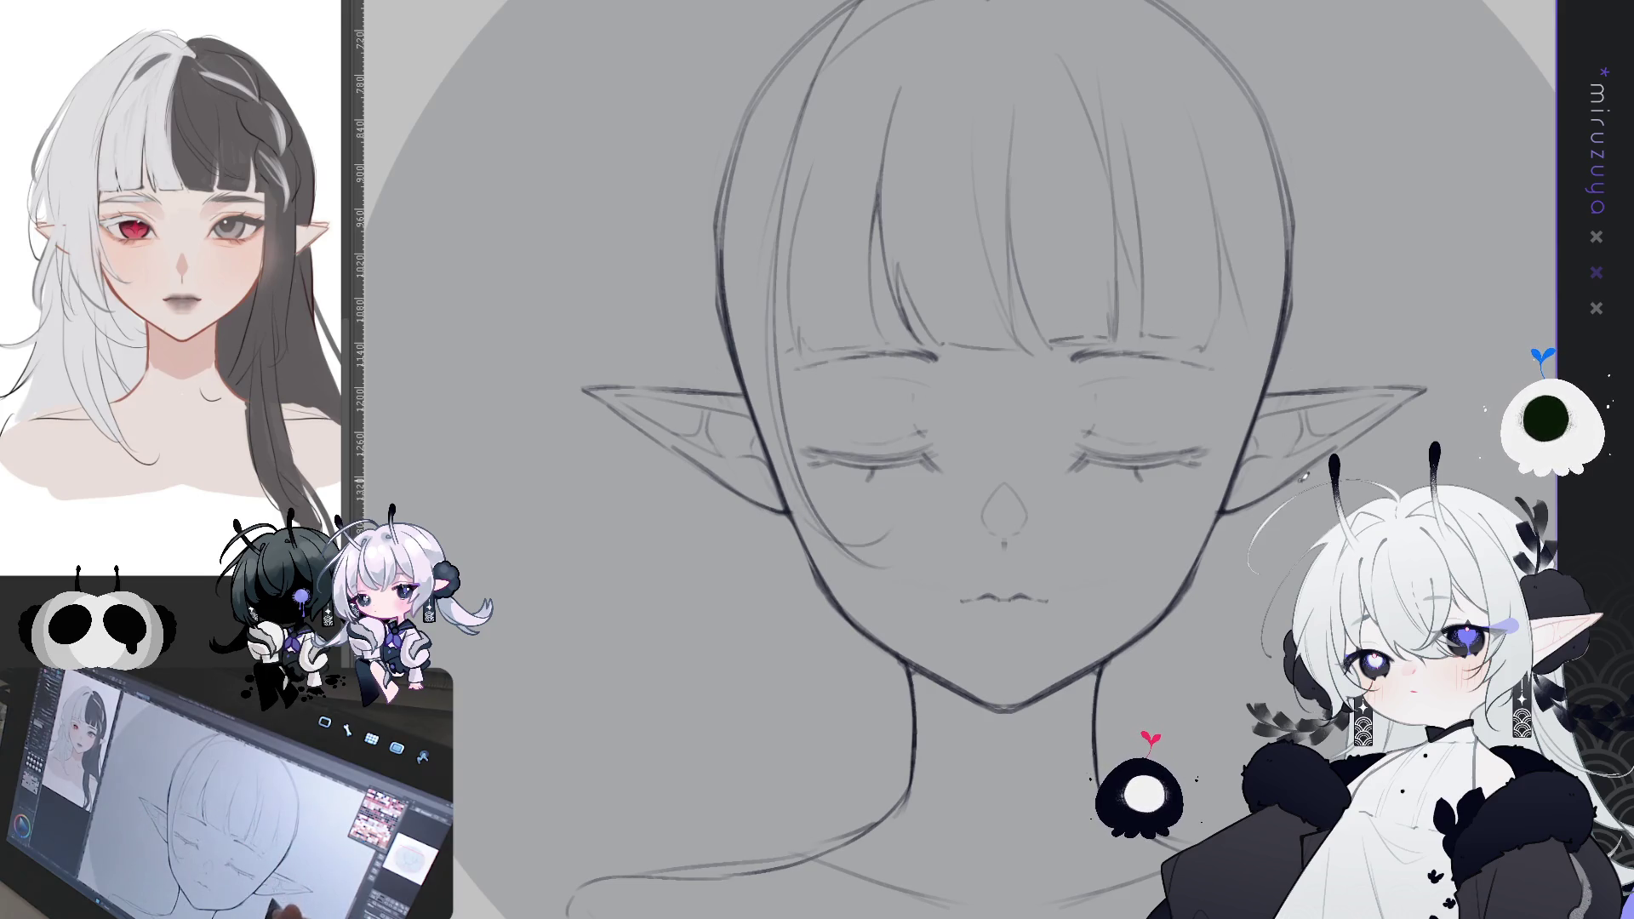
drag(1201, 591, 1232, 600)
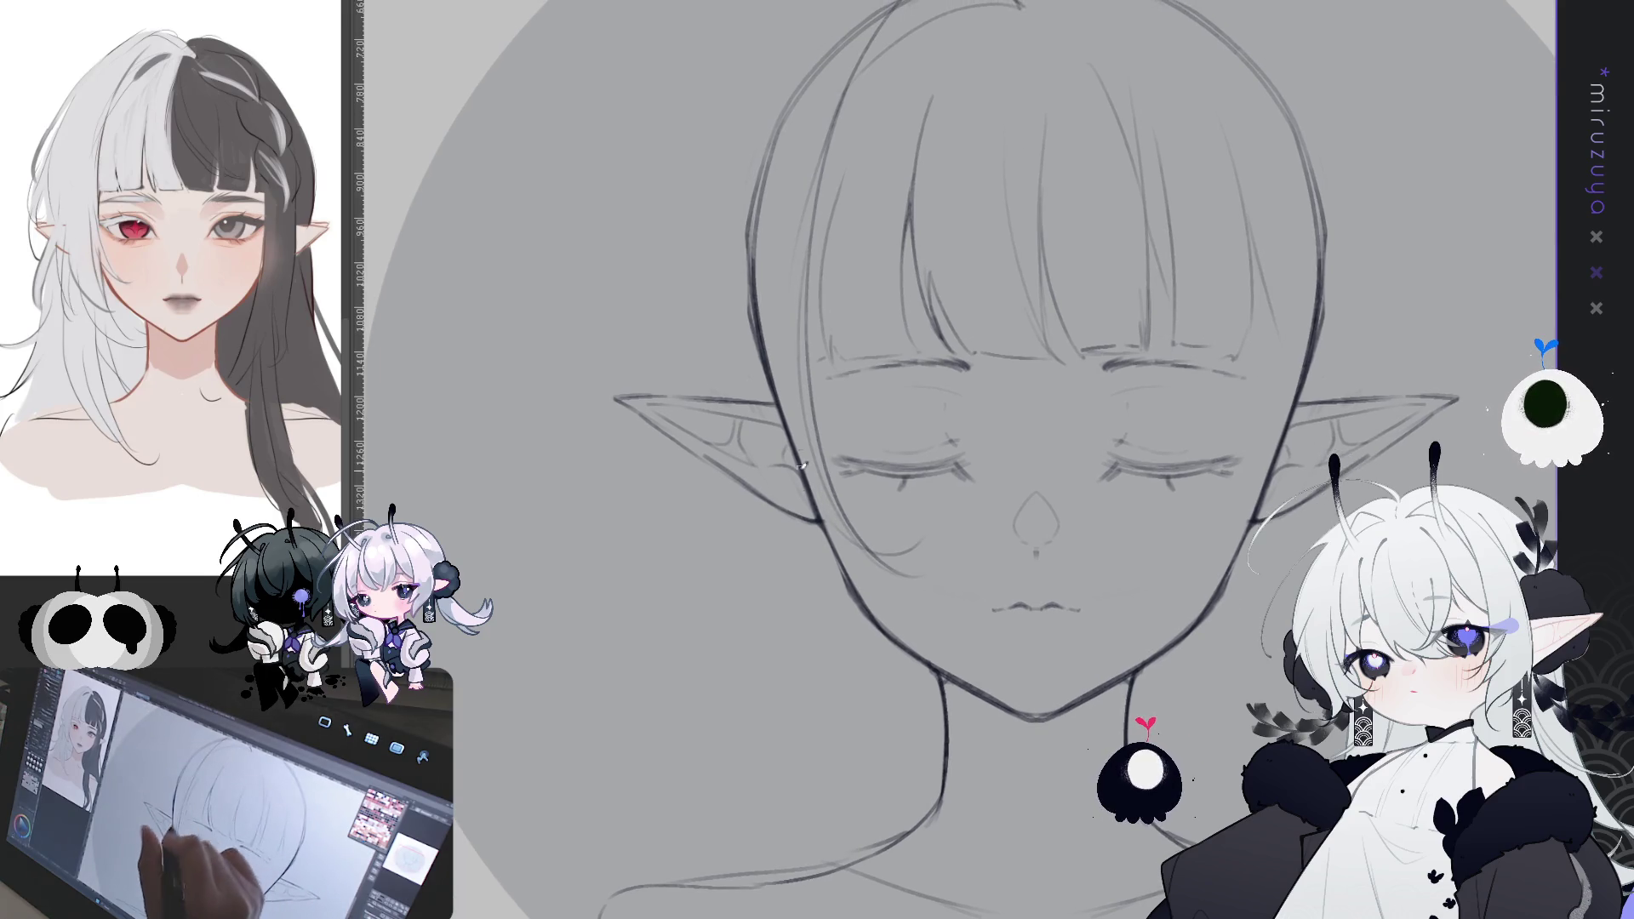
key(ctrl+z)
mouse_move(764, 396)
mouse_down()
mouse_move(902, 557)
mouse_move(919, 731)
mouse_up()
key(ctrl+z)
drag(824, 532, 936, 749)
key(ctrl+z)
drag(823, 536, 940, 768)
mouse_move(828, 612)
mouse_down()
mouse_move(896, 728)
mouse_move(991, 778)
mouse_up()
mouse_move(1022, 472)
mouse_down()
mouse_move(1059, 514)
mouse_move(1063, 573)
mouse_up()
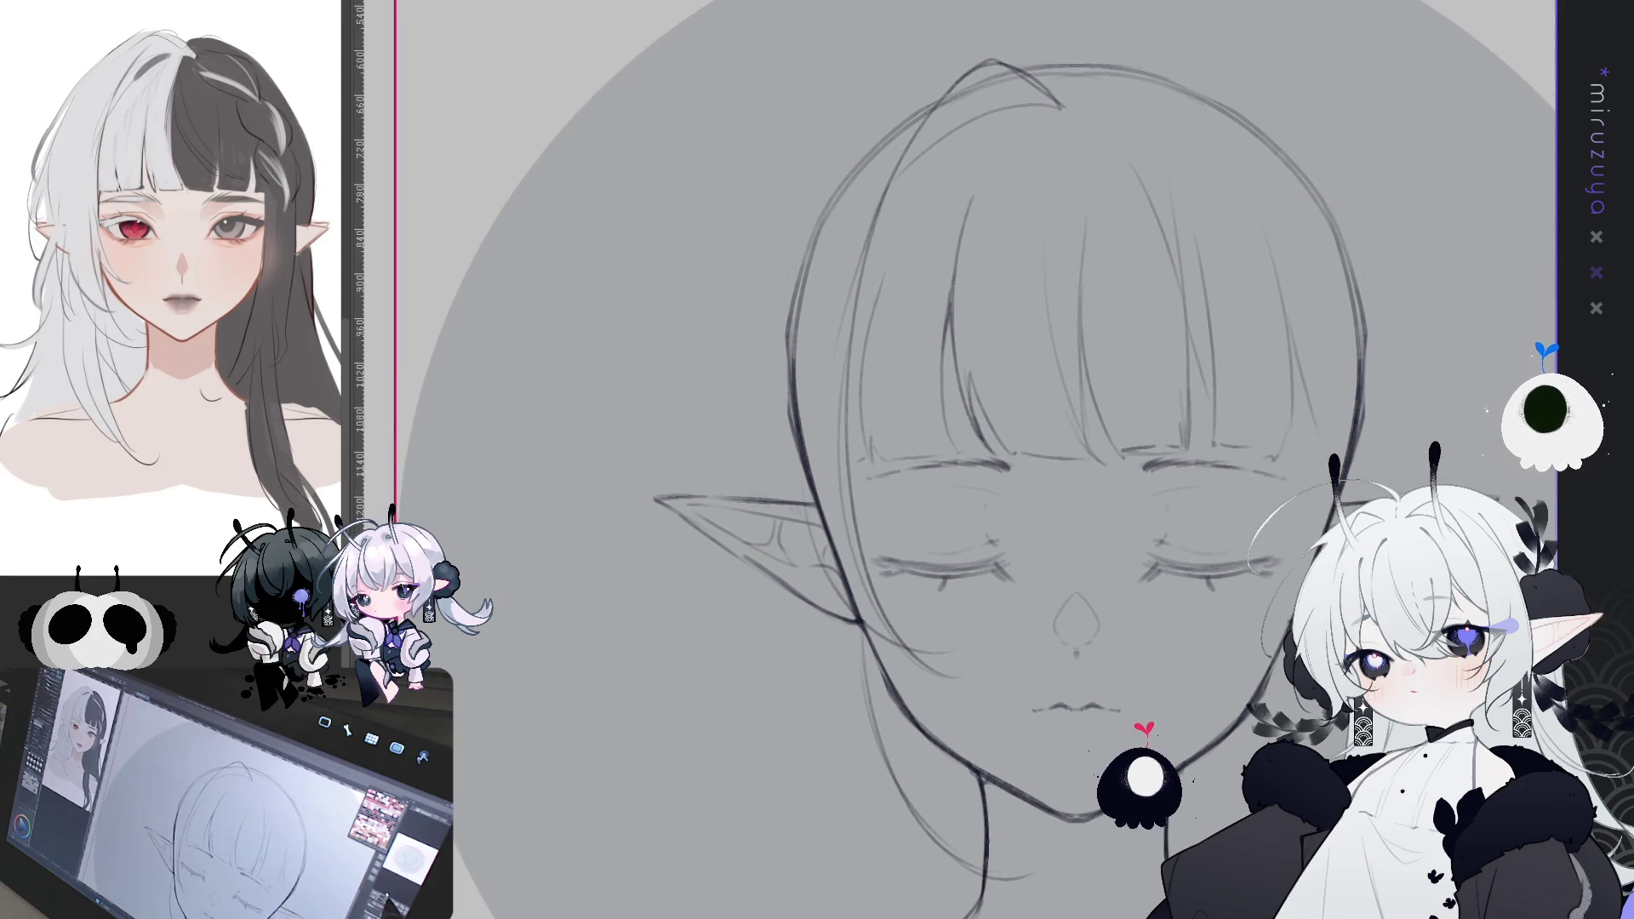
- Zoom out and draw a hair volume line along the top-right of the head
key(ctrl+minus)
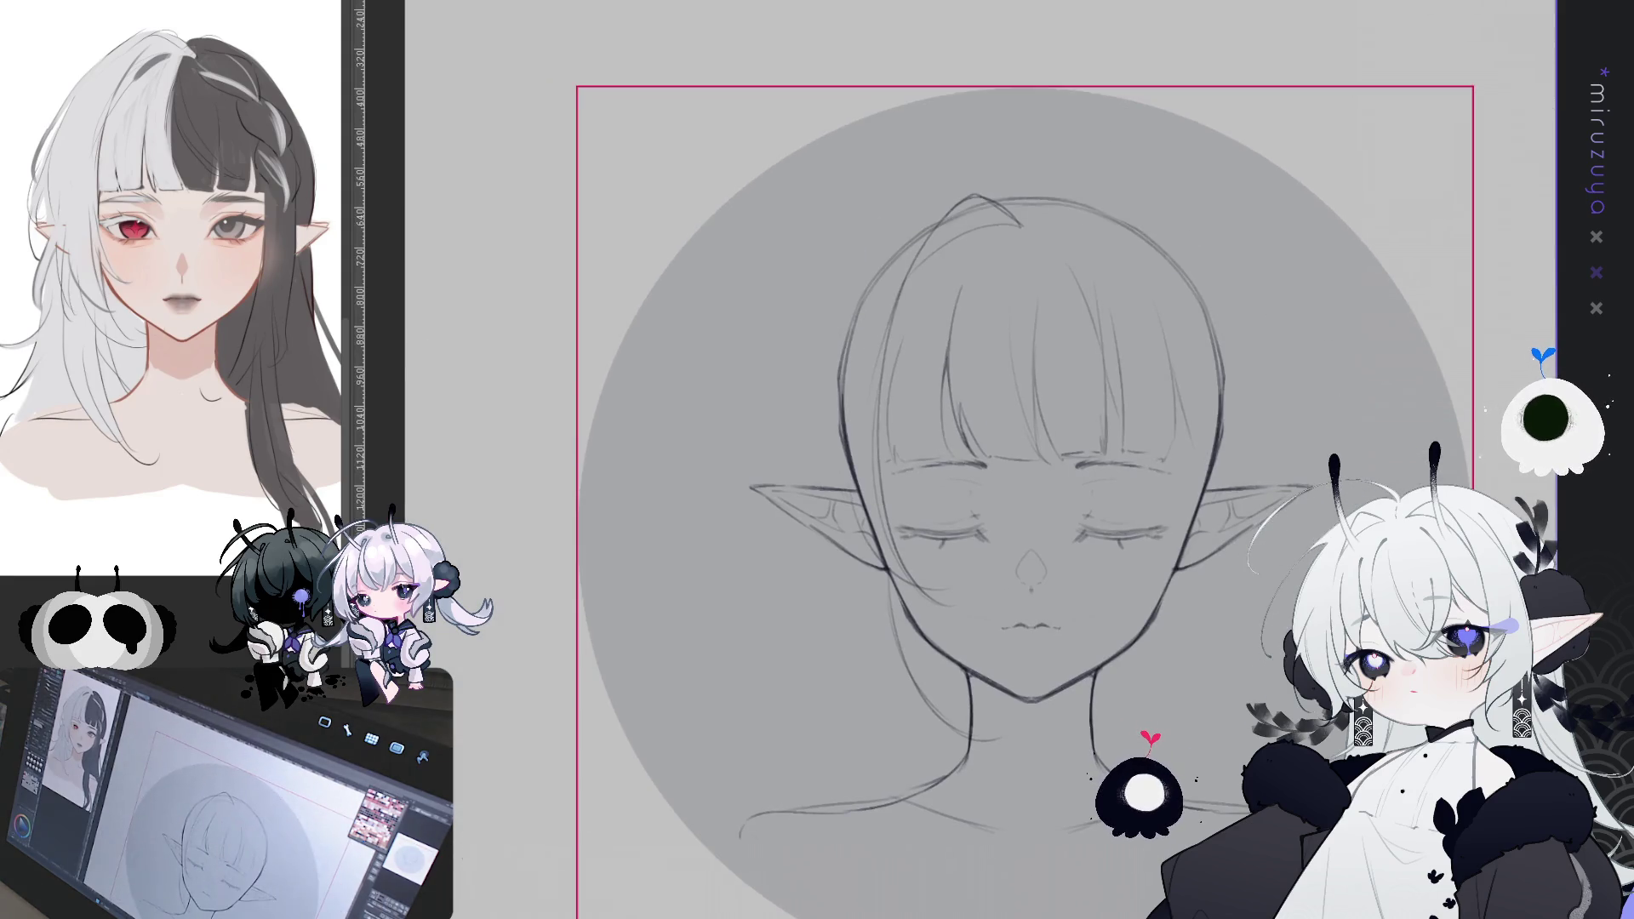
drag(1064, 189, 1157, 232)
key(ctrl+z)
drag(1038, 183, 1161, 242)
key(ctrl+z)
drag(1032, 186, 1136, 223)
key(ctrl+z)
drag(1036, 183, 1200, 256)
key(ctrl+z)
drag(1035, 186, 1140, 219)
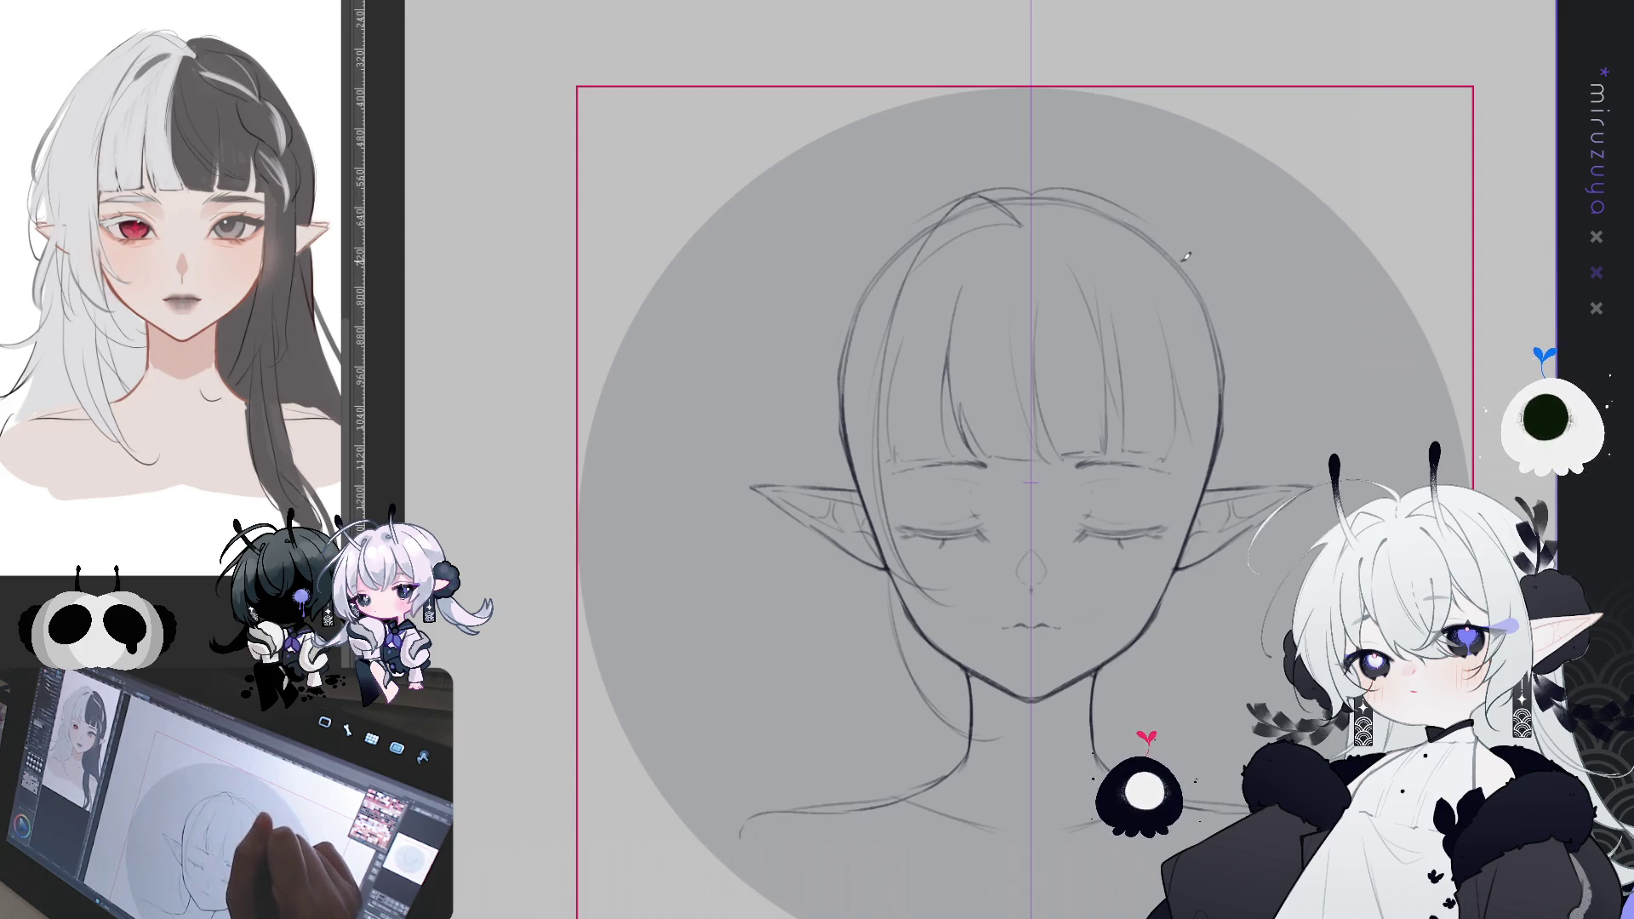
- Add outer hair volume lines on the left and right sides and hide the centre line
drag(861, 260, 807, 443)
drag(1213, 285, 1256, 441)
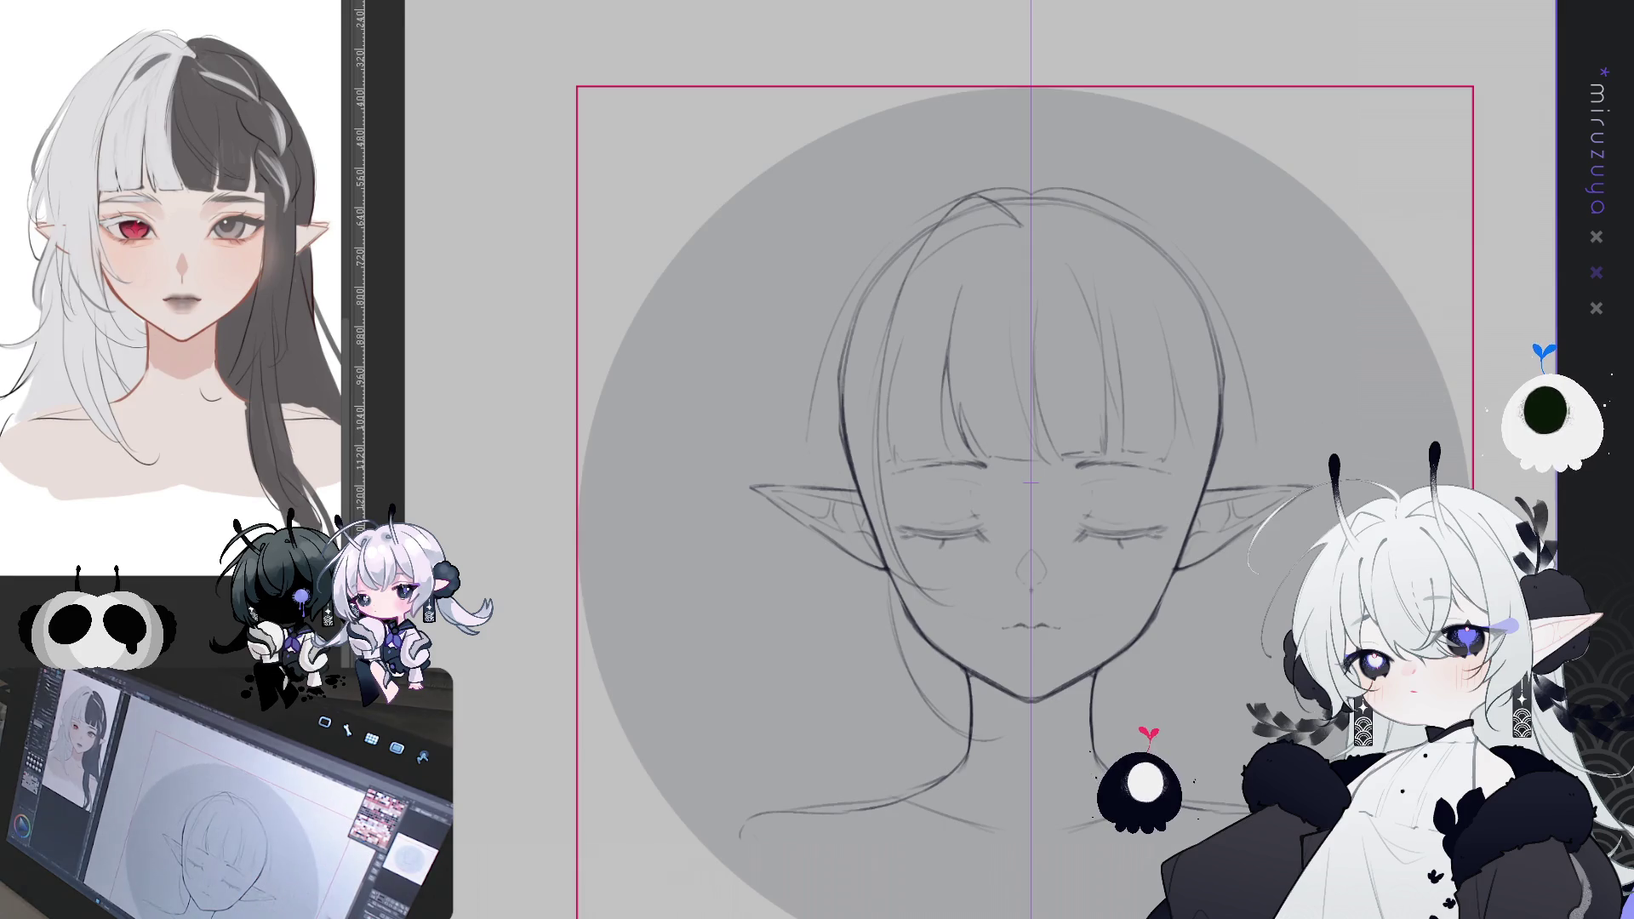
key(ctrl+semicolon)
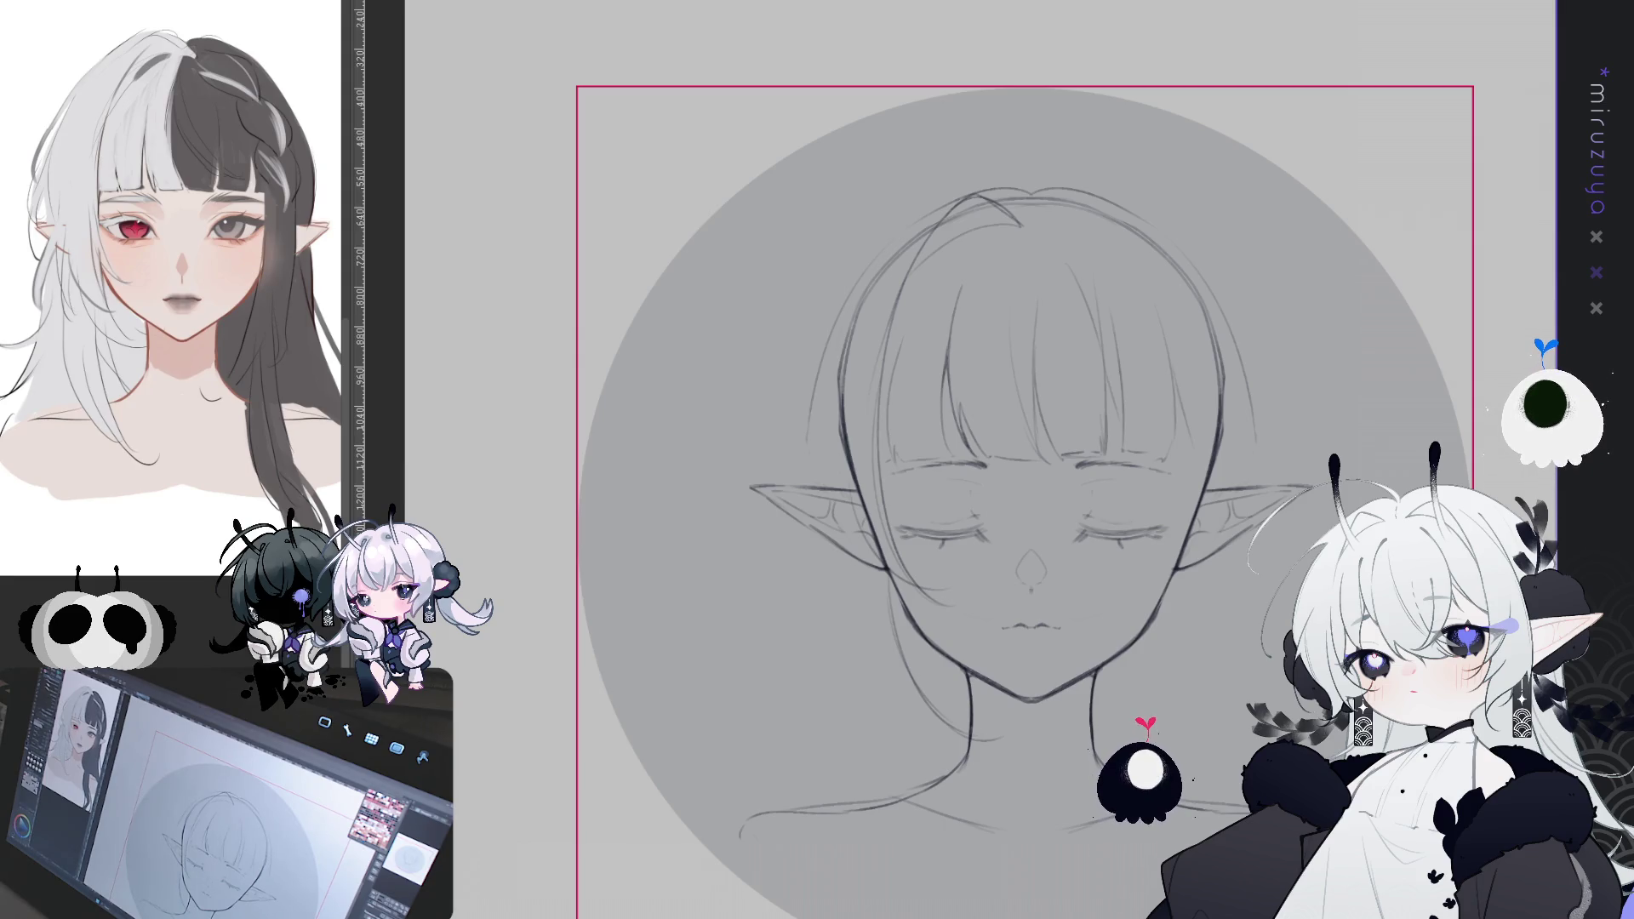
drag(1021, 477, 979, 427)
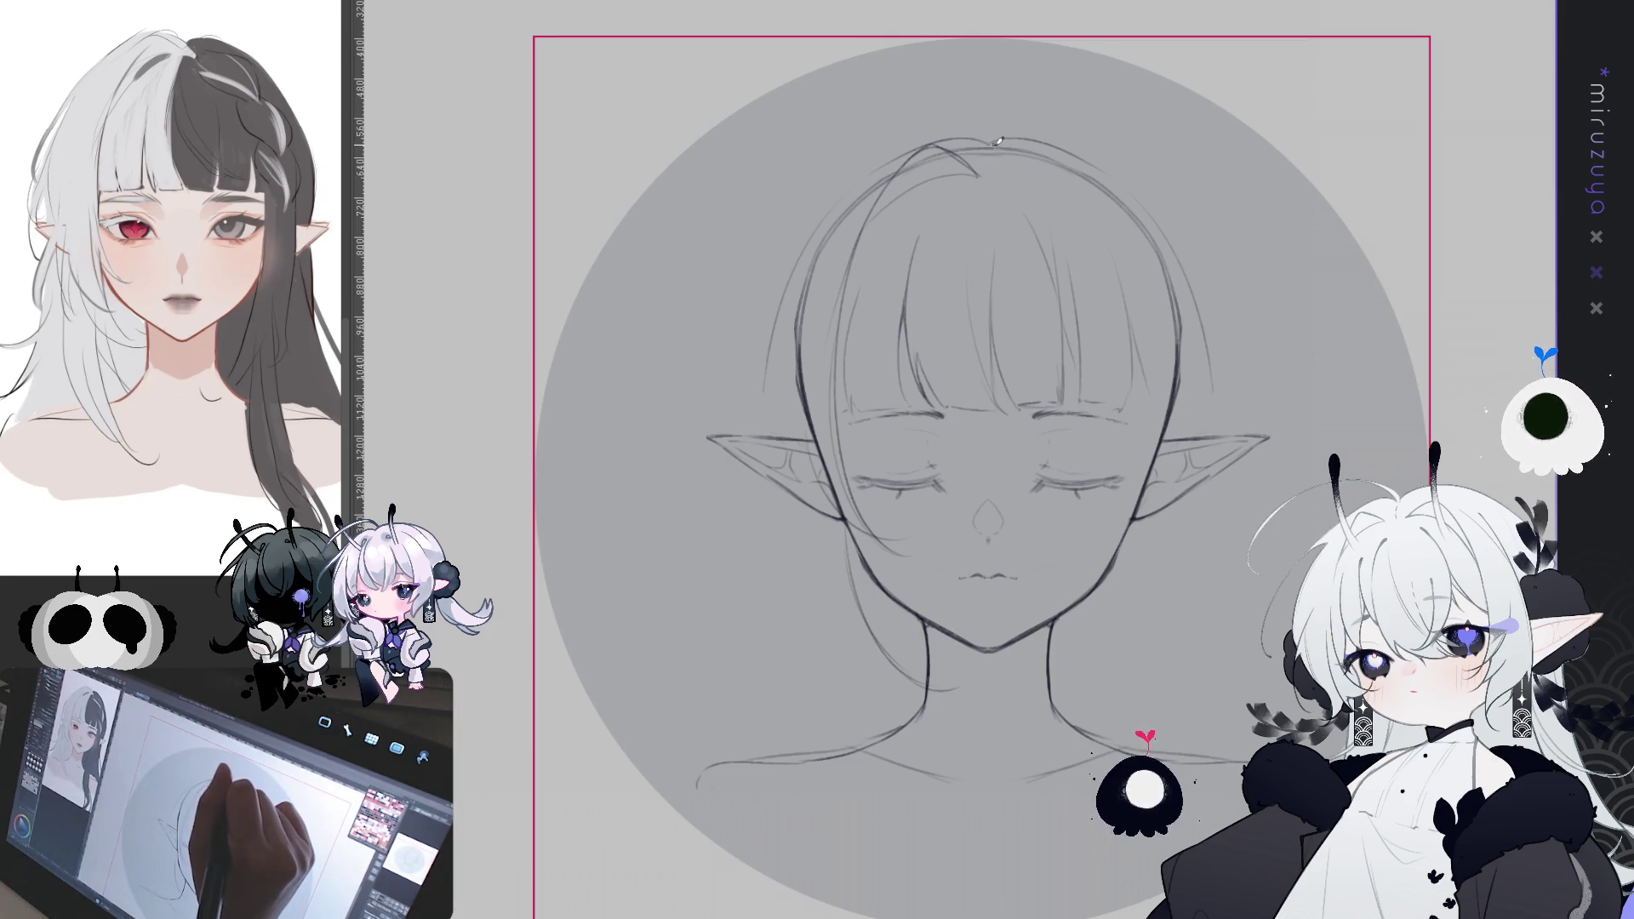
- Draw a long strand sweeping from the crown down the left side of the head
drag(986, 160, 883, 123)
key(ctrl+z)
mouse_move(986, 147)
mouse_down()
mouse_move(916, 187)
mouse_move(917, 151)
mouse_move(686, 450)
mouse_up()
key(ctrl+z)
drag(899, 153, 736, 364)
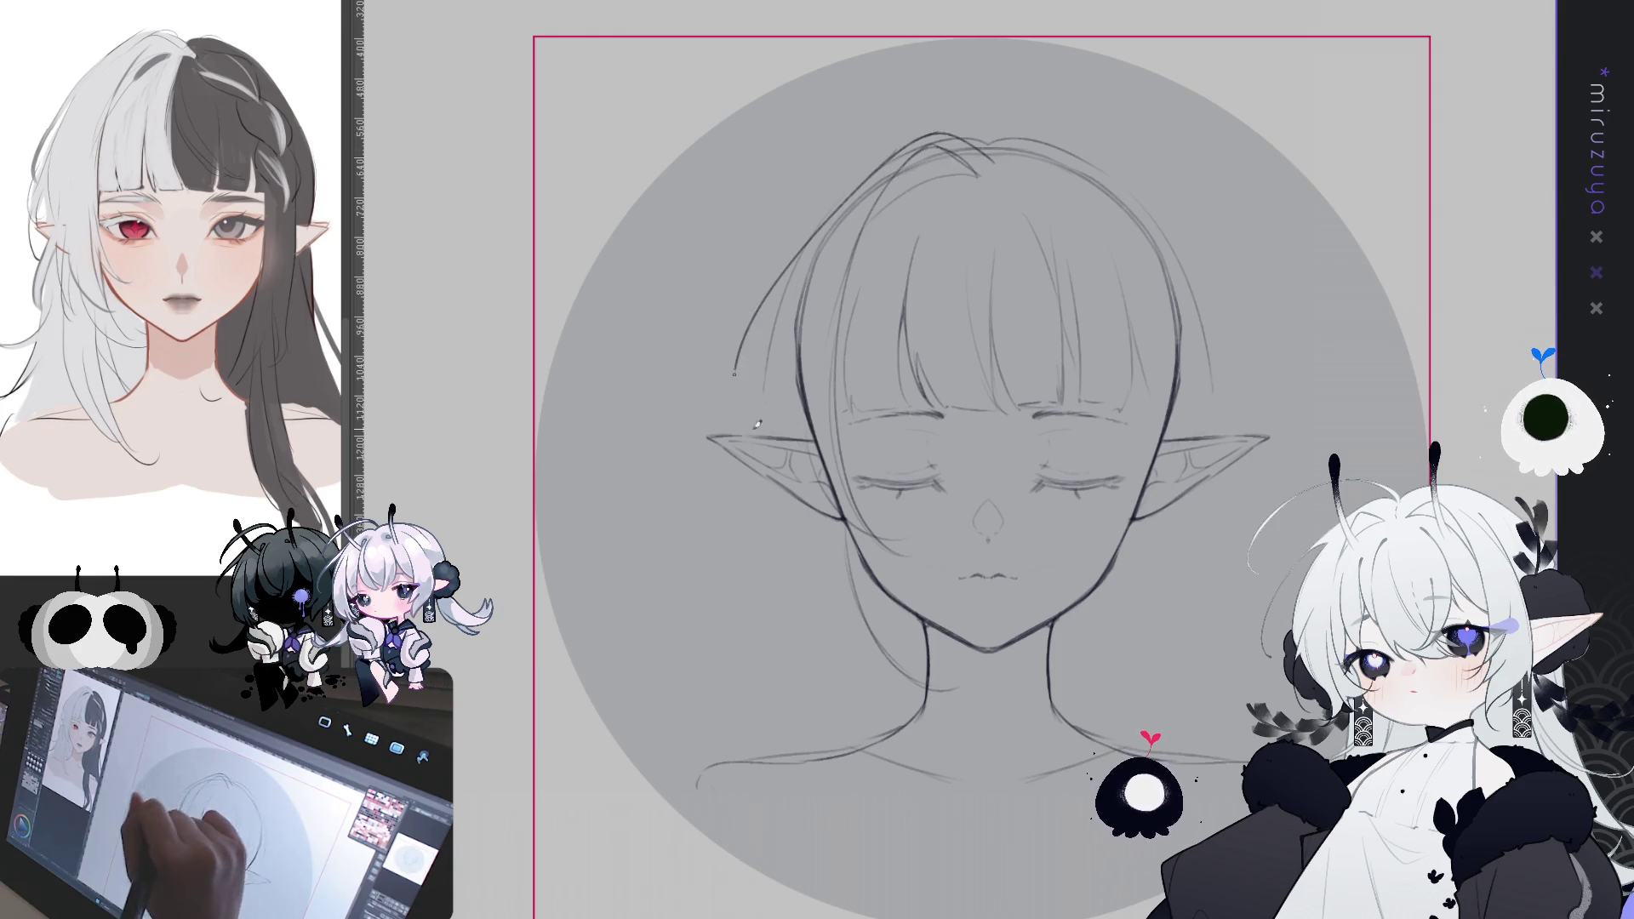
key(ctrl+z)
mouse_move(902, 147)
mouse_down()
mouse_move(864, 182)
mouse_move(738, 434)
mouse_up()
key(ctrl+z)
mouse_move(869, 182)
mouse_down()
mouse_move(808, 242)
mouse_move(734, 400)
mouse_up()
drag(763, 328, 739, 388)
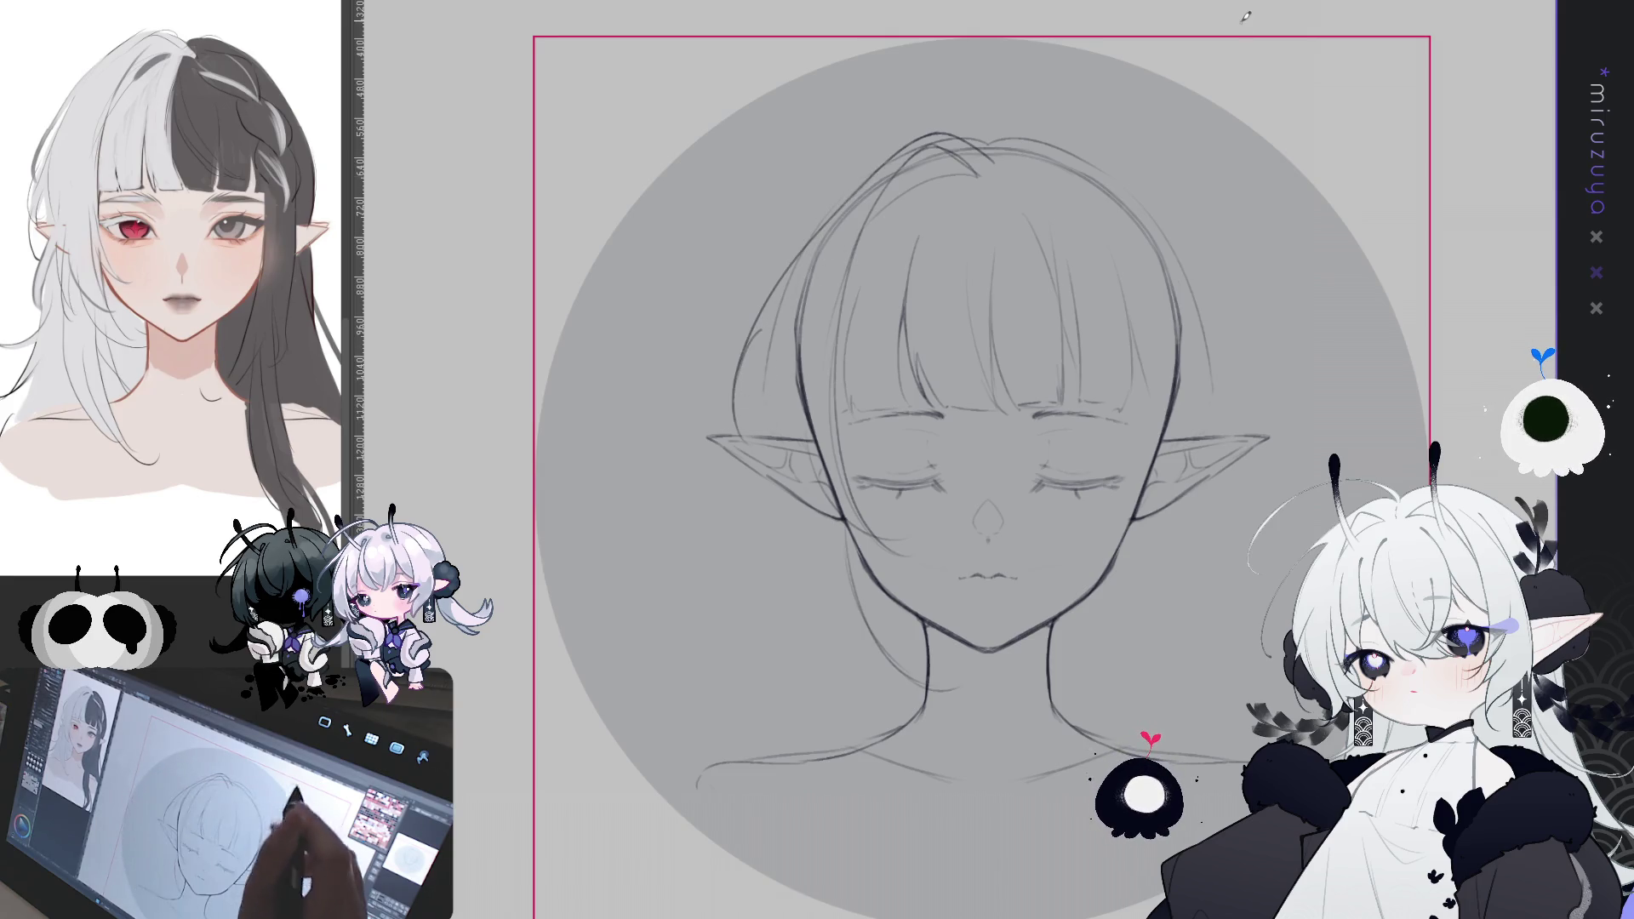
key(ctrl+z)
key(ctrl+z)
drag(893, 155, 727, 434)
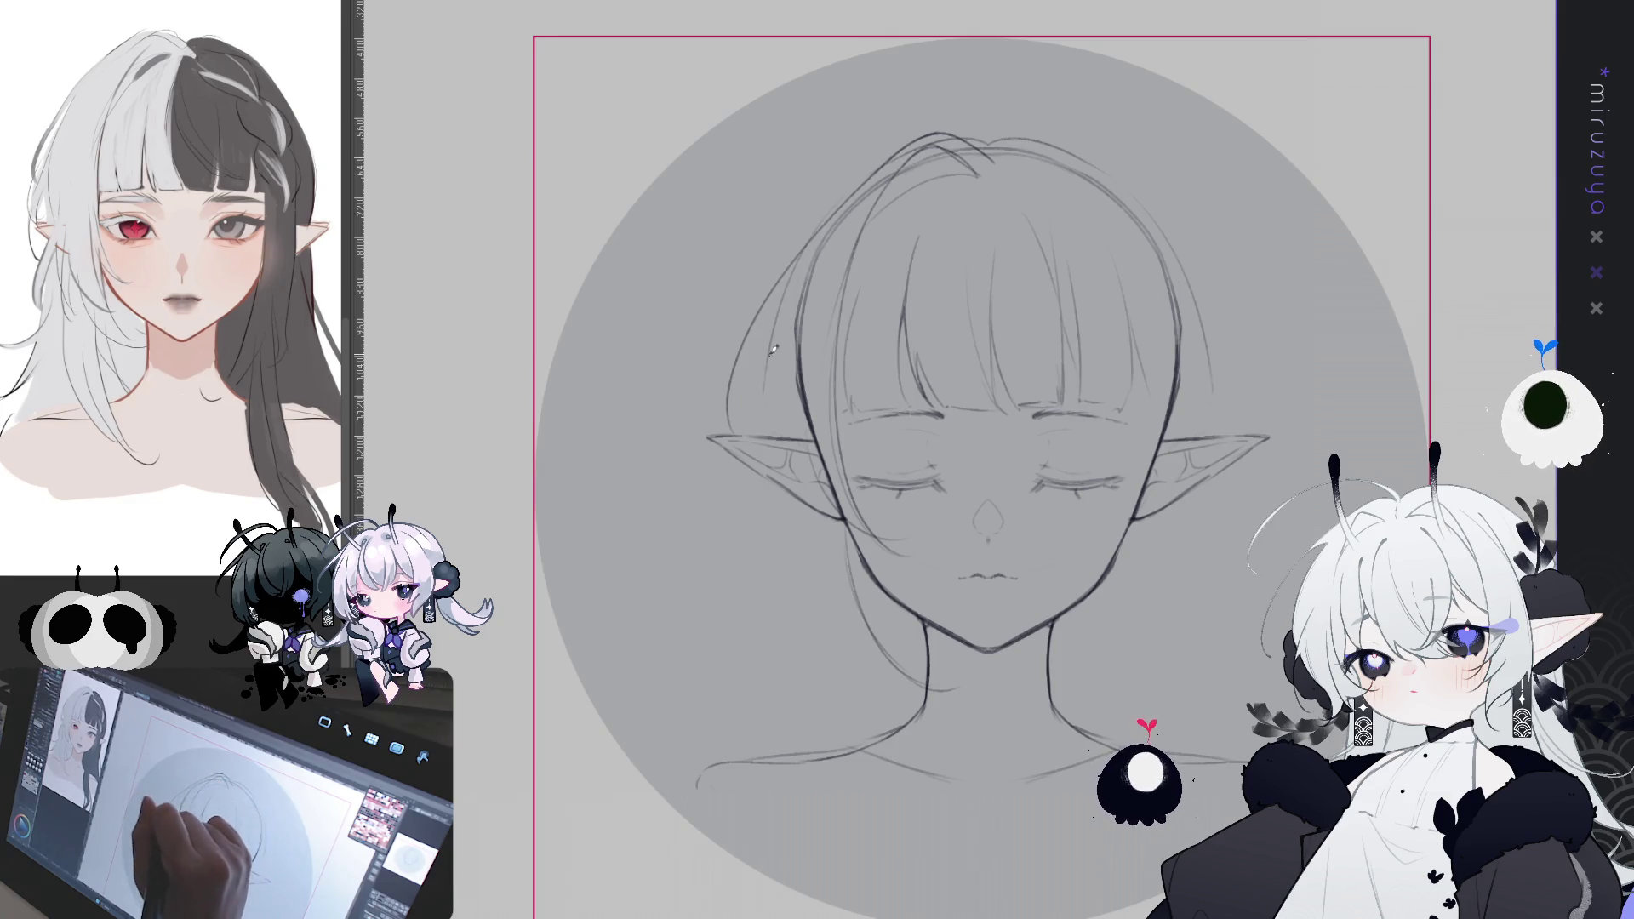
- Add thin strand lines inside the left hair and show the vertical centre line again
mouse_move(779, 298)
mouse_down()
mouse_move(753, 434)
mouse_move(770, 406)
mouse_up()
key(ctrl+z)
key(ctrl+z)
drag(791, 281, 764, 414)
drag(776, 318, 805, 438)
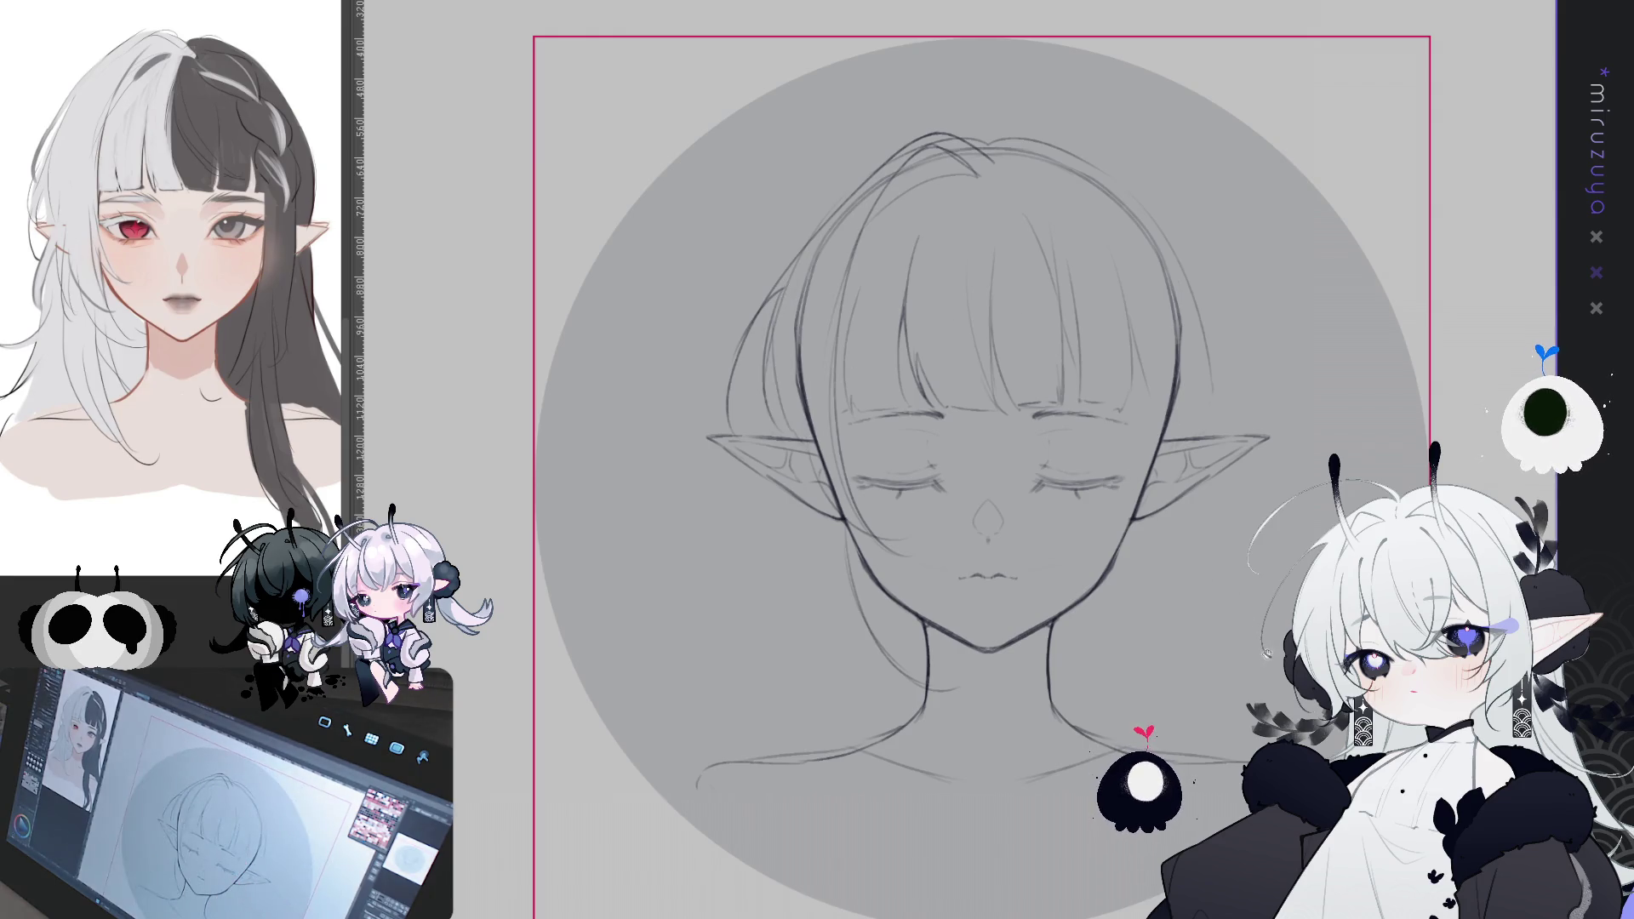
mouse_move(1260, 624)
mouse_down()
mouse_move(1218, 576)
mouse_move(1198, 598)
mouse_up()
key(ctrl+1)
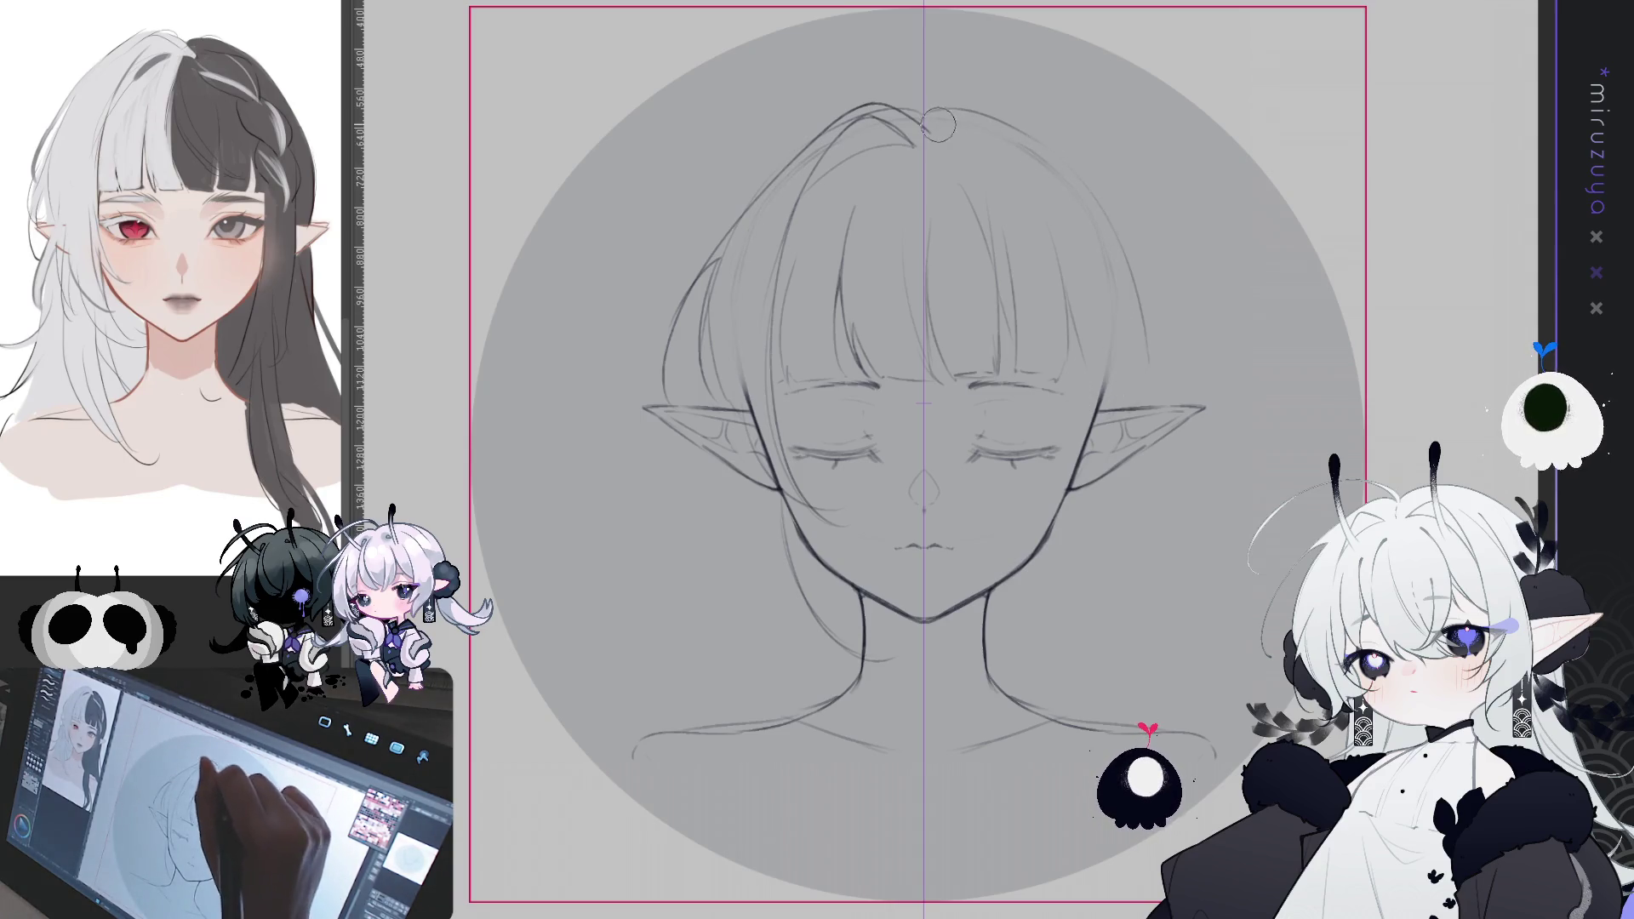
- Hide the symmetry ruler's vertical centre line with Ctrl+H
key(ctrl+h)
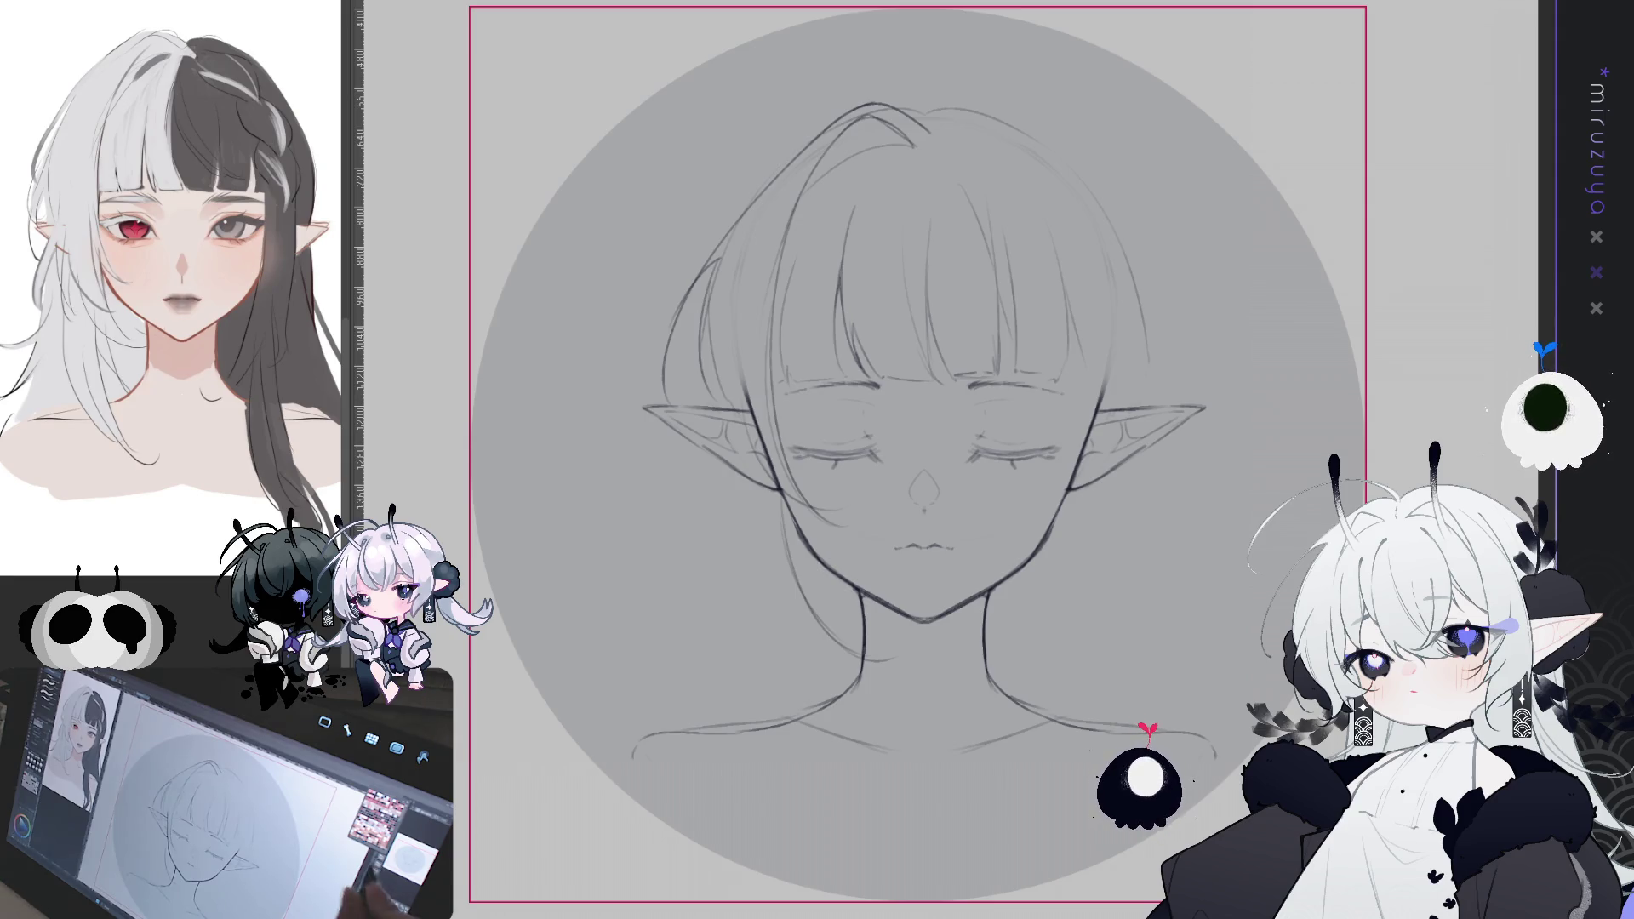
scroll(917, 460, up, 1)
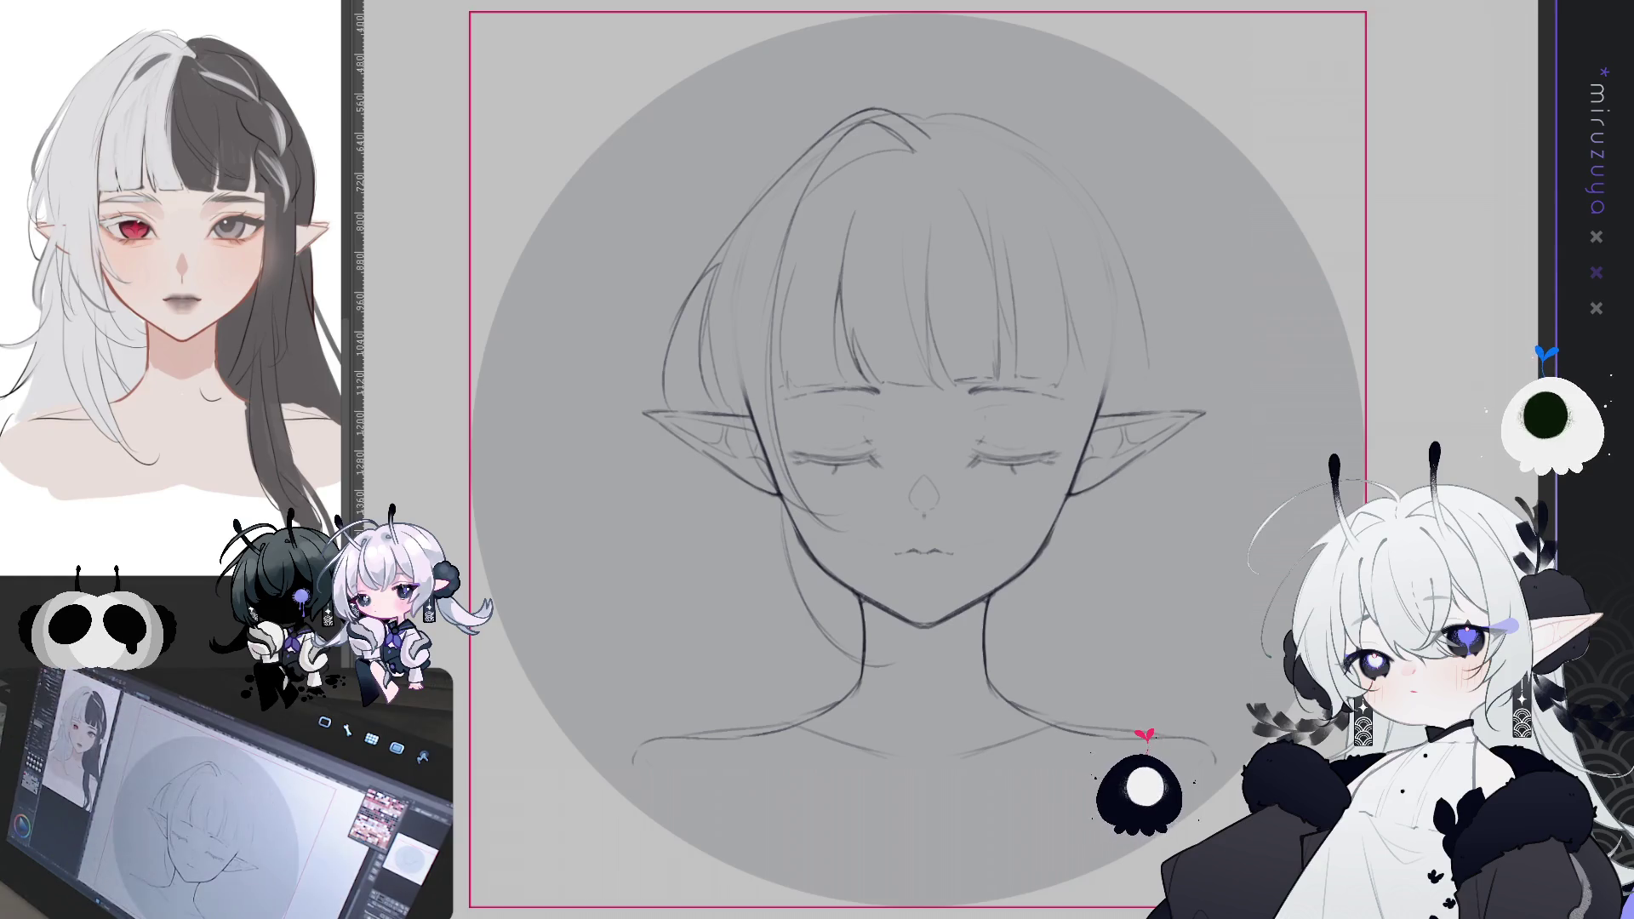
- Draw a long hair strand down the left side of the face, redrawing the misplaced first stroke
key(Delete)
key(ctrl+z)
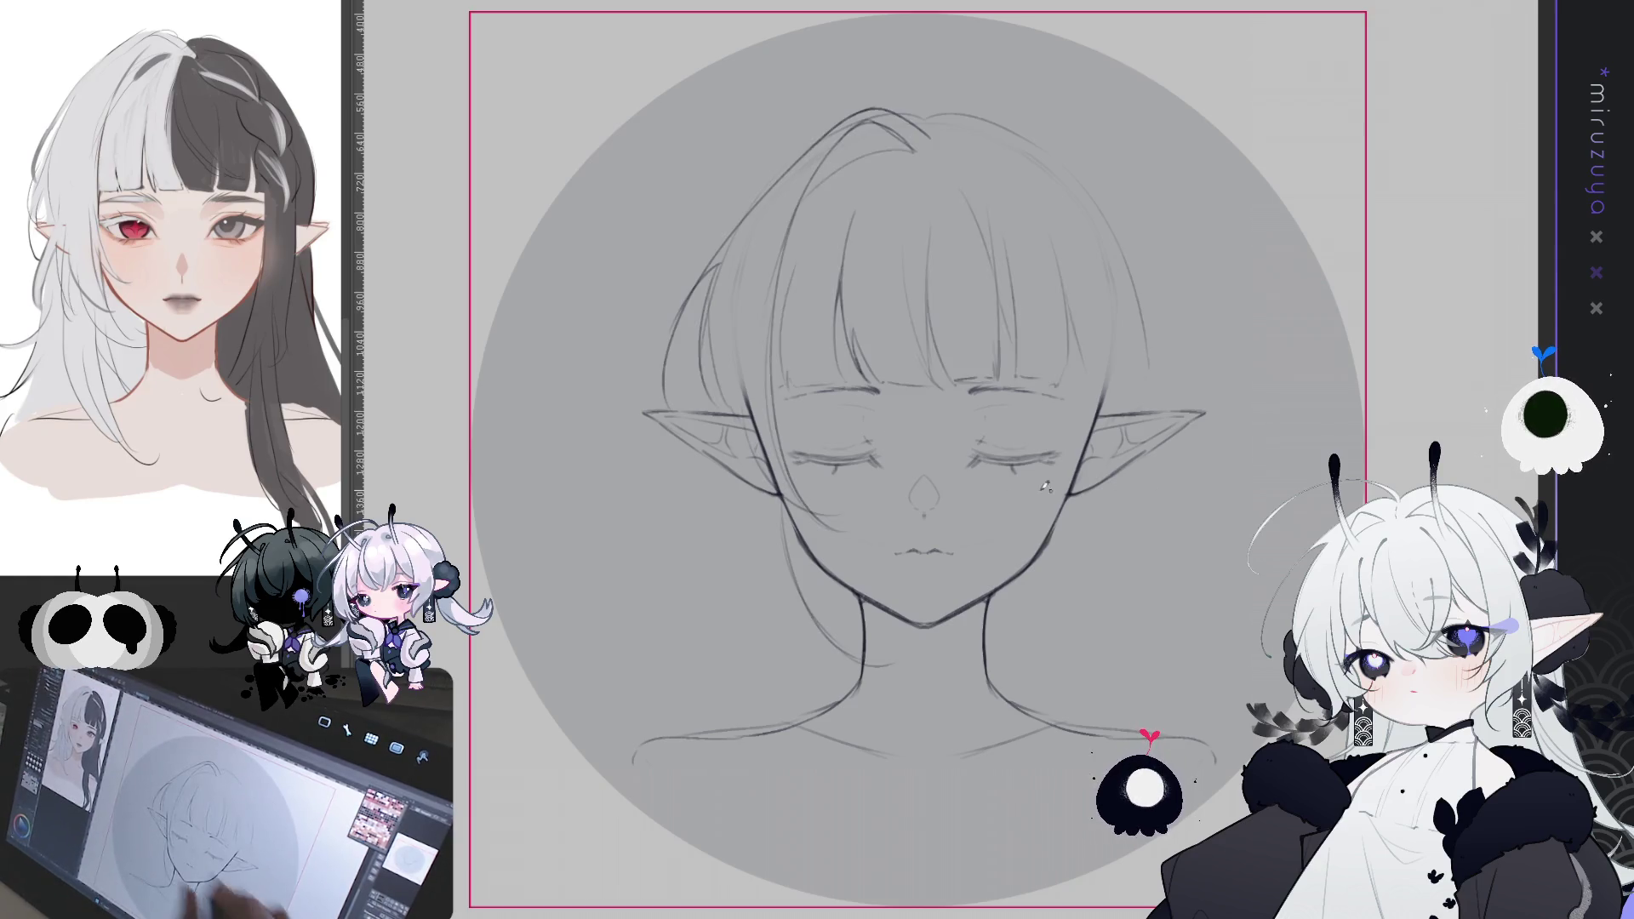
drag(785, 472, 755, 398)
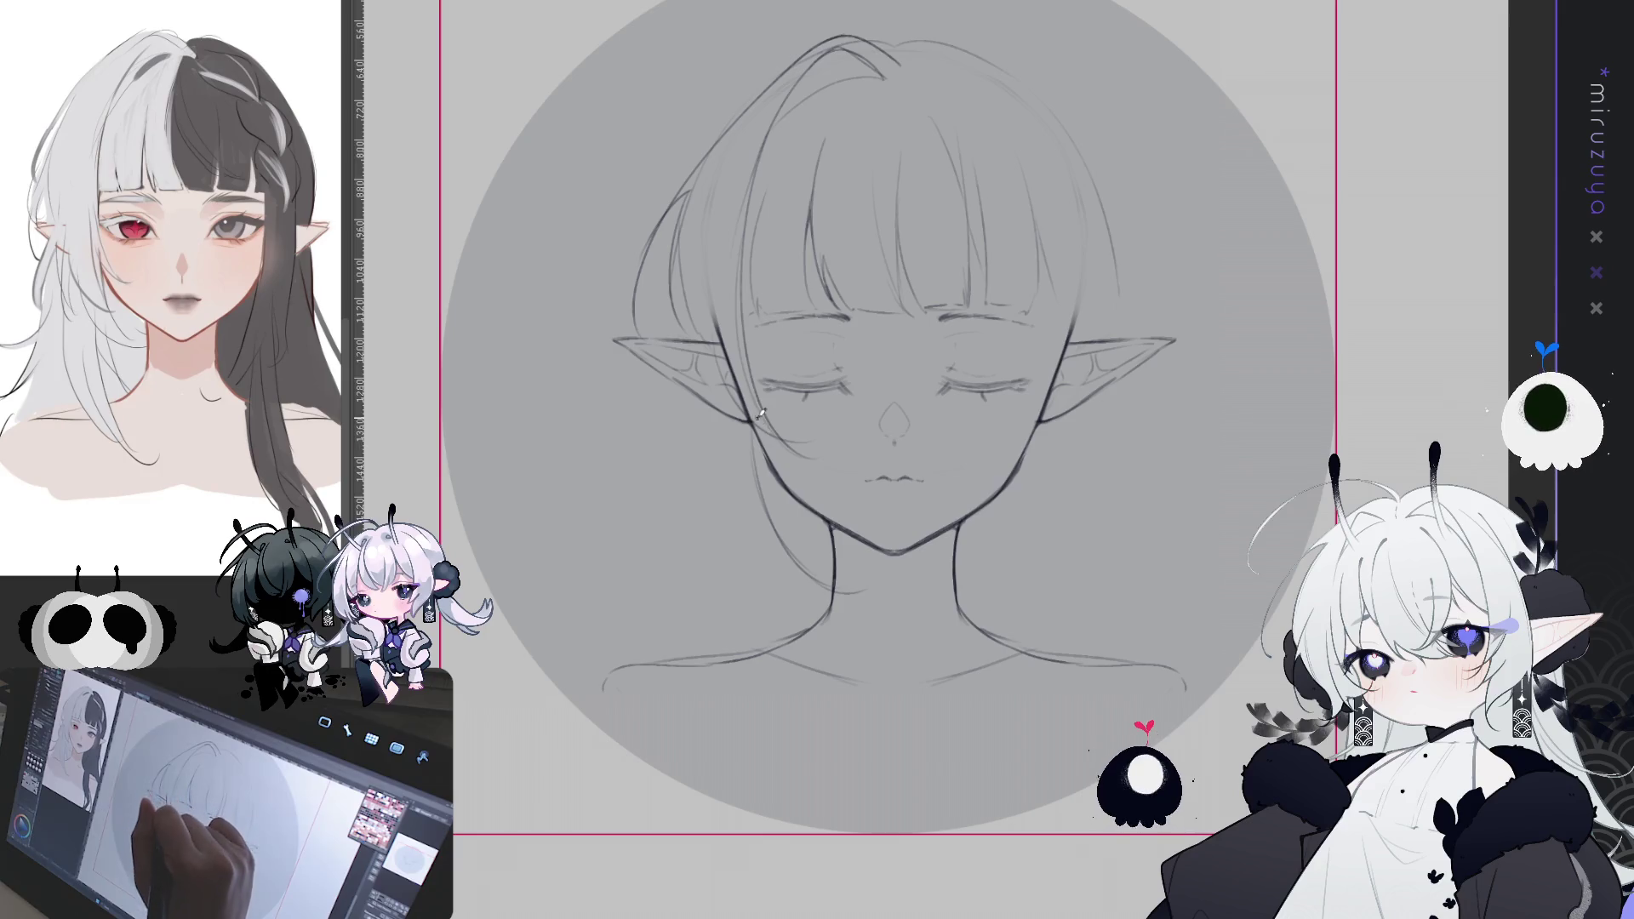
drag(699, 211, 664, 500)
key(ctrl+z)
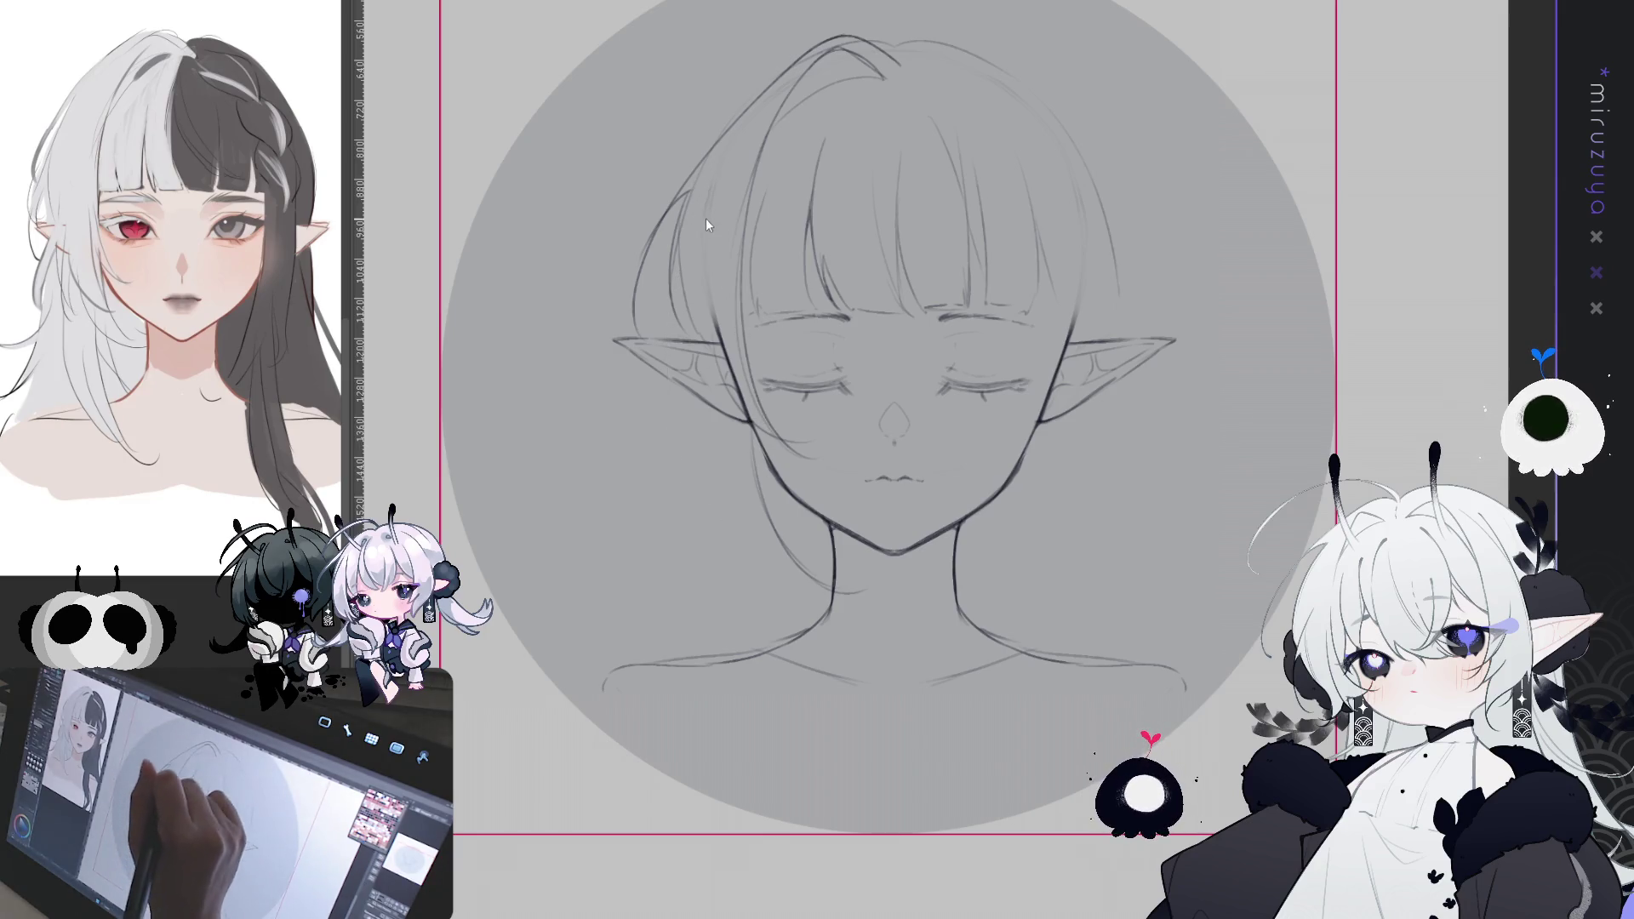
drag(702, 219, 658, 521)
- Add curved strands beside the face and a strand below the left cheek
mouse_move(672, 402)
mouse_down()
mouse_move(681, 498)
mouse_move(796, 537)
mouse_up()
key(ctrl+z)
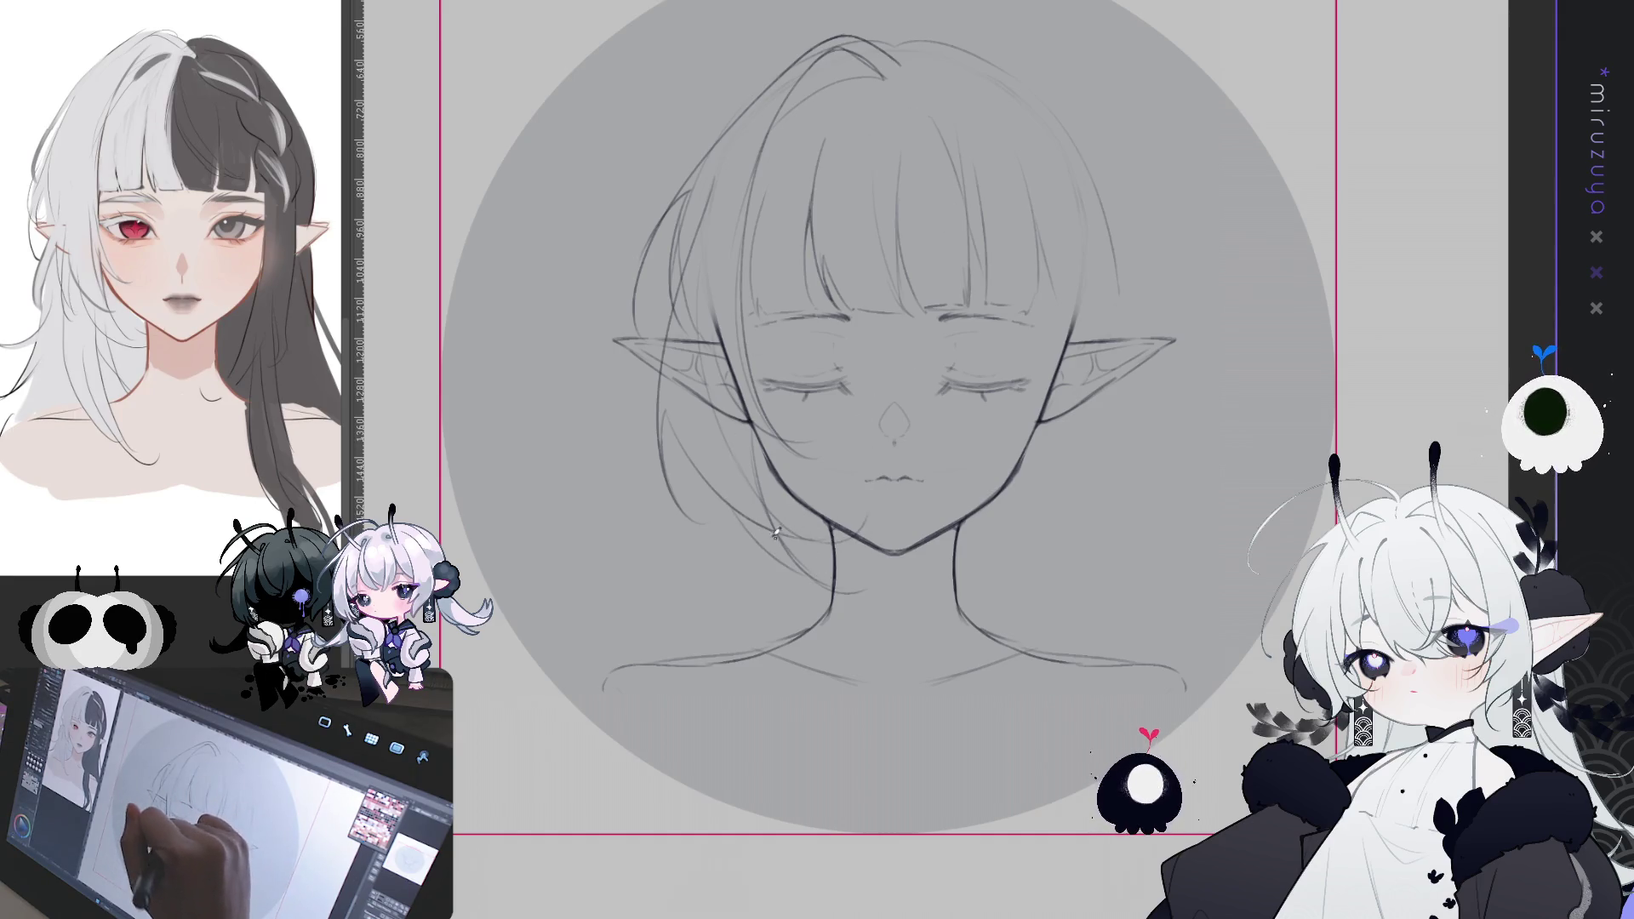
drag(725, 509, 779, 607)
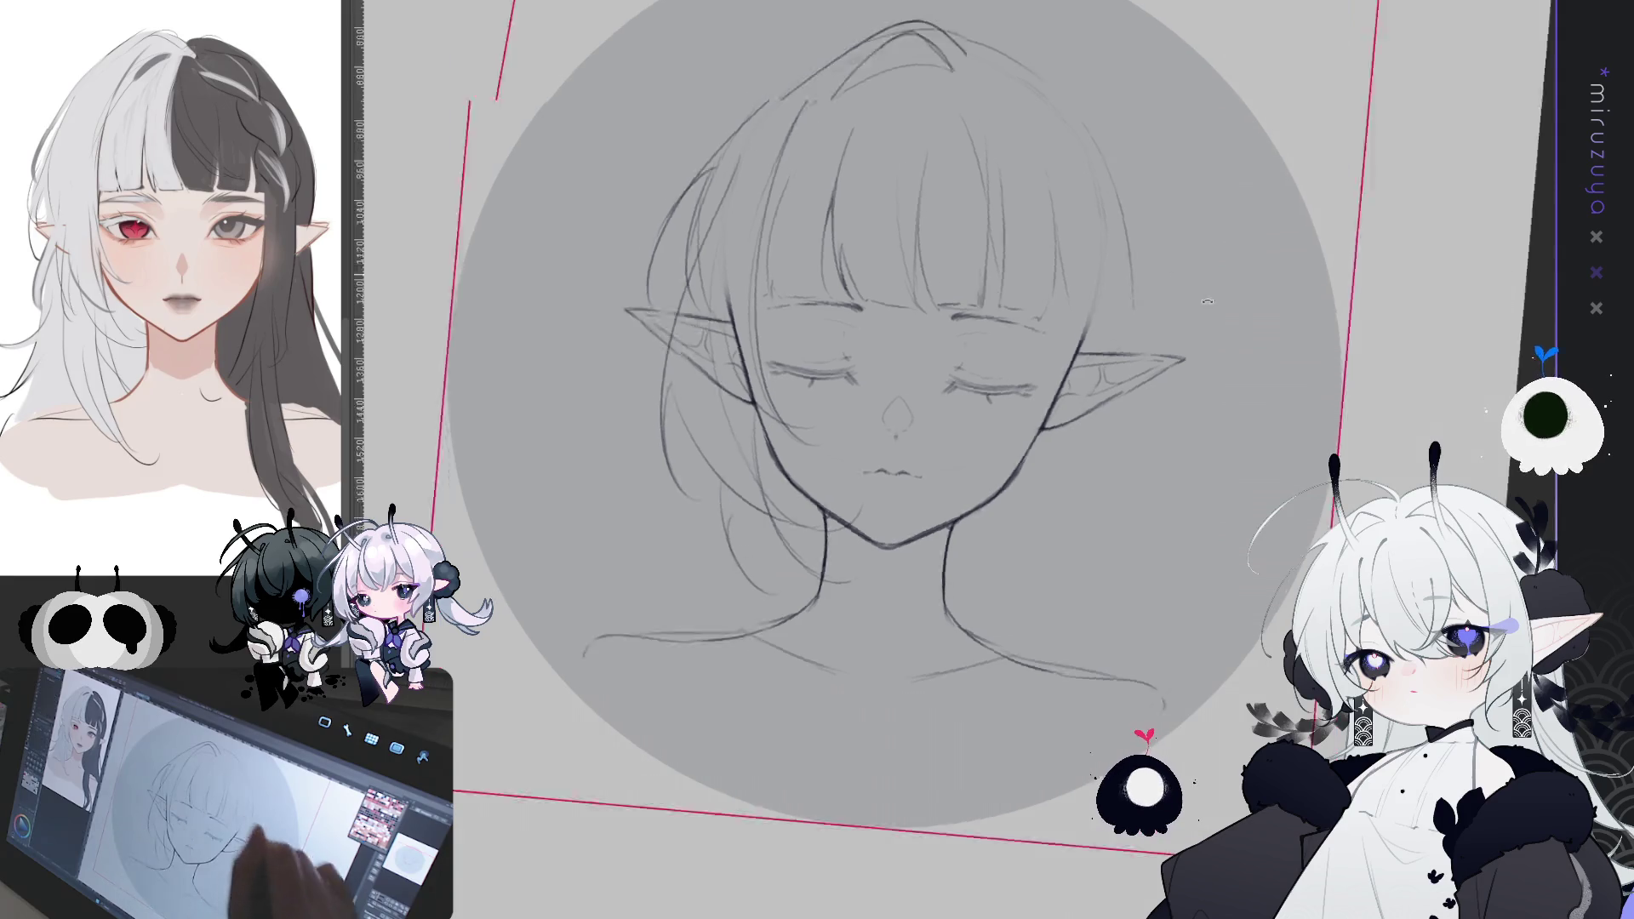
key(minus)
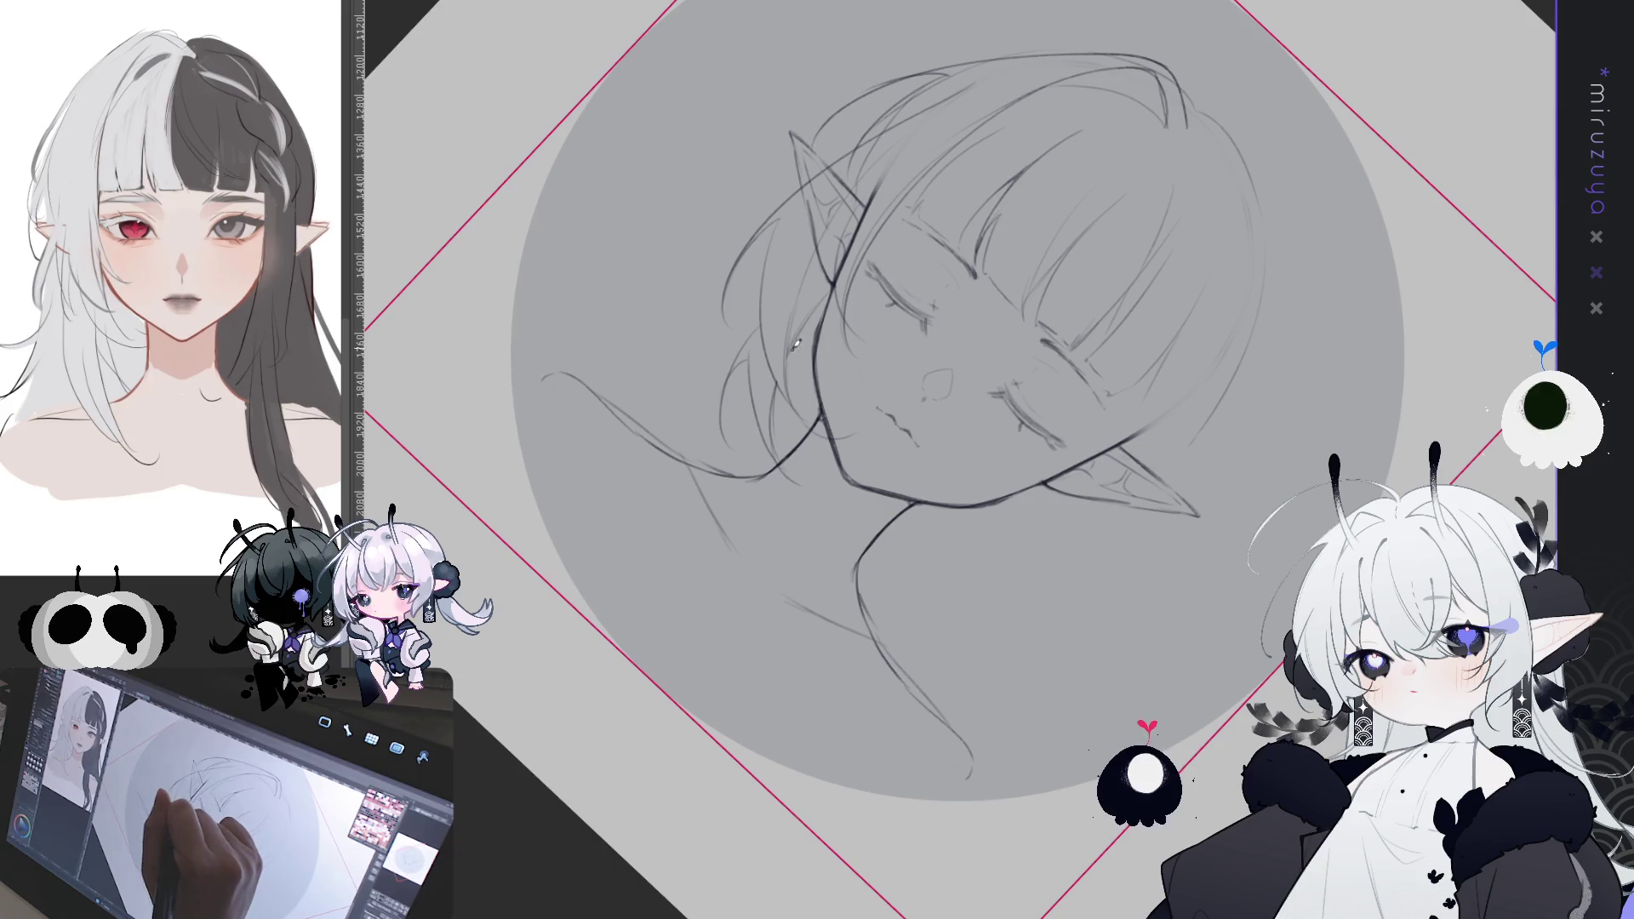
mouse_move(792, 375)
mouse_down()
mouse_move(1087, 693)
mouse_move(893, 596)
mouse_move(674, 442)
mouse_up()
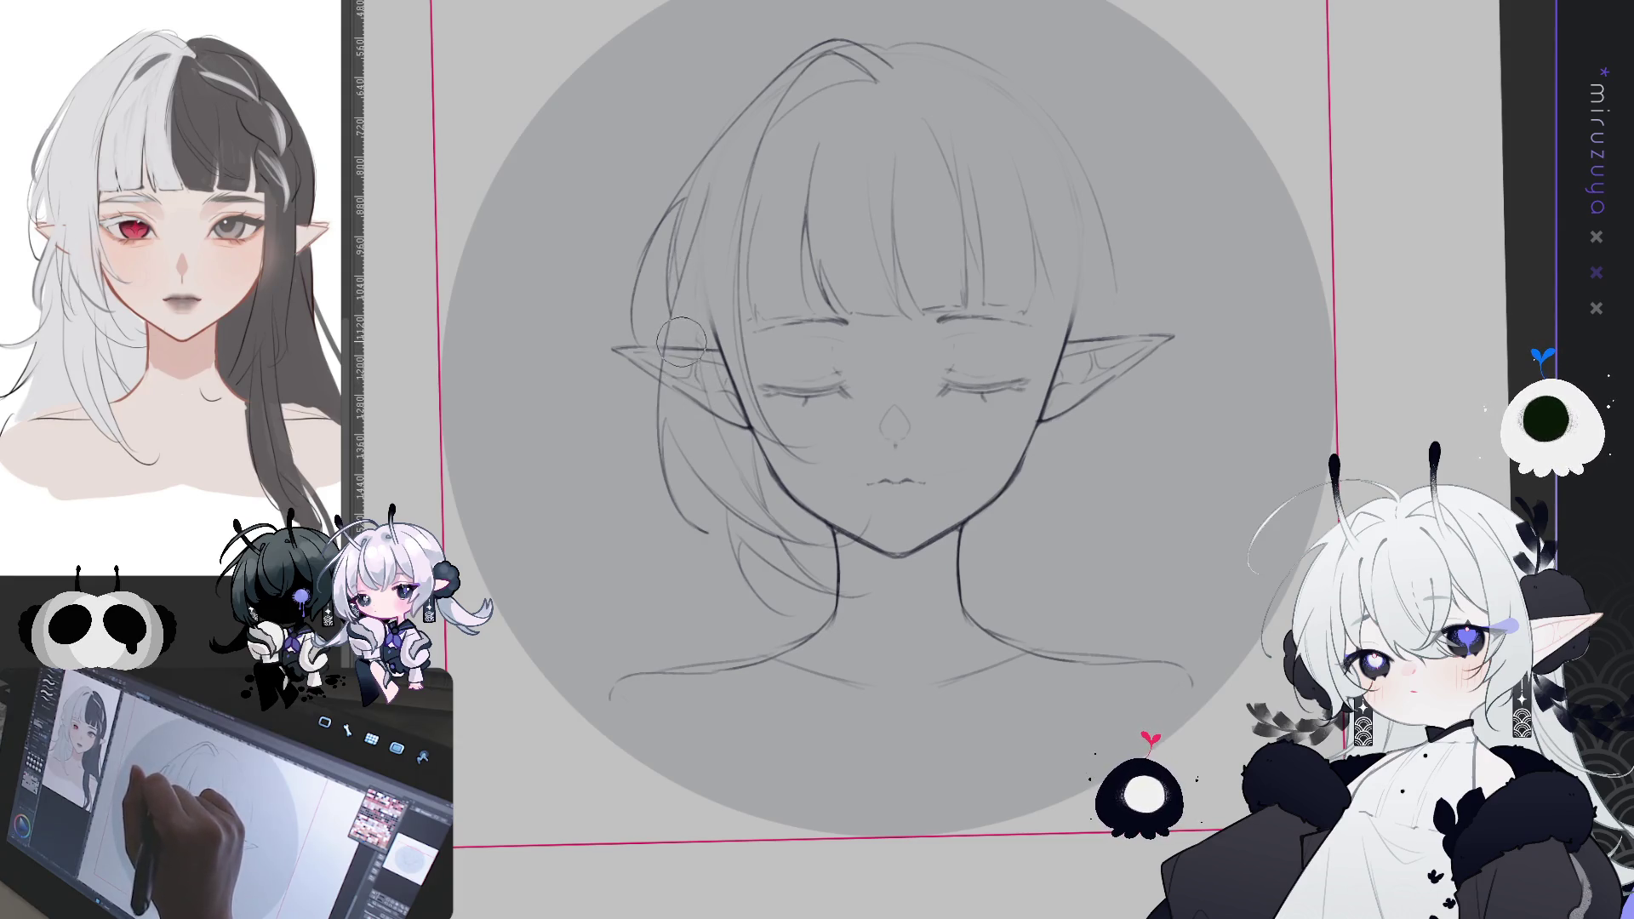
- Sketch faint lines along the hair top and several curved strands looping down the upper right
key(ctrl+minus)
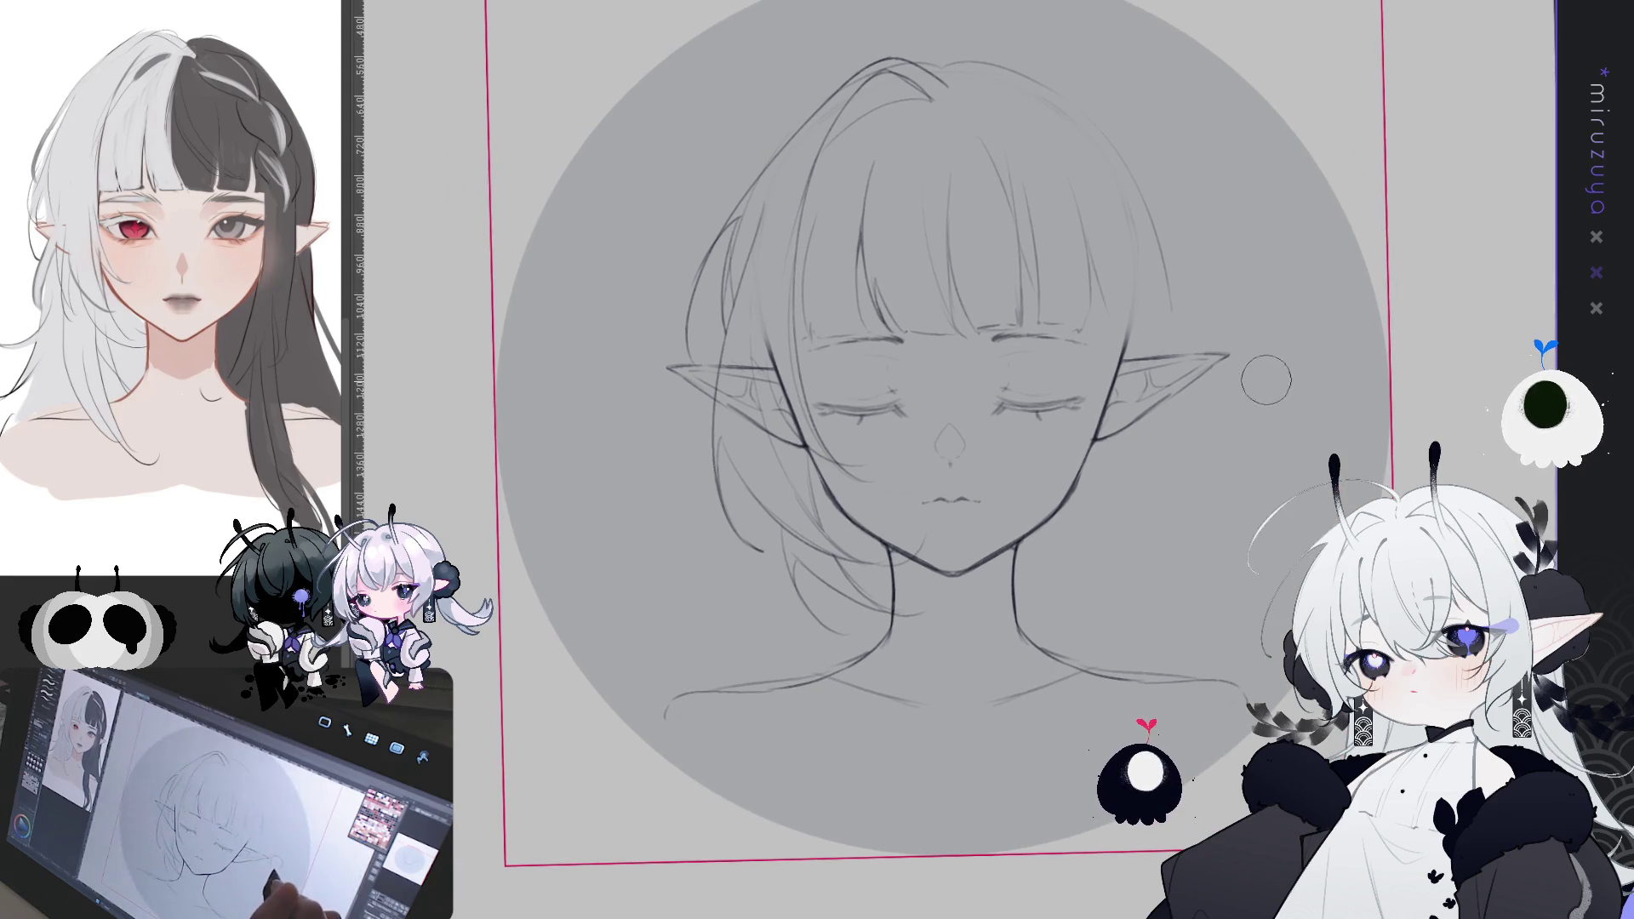
key(ctrl+plus)
drag(1128, 521, 1060, 564)
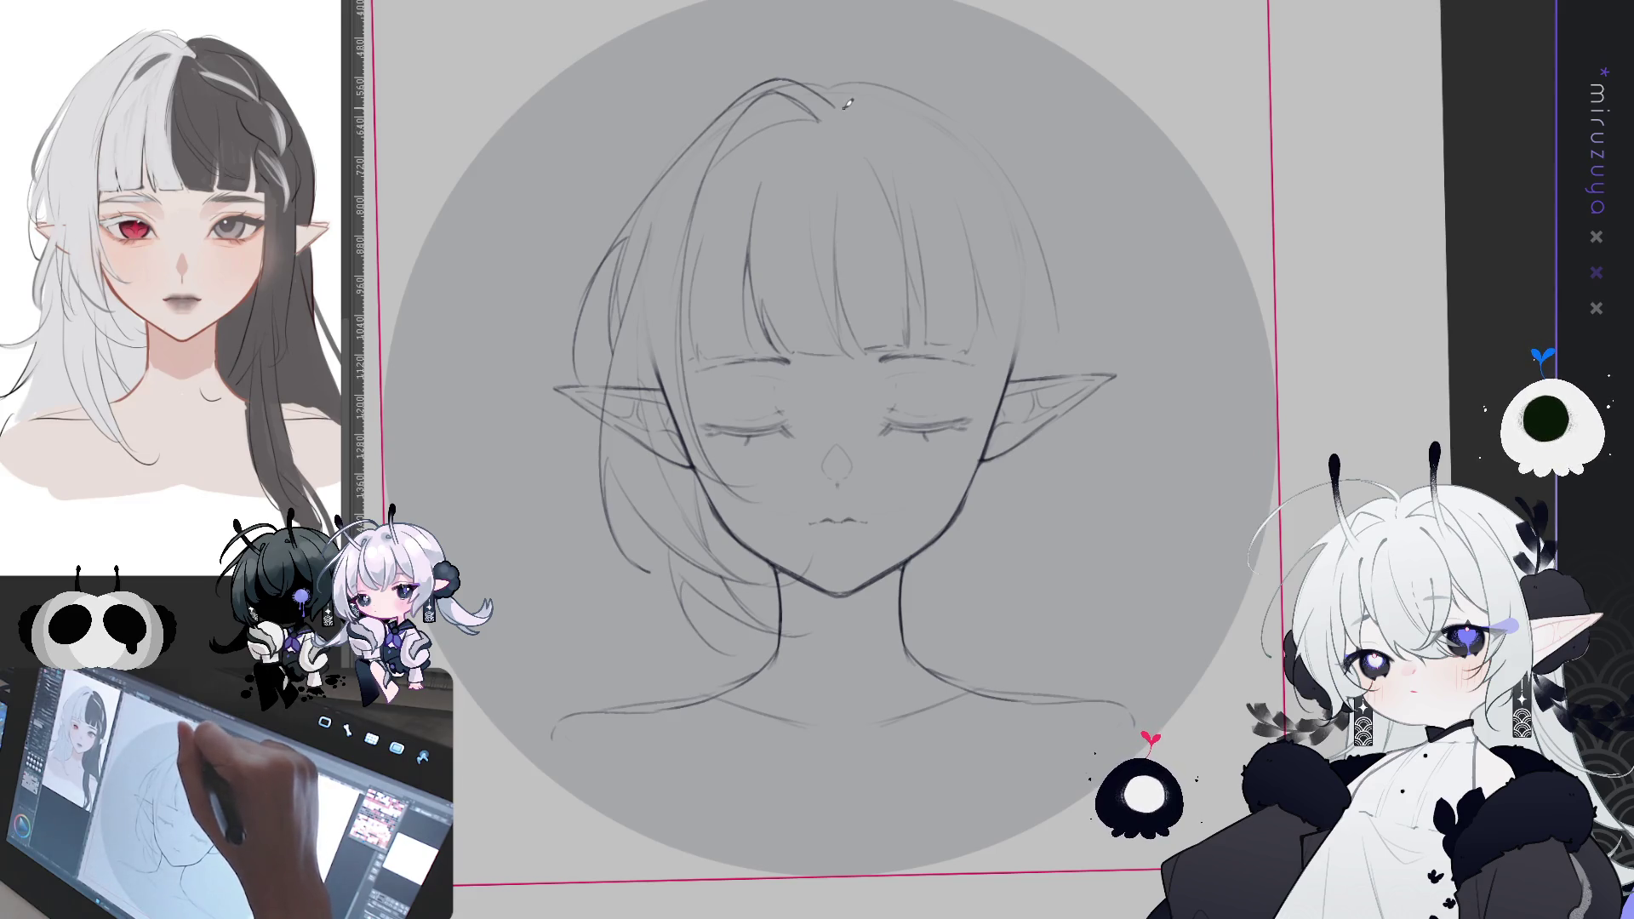
mouse_move(851, 115)
mouse_down()
mouse_move(911, 173)
mouse_move(988, 186)
mouse_up()
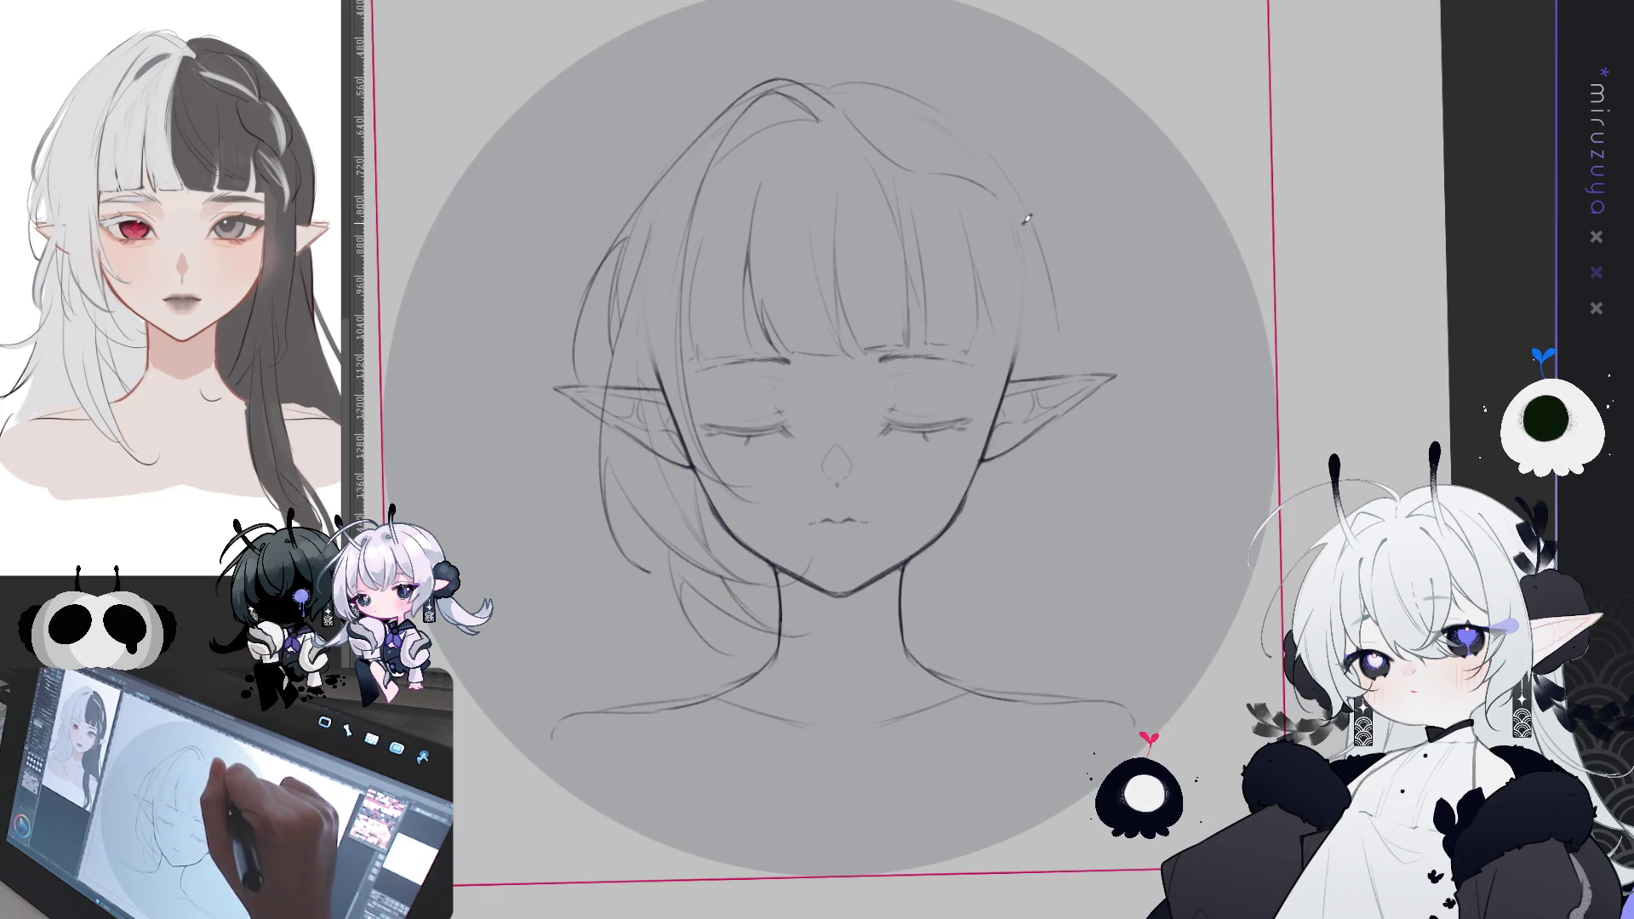
mouse_move(925, 172)
mouse_down()
mouse_move(991, 178)
mouse_move(1042, 242)
mouse_up()
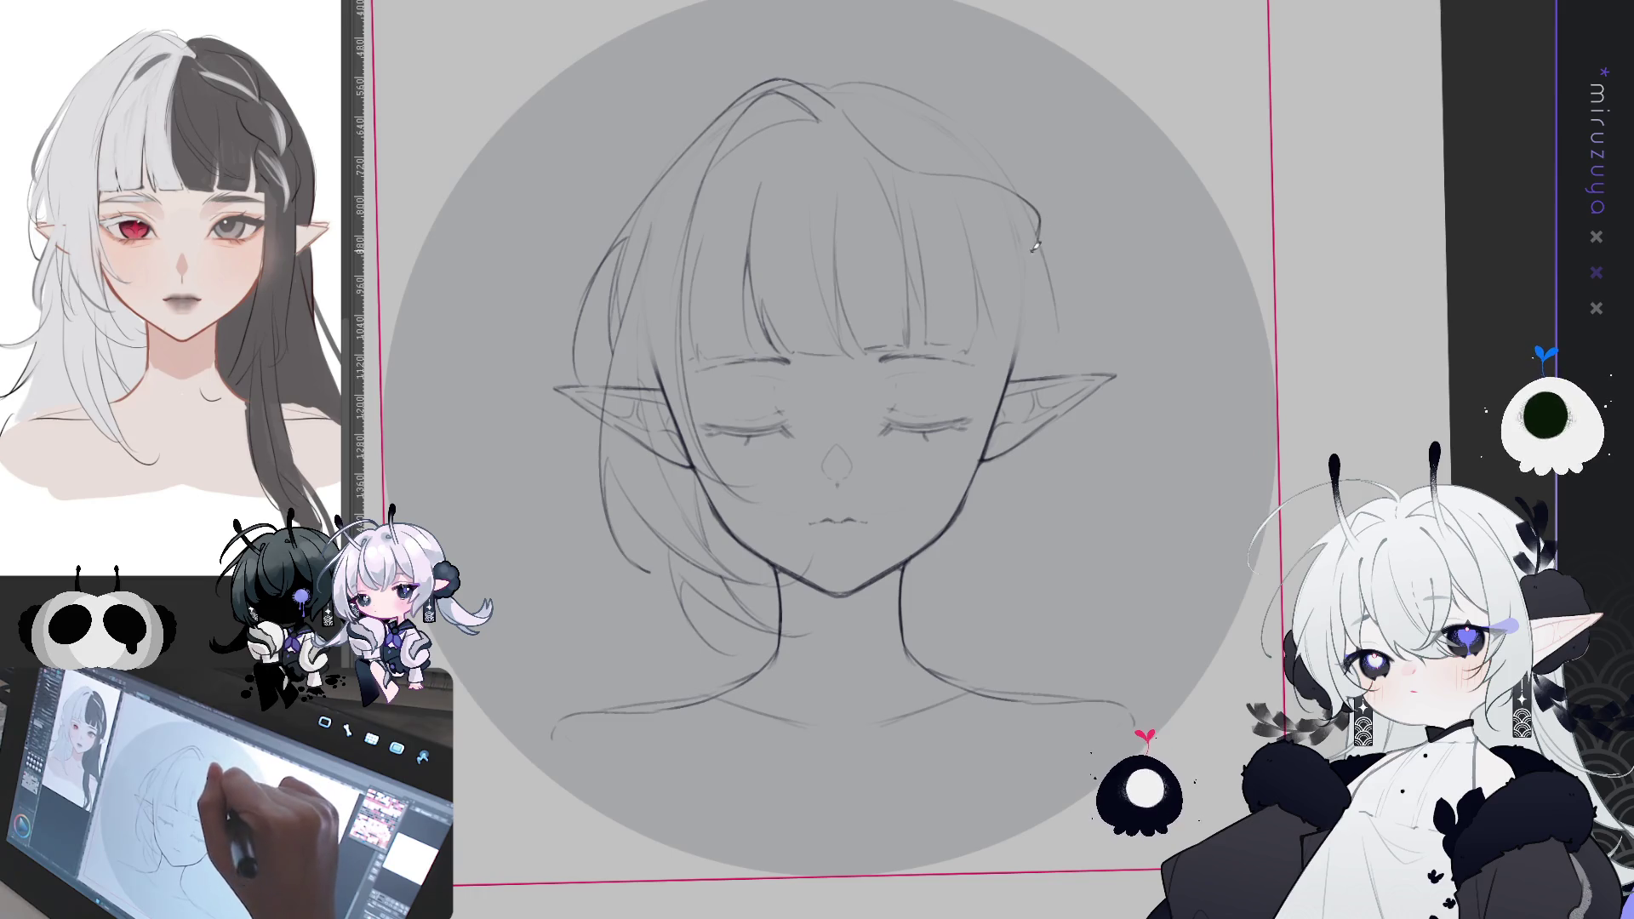
drag(956, 170, 1025, 255)
drag(970, 209, 1054, 279)
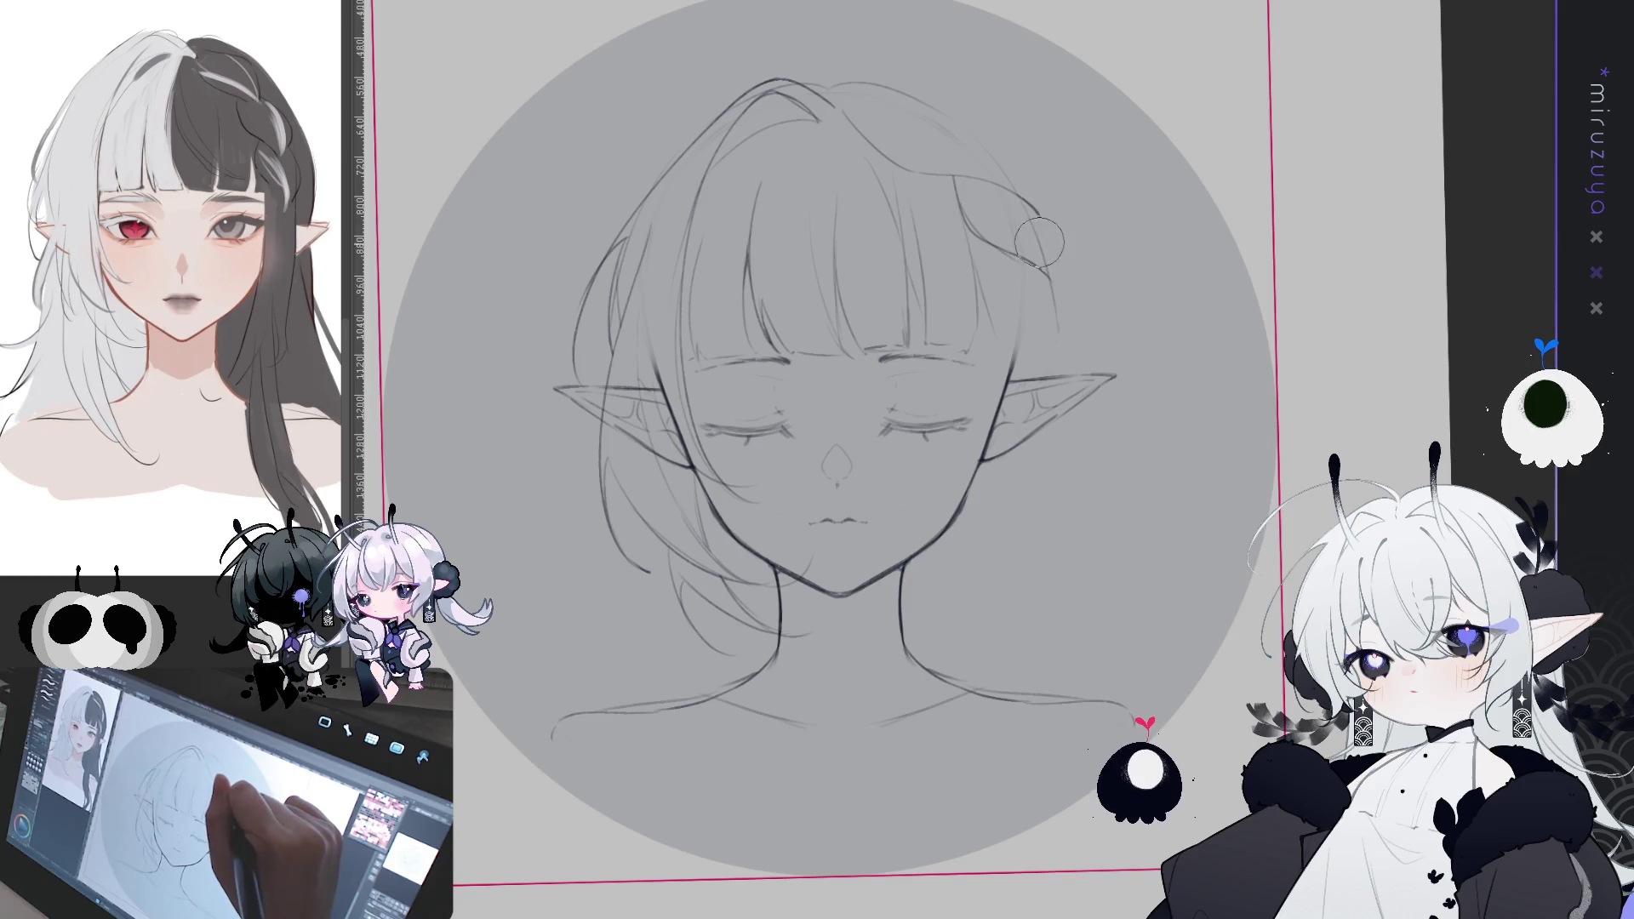
drag(1040, 206, 1053, 274)
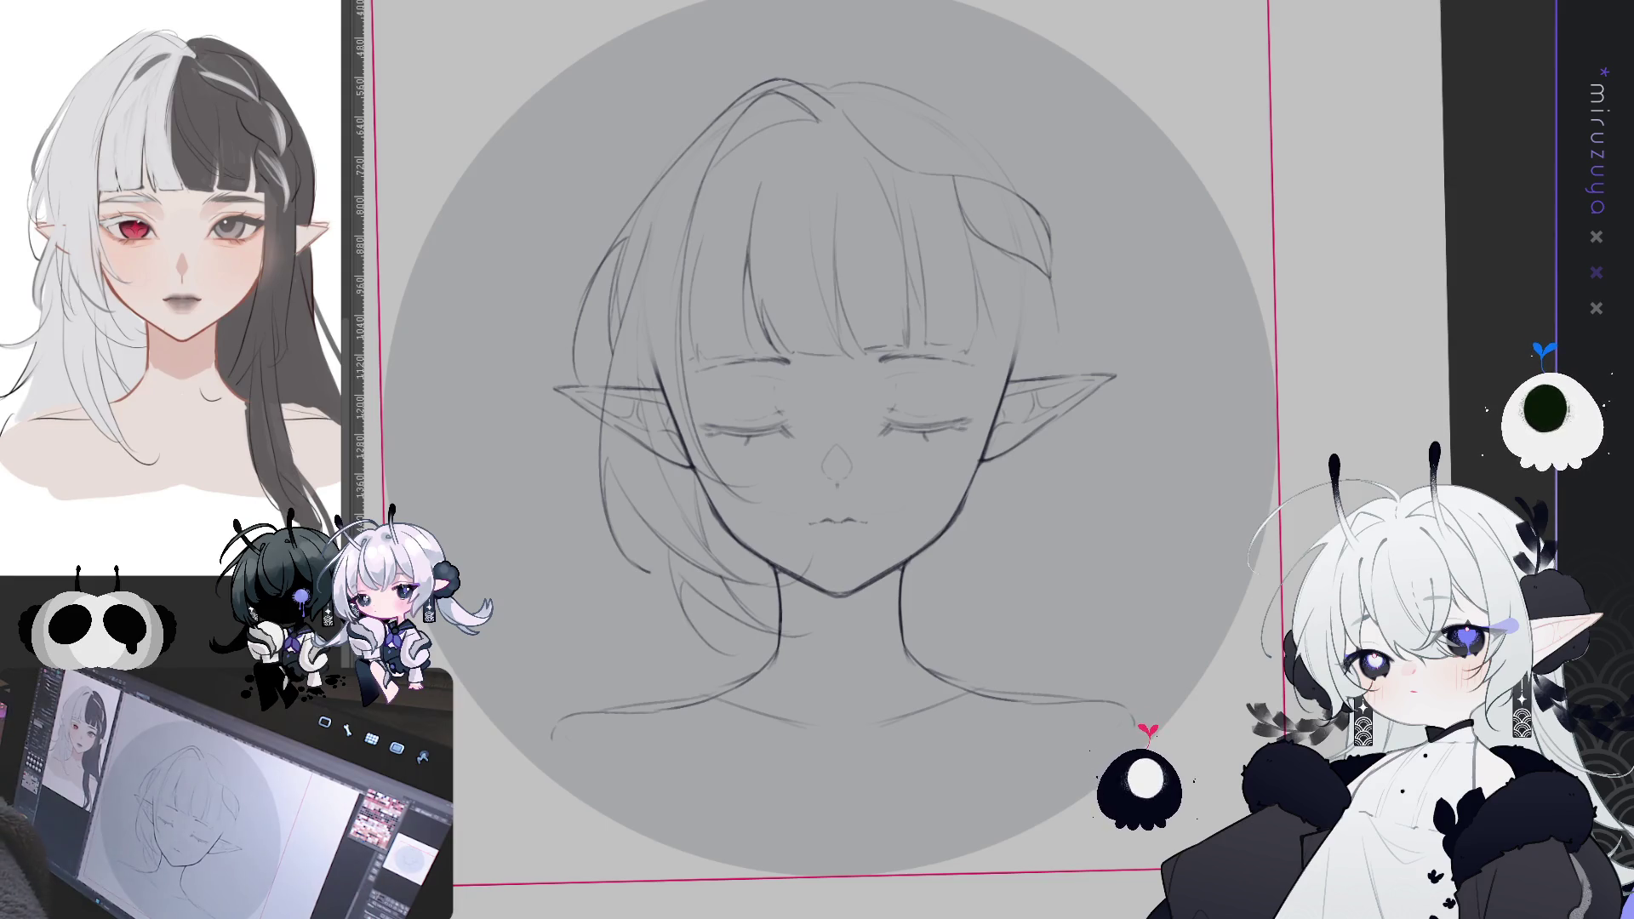
- Undo the last pen stroke on the sketch
key(ctrl+z)
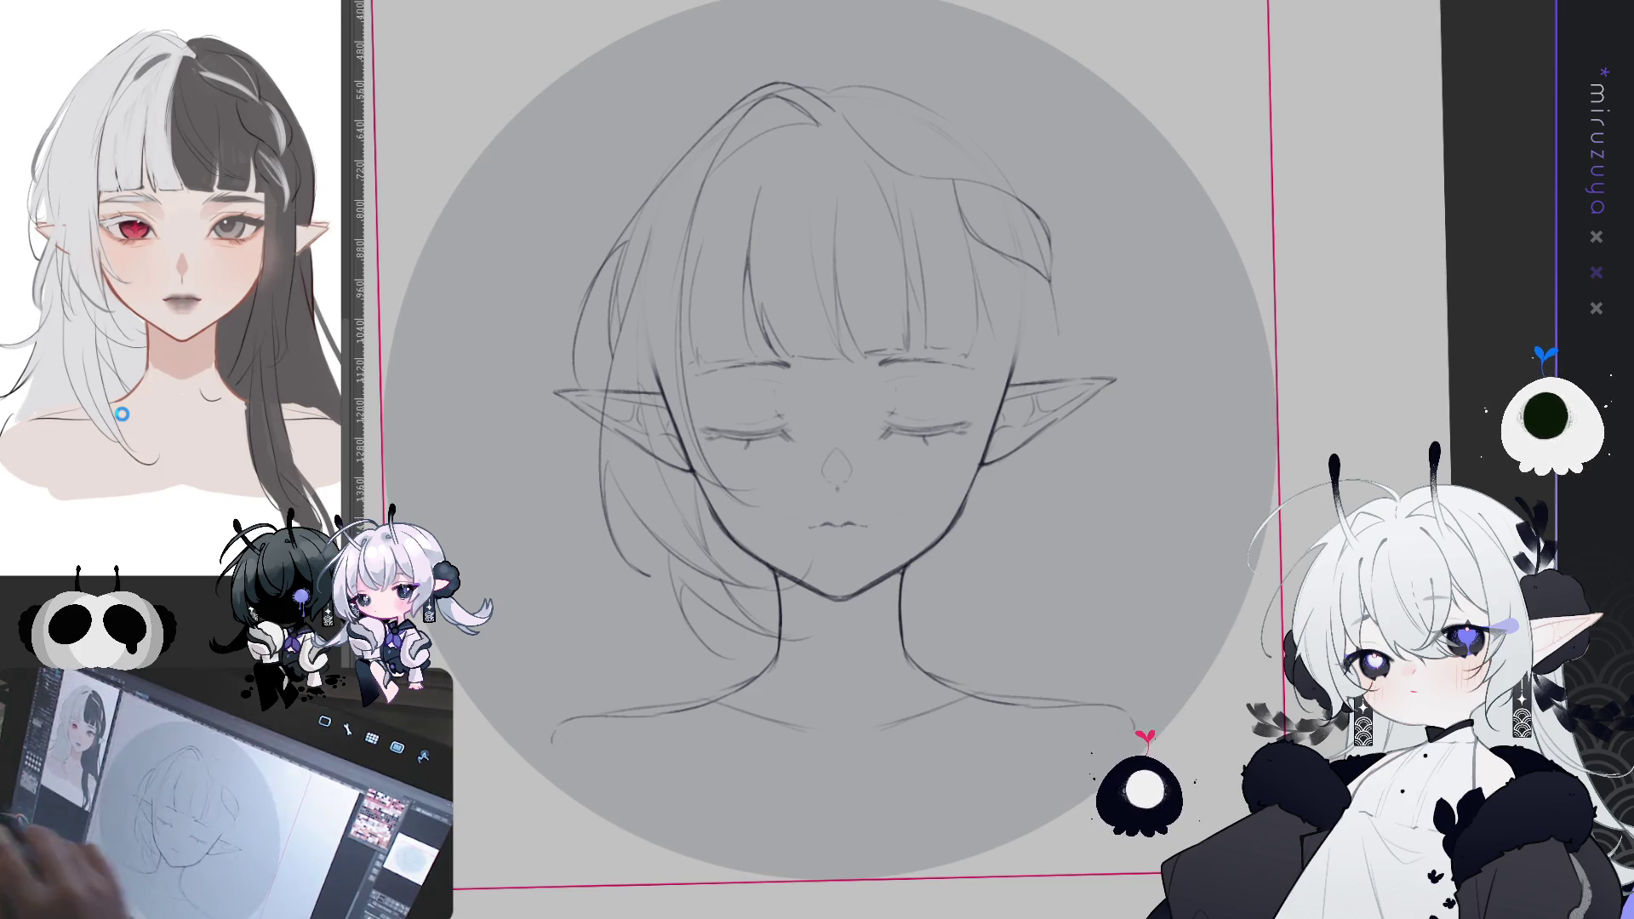
- Sketch the curved braid edges and a faint braid line down the right side of the hair
drag(1273, 674, 1294, 715)
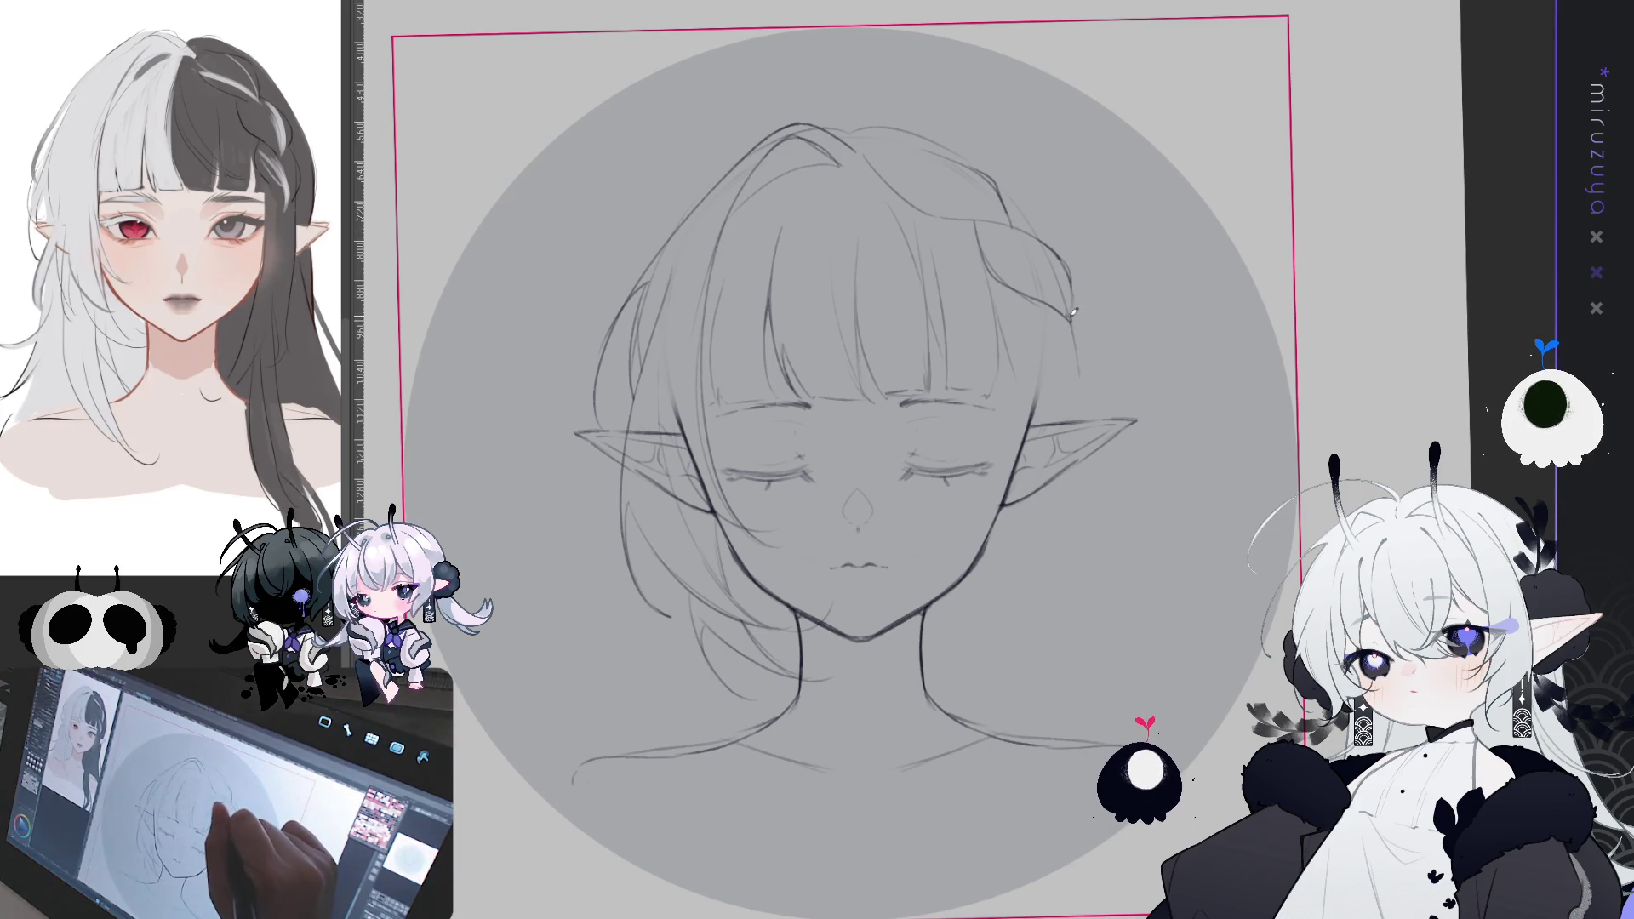
mouse_move(1074, 294)
mouse_down()
mouse_move(1109, 357)
mouse_move(1093, 398)
mouse_up()
key(ctrl+z)
drag(1082, 330, 1104, 403)
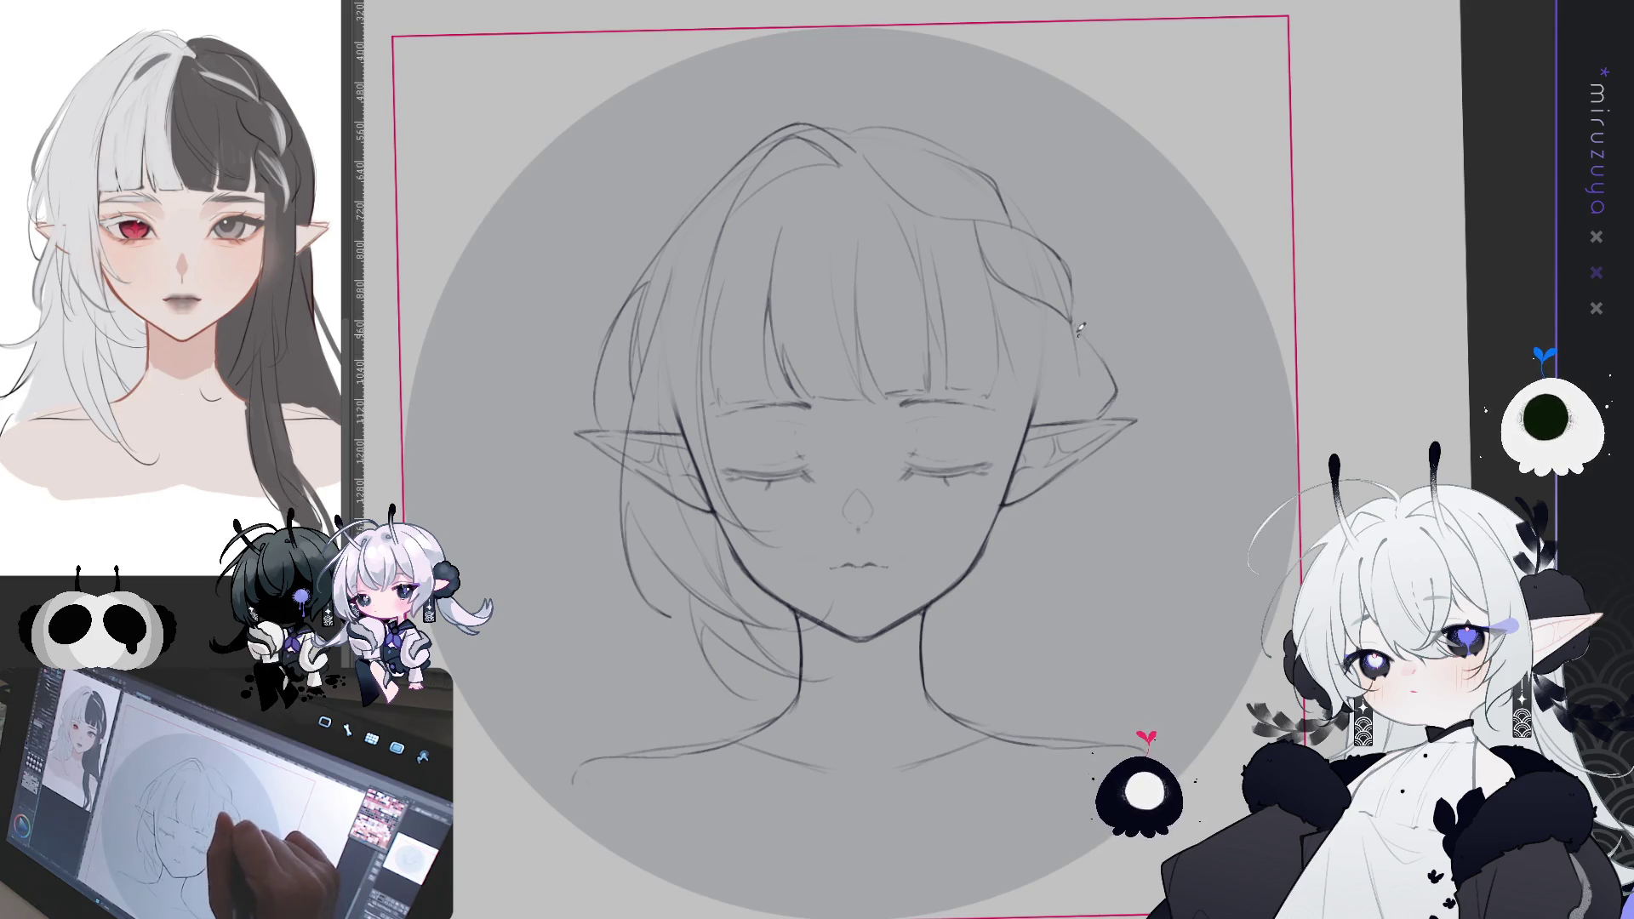
drag(1057, 308, 1059, 415)
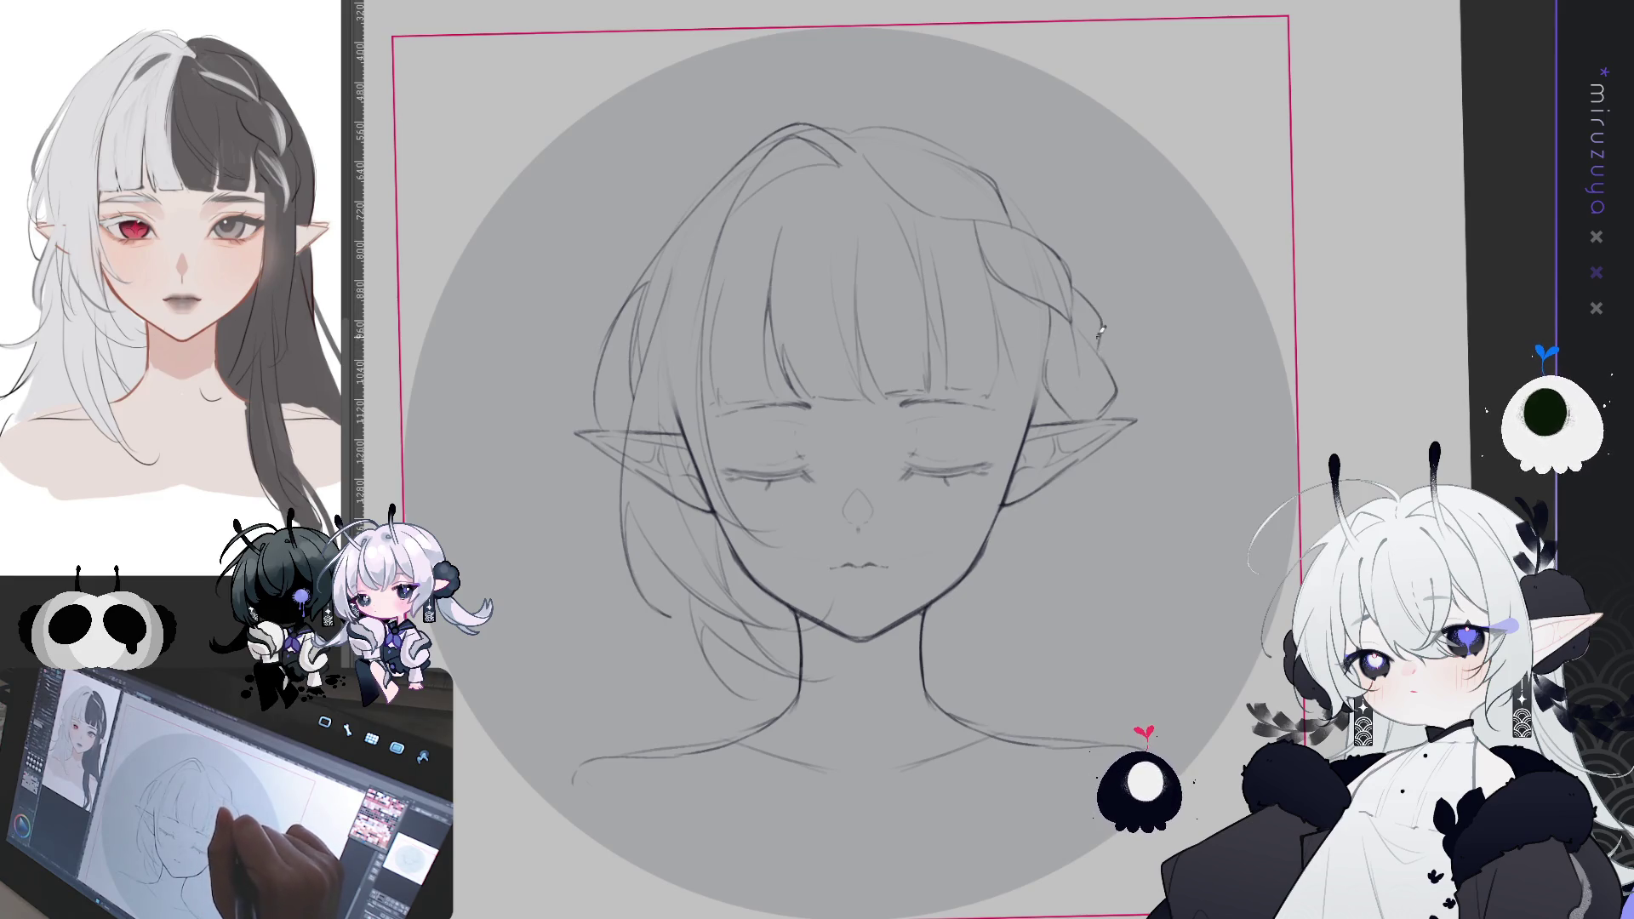
drag(1001, 182, 1062, 240)
- Erase and redraw part of the braid's right edge, then check the sketch mirrored
key(e)
drag(1098, 337, 1102, 344)
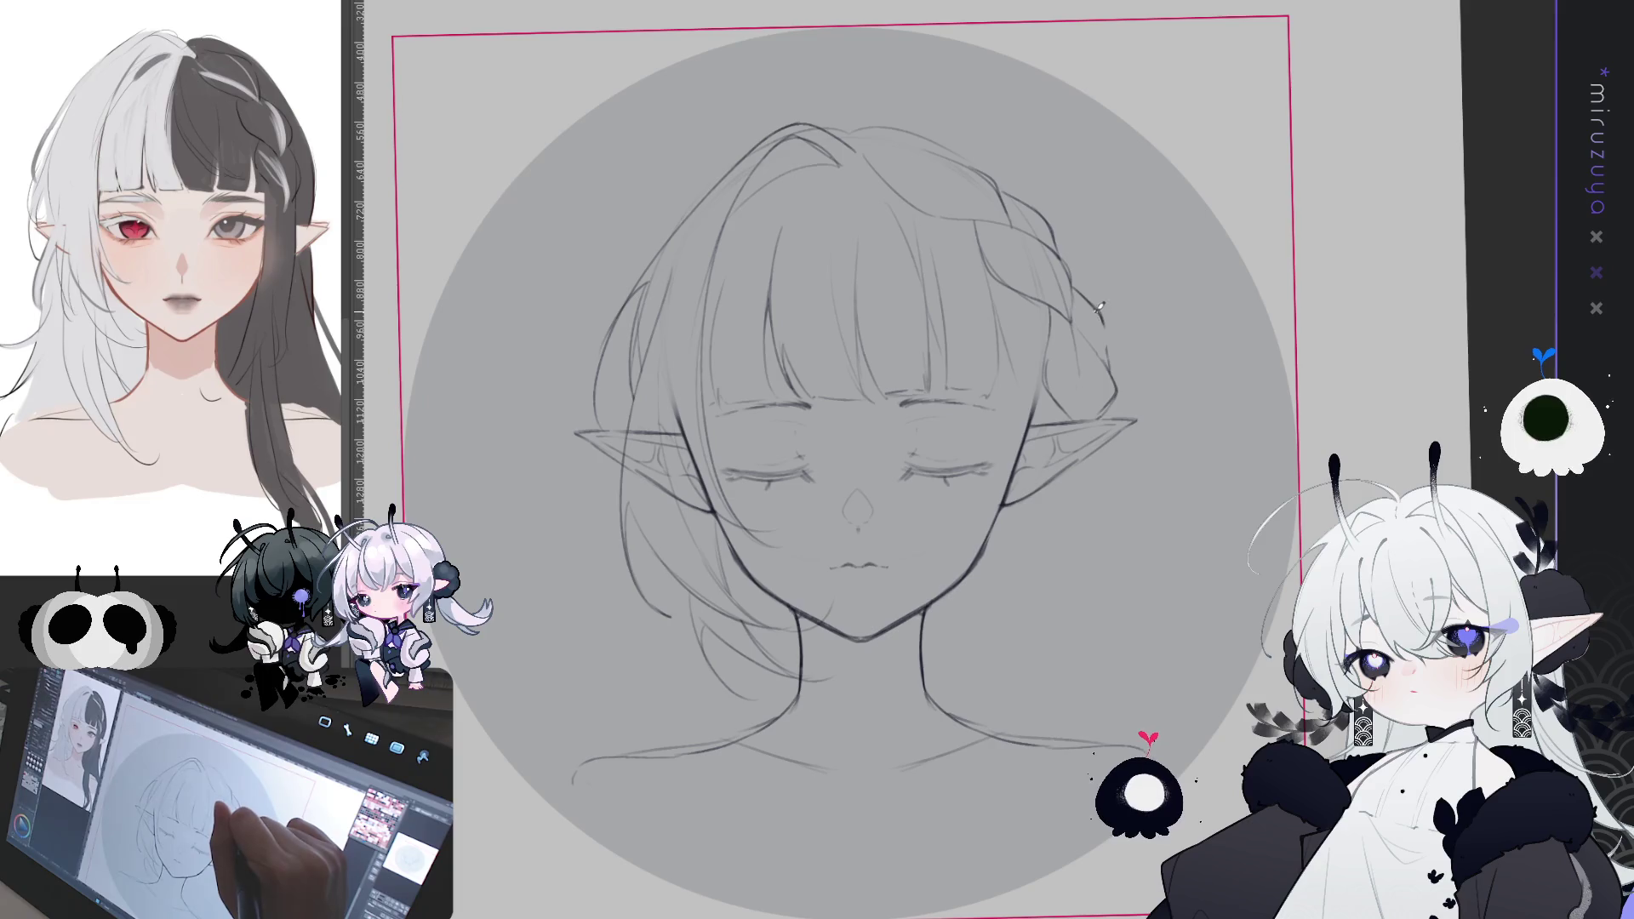
mouse_move(1108, 328)
mouse_down()
mouse_move(1113, 366)
mouse_move(1095, 340)
mouse_up()
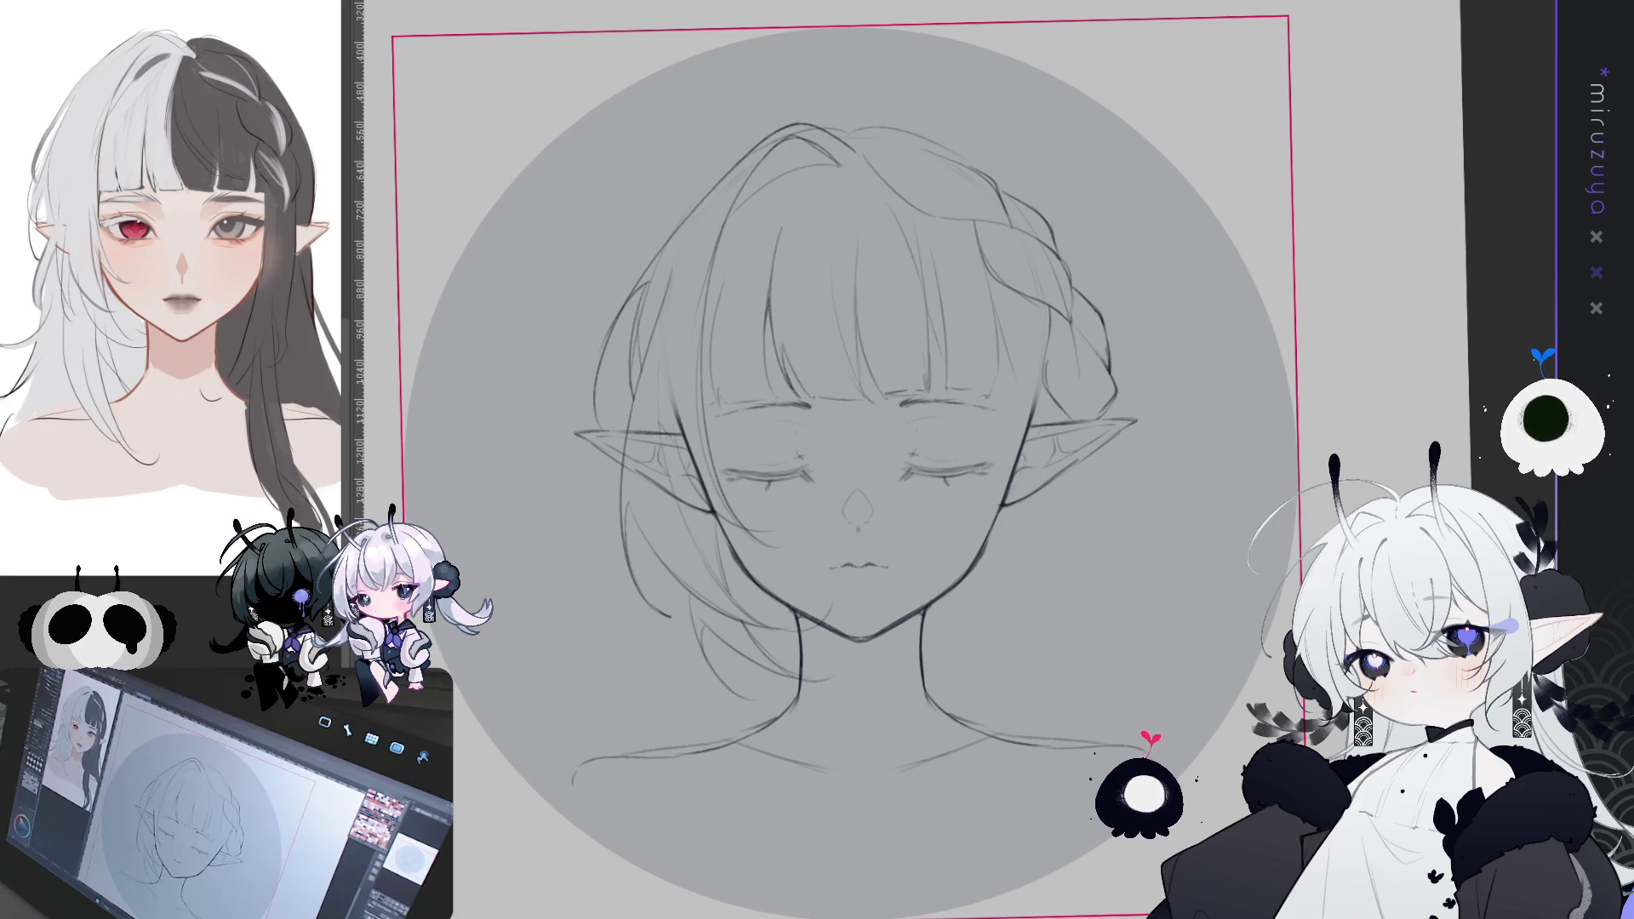
drag(1104, 337, 1212, 326)
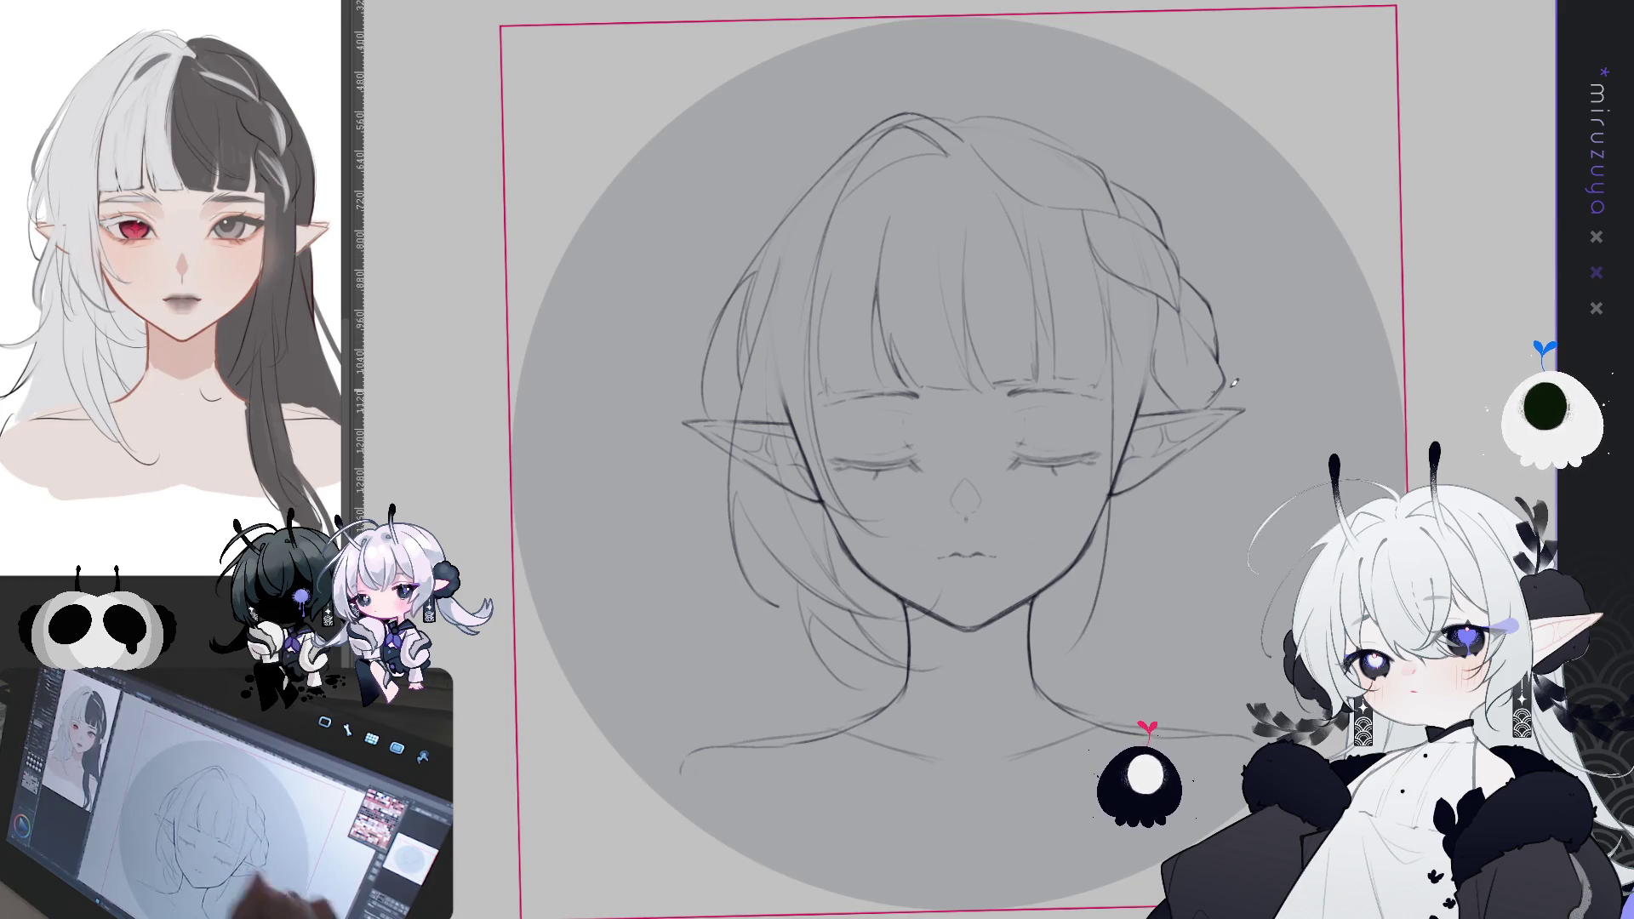
key(h)
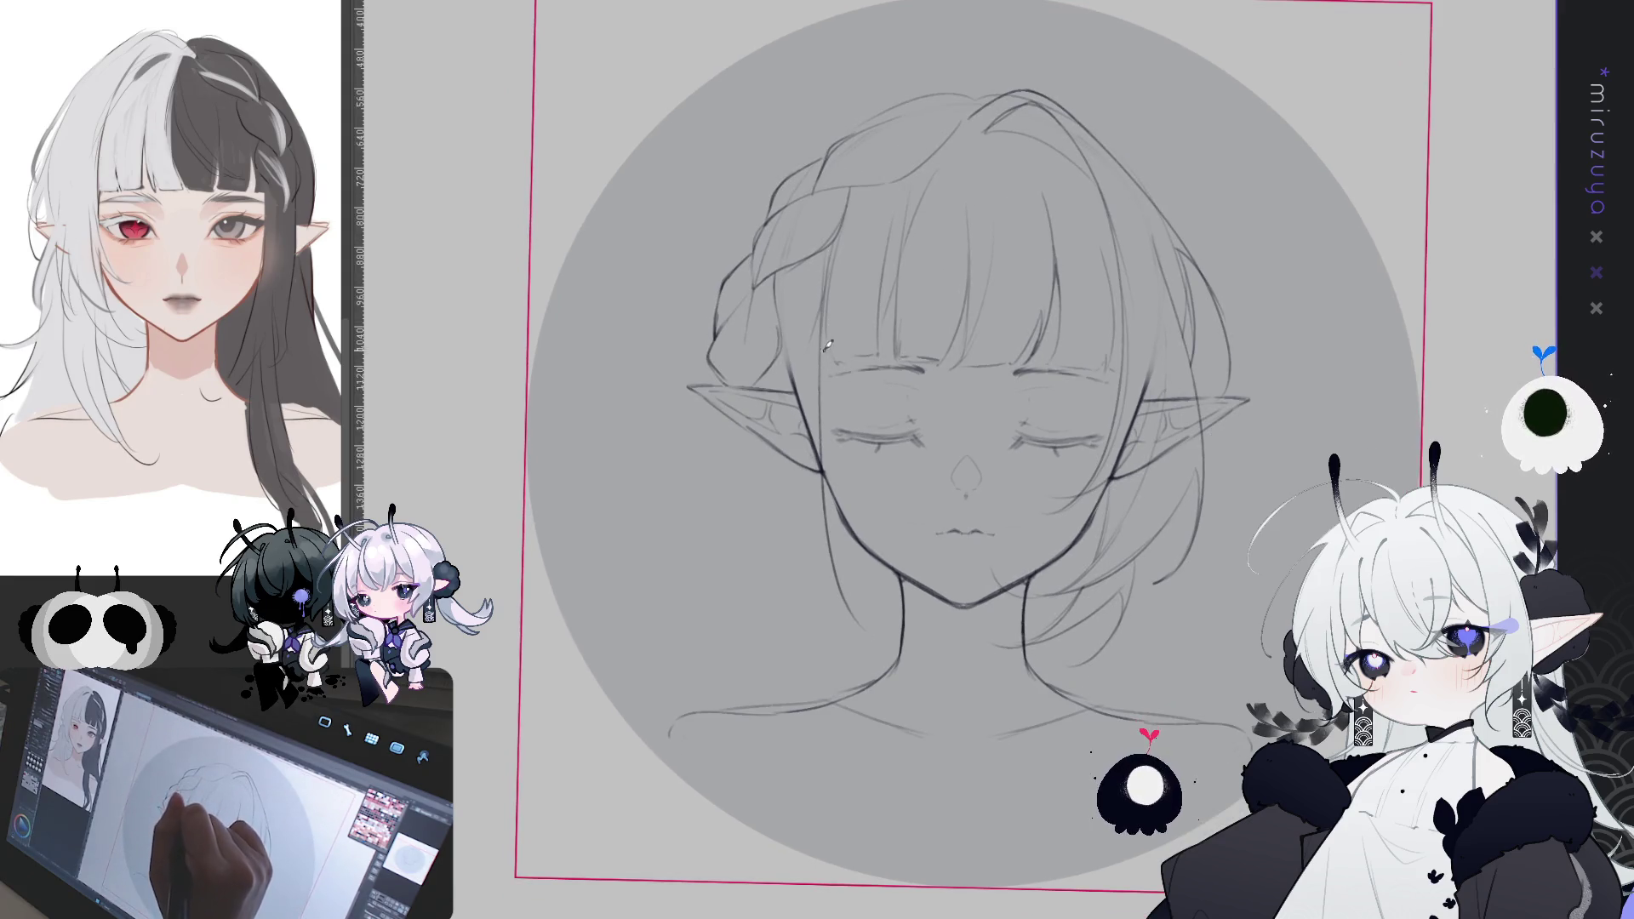
- Darken the jaw contour and draw the neck curving down to the shoulder on the flipped canvas
drag(827, 259, 831, 356)
drag(823, 504, 827, 554)
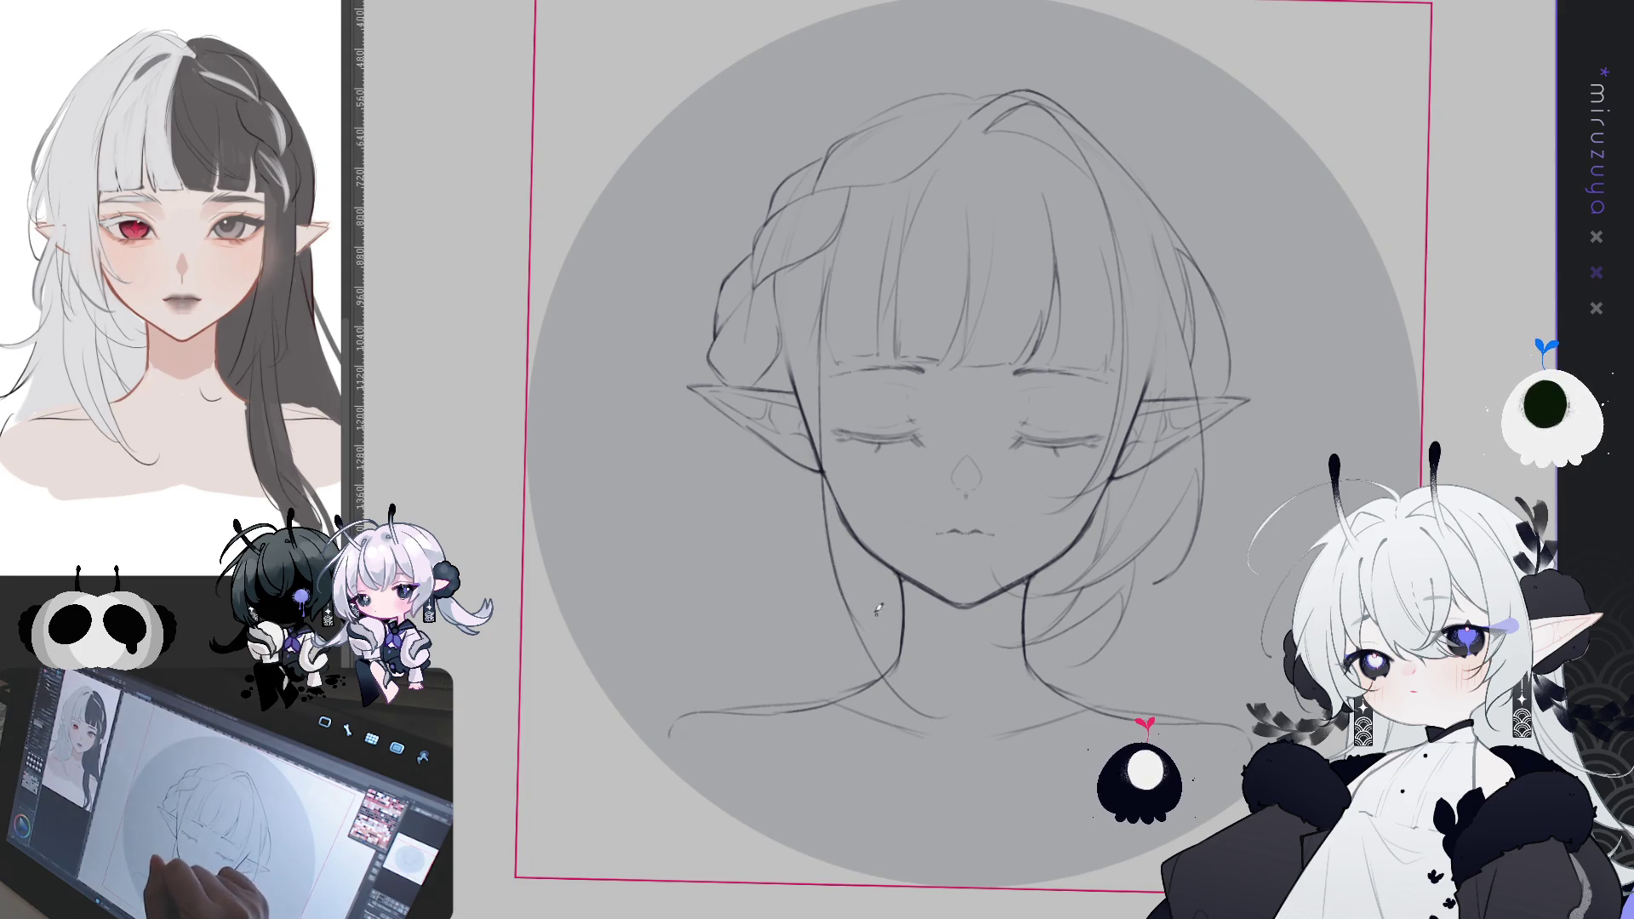
mouse_move(822, 474)
mouse_down()
mouse_move(850, 640)
mouse_move(928, 736)
mouse_up()
mouse_move(829, 541)
mouse_down()
mouse_move(866, 654)
mouse_move(945, 739)
mouse_up()
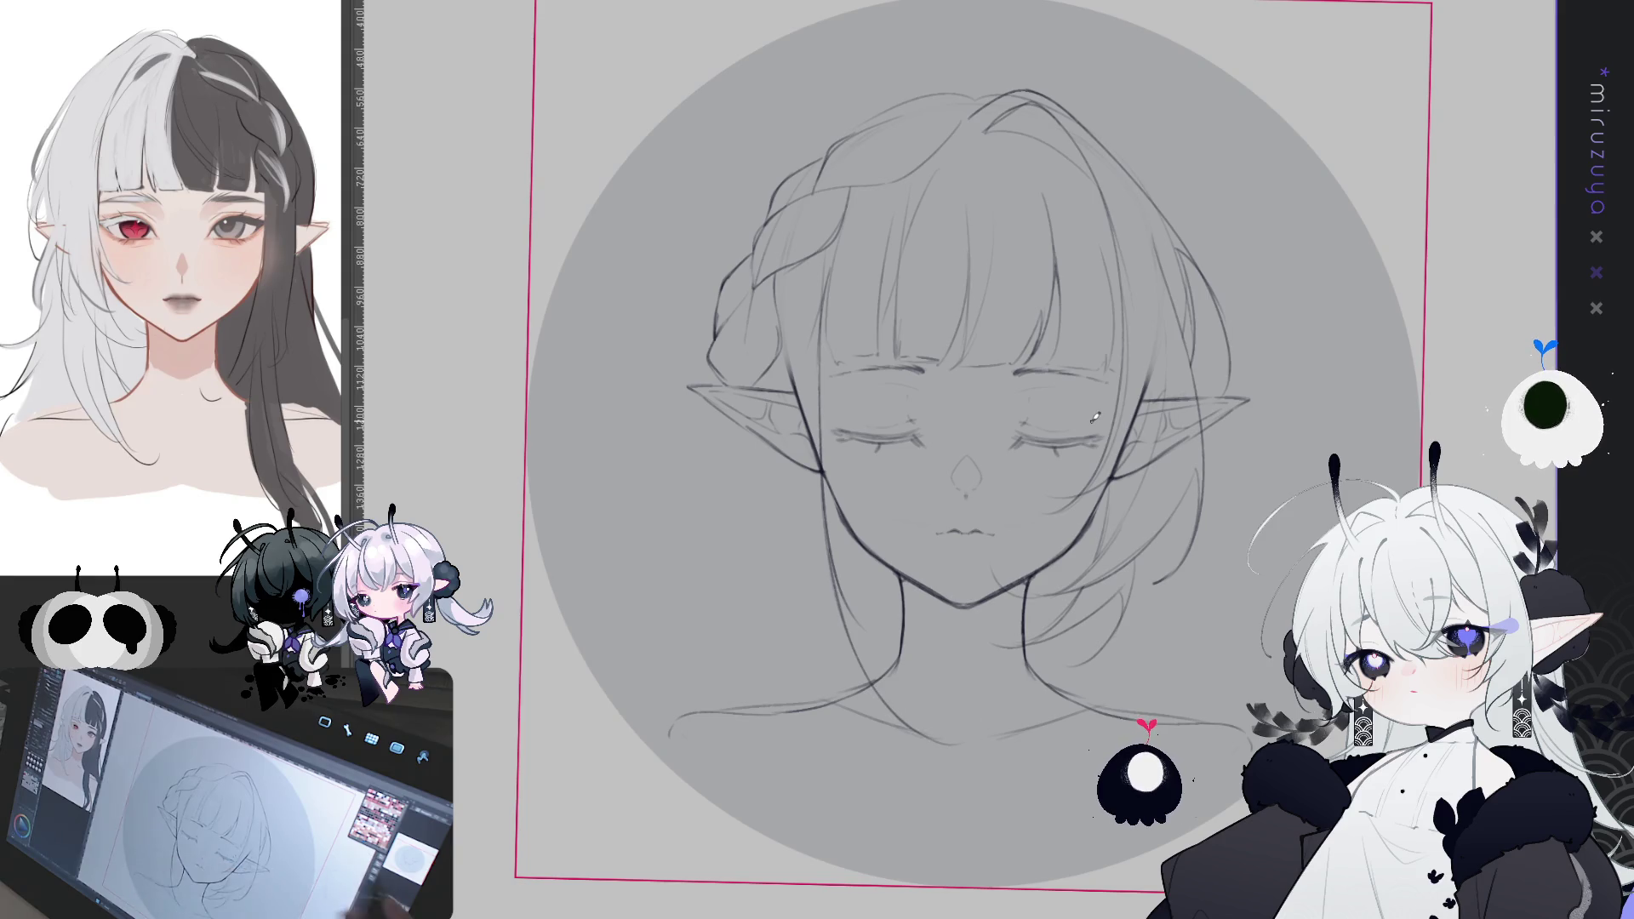
key(h)
- Refine the jaw and neck line on the other side and add a vertical strand through the hair
drag(1108, 479, 1094, 583)
drag(1106, 521, 1096, 567)
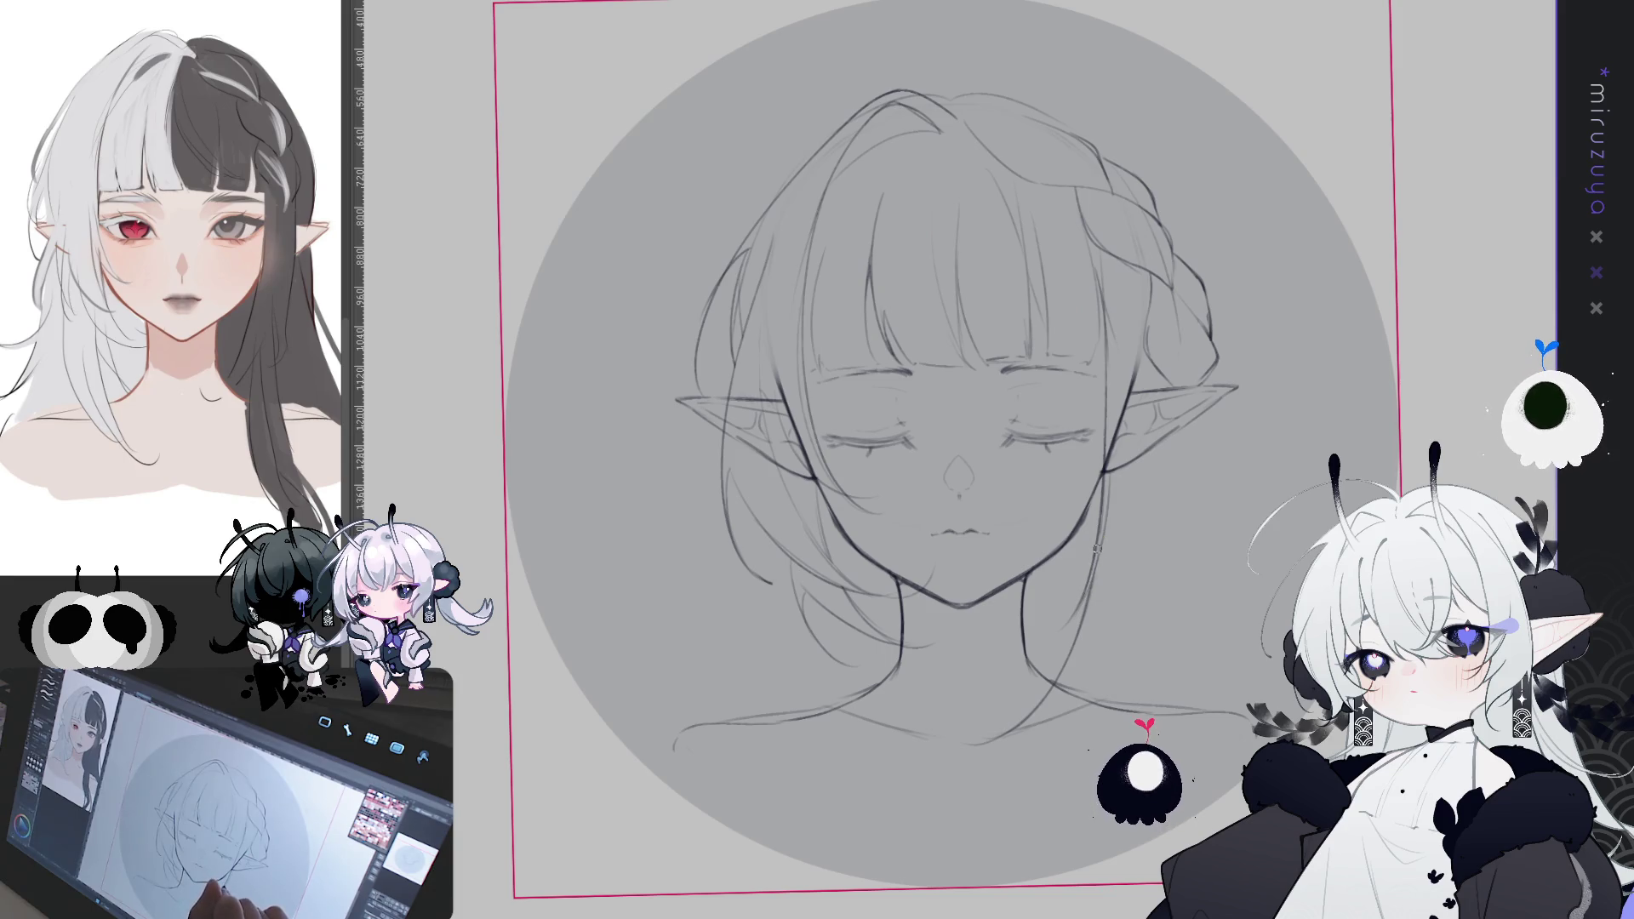
mouse_move(1279, 601)
mouse_down()
mouse_move(1230, 570)
mouse_move(1220, 619)
mouse_up()
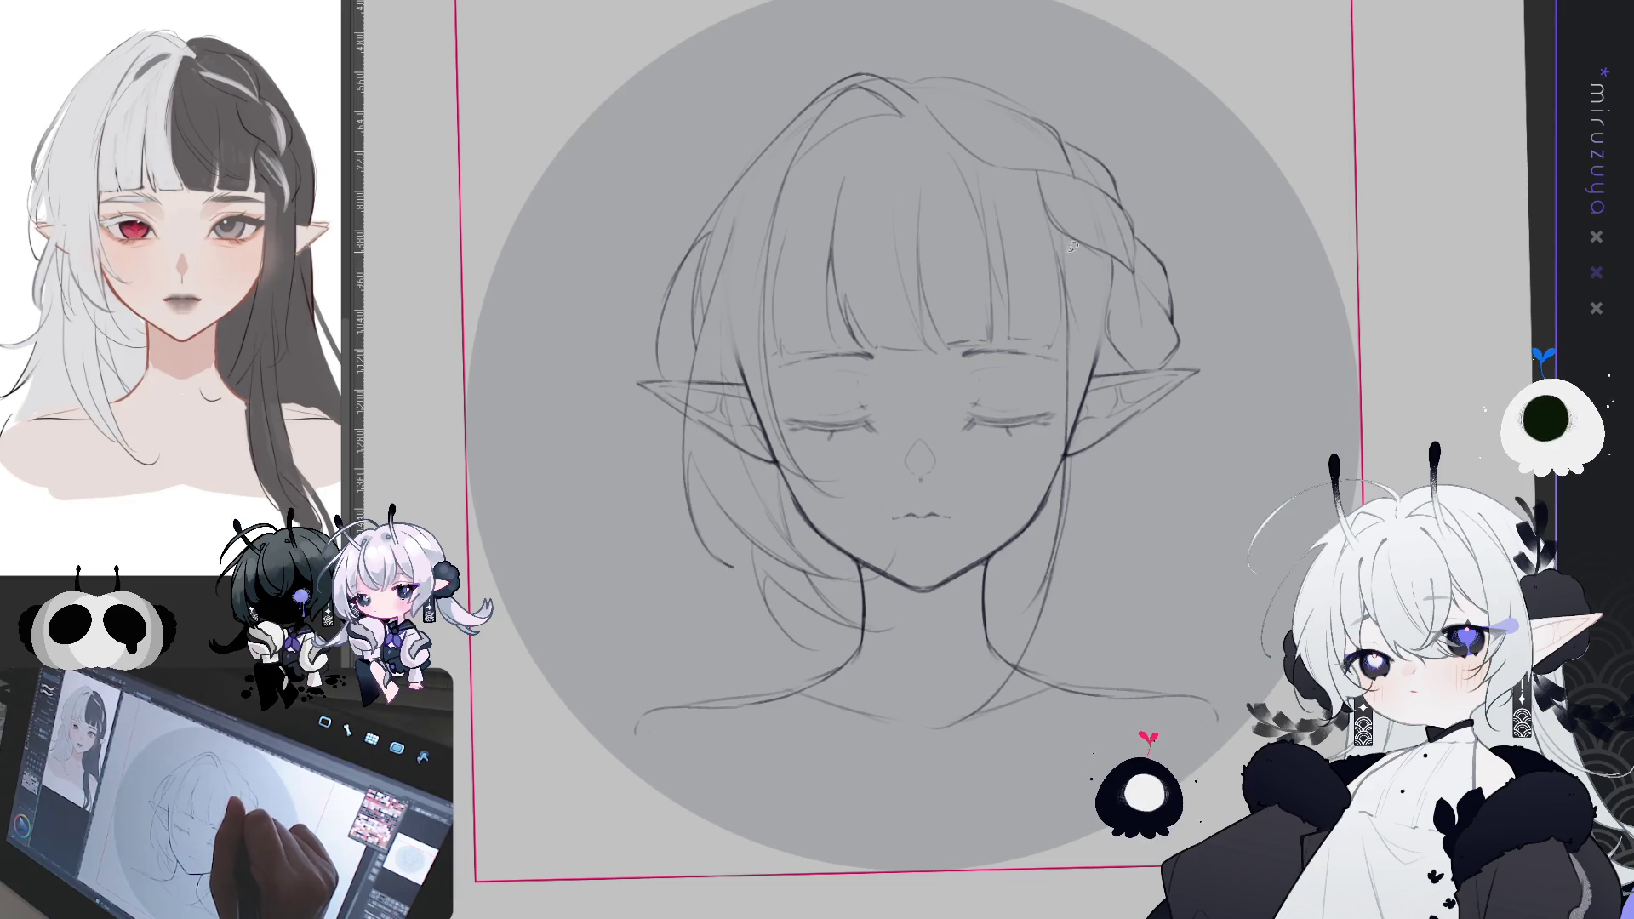
mouse_move(1061, 236)
mouse_down()
mouse_move(1063, 410)
mouse_move(1021, 741)
mouse_move(1106, 437)
mouse_move(1064, 243)
mouse_up()
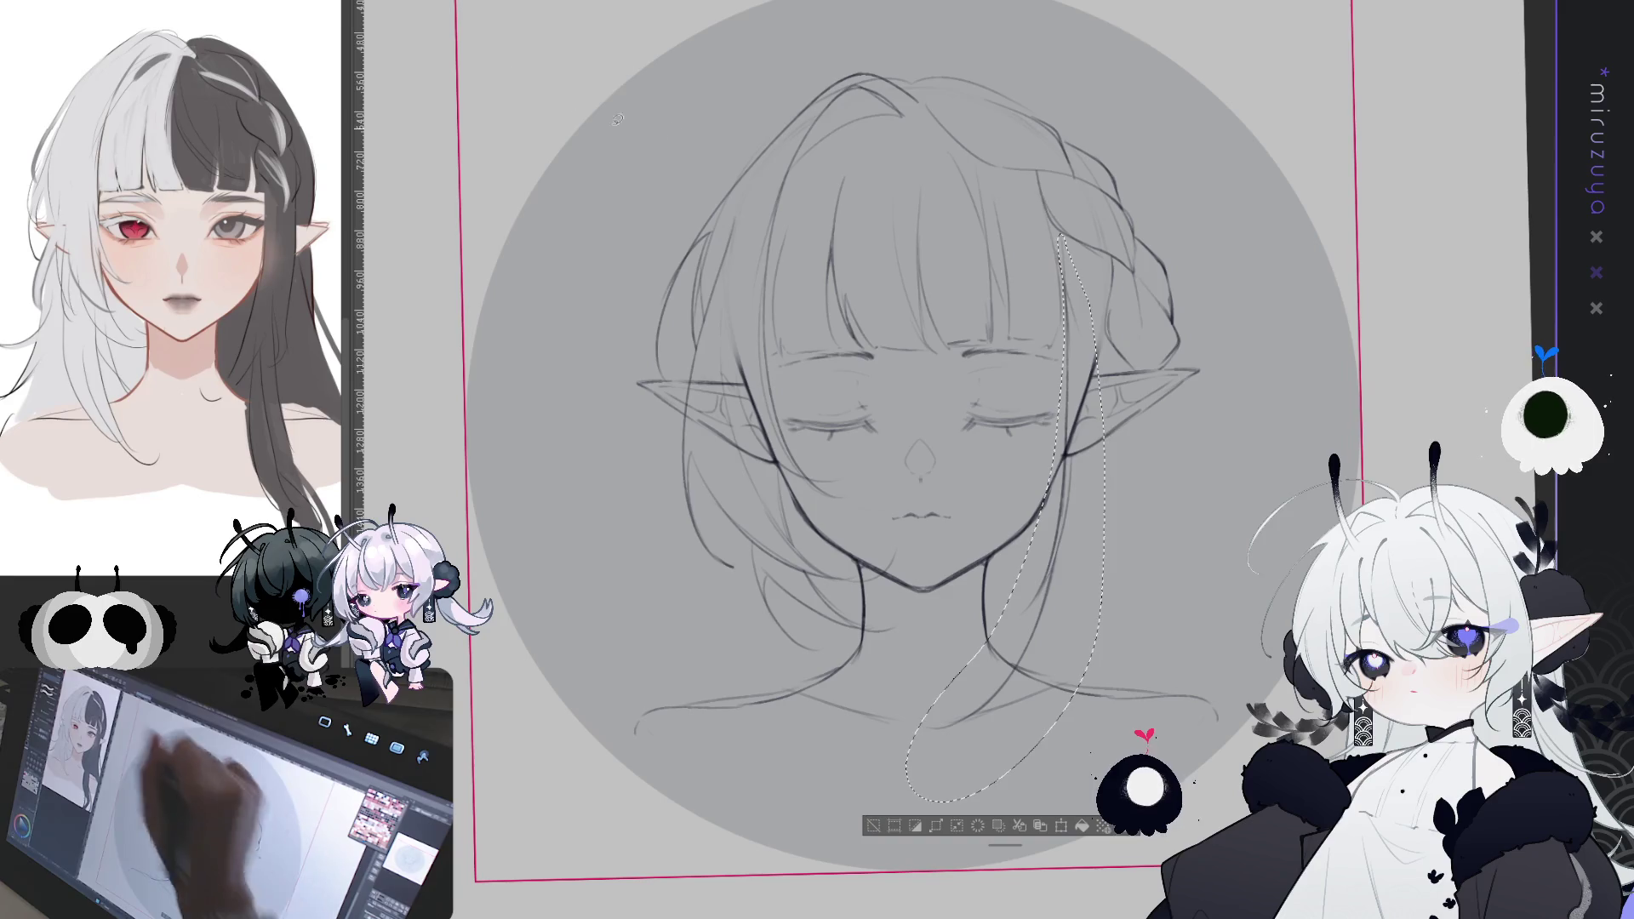
- Nudge the lassoed side-lock strand slightly left with a transform, then deselect it
key(ctrl+t)
key(Left)
key(Left)
key(Left)
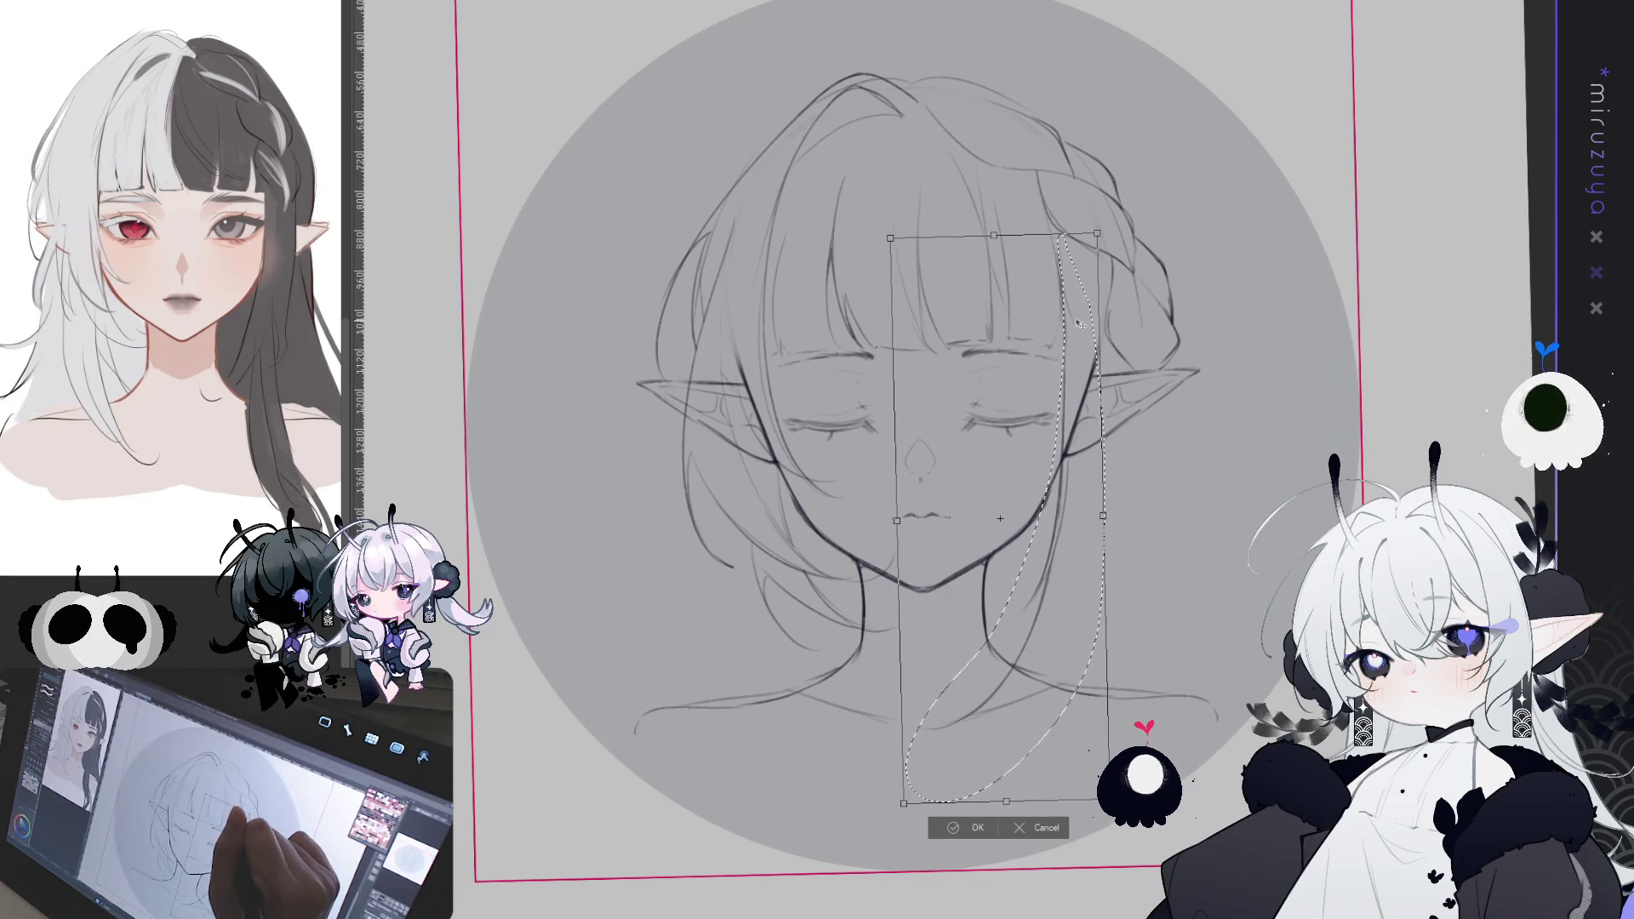
click(950, 828)
click(879, 822)
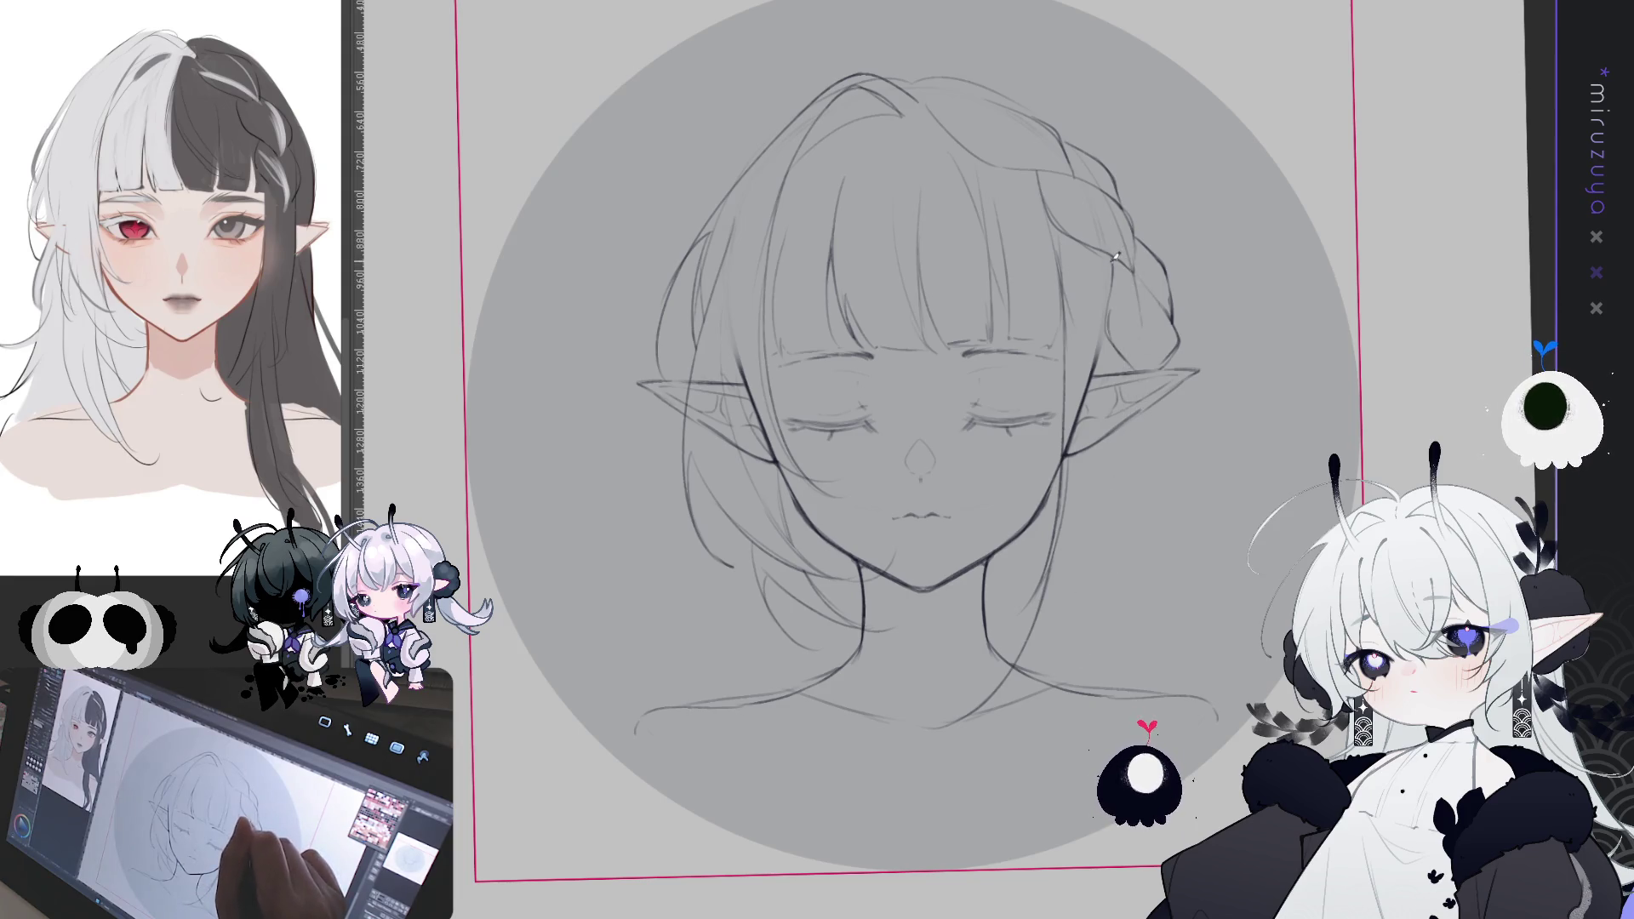
- Draw long strands from the braid down to the neck, redrawing them on the mirrored canvas
drag(1118, 270, 1085, 604)
drag(1120, 516, 1109, 570)
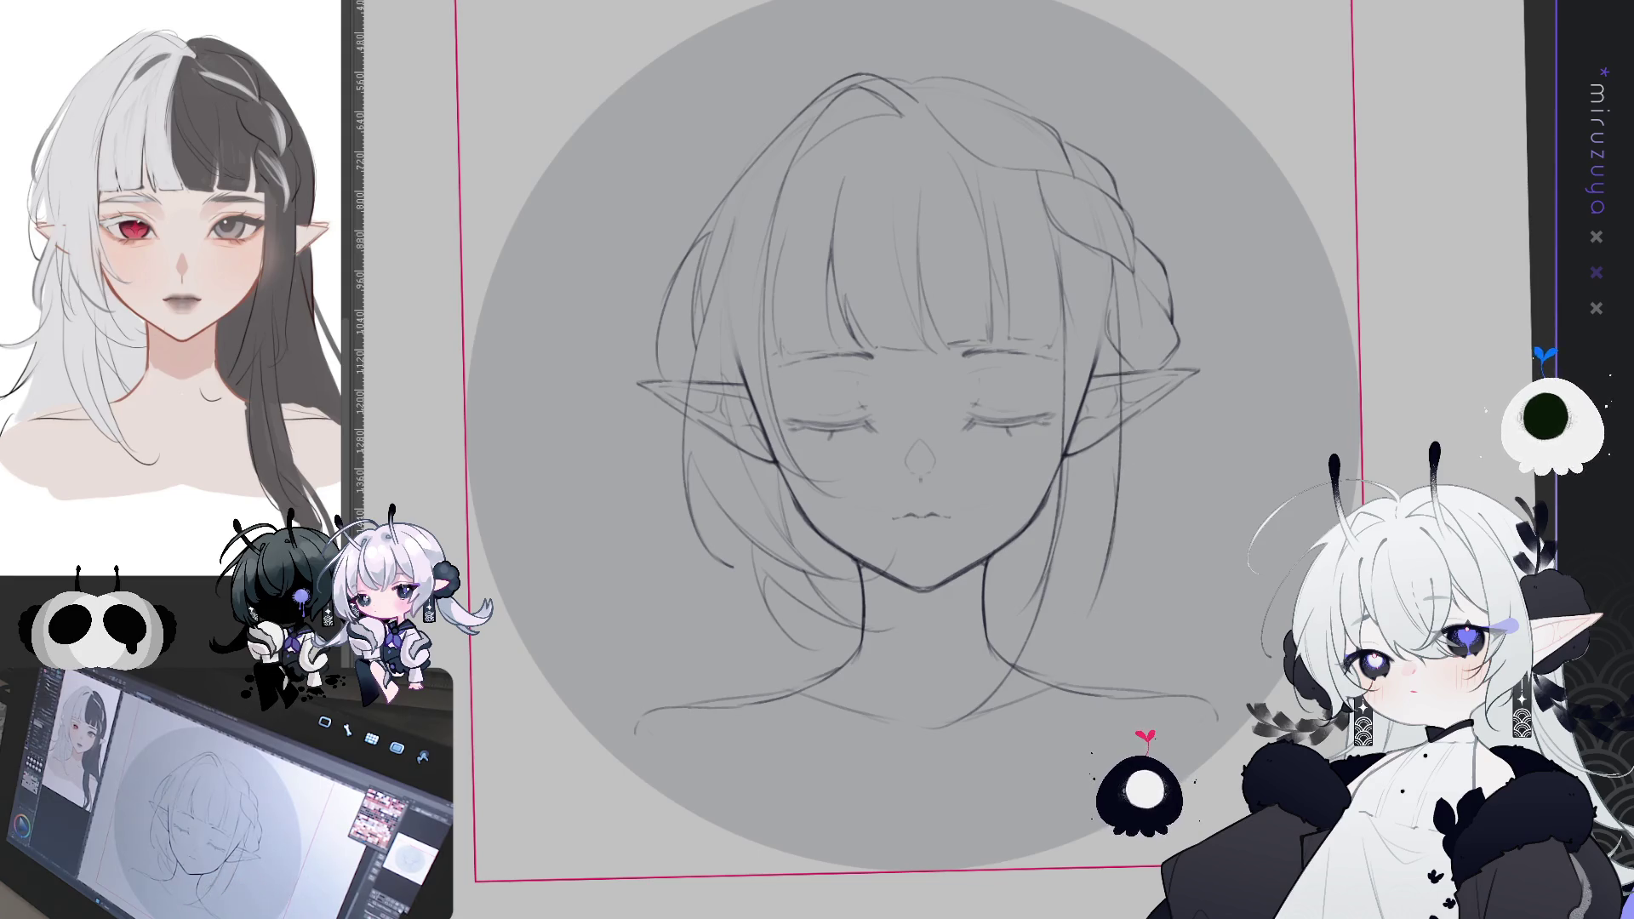
key(h)
mouse_move(804, 425)
mouse_down()
mouse_move(822, 518)
mouse_move(963, 707)
mouse_move(824, 536)
mouse_move(979, 719)
mouse_up()
key(ctrl+z)
key(ctrl+z)
mouse_move(808, 451)
mouse_down()
mouse_move(845, 584)
mouse_move(963, 613)
mouse_up()
key(ctrl+z)
drag(809, 507, 979, 652)
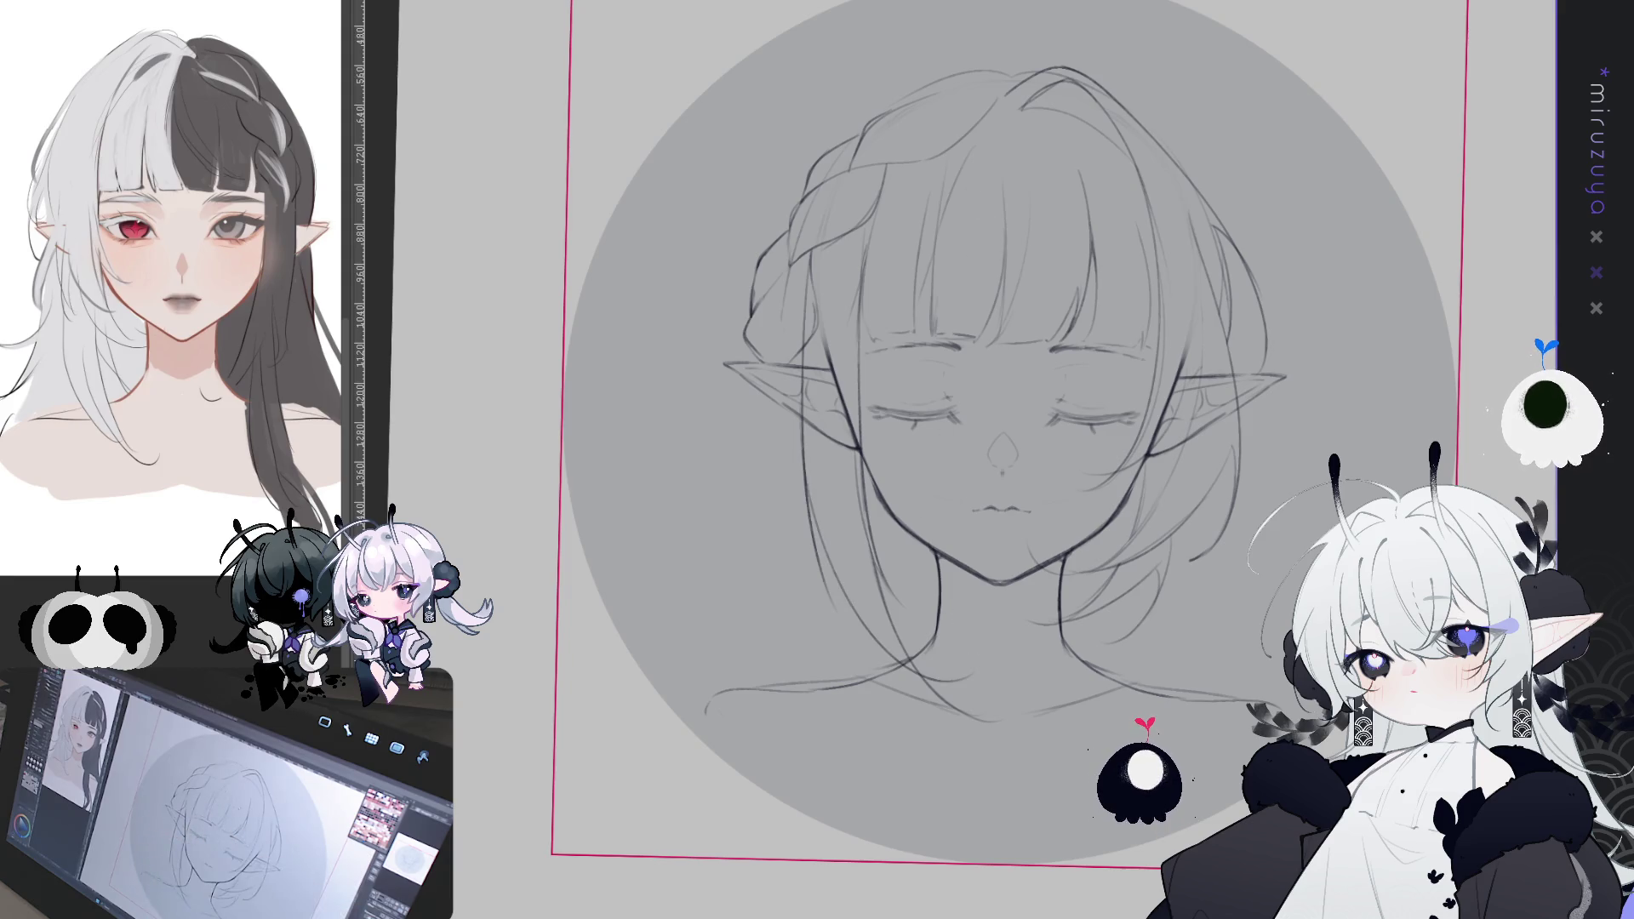
key(h)
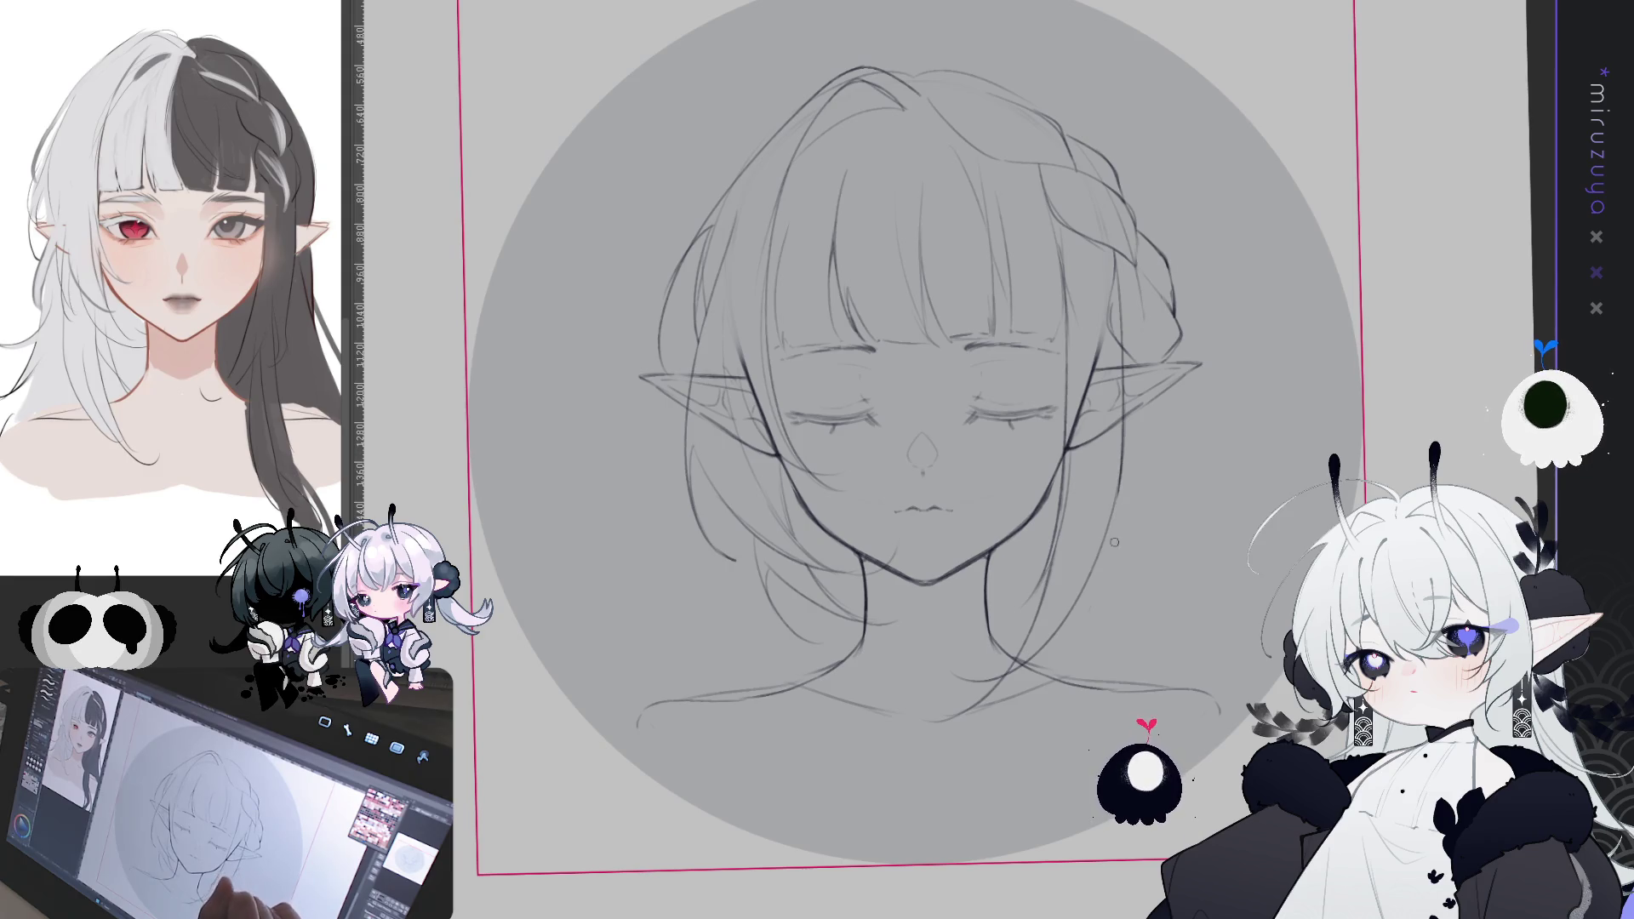
- Redraw the long strand beside the left cheek, checking mirrored views and showing the centre guide
key(h)
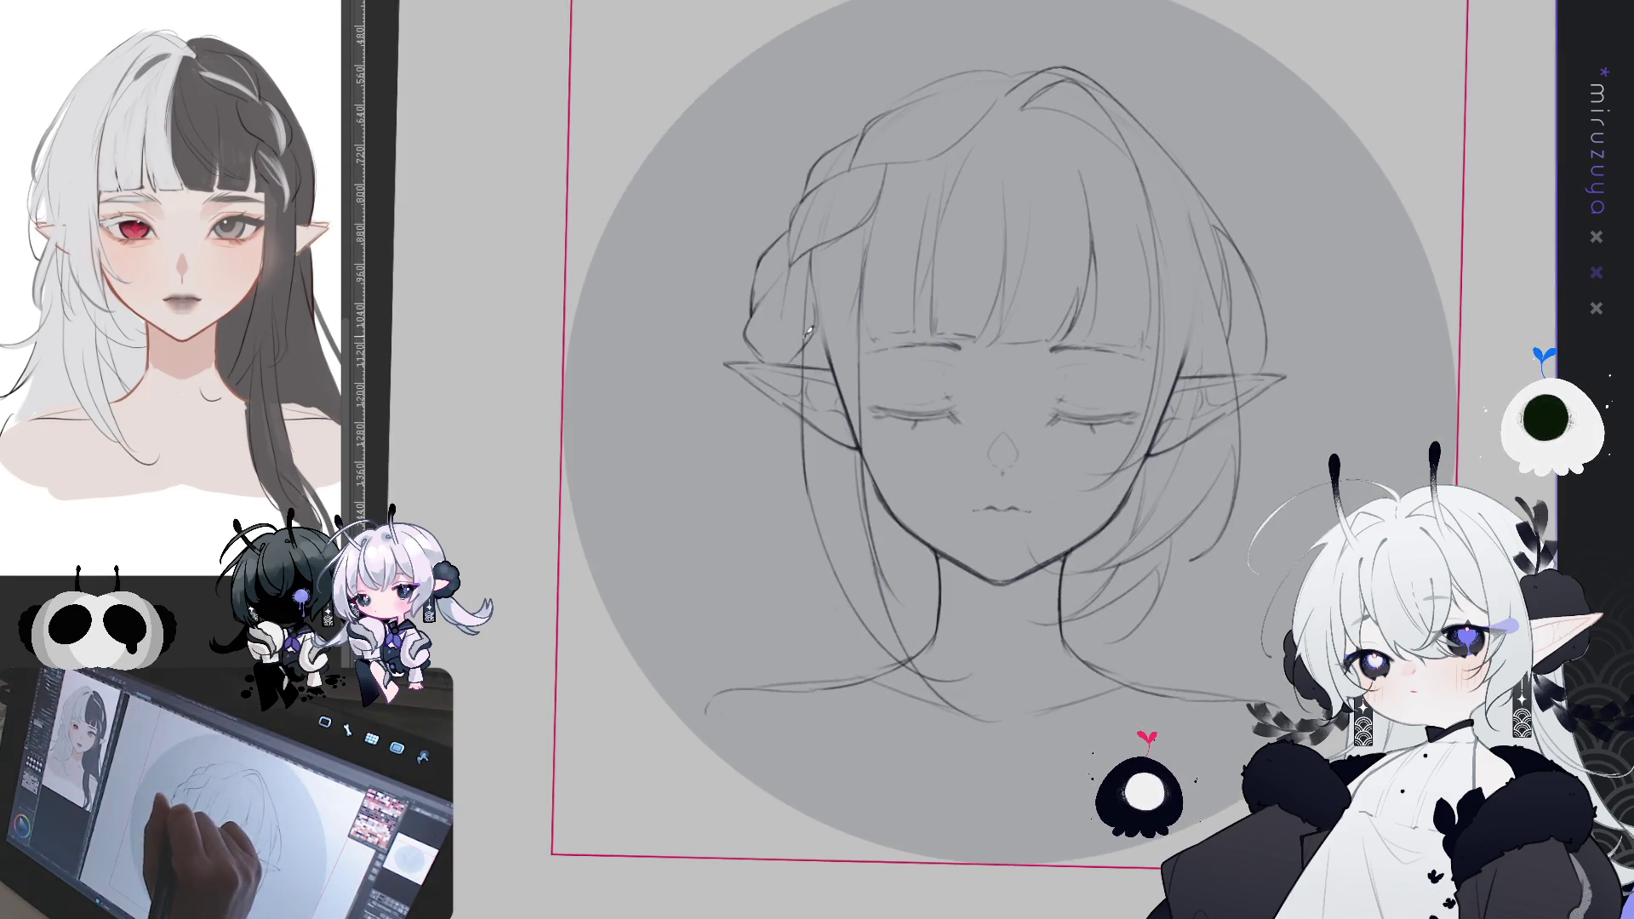
drag(802, 365, 816, 637)
key(ctrl+z)
drag(800, 317, 817, 639)
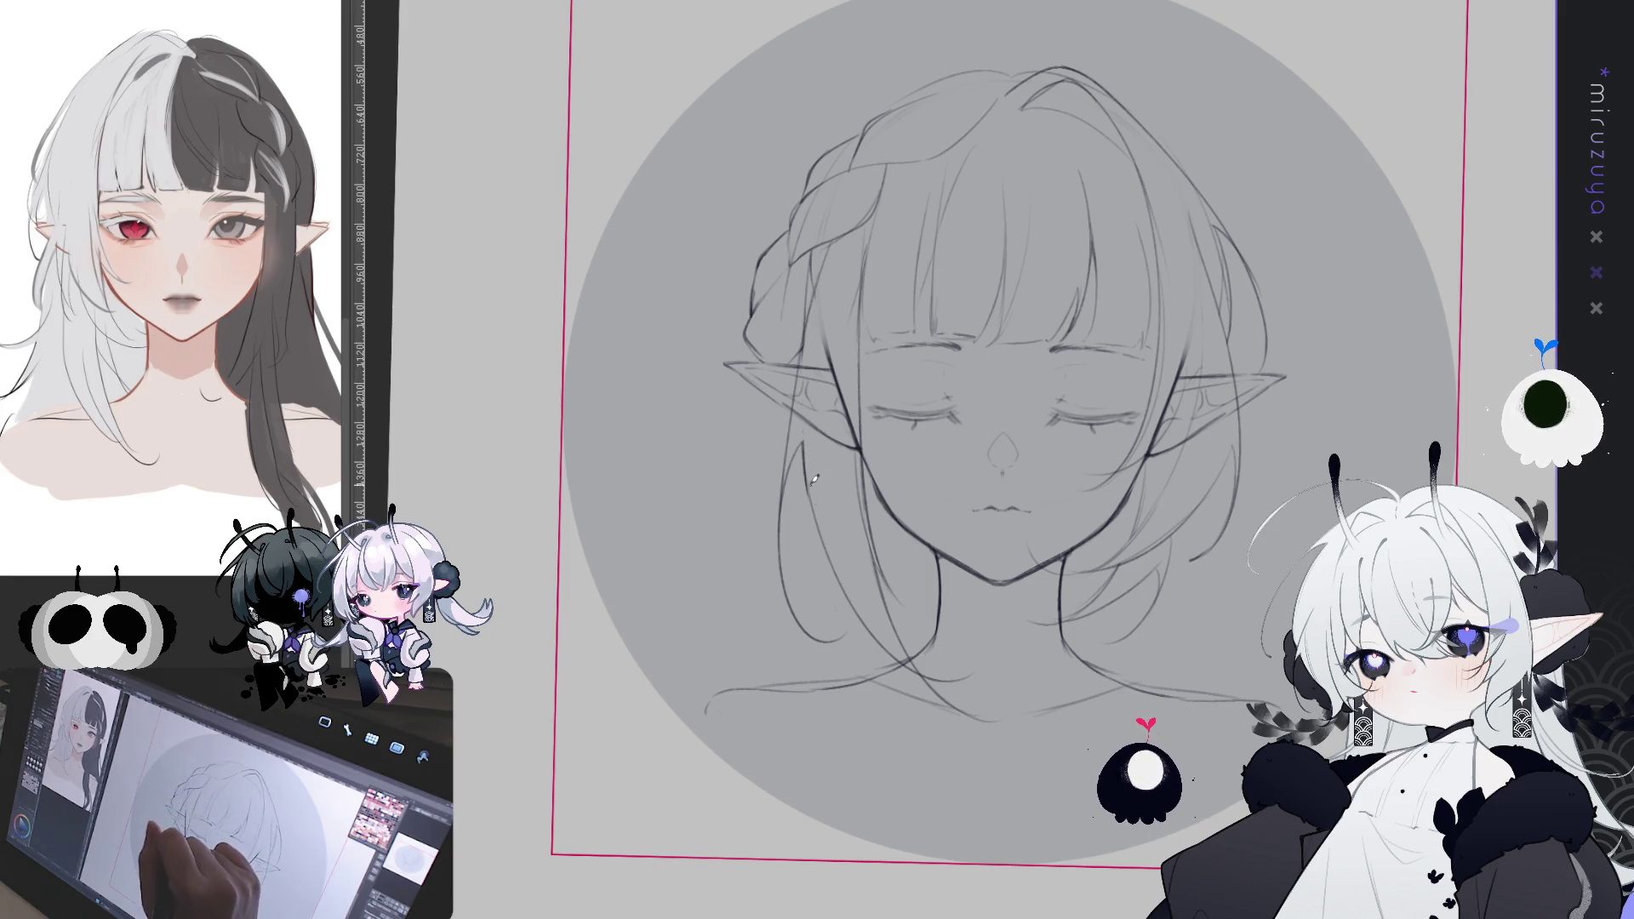
drag(803, 443, 822, 553)
key(ctrl+z)
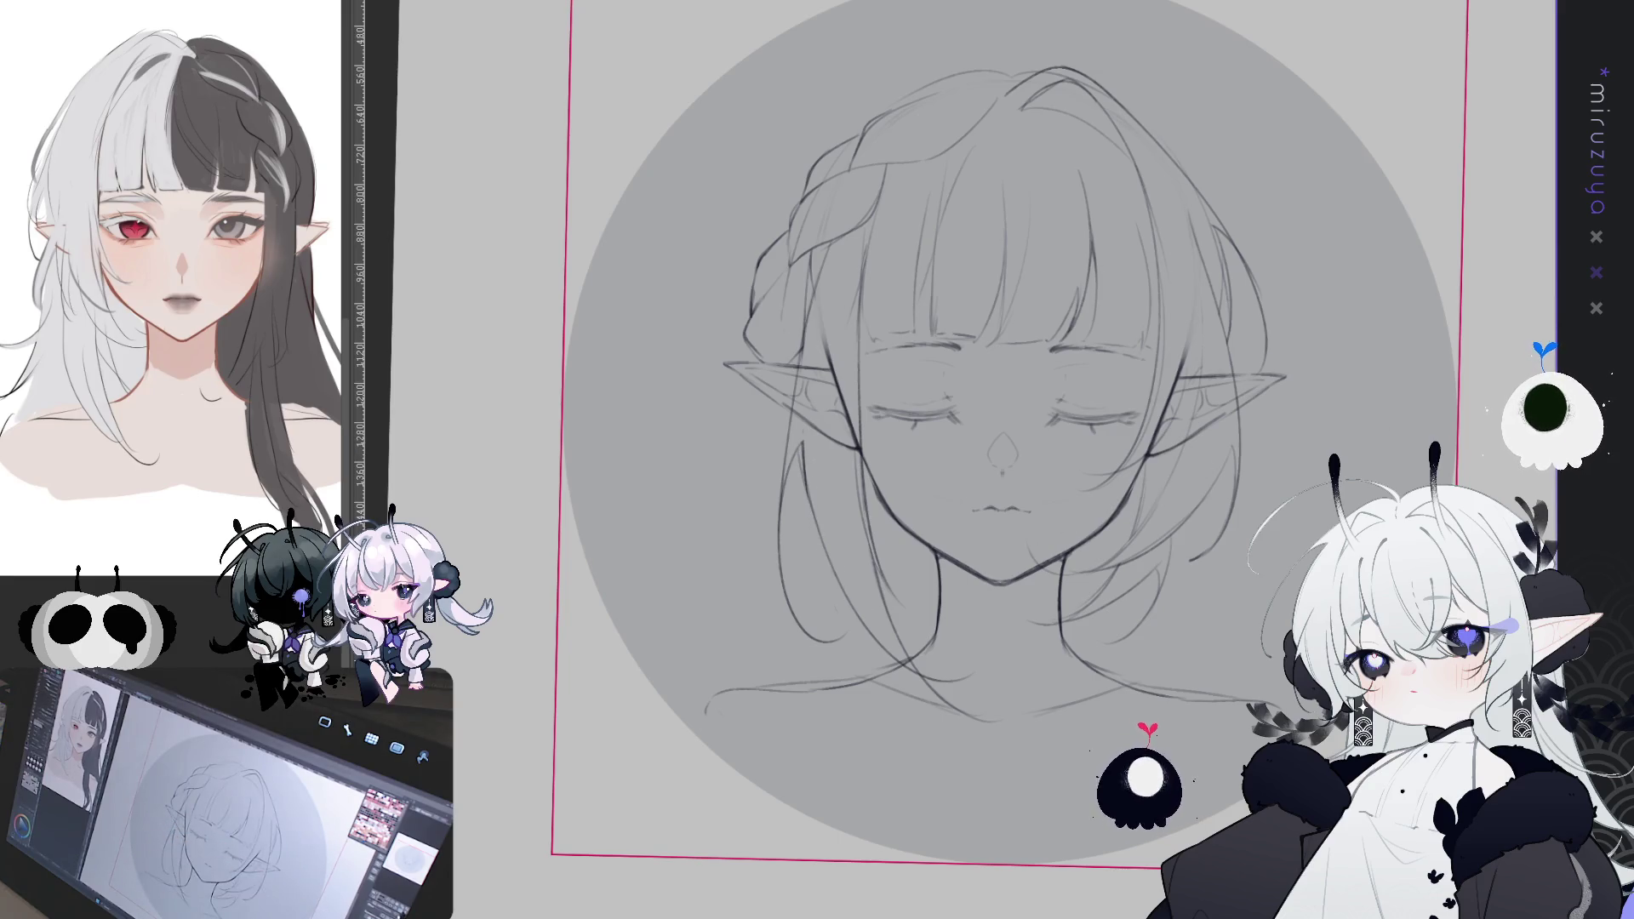
key(h)
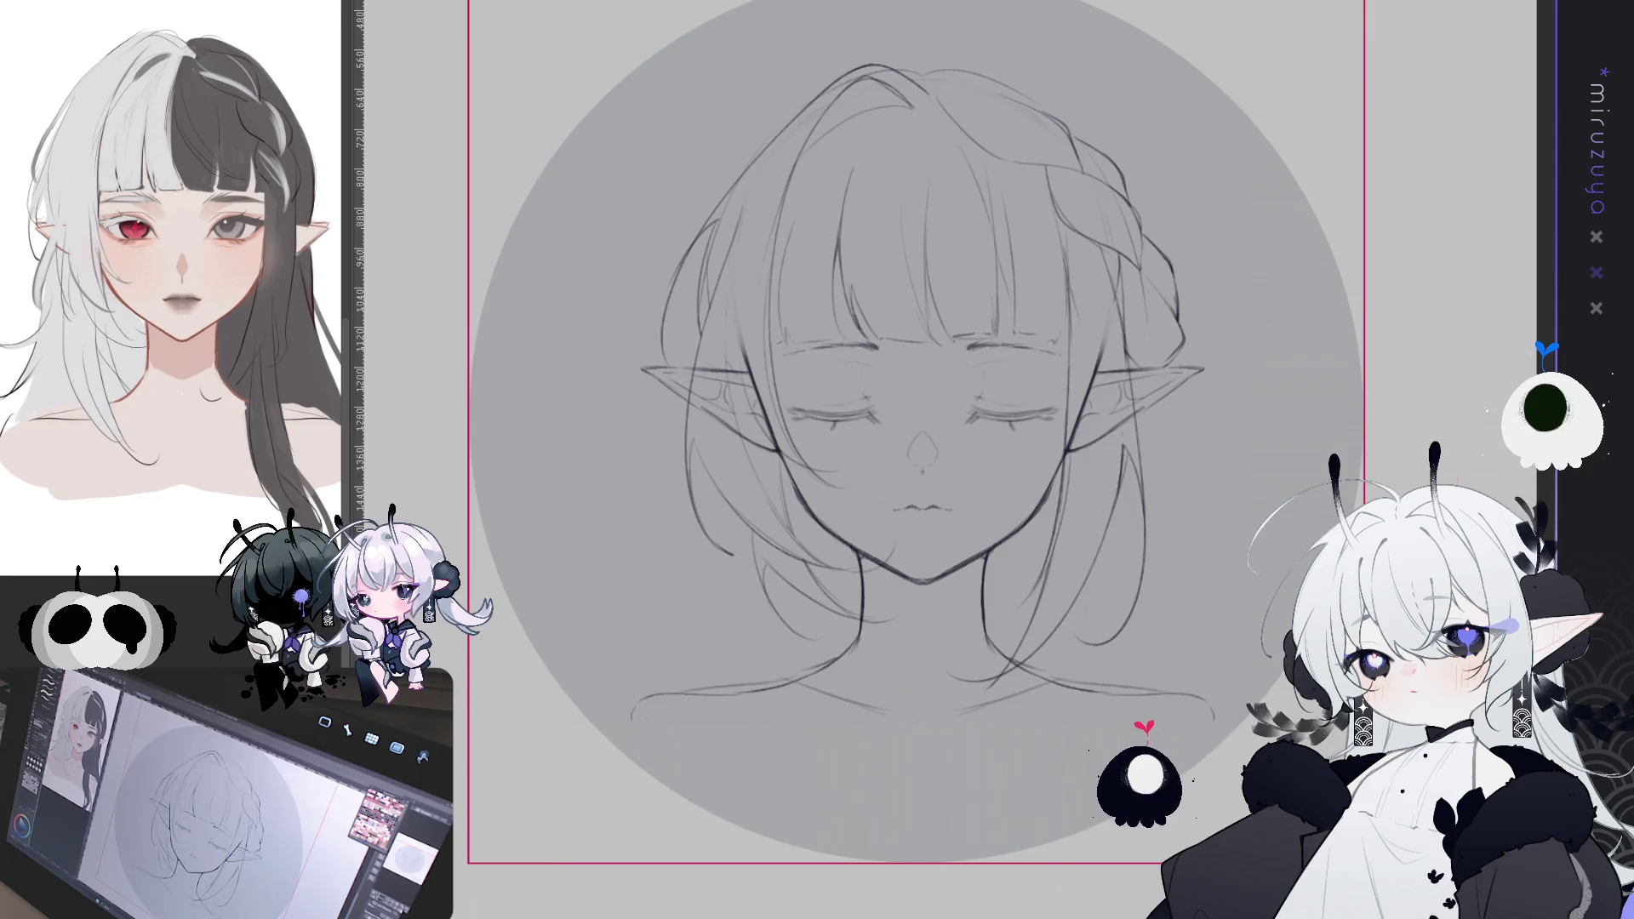
key(h)
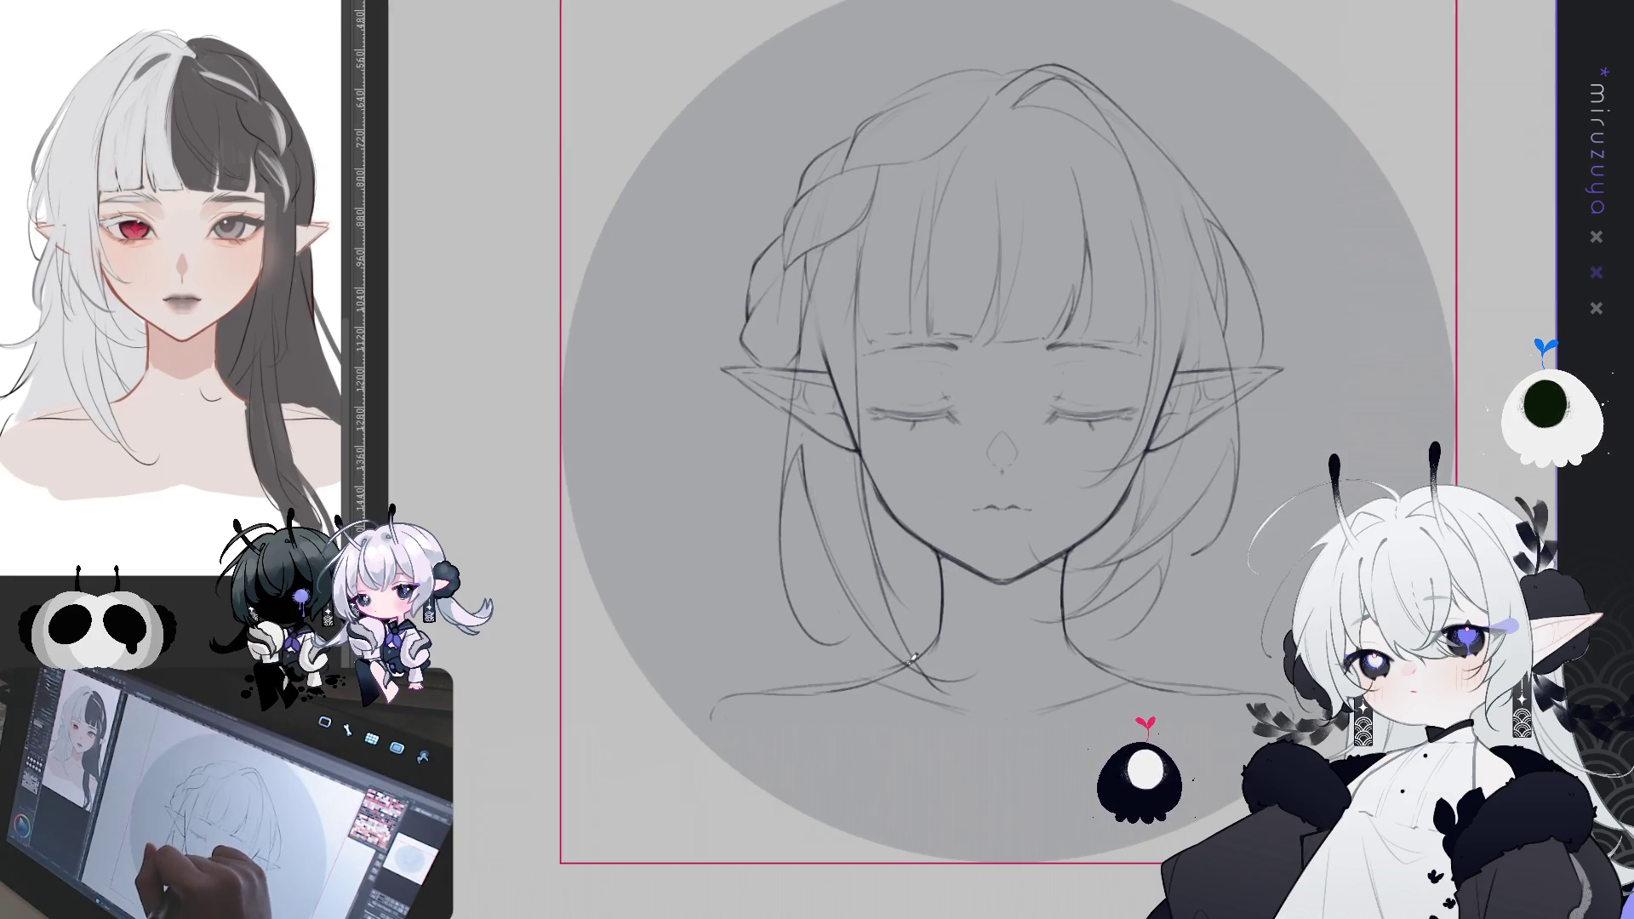
key(h)
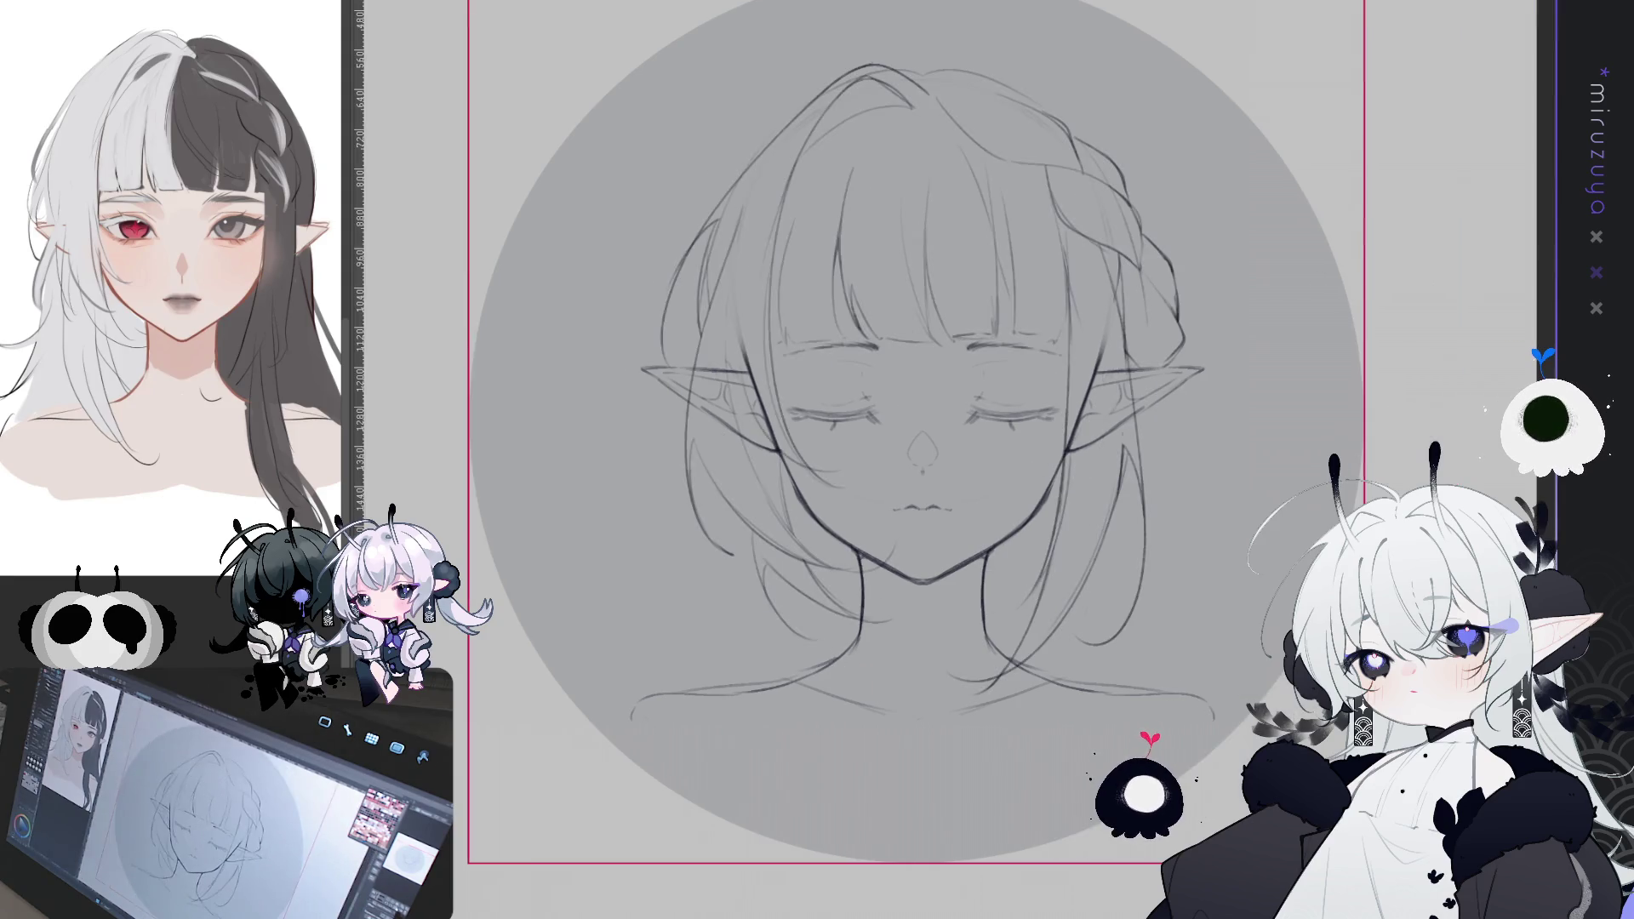
key(ctrl+r)
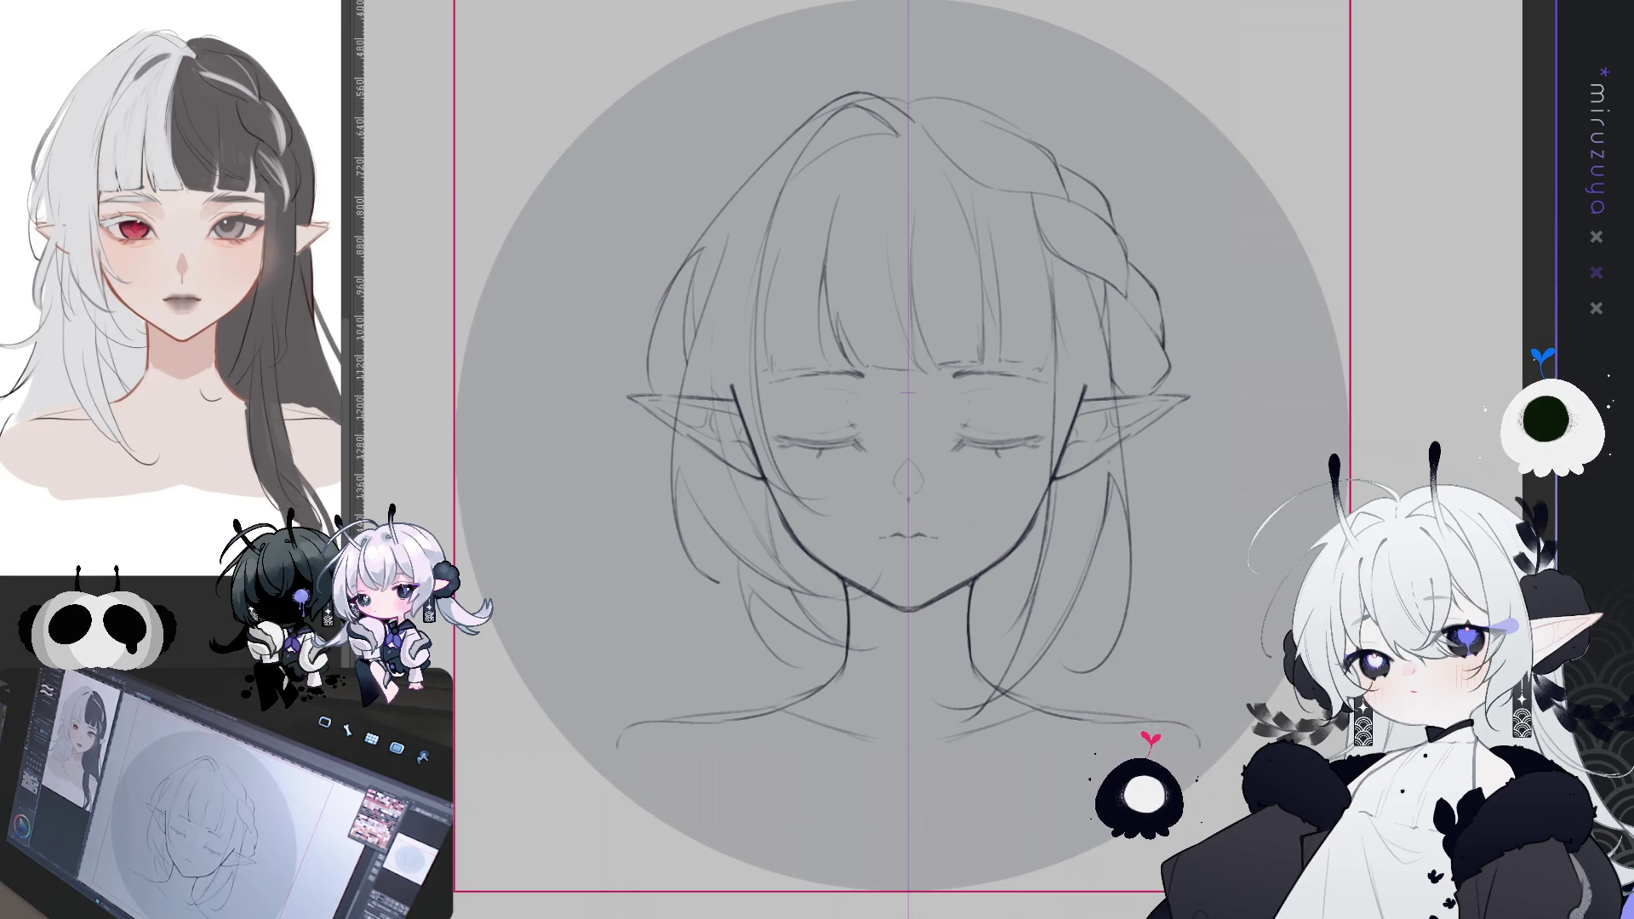
scroll(909, 408, down, 2)
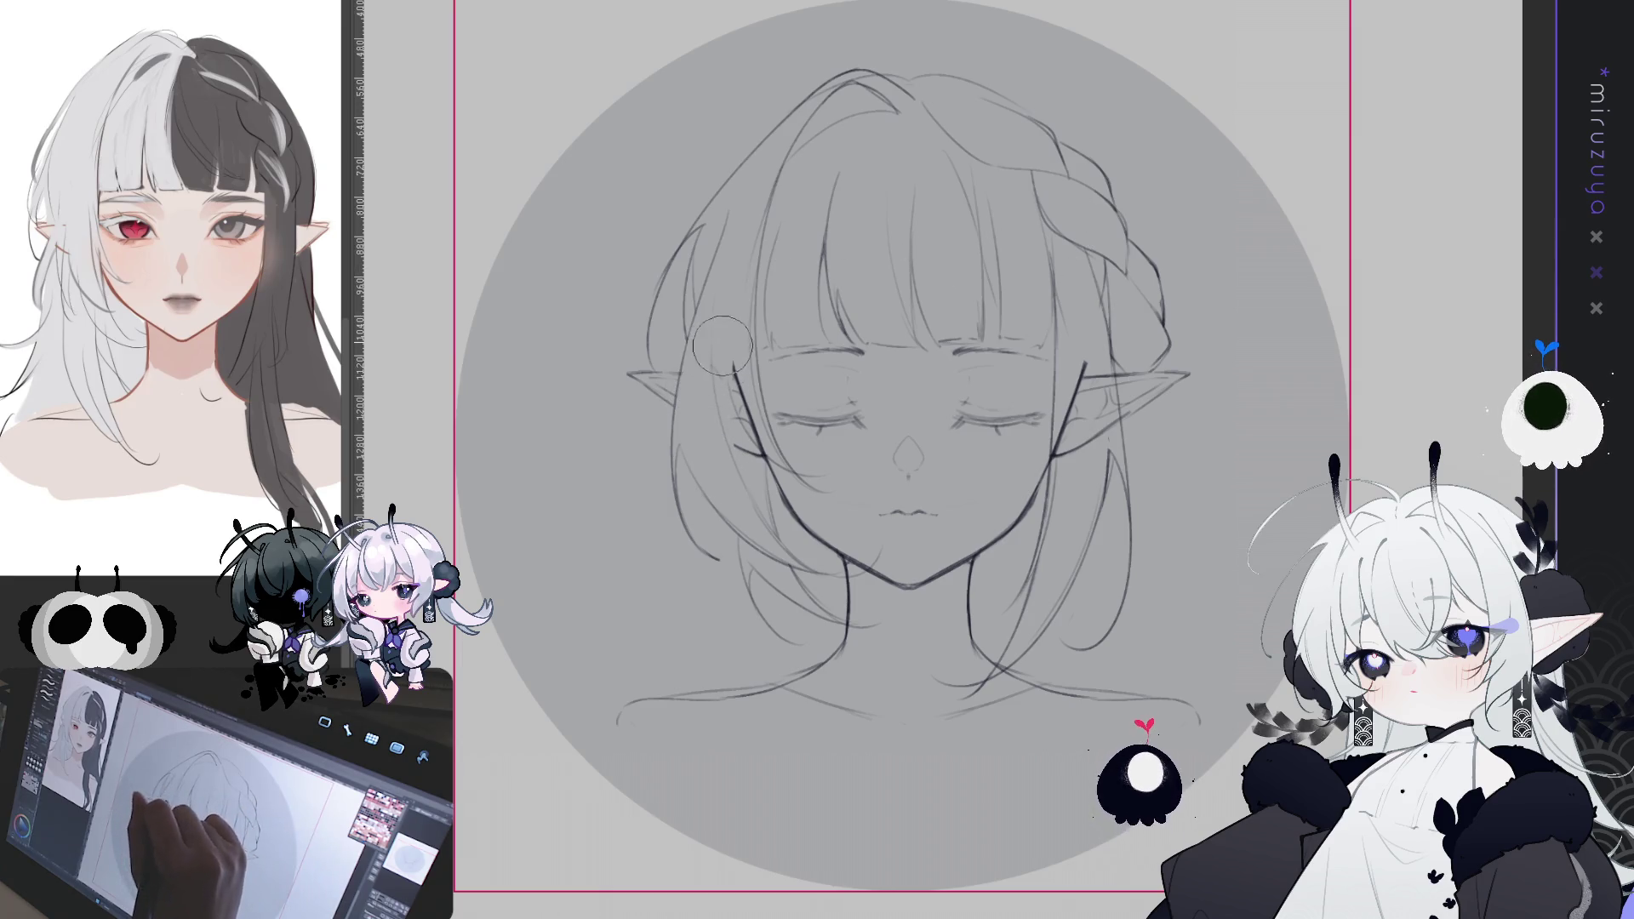
- Erase the dark stray strokes on the left cheek and along the jaw near the right ear
drag(724, 366, 770, 468)
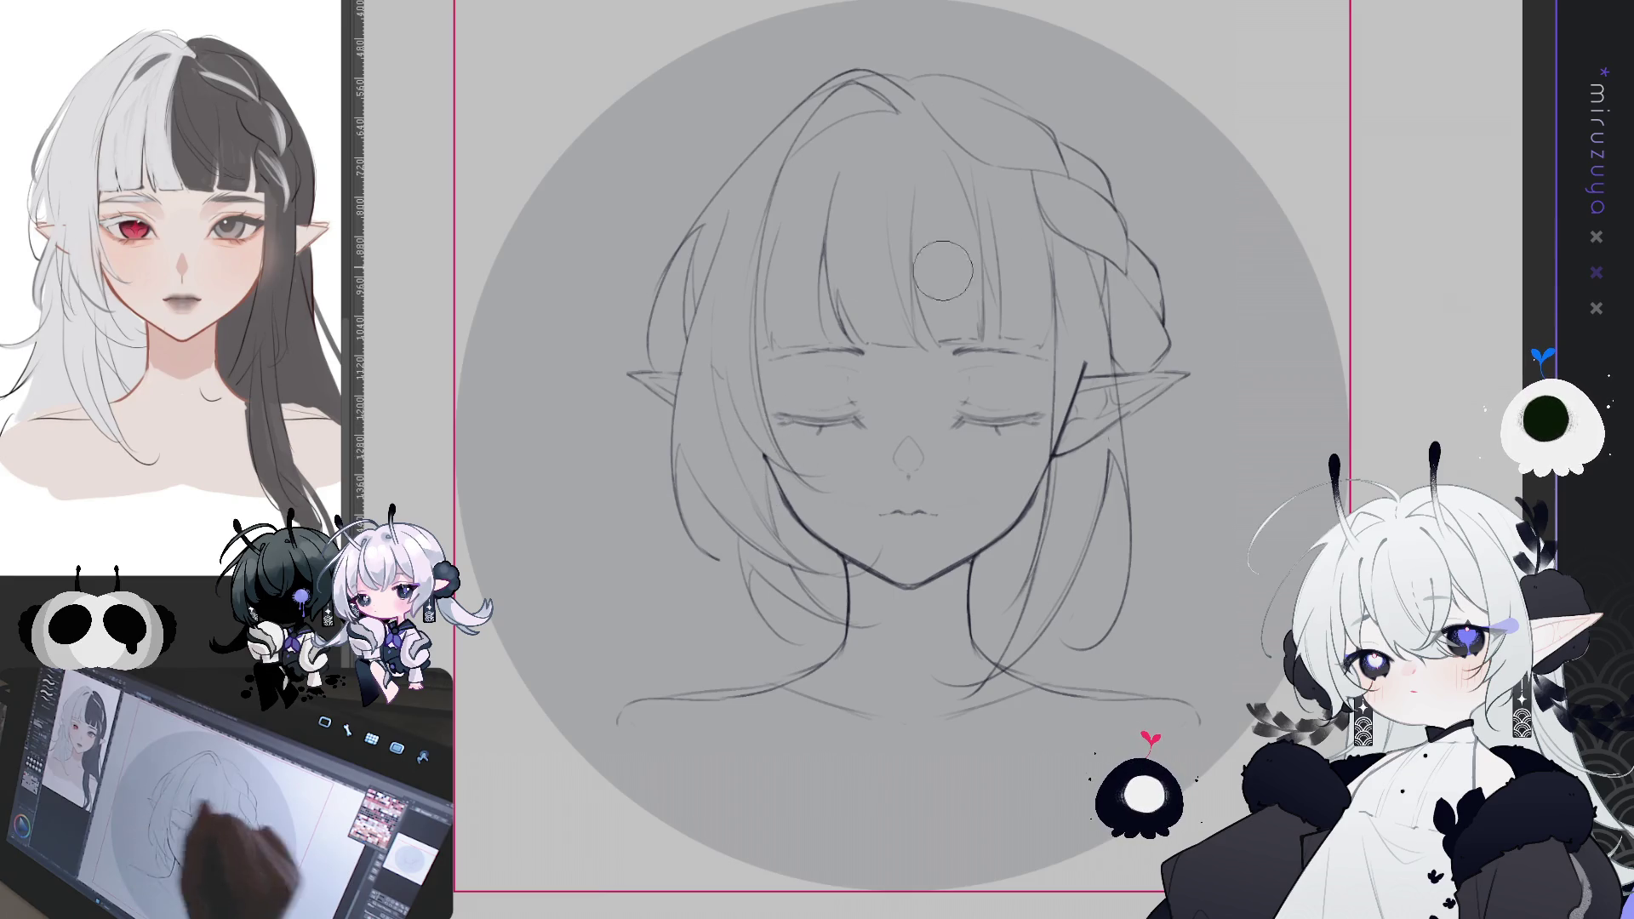
drag(747, 387, 759, 430)
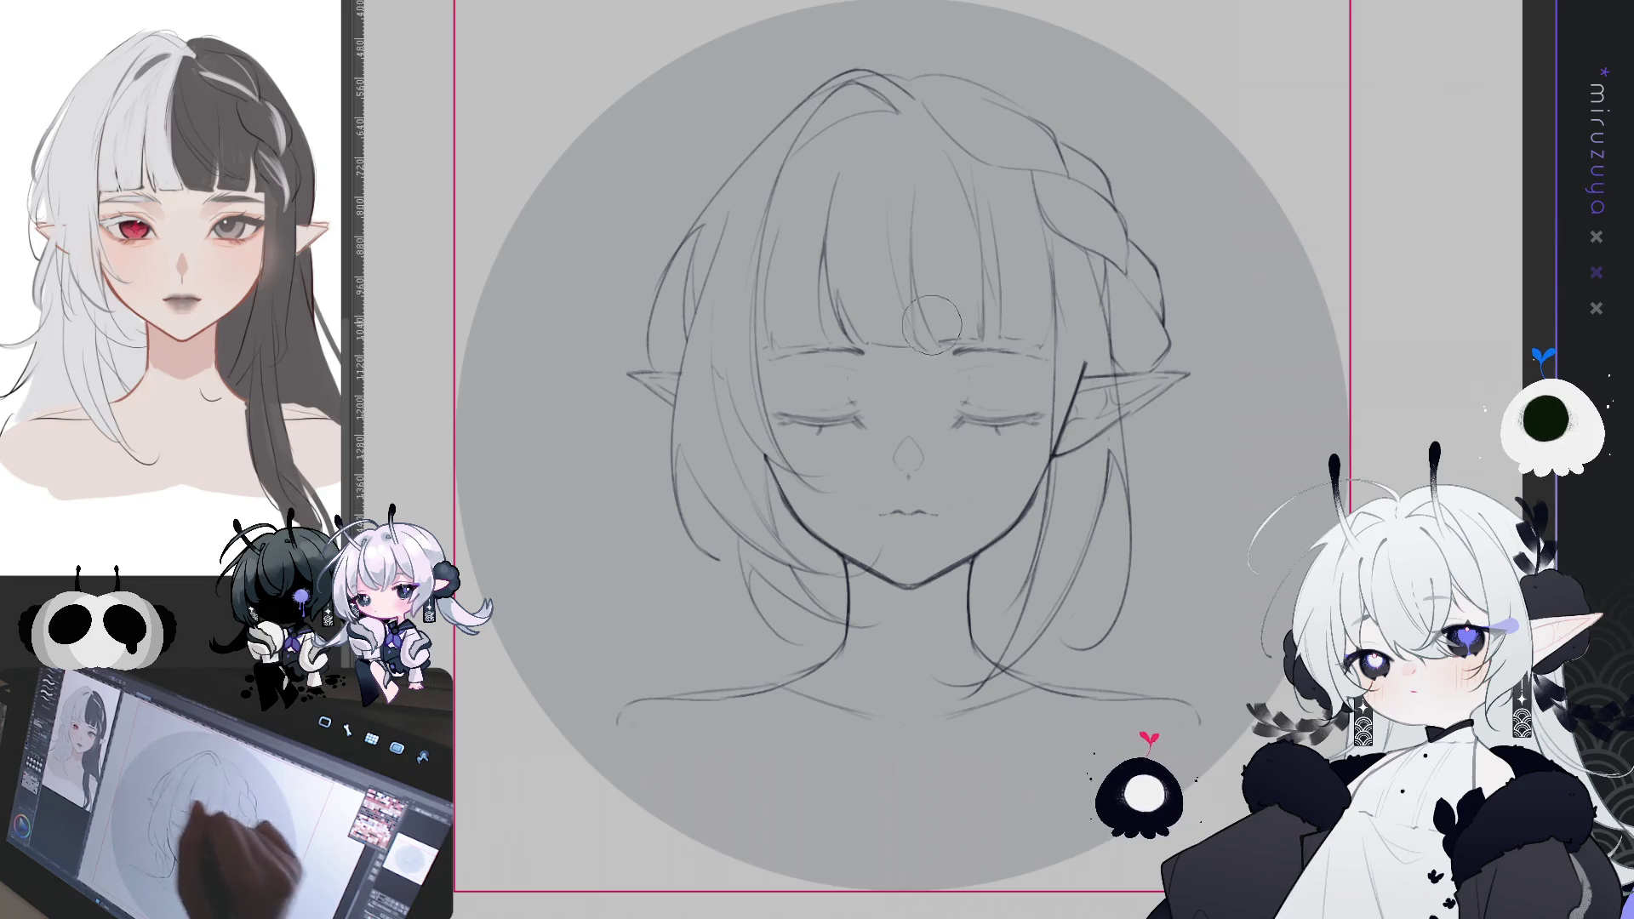
mouse_move(1068, 439)
mouse_down()
mouse_move(1060, 498)
mouse_move(1059, 421)
mouse_move(1074, 400)
mouse_move(1094, 434)
mouse_move(1103, 334)
mouse_up()
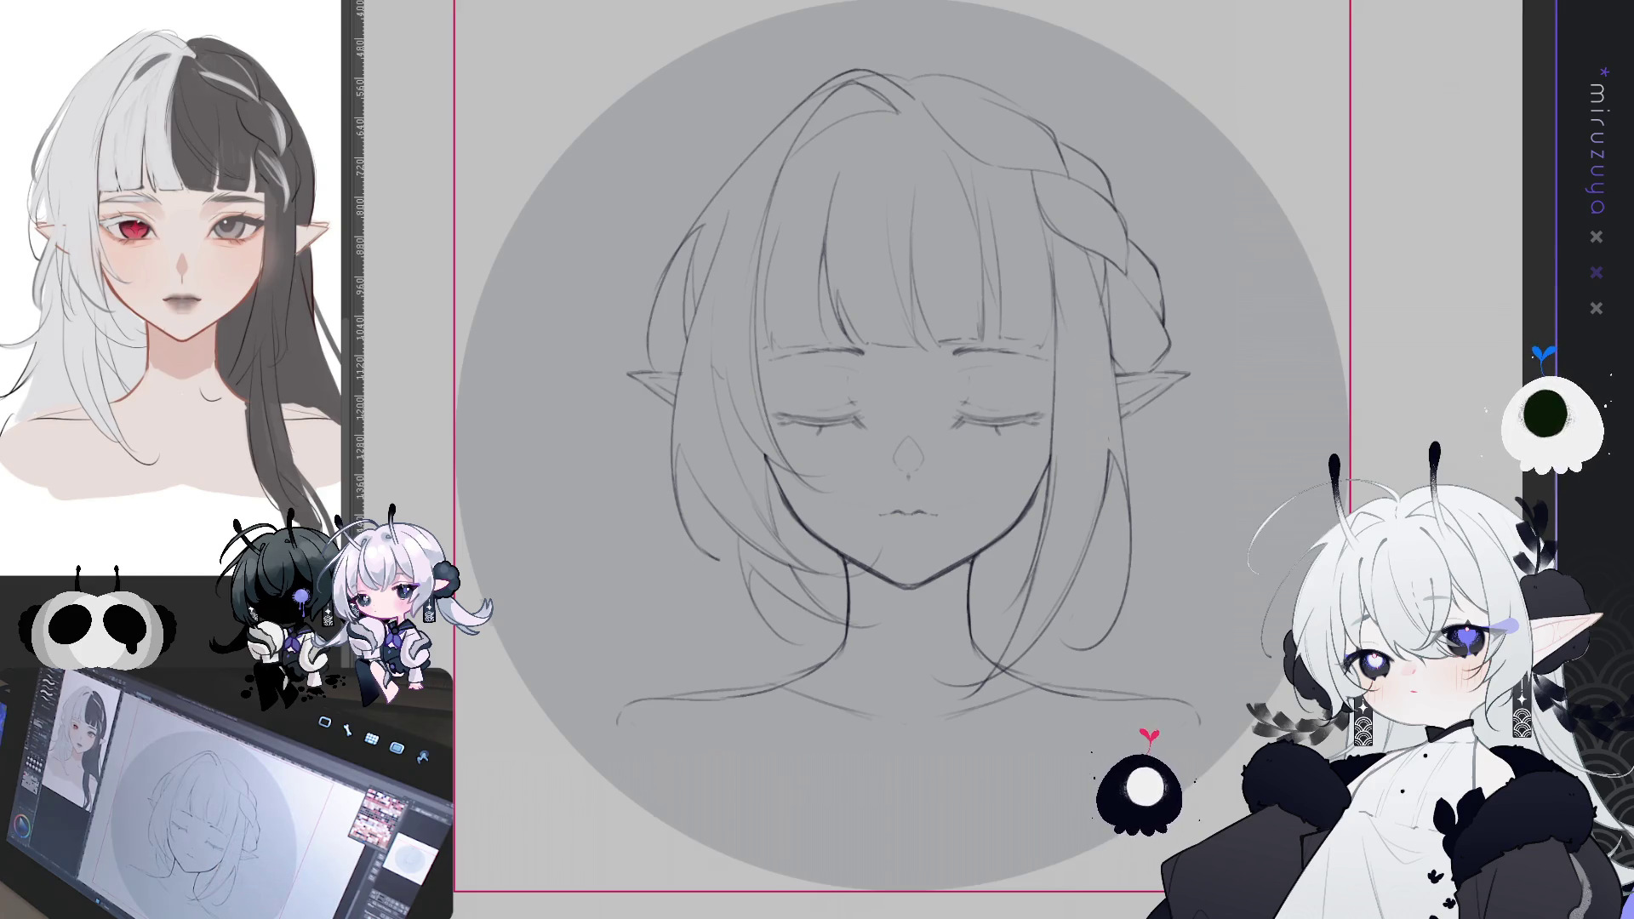
drag(817, 459, 780, 480)
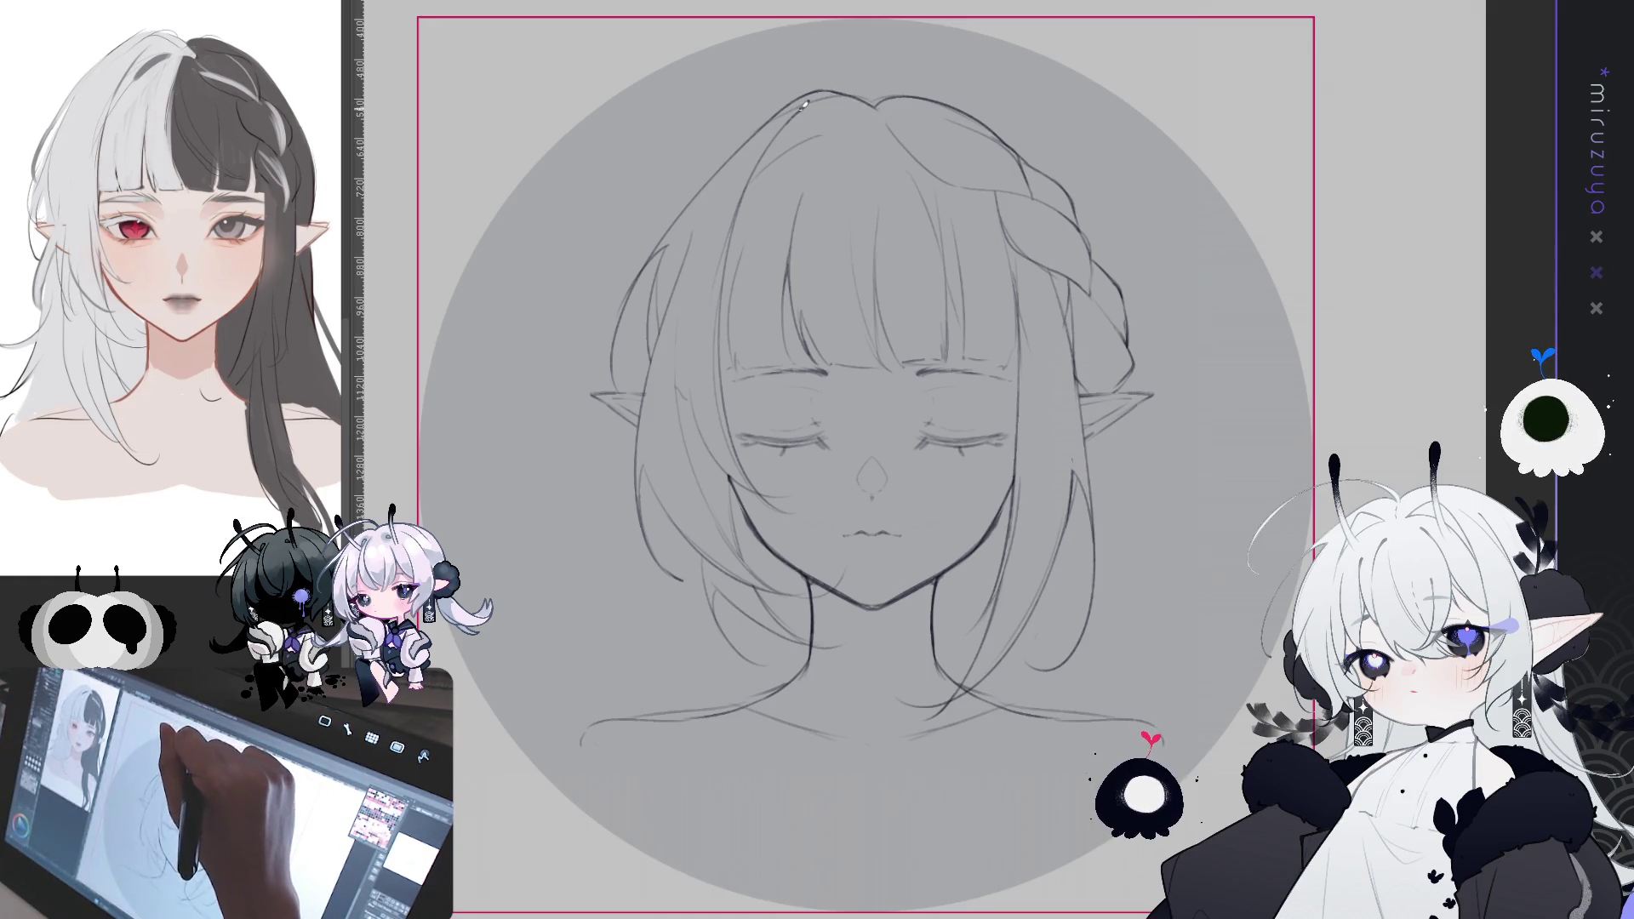
- Reset the canvas rotation to upright, recentre the head and show the vertical symmetry guide
mouse_move(842, 92)
mouse_down()
mouse_move(1021, 256)
mouse_move(1153, 456)
mouse_up()
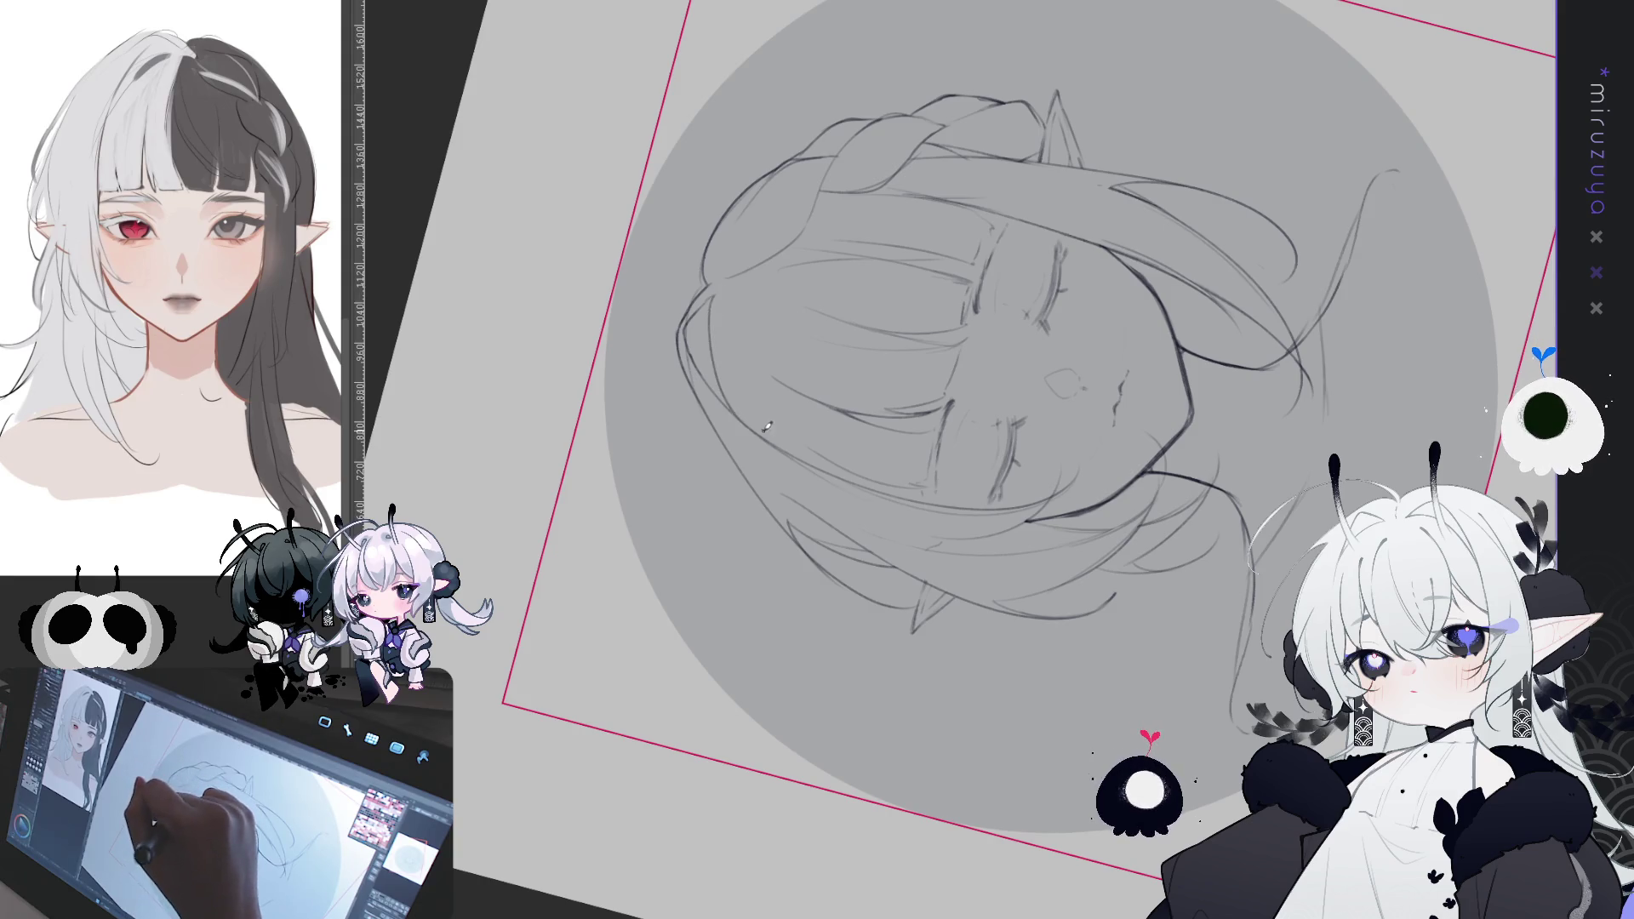
mouse_move(895, 111)
mouse_down()
mouse_move(1277, 256)
mouse_move(1337, 340)
mouse_up()
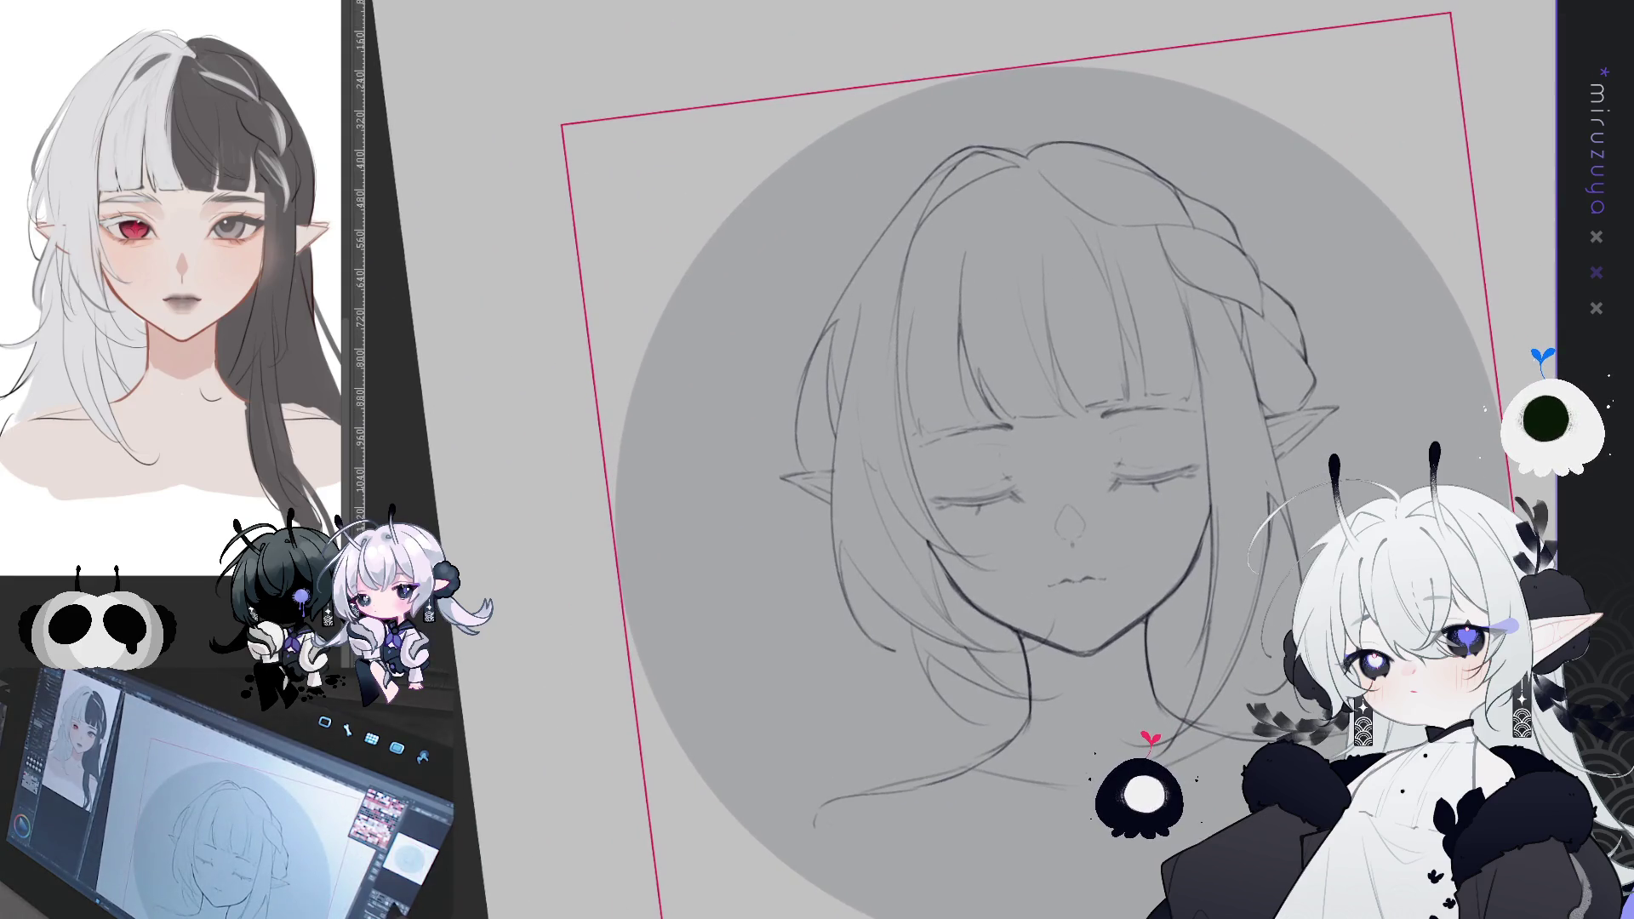
key(ctrl+at)
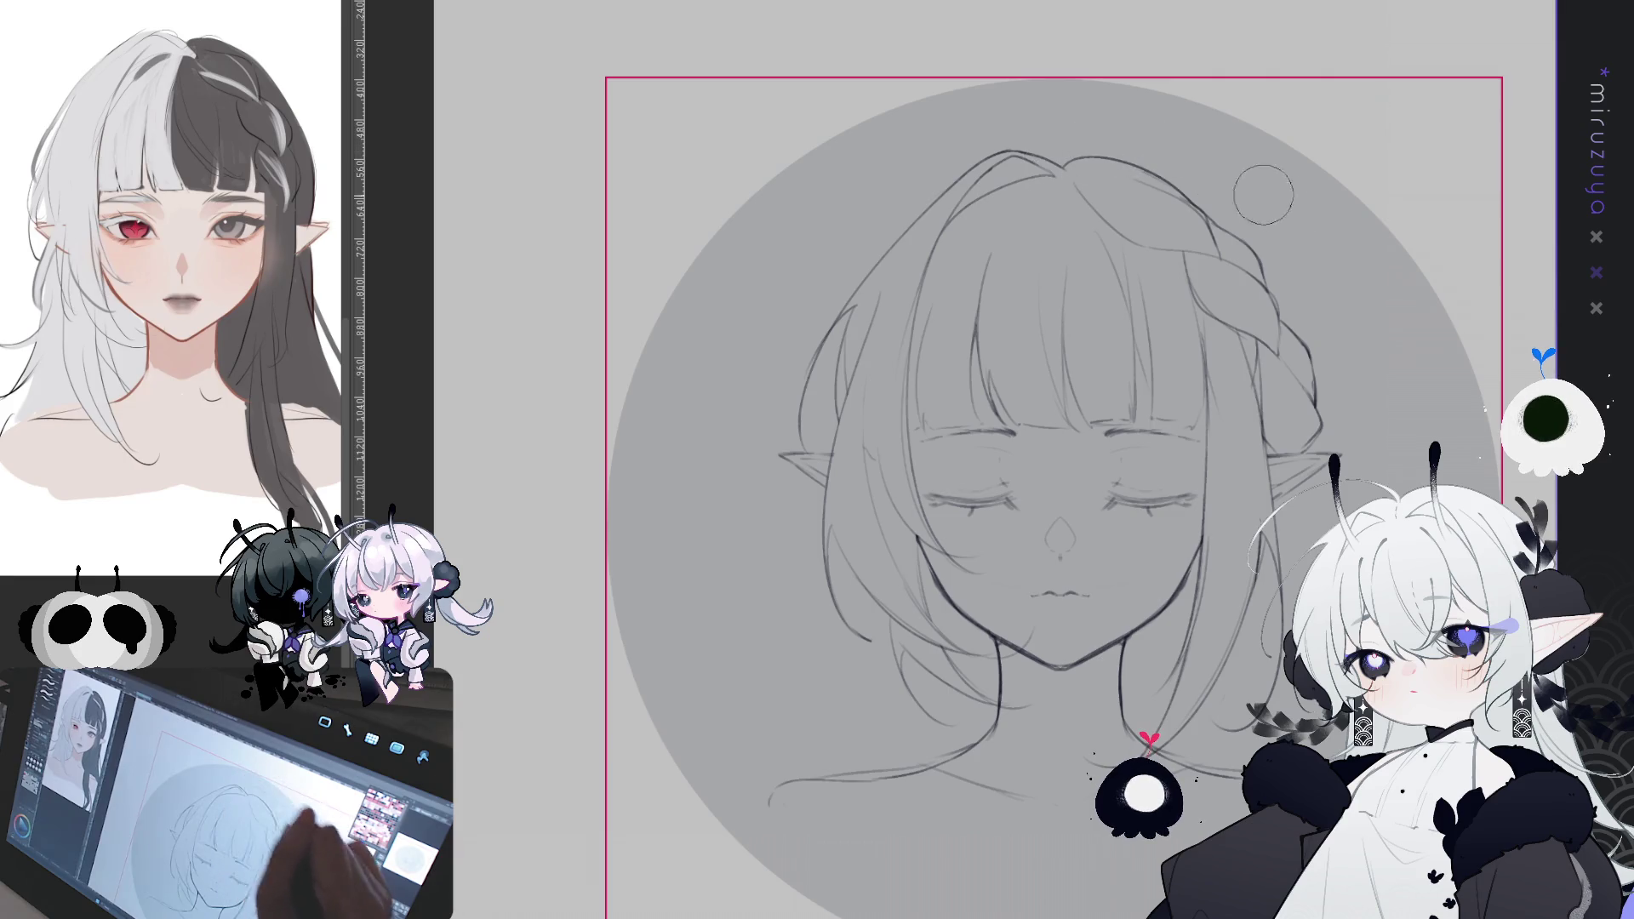
drag(1256, 190, 1113, 175)
drag(1257, 403, 1234, 344)
mouse_move(1269, 438)
mouse_down()
mouse_move(1252, 415)
mouse_move(1160, 428)
mouse_up()
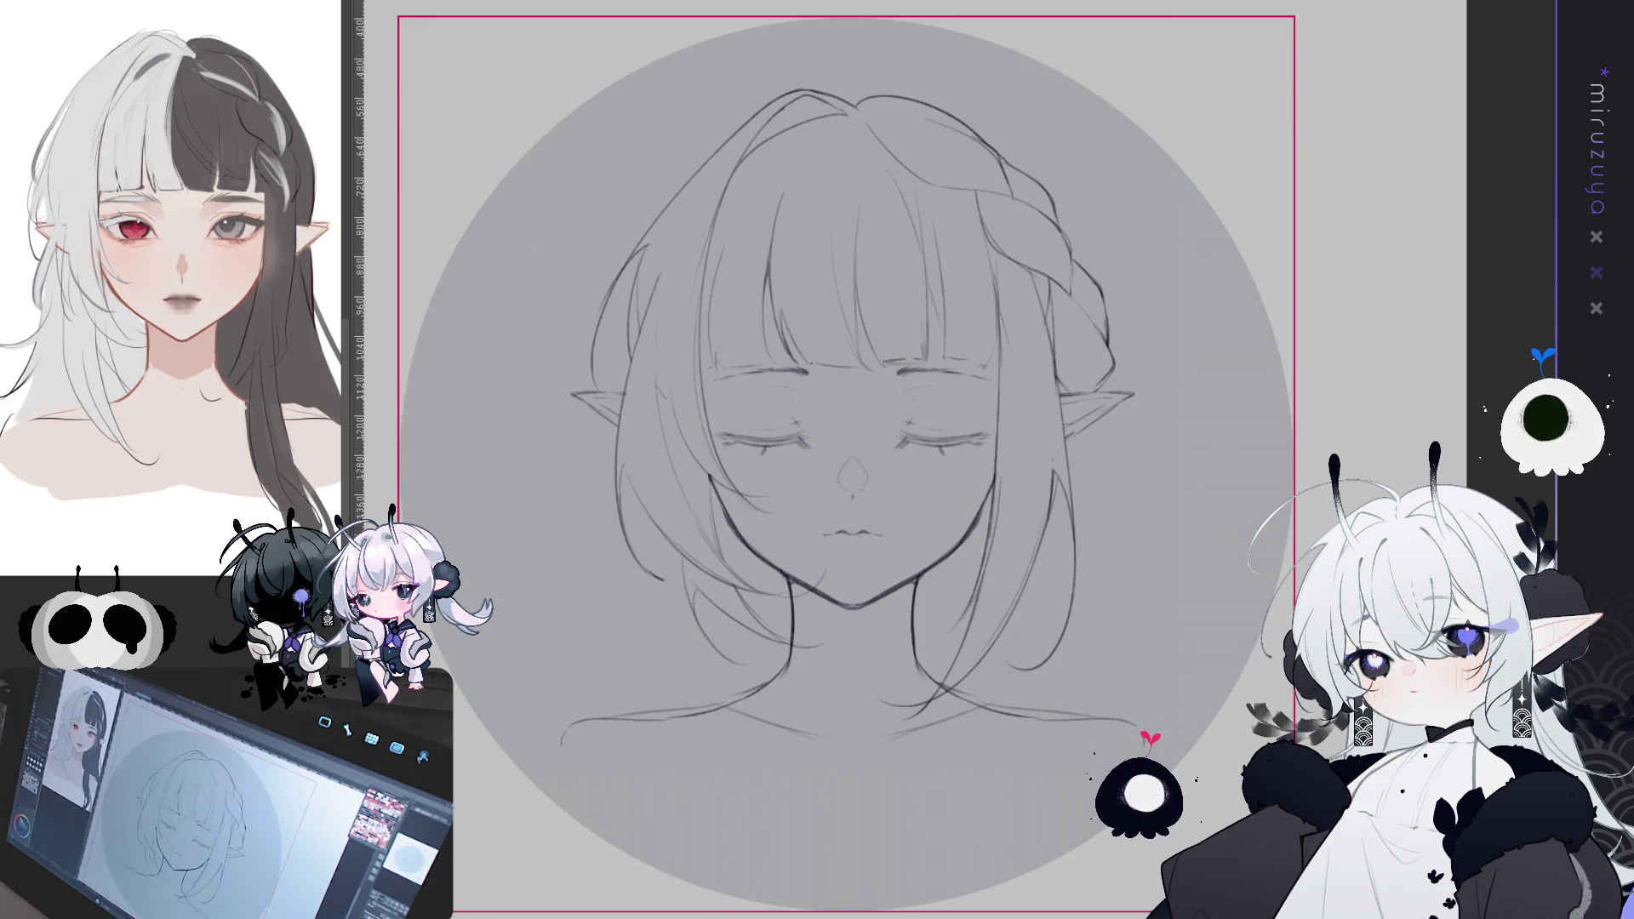
key(ctrl+1)
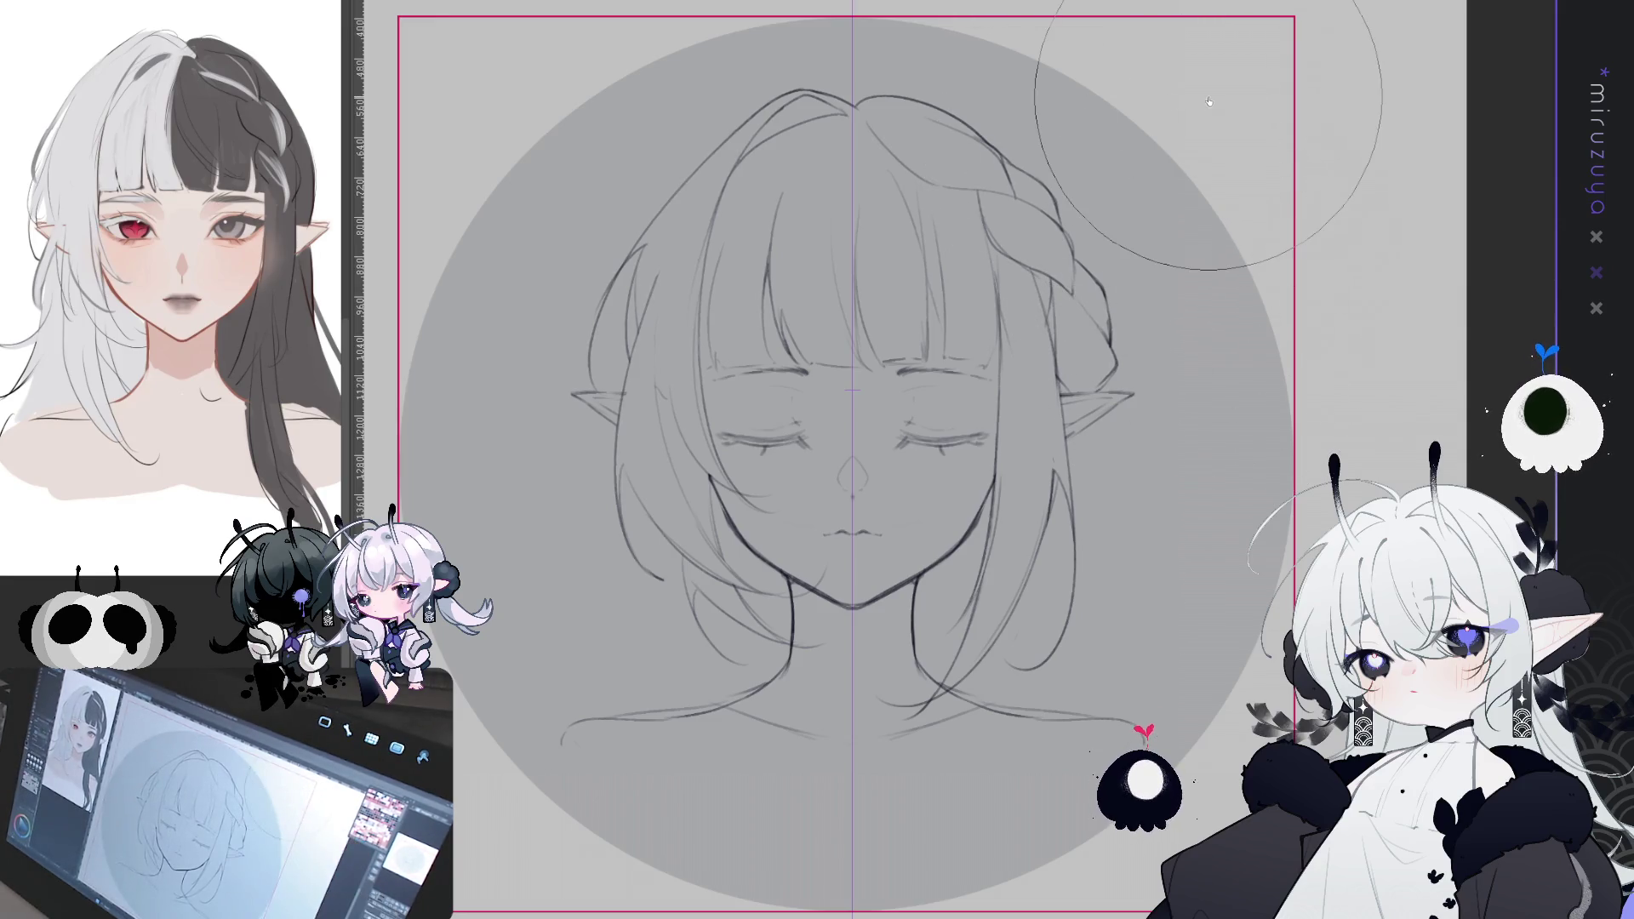
- Hide the vertical symmetry guide and draw a first line below the left shoulder
key(ctrl+shift+1)
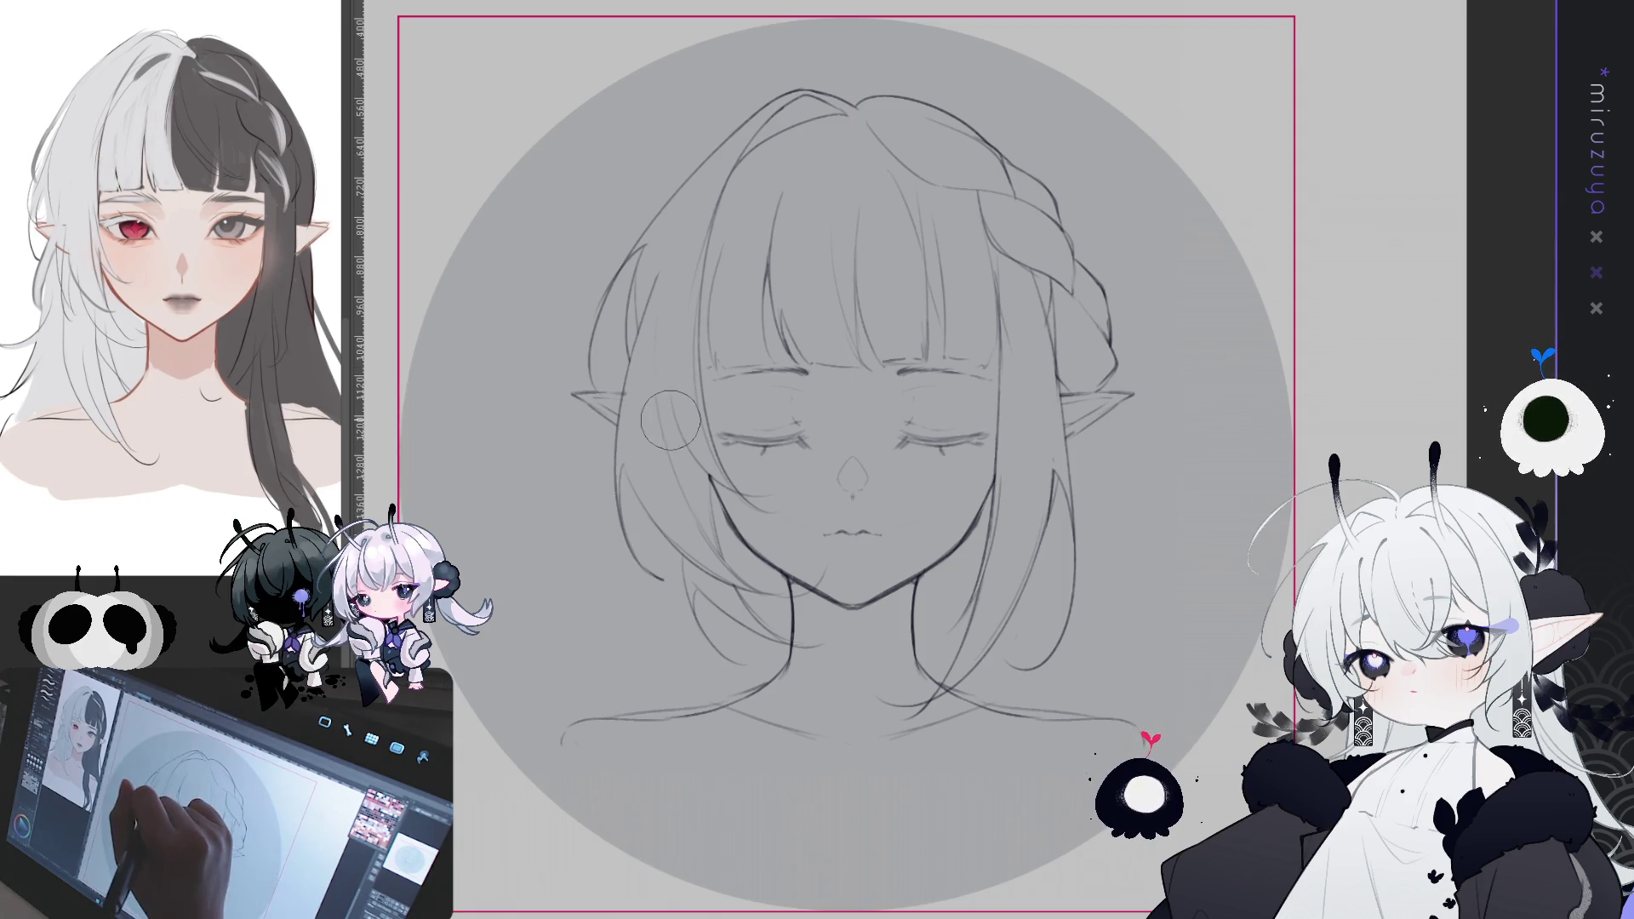
drag(1203, 241, 1178, 181)
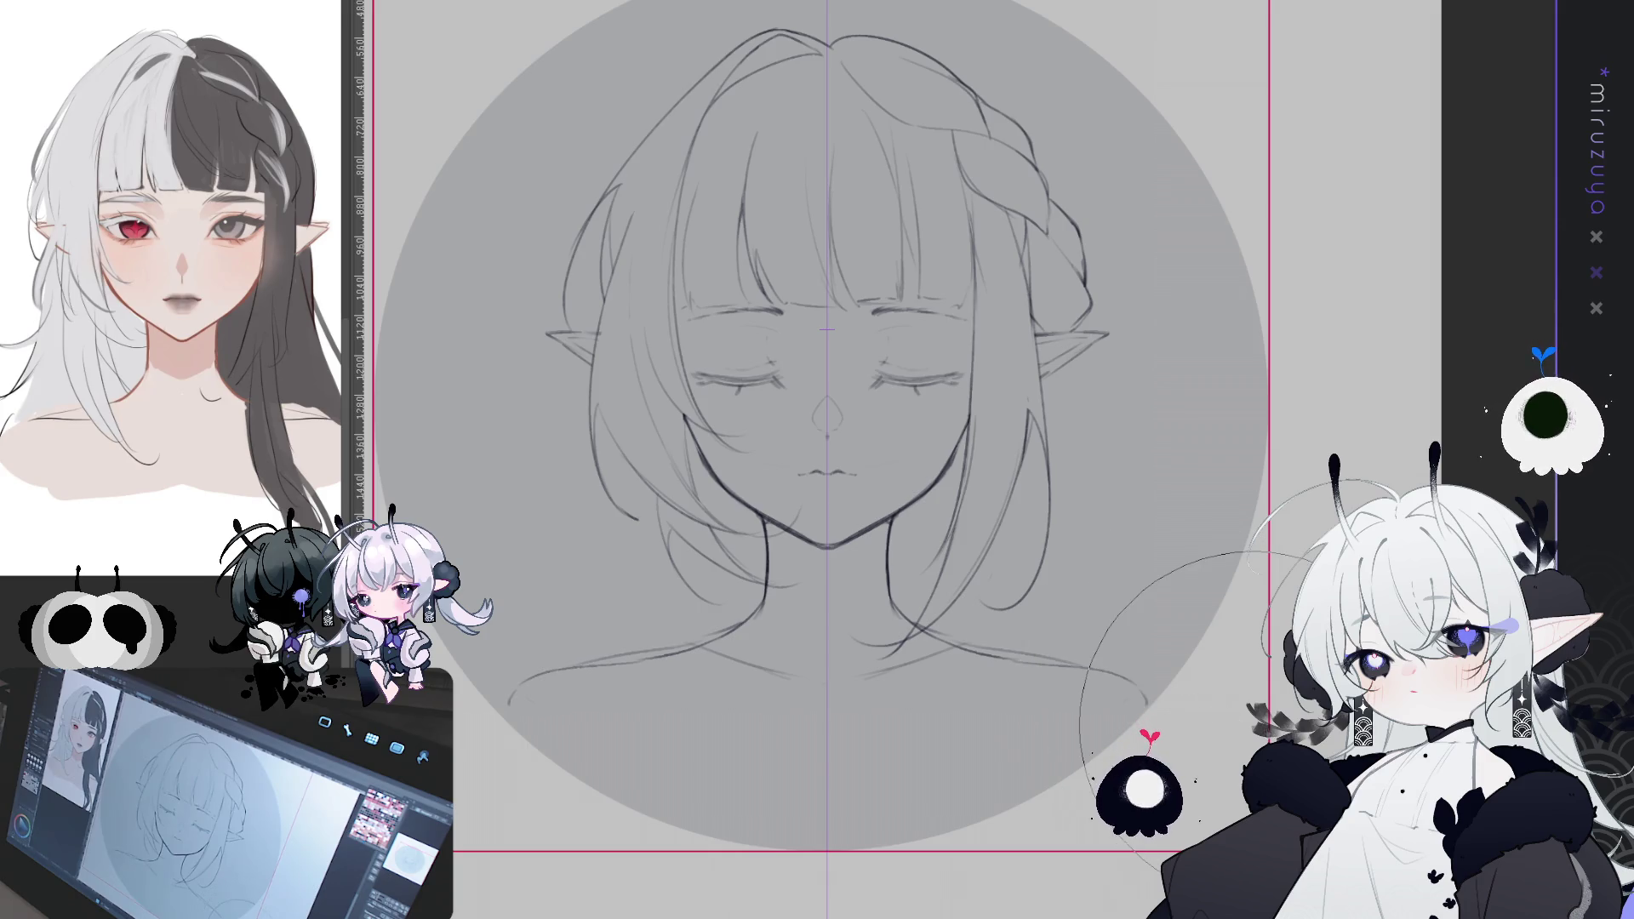
drag(1226, 722, 860, 651)
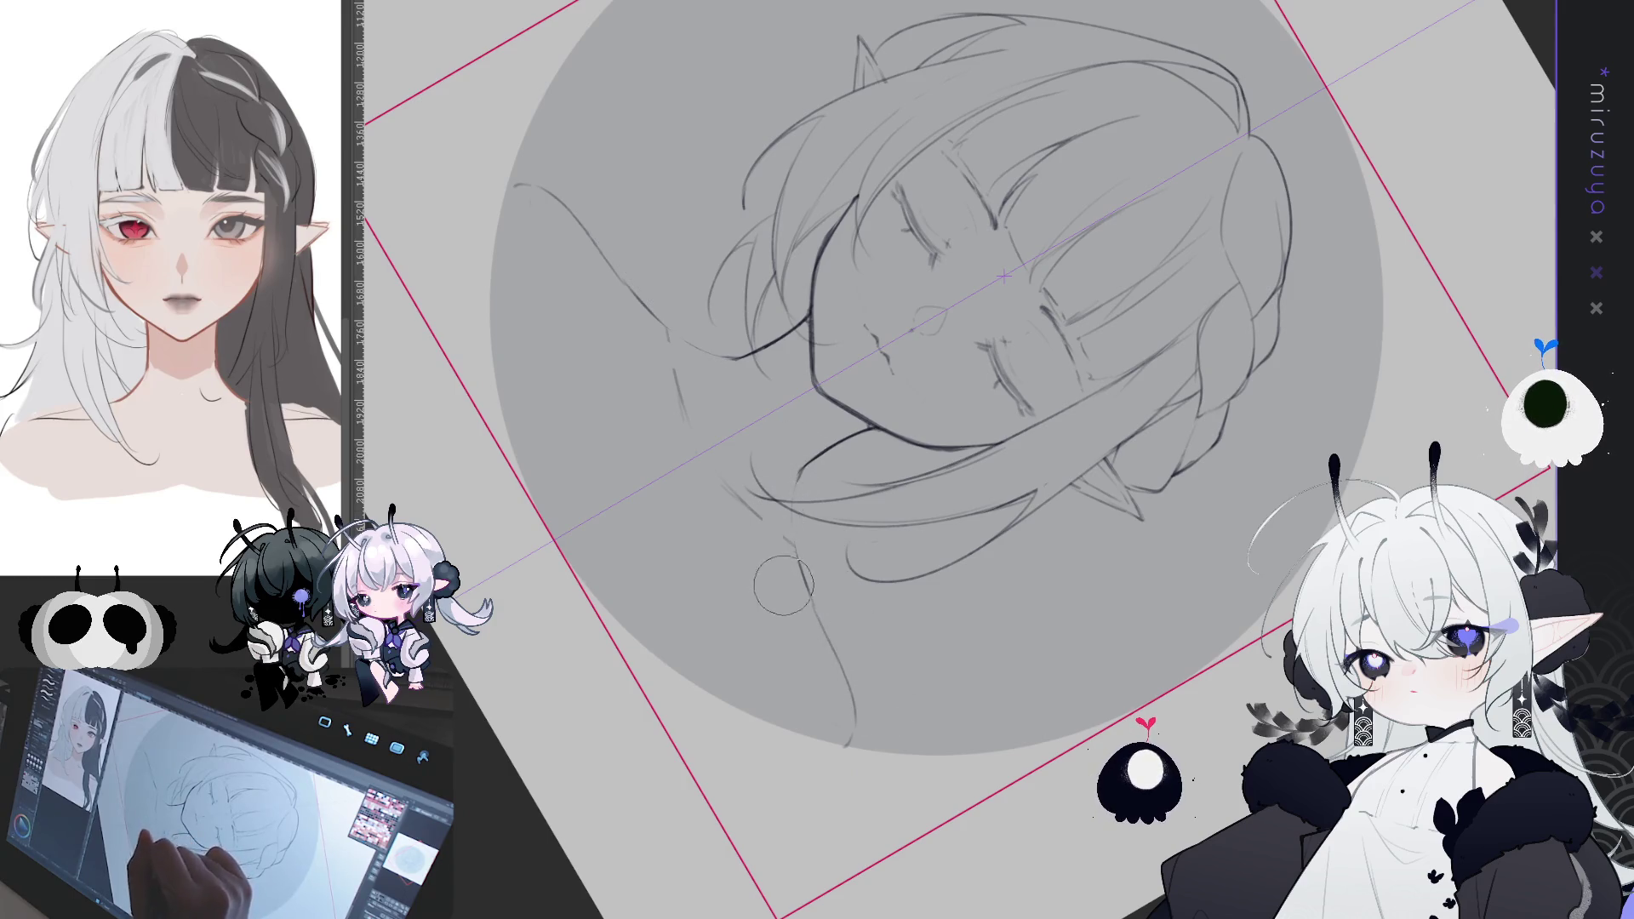
key(ctrl+0)
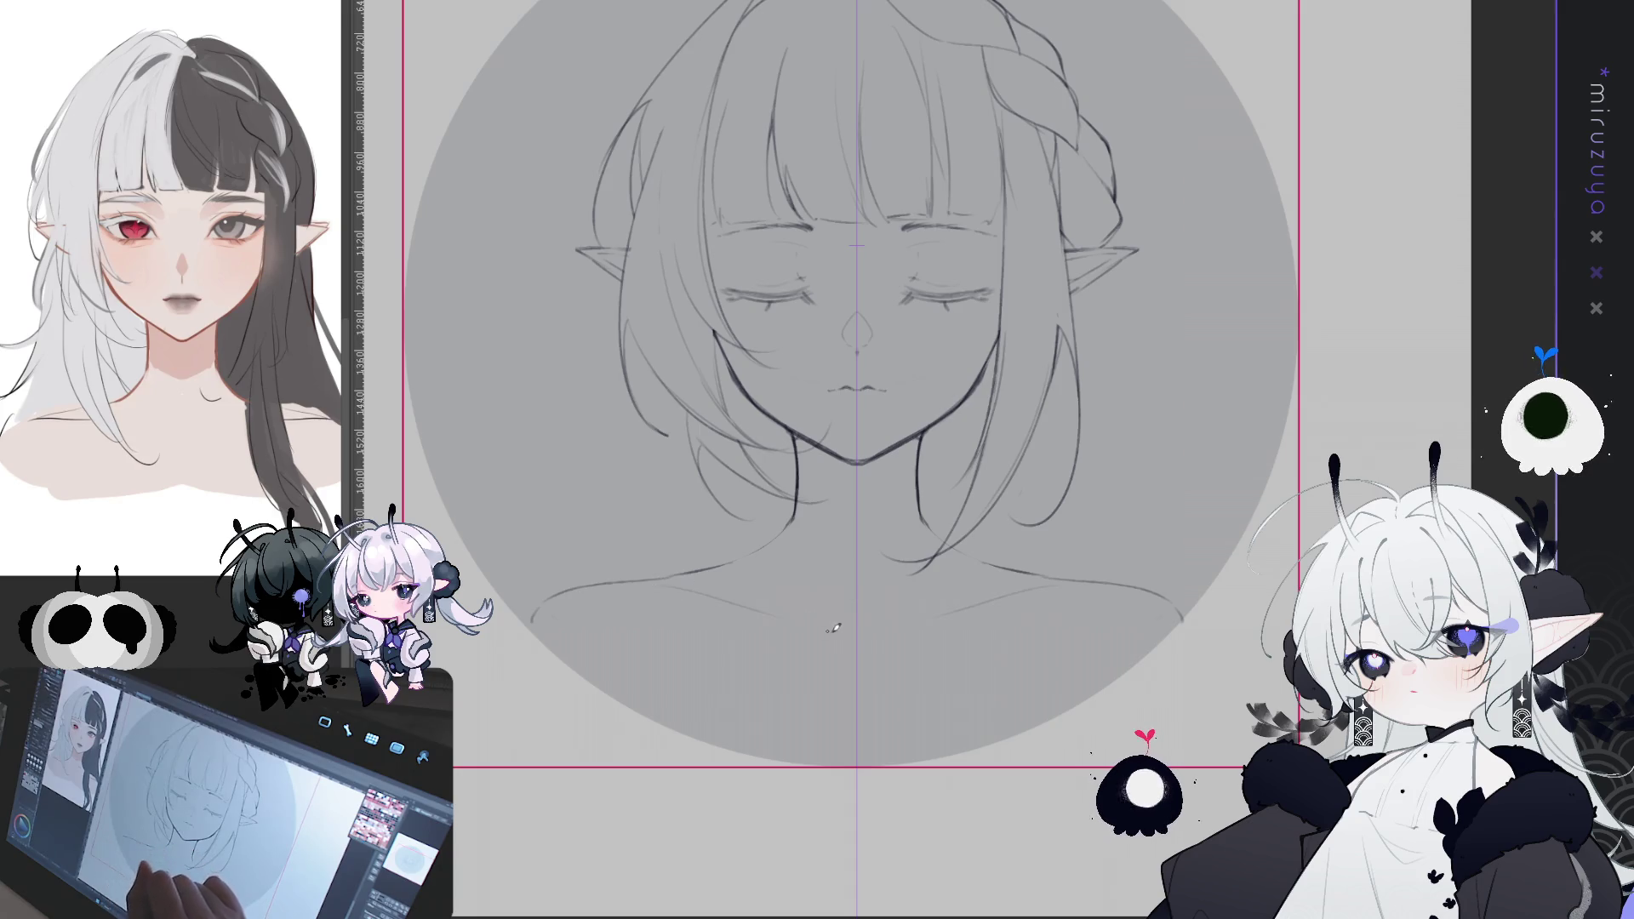
drag(654, 585, 813, 621)
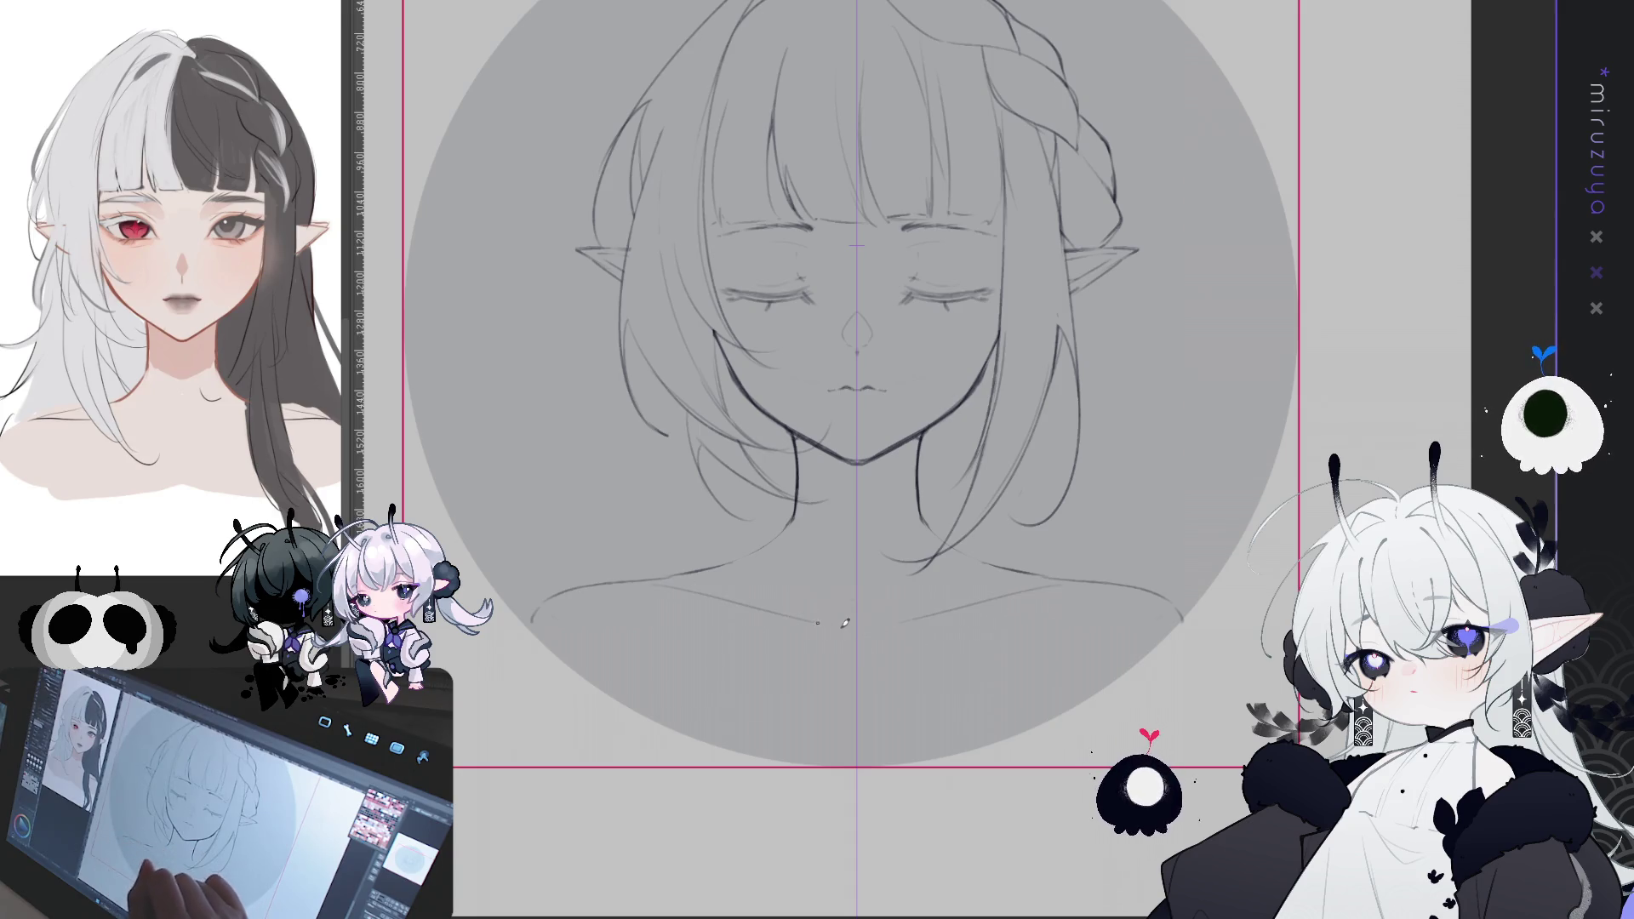
- Redraw the shoulder ends as longer mirrored curves extending further downward
drag(1081, 580, 898, 540)
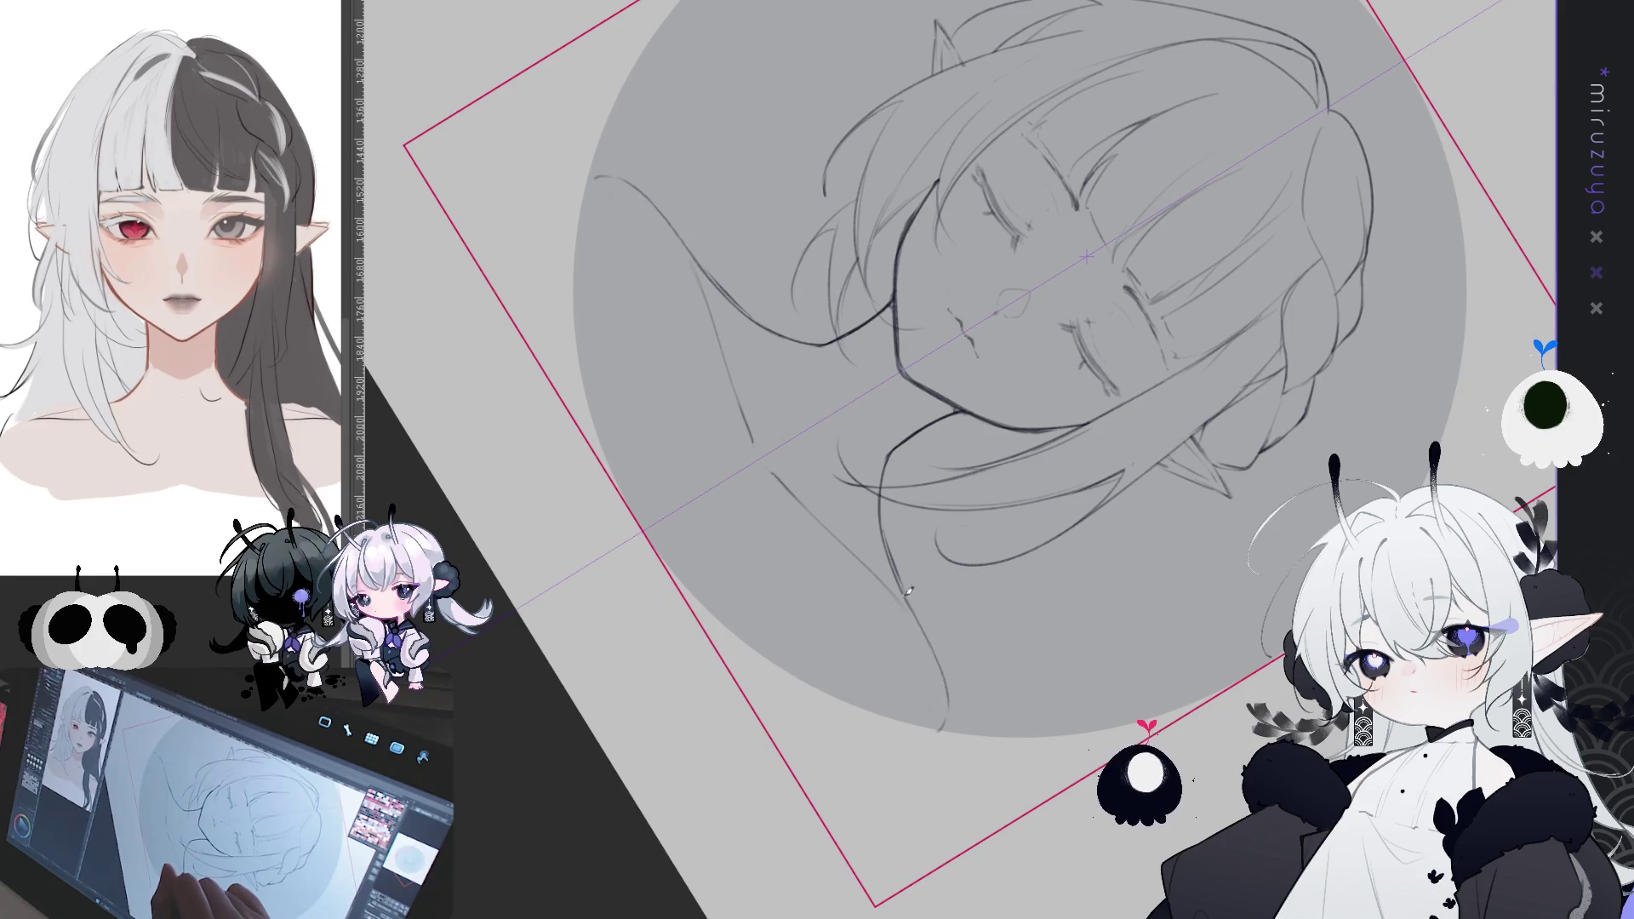
key(ctrl+@)
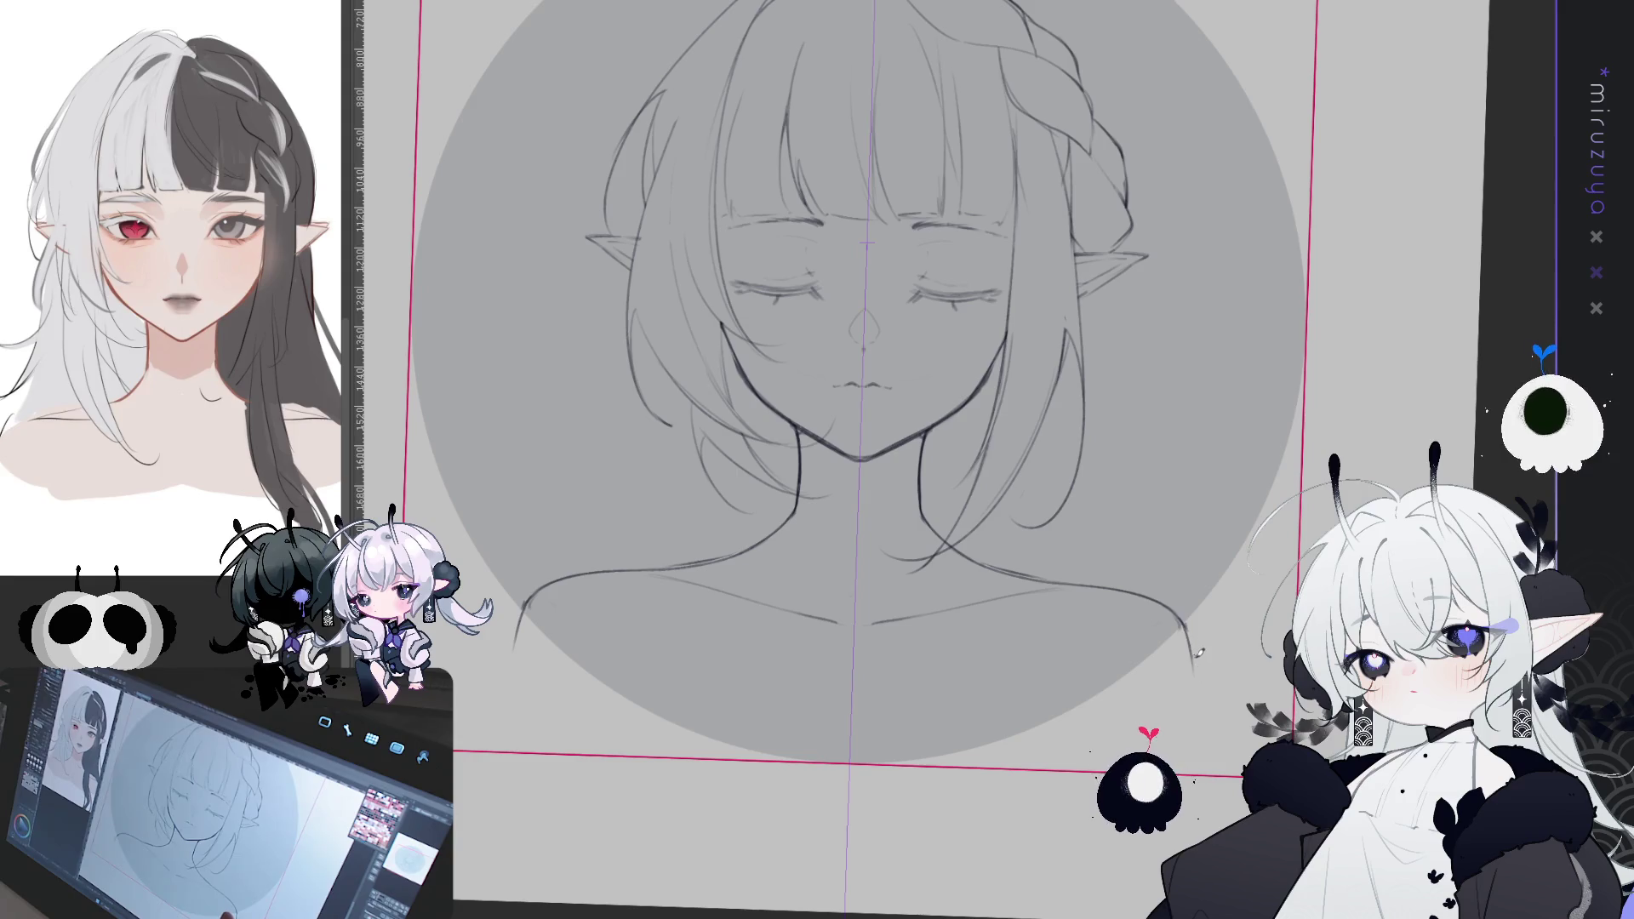
key(ctrl+z)
drag(1176, 608, 1207, 694)
drag(1186, 623, 1205, 723)
key(ctrl+z)
drag(1192, 638, 1220, 749)
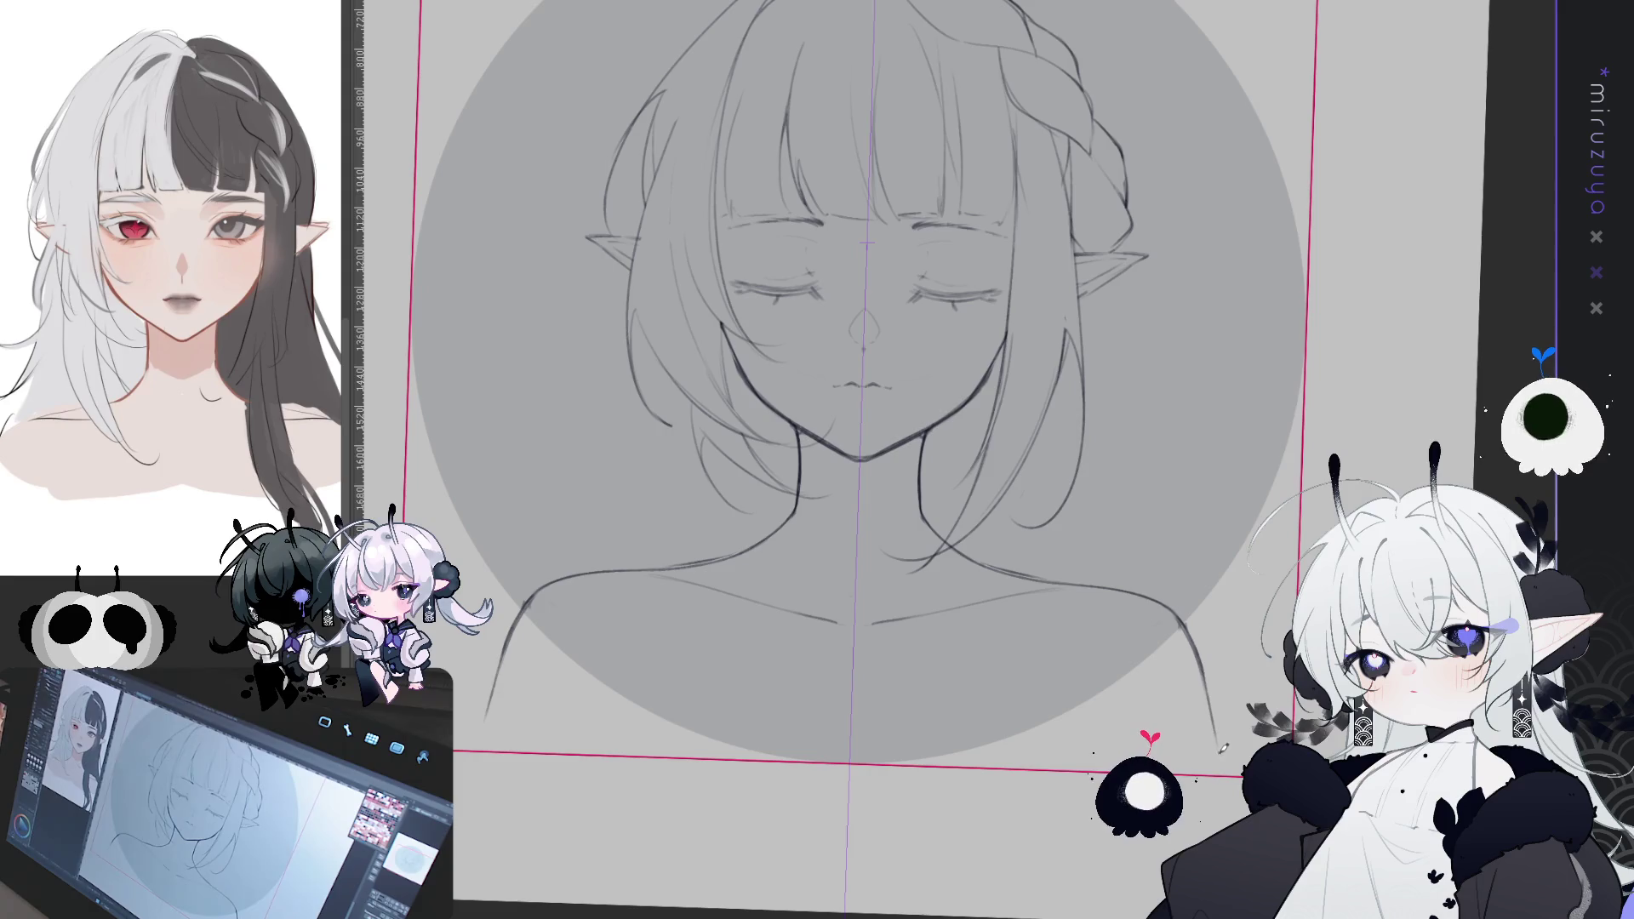
- Reshape the shoulder lines symmetrically and refine the right shoulder's curve
key(Escape)
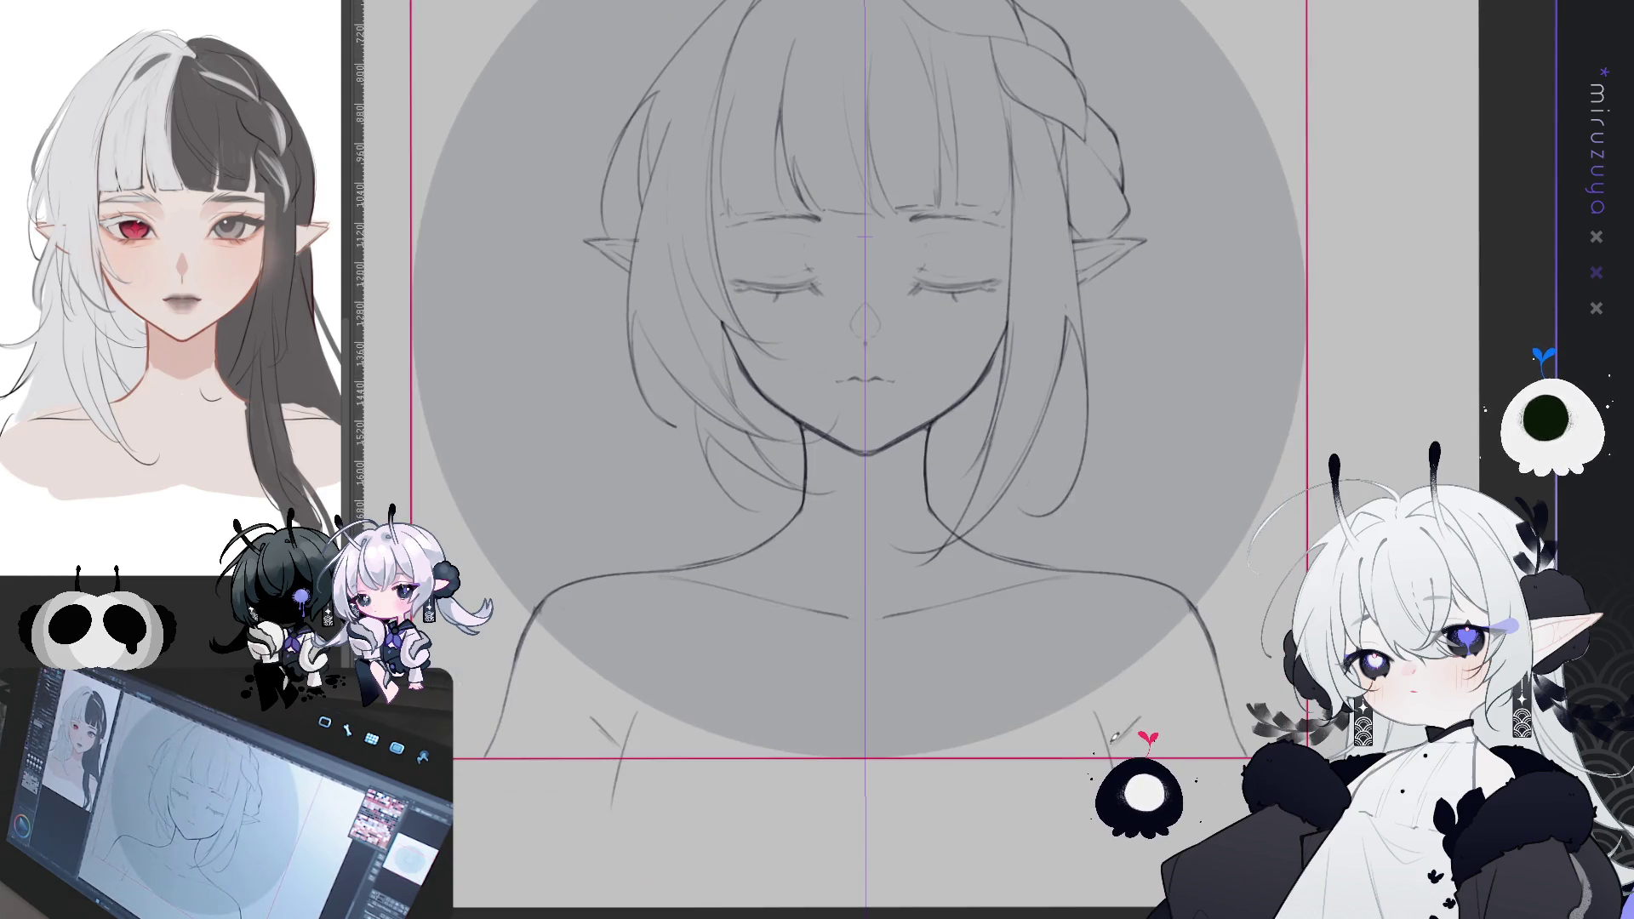
scroll(855, 426, down, 2)
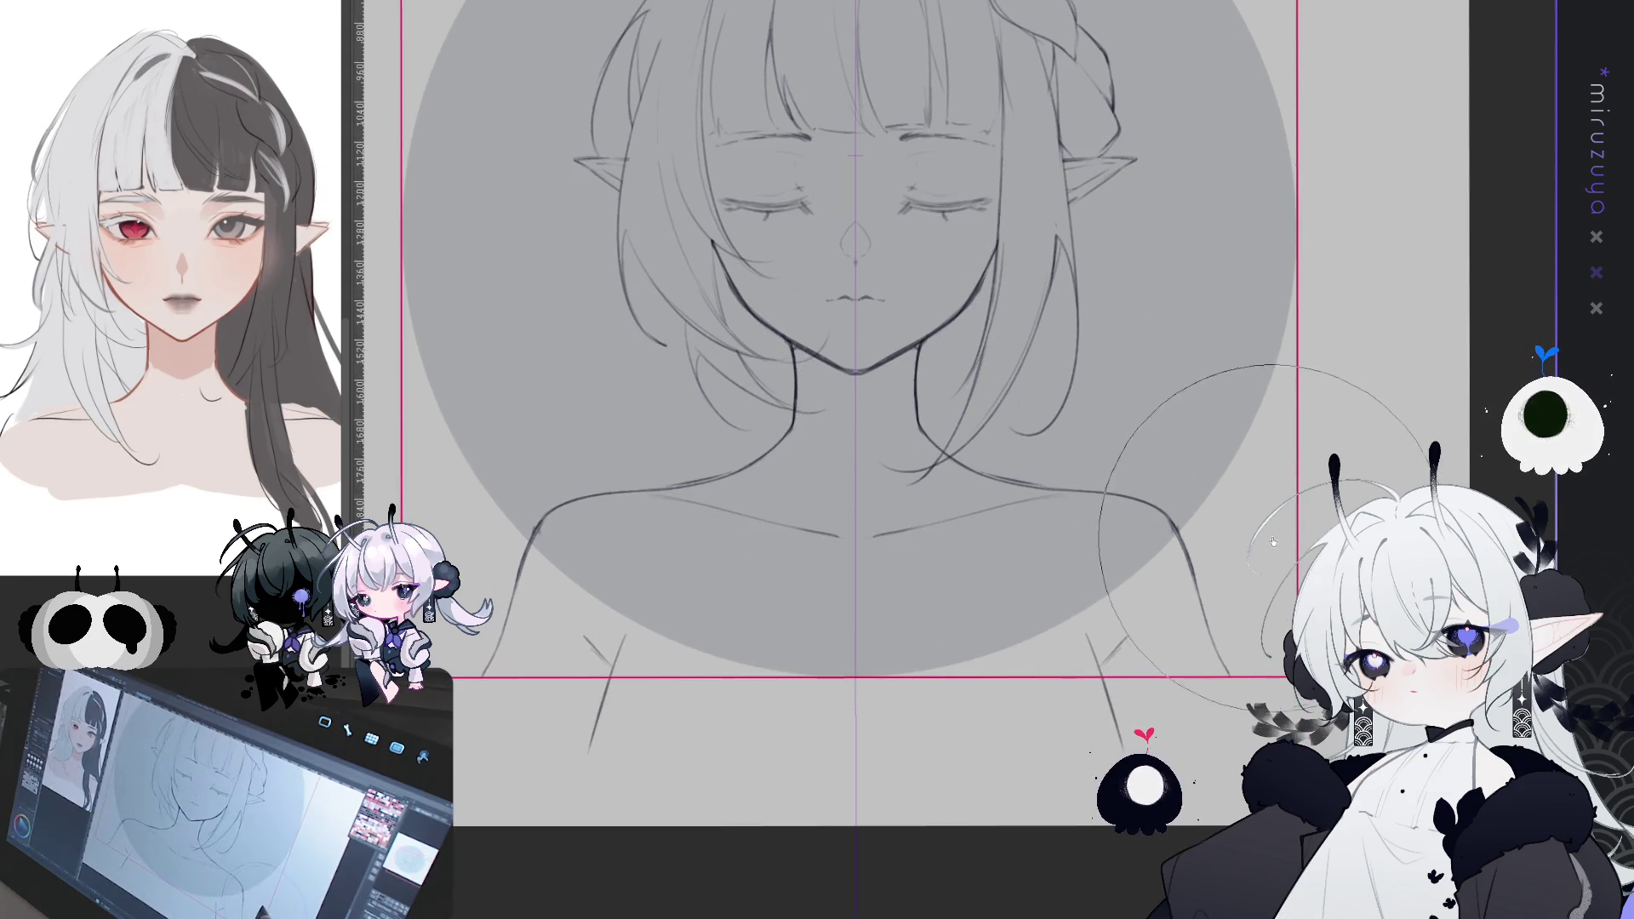
drag(1302, 646, 1298, 595)
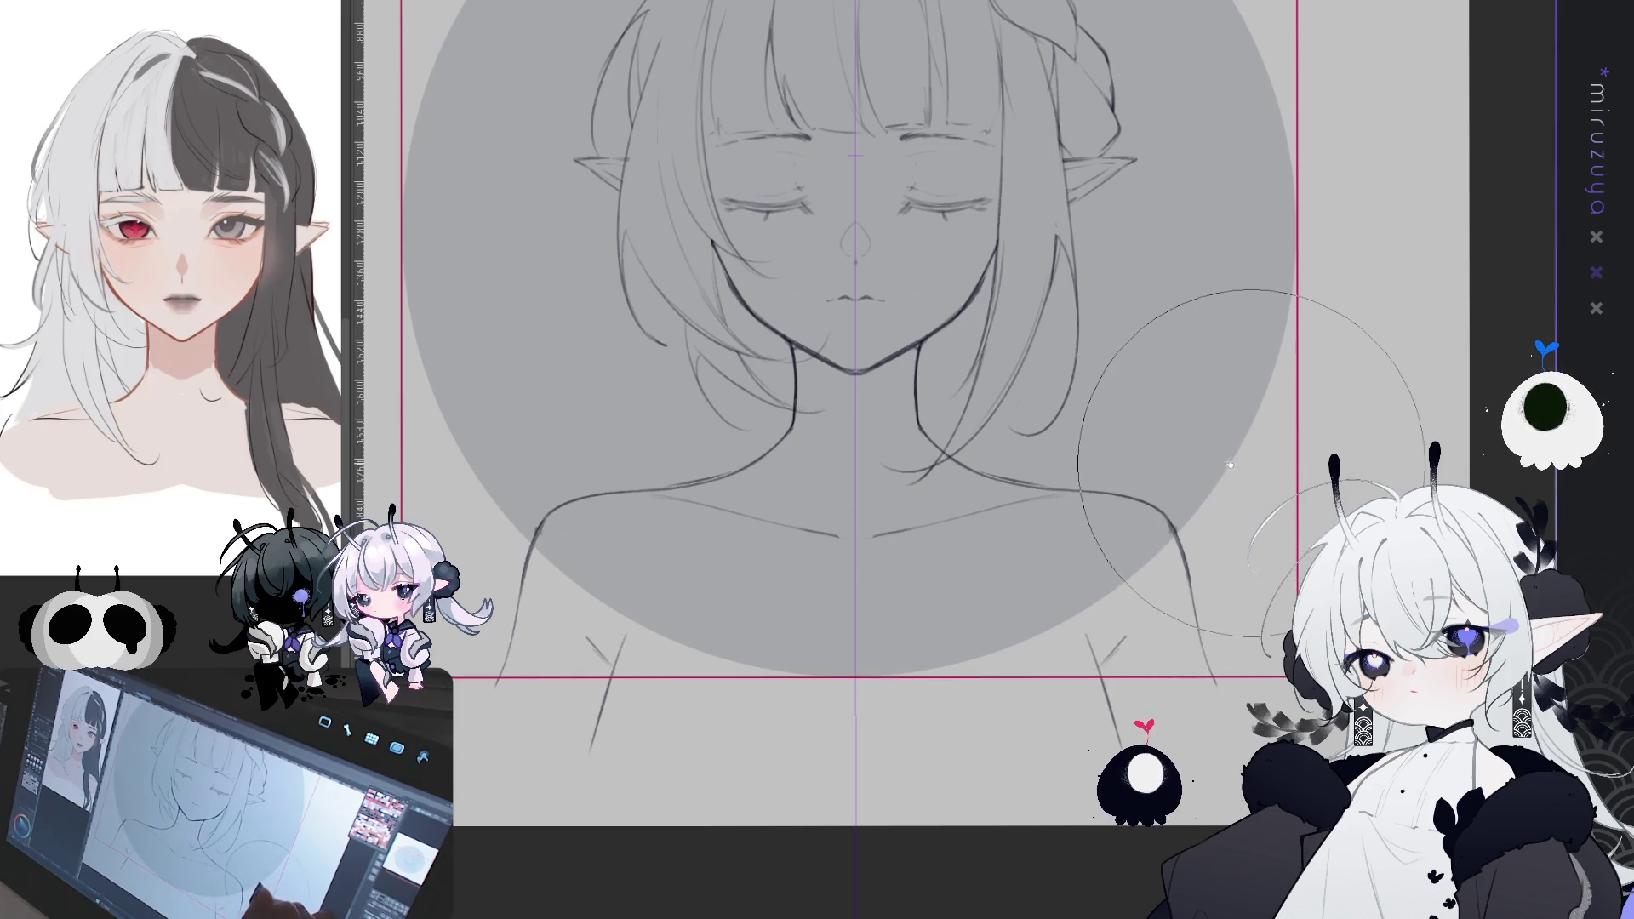
drag(1222, 437, 1240, 456)
scroll(1237, 479, up, 5)
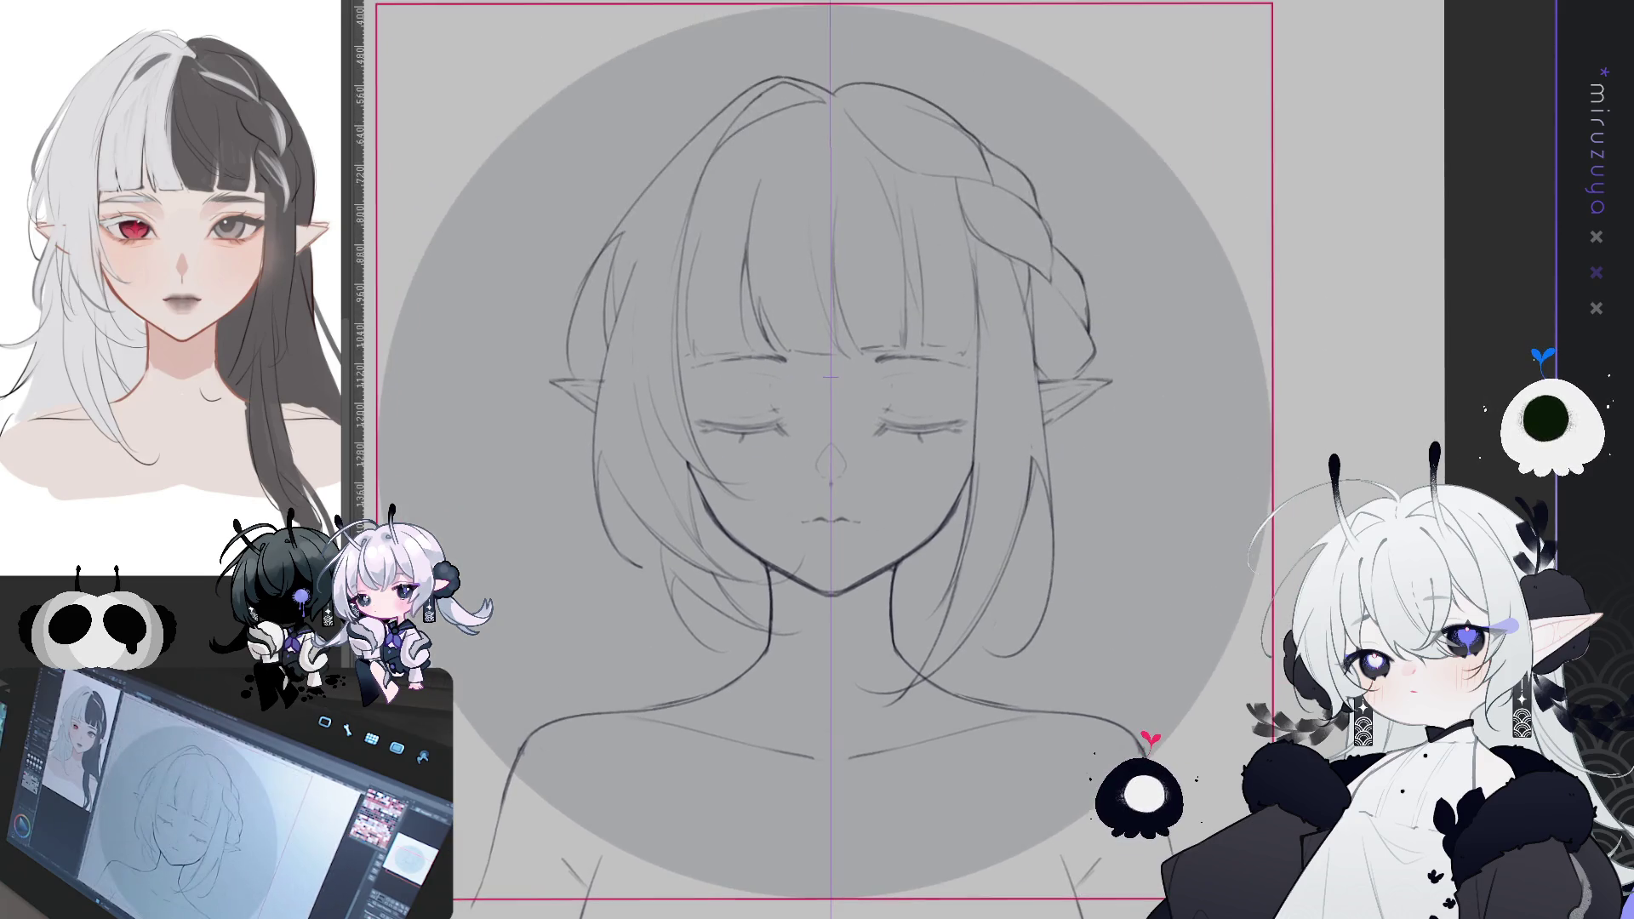
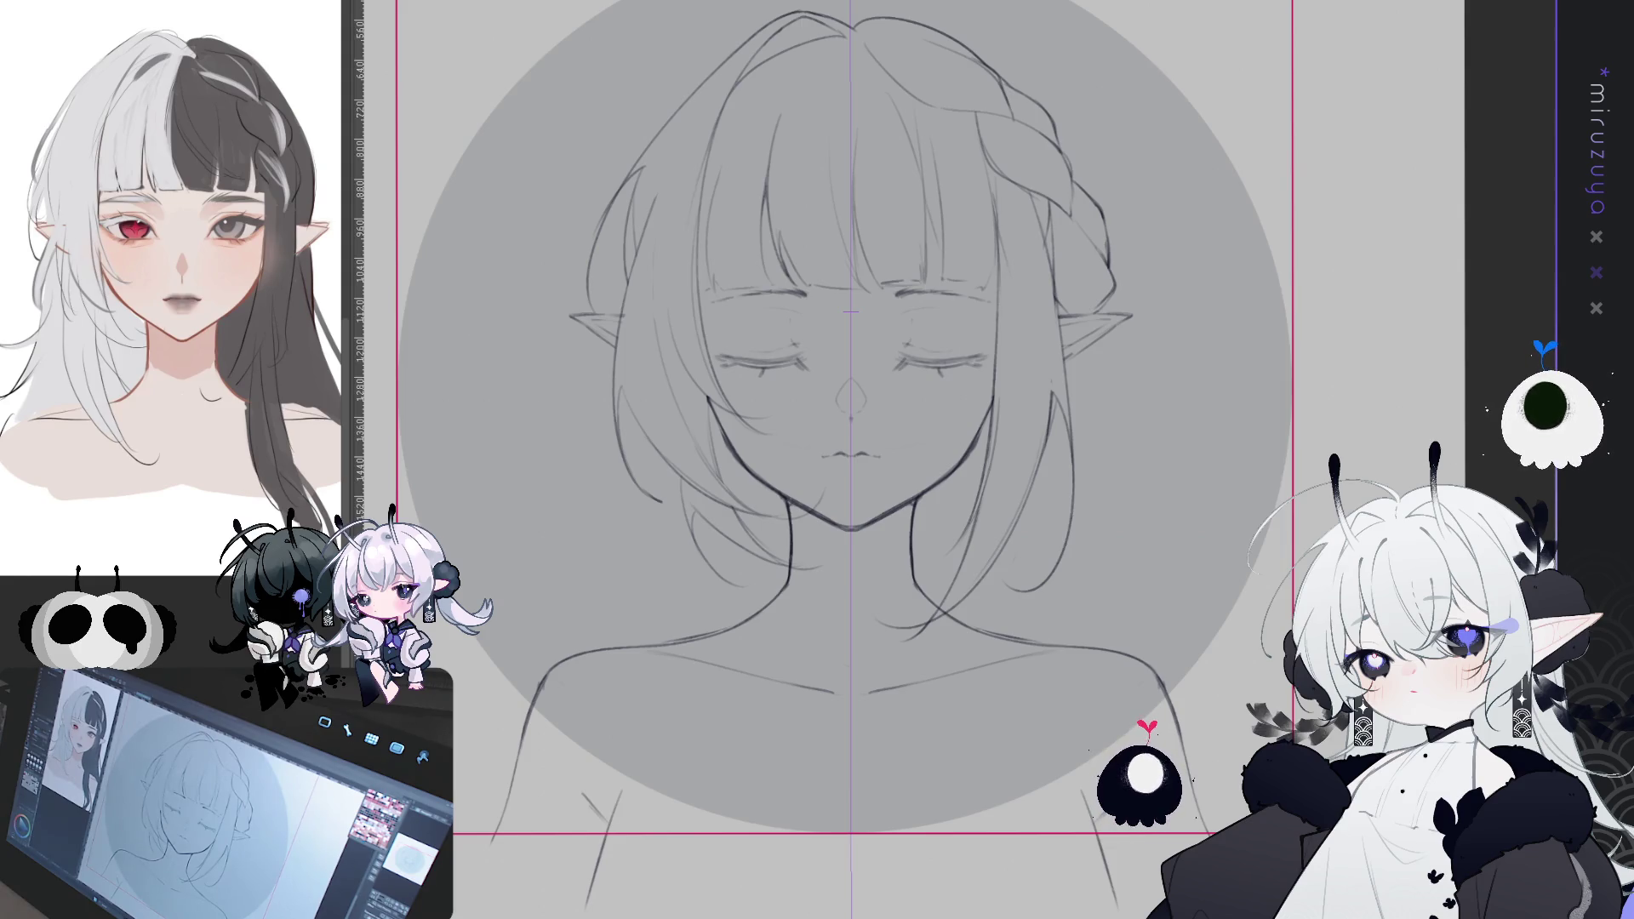
- Set a vertical symmetry ruler down the face centre and draw a strap from the right collarbone
drag(851, 459, 881, 485)
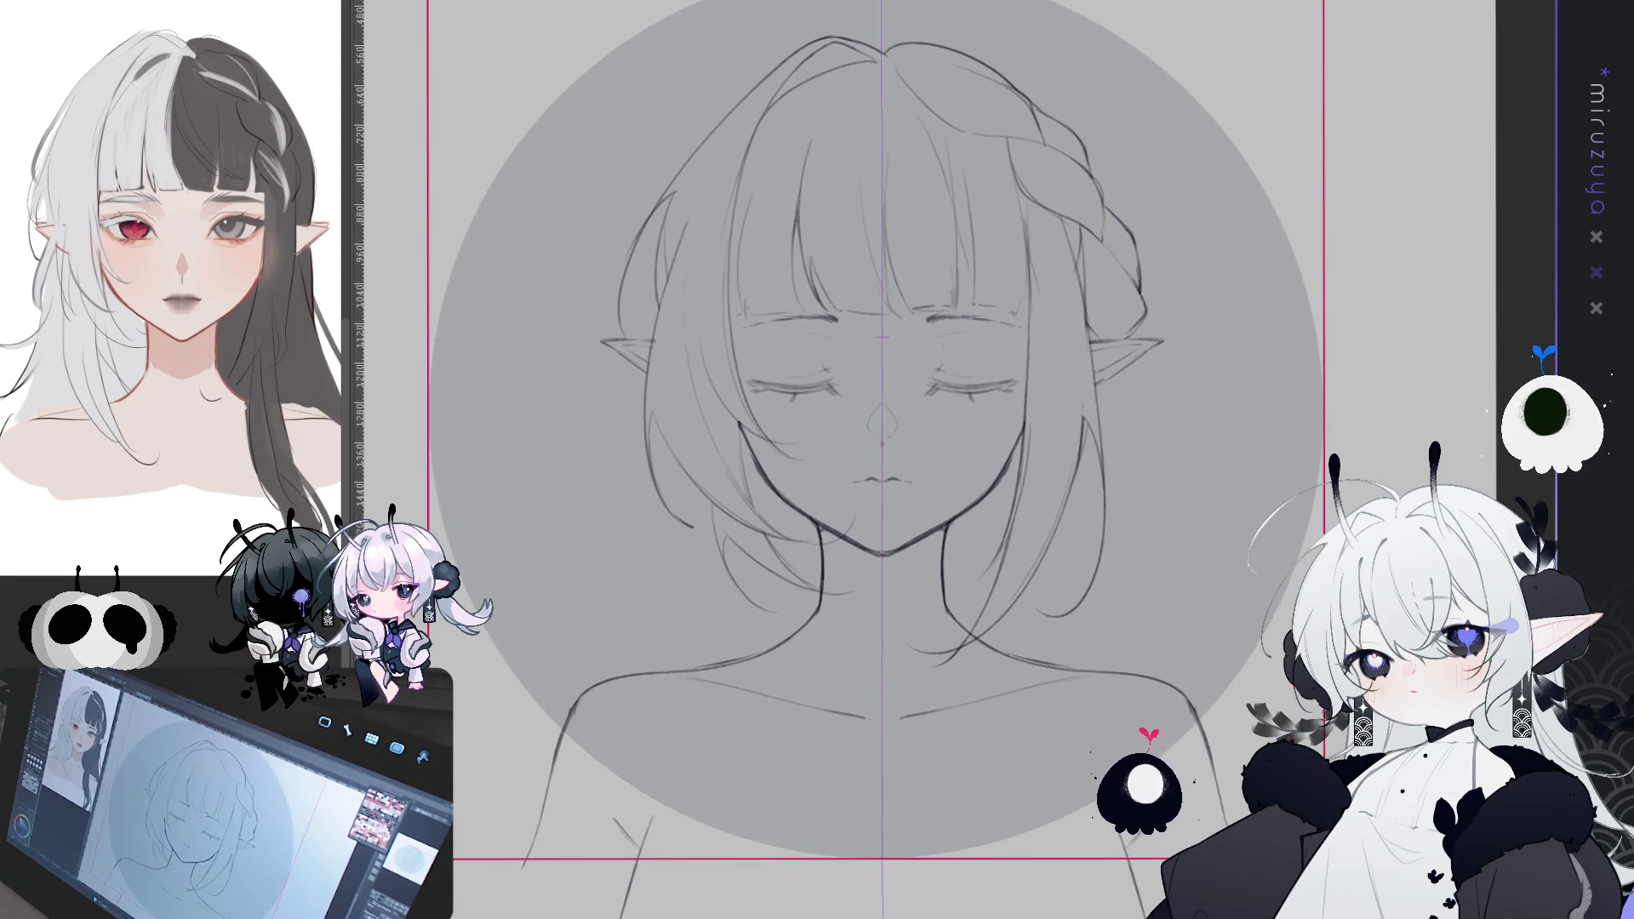
key(ctrl+shift+1)
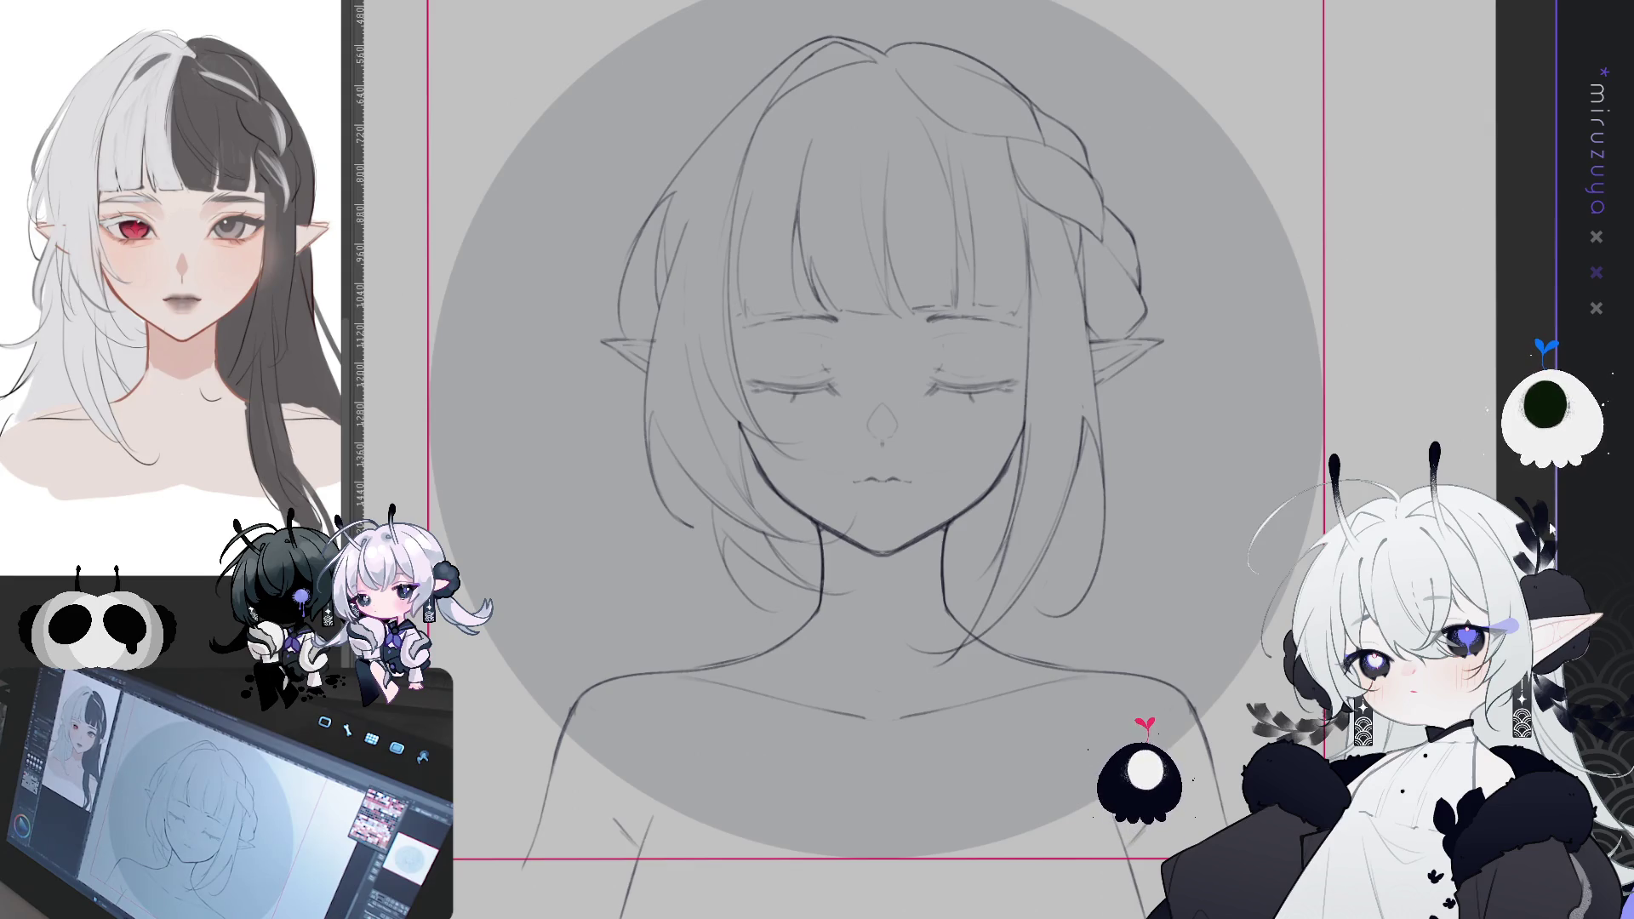
drag(851, 460, 921, 431)
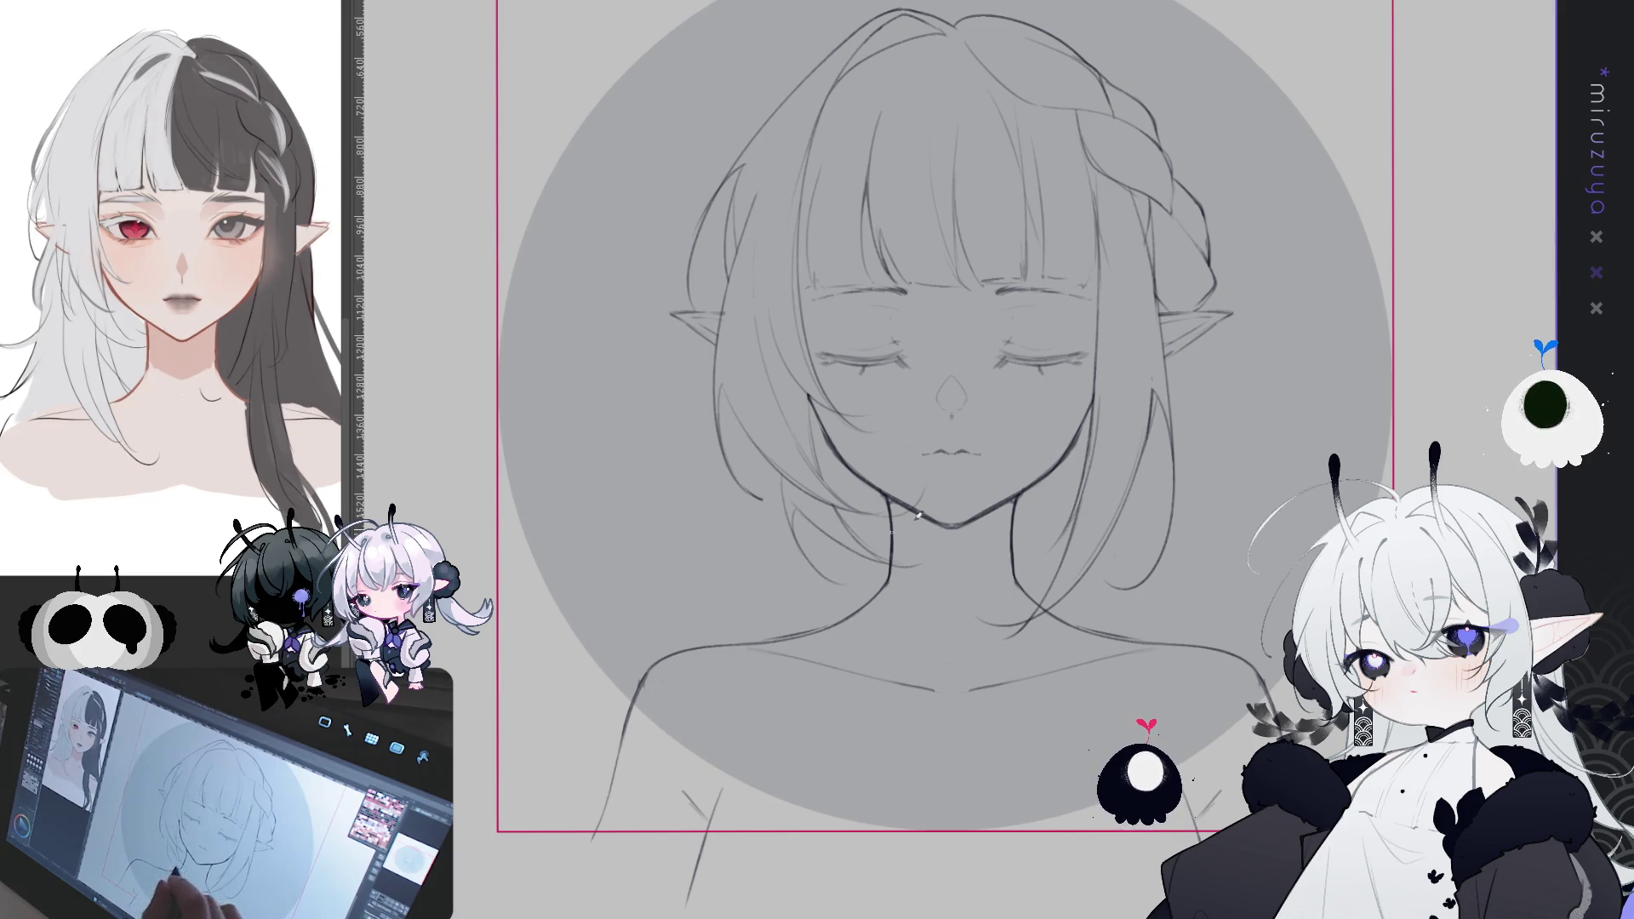
drag(950, 85, 950, 766)
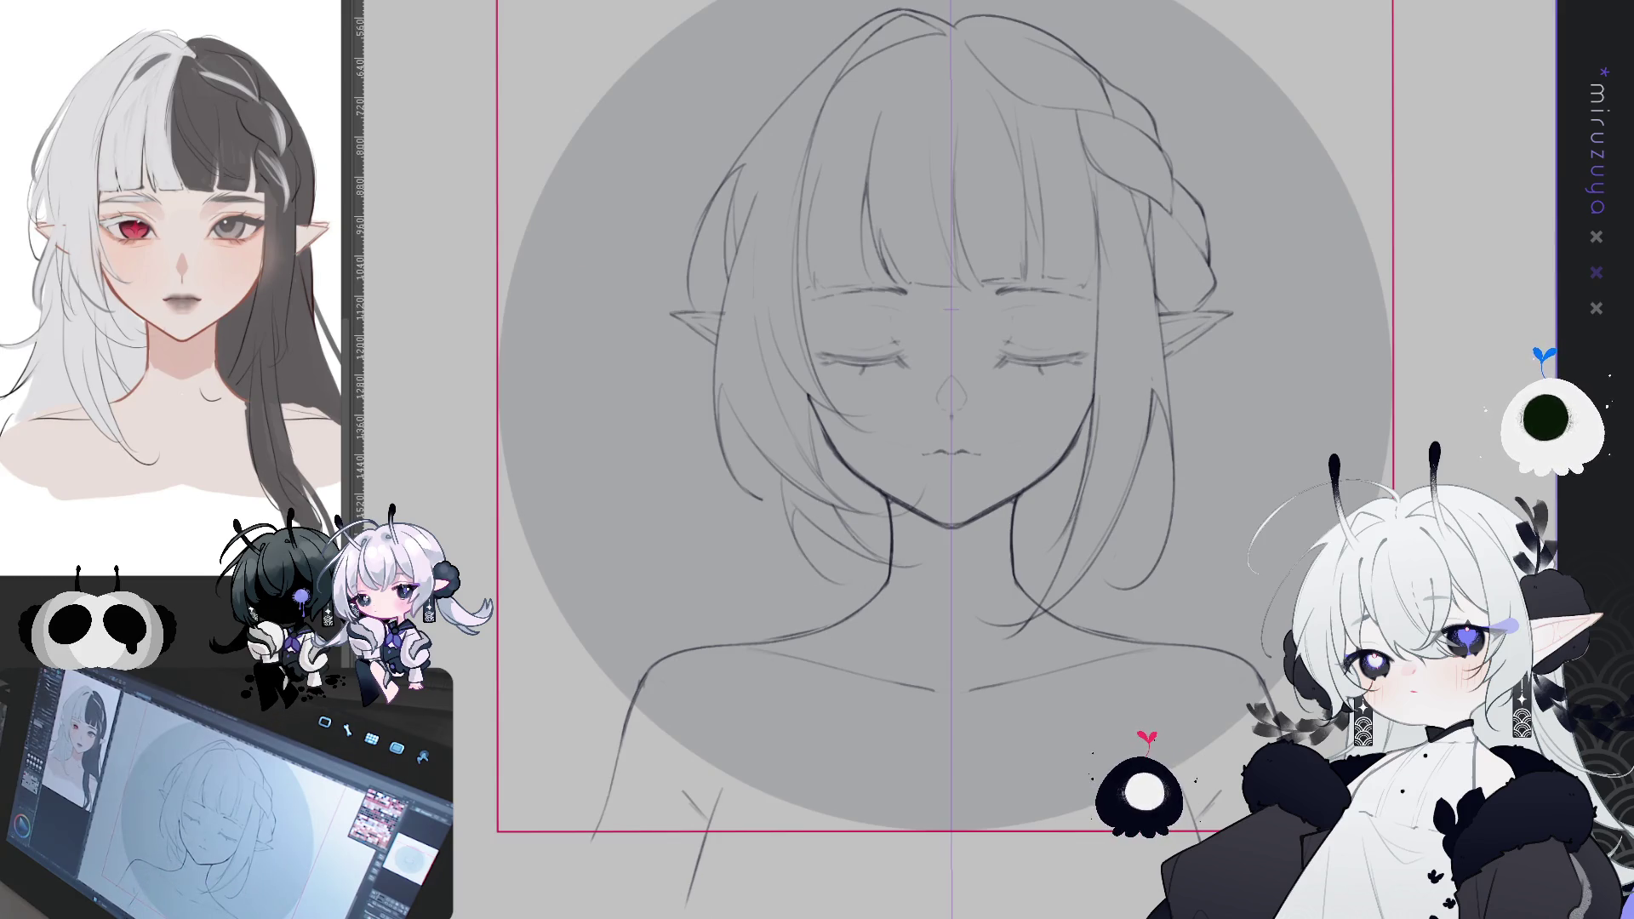
drag(1124, 676, 1100, 579)
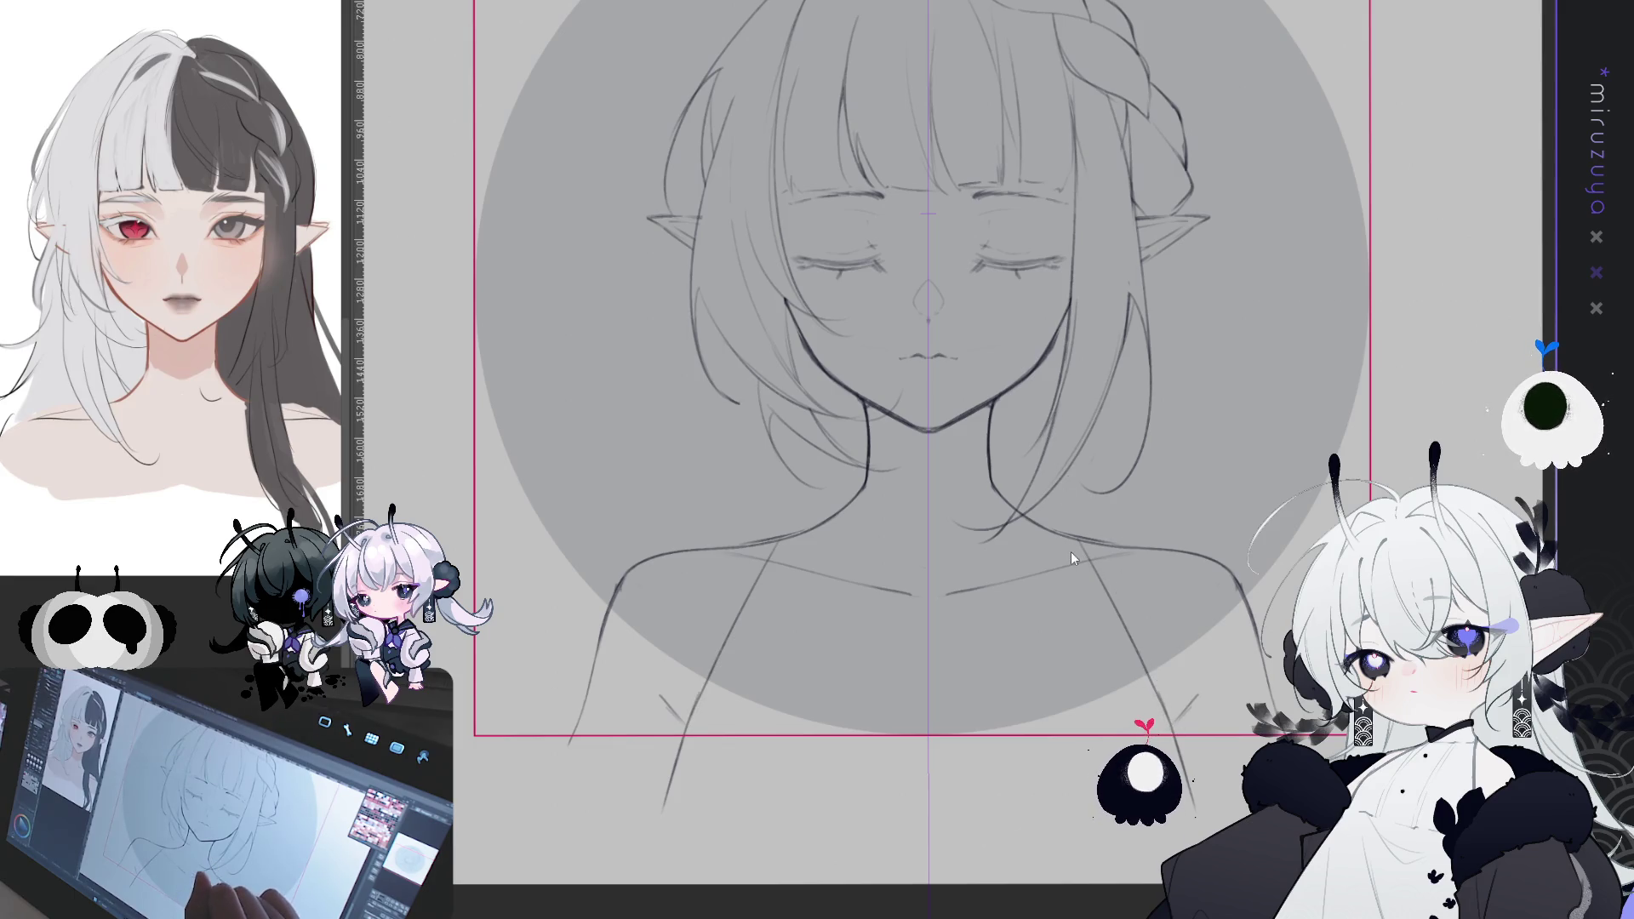
drag(1053, 531, 1098, 728)
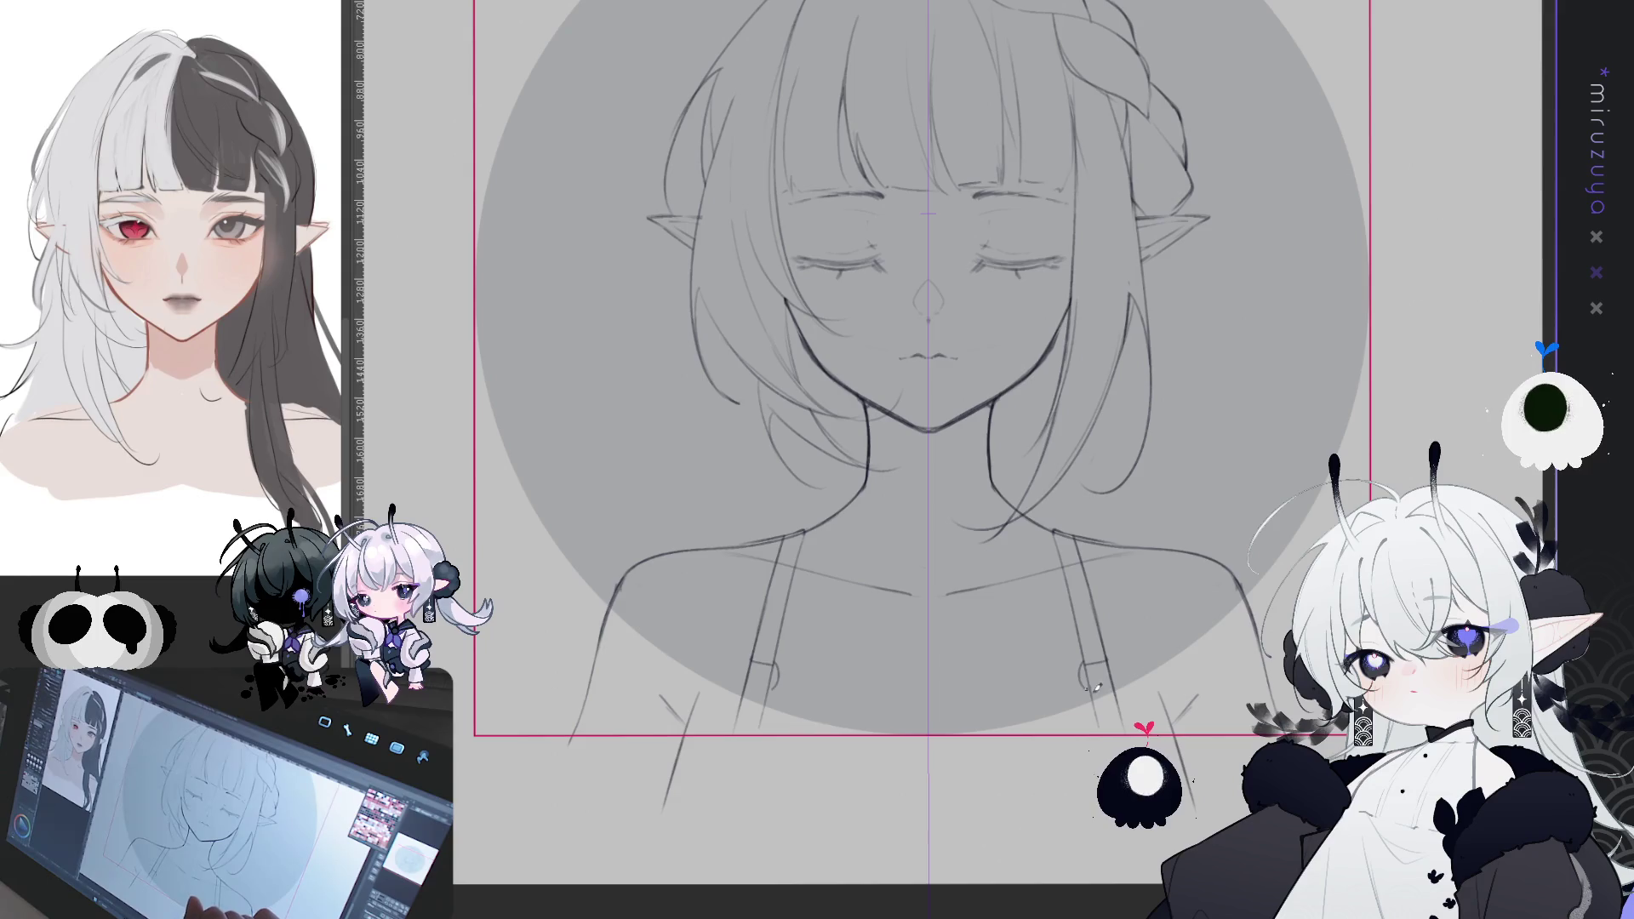
- Undo the strap loop, turn off the symmetry guide and erase the right-side braid
drag(1084, 659, 1112, 661)
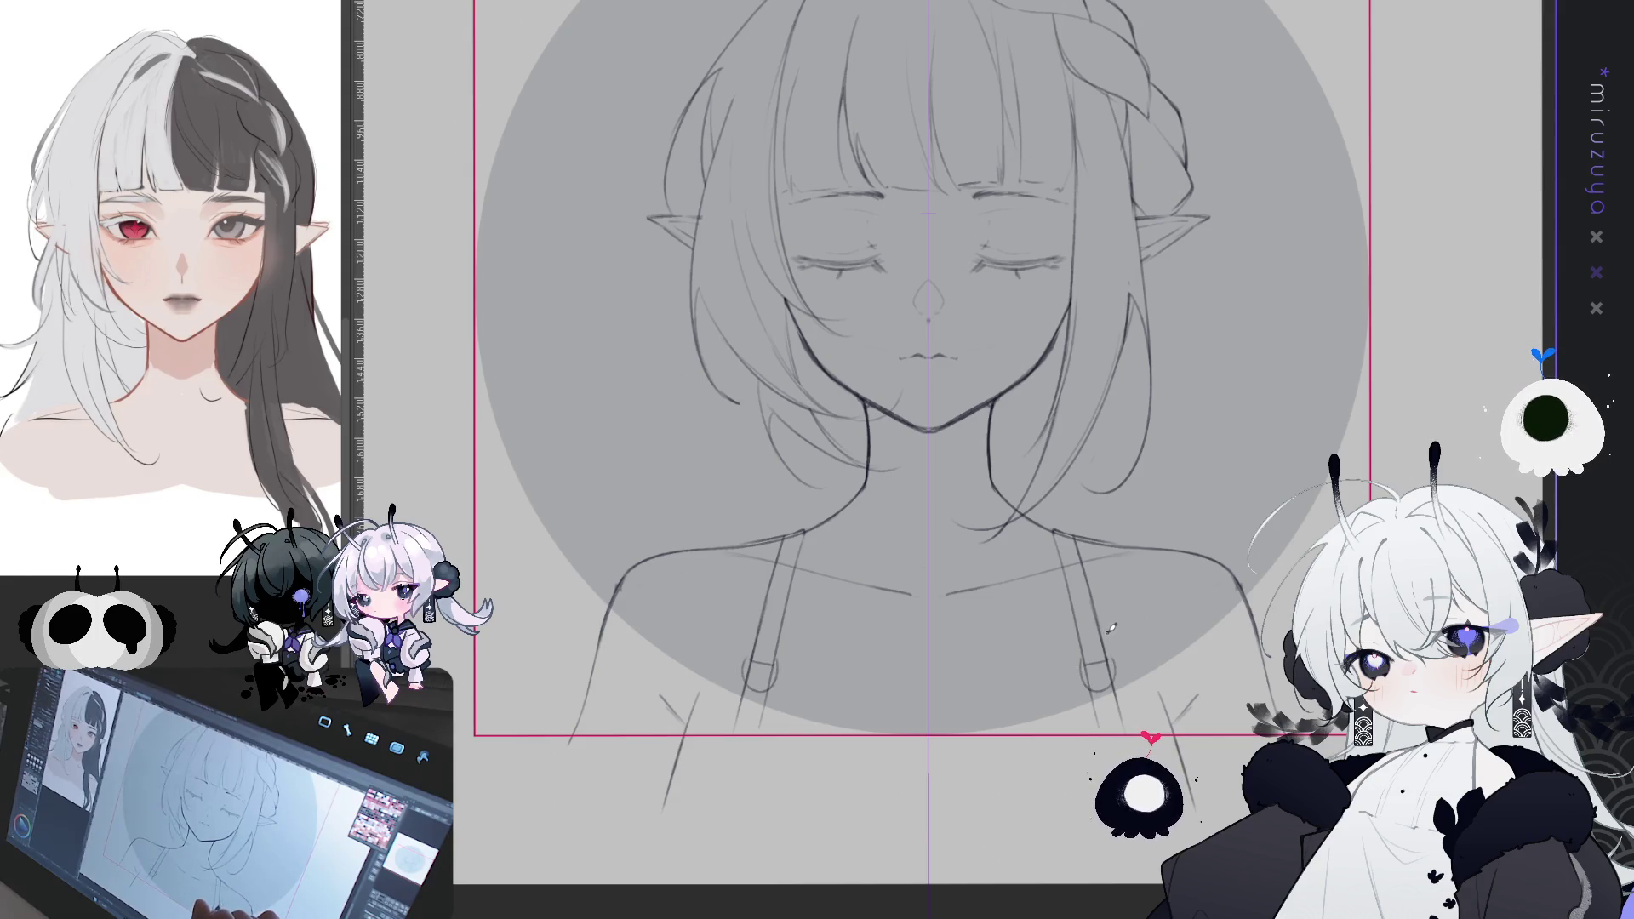
key(ctrl+z)
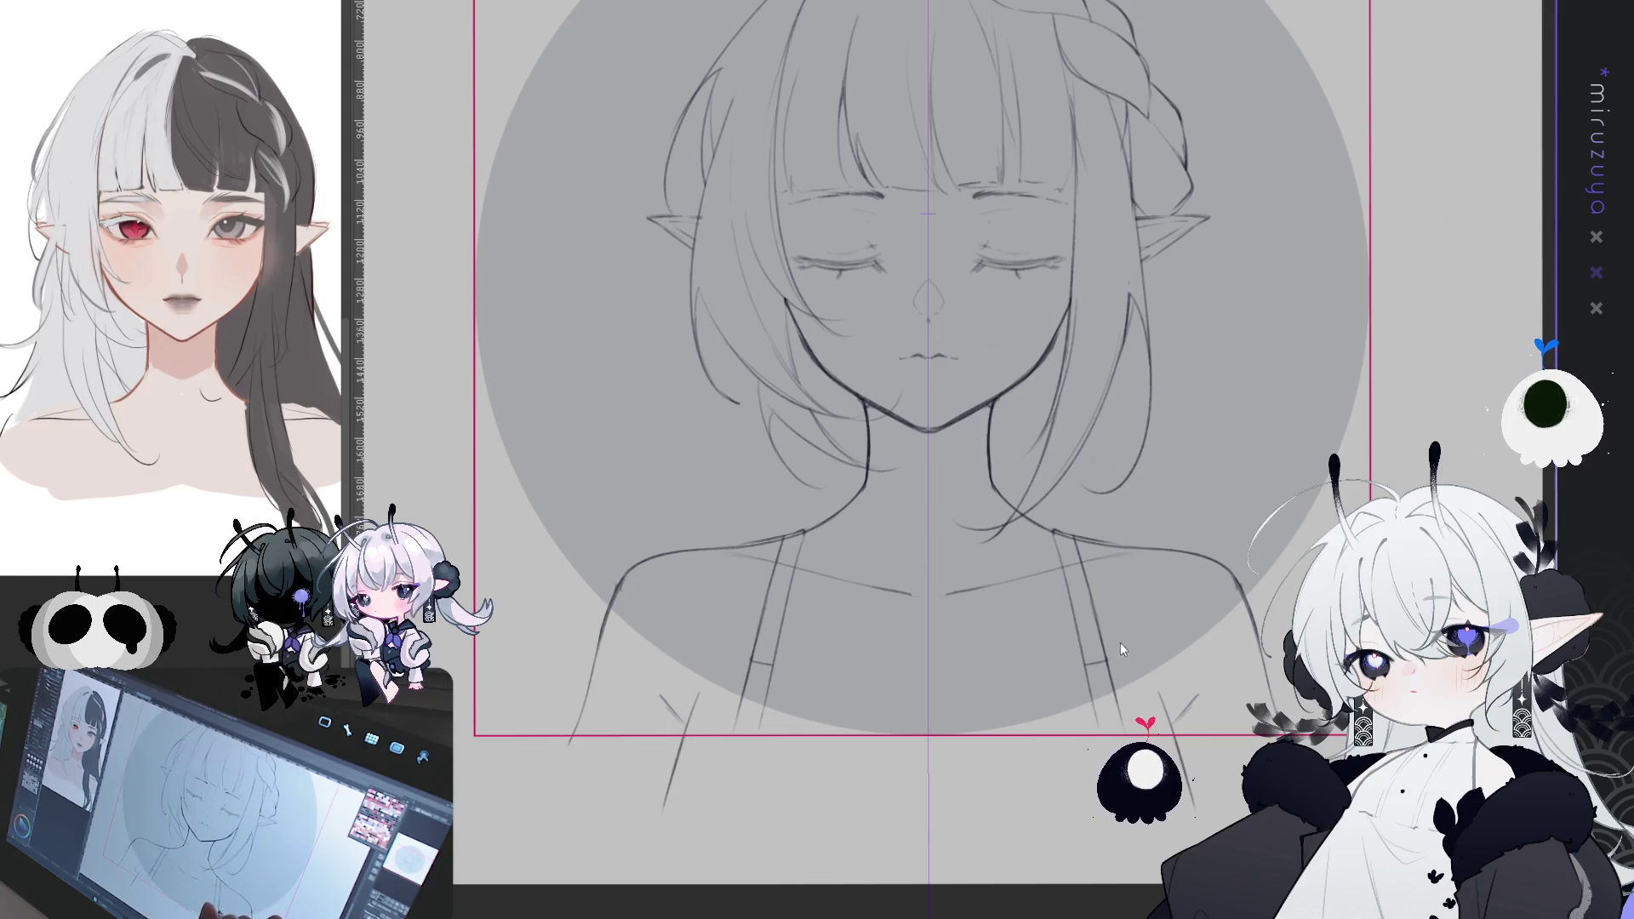
mouse_move(1281, 328)
mouse_down()
mouse_move(1243, 692)
mouse_move(1192, 582)
mouse_up()
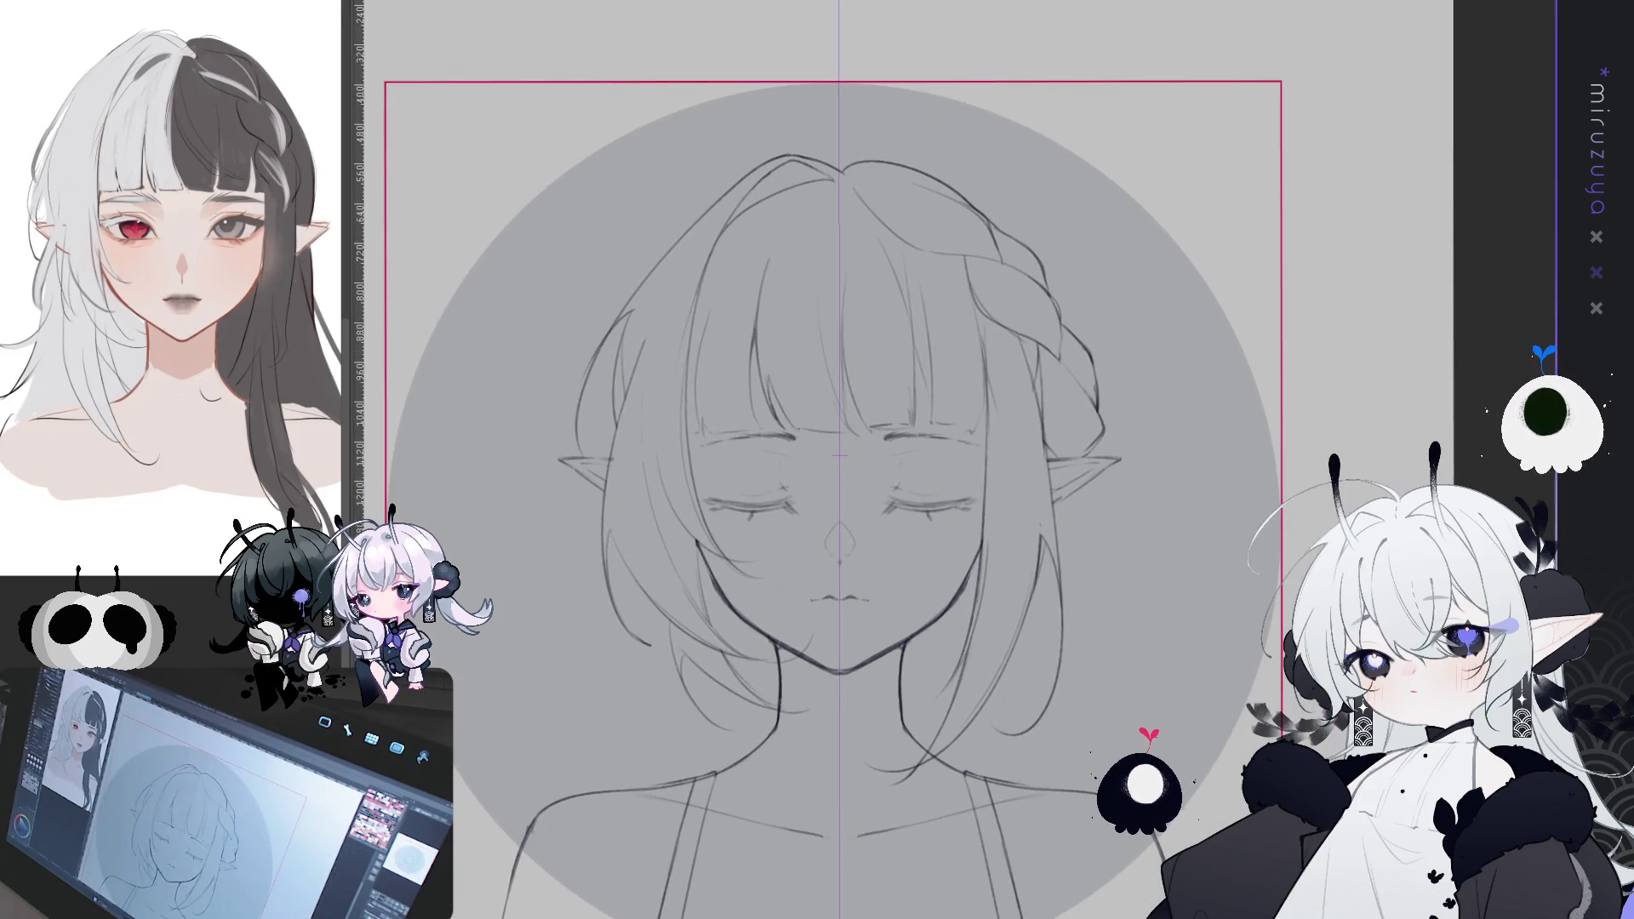
key(ctrl+z)
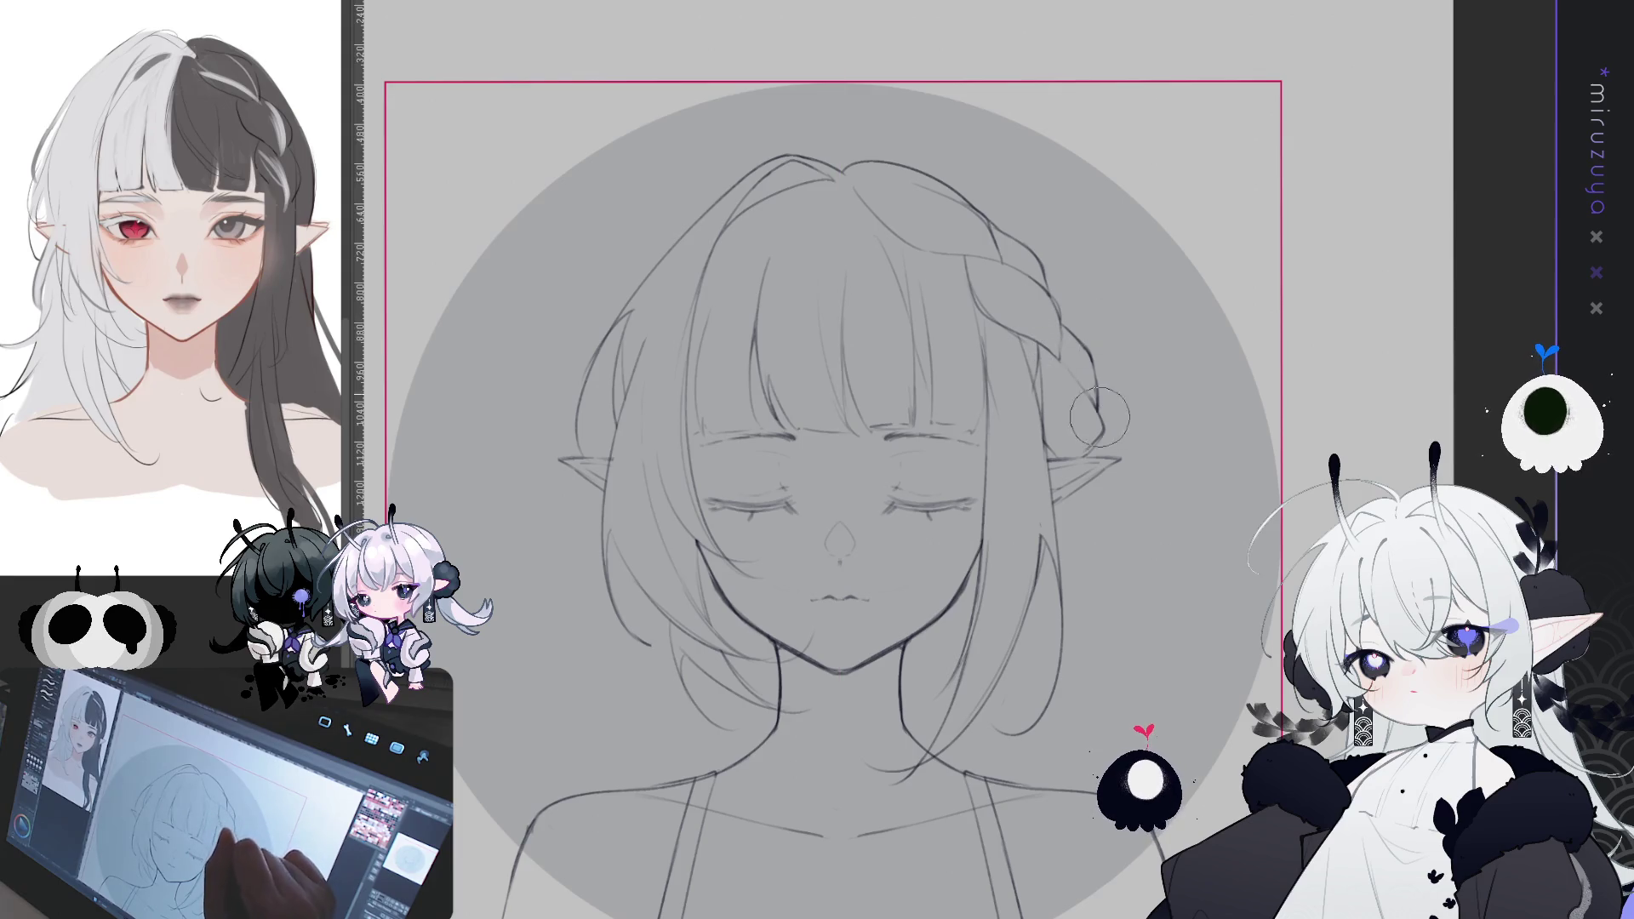
mouse_move(1093, 381)
mouse_down()
mouse_move(1058, 299)
mouse_move(1098, 347)
mouse_move(1055, 362)
mouse_move(1062, 350)
mouse_move(1061, 394)
mouse_up()
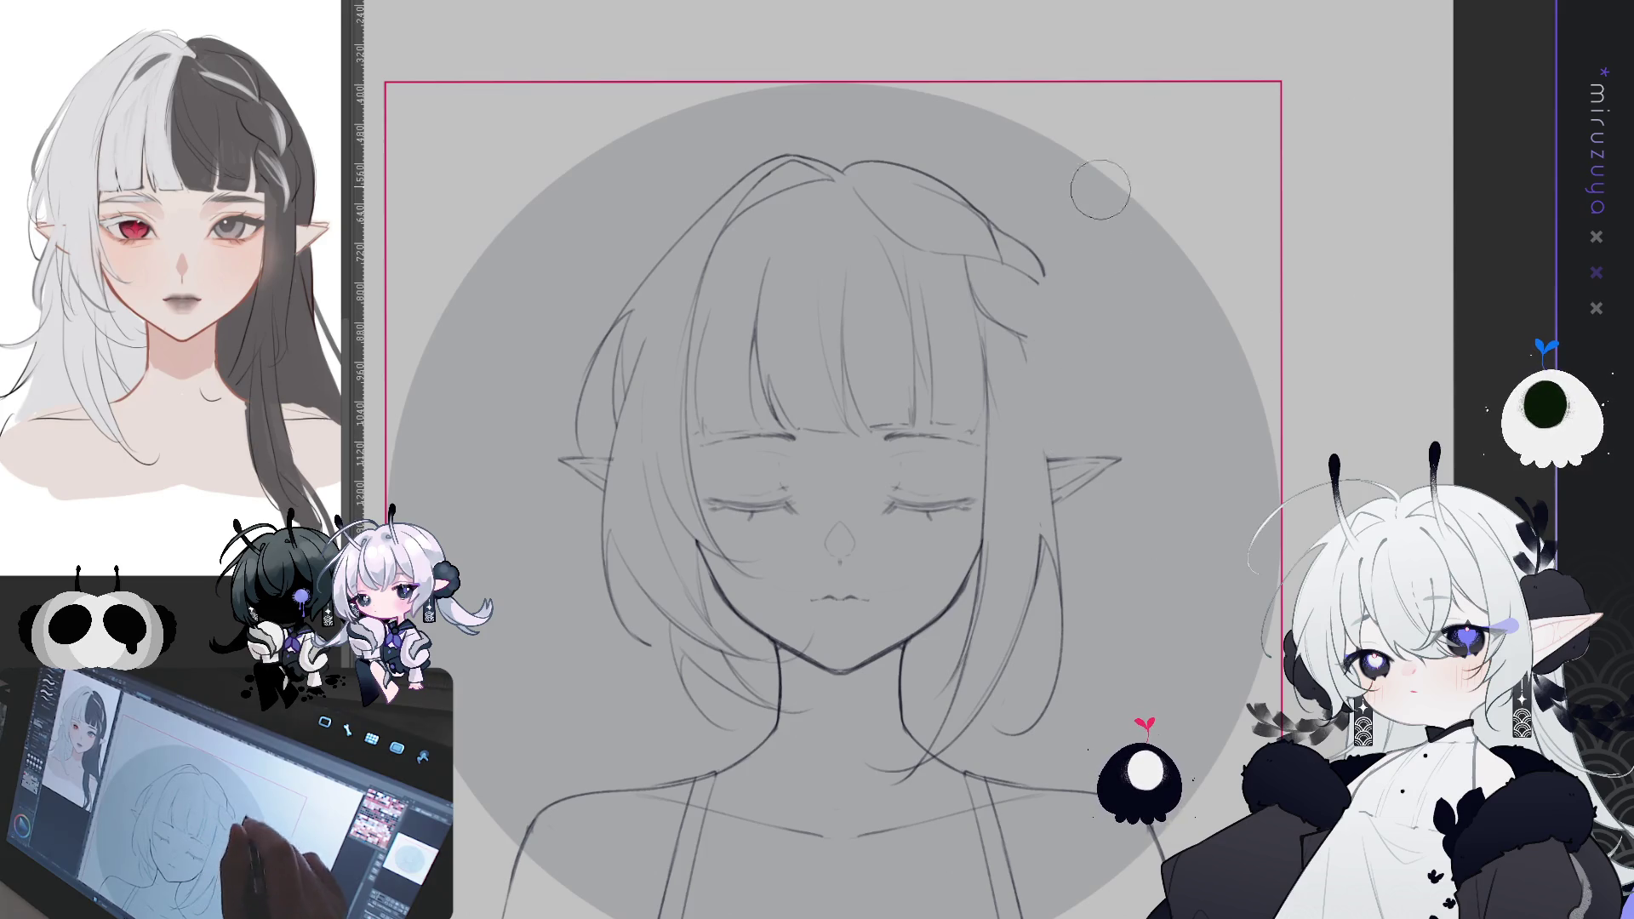
key(p)
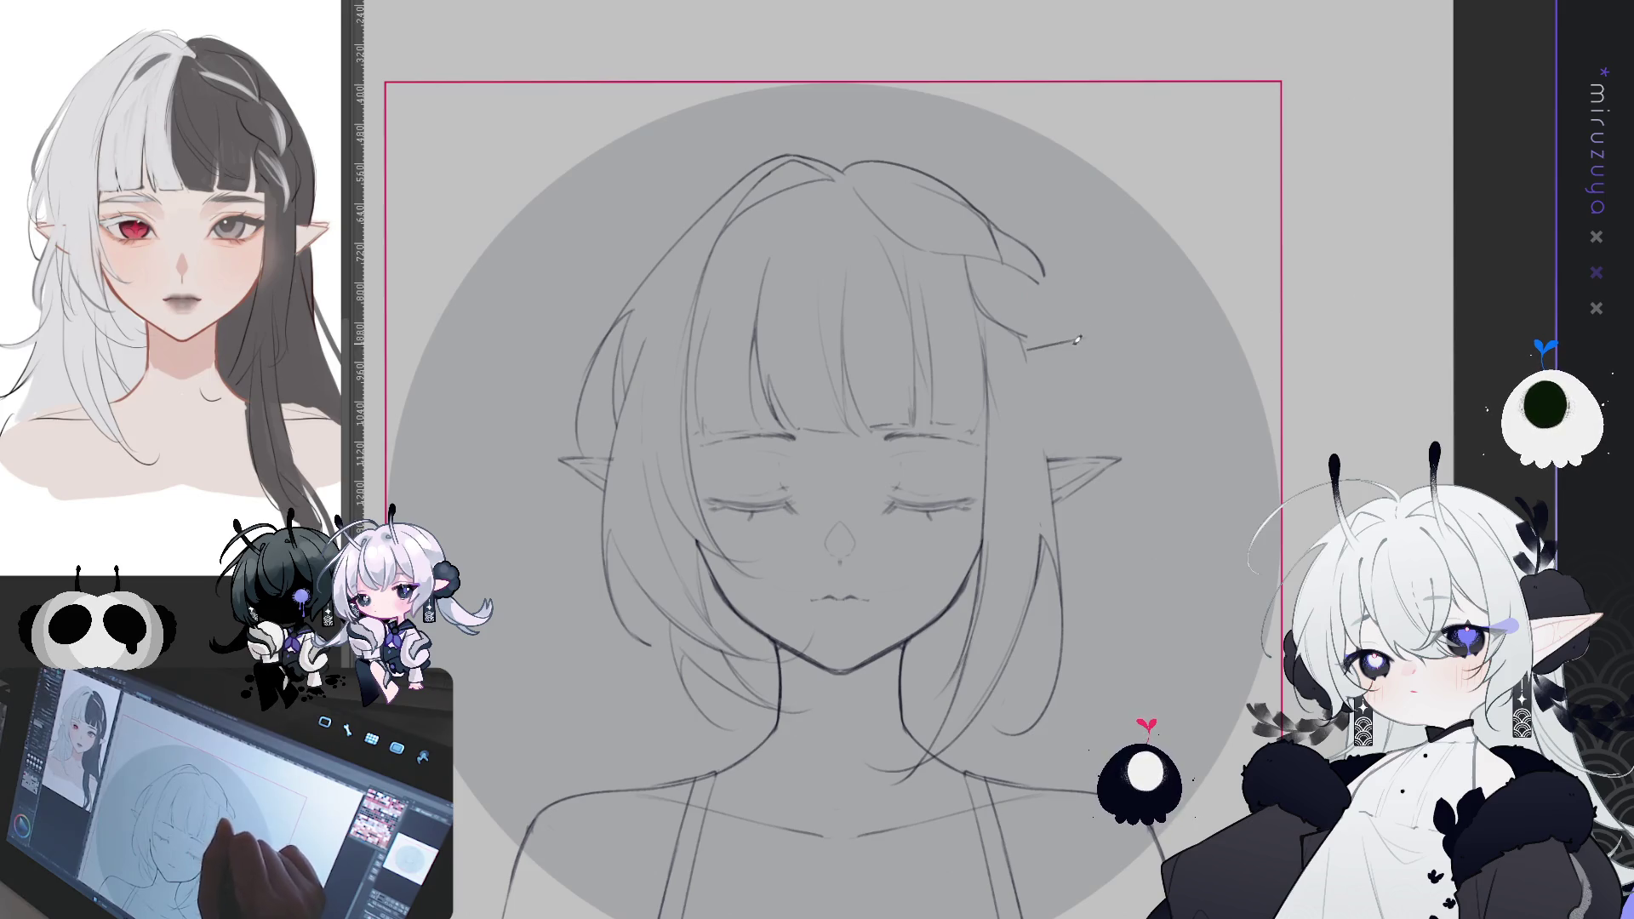
- Draw the hair clip bar on the right side of the hair
drag(1021, 352, 1074, 353)
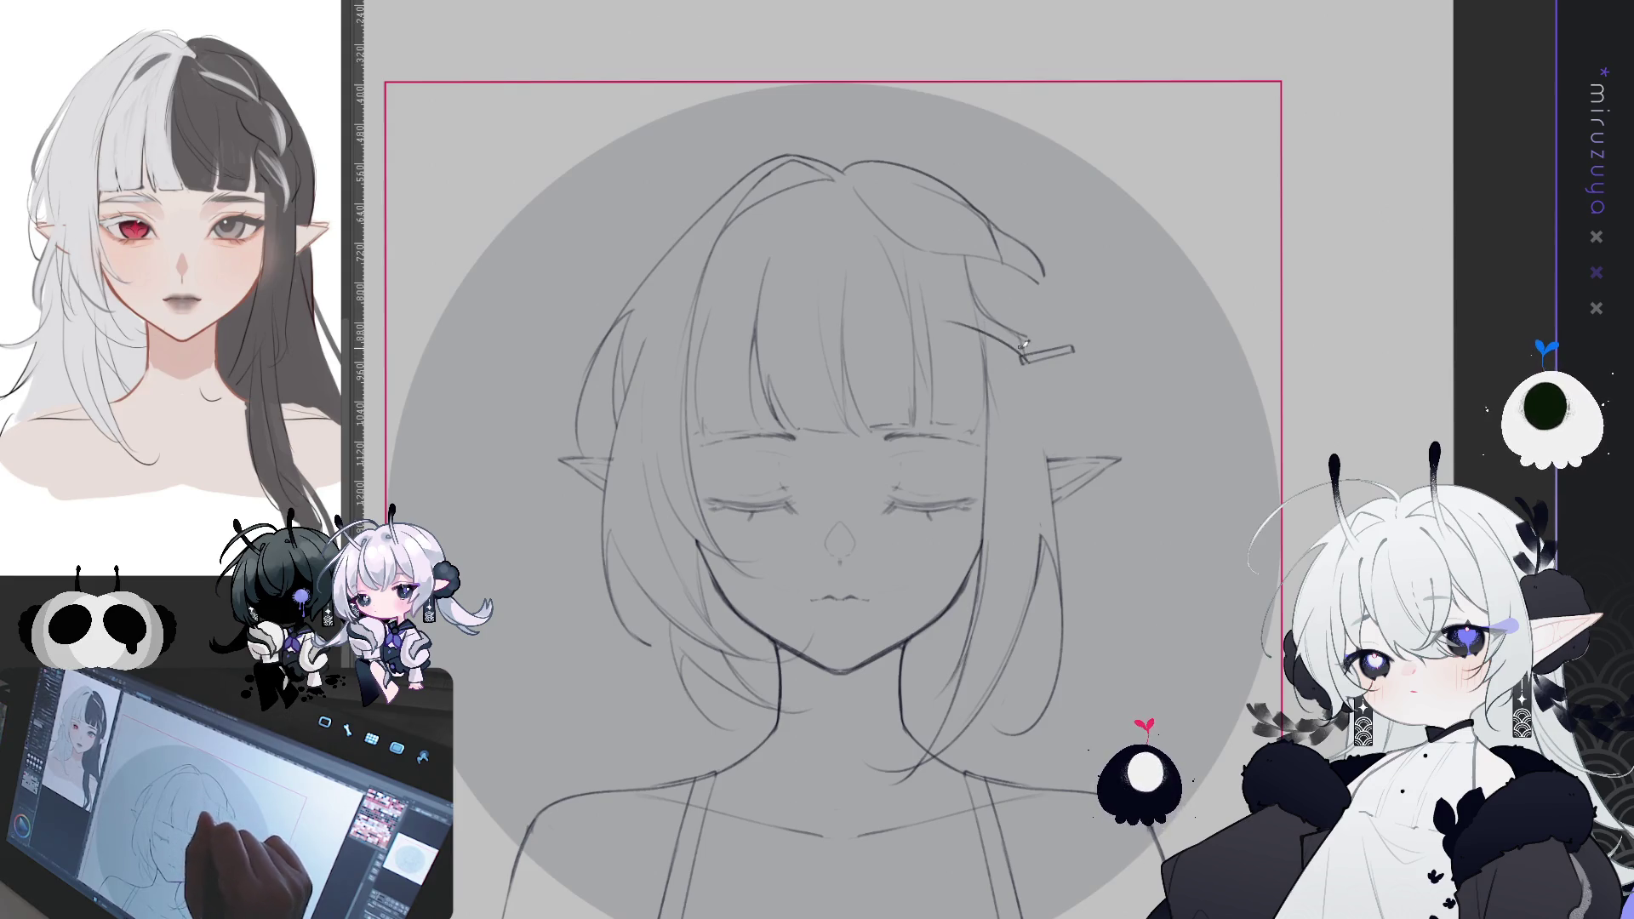
drag(1025, 359, 953, 308)
key(ctrl+z)
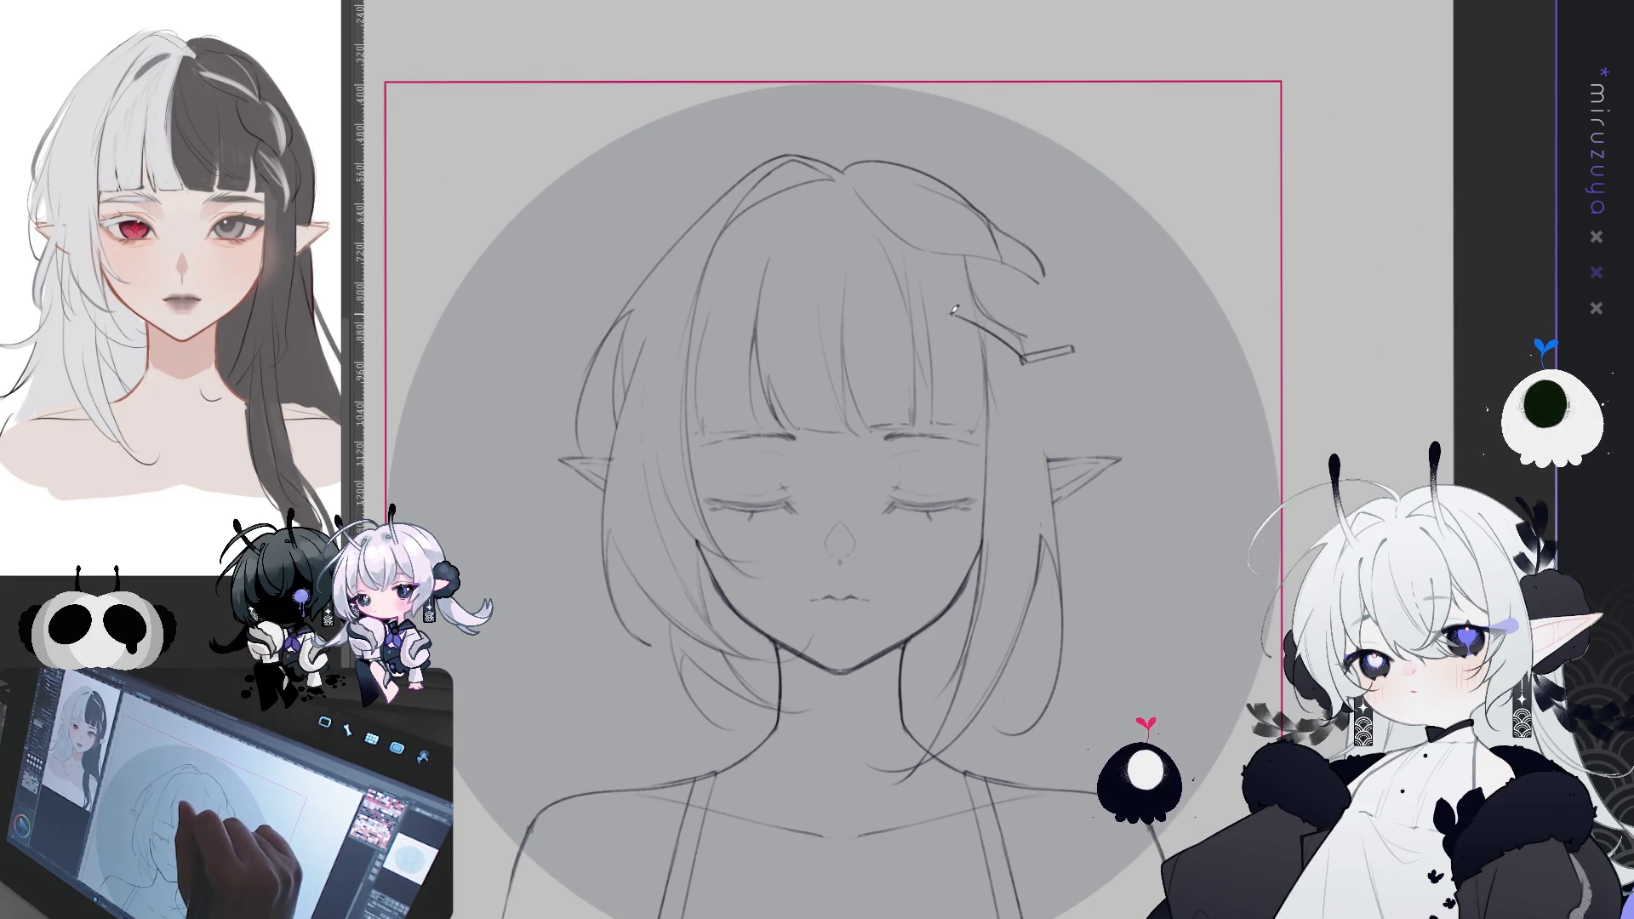
key(ctrl+z)
mouse_move(1025, 360)
mouse_down()
mouse_move(960, 330)
mouse_move(951, 366)
mouse_move(1013, 374)
mouse_move(1040, 356)
mouse_move(983, 378)
mouse_move(1038, 356)
mouse_up()
key(ctrl+z)
key(ctrl+z)
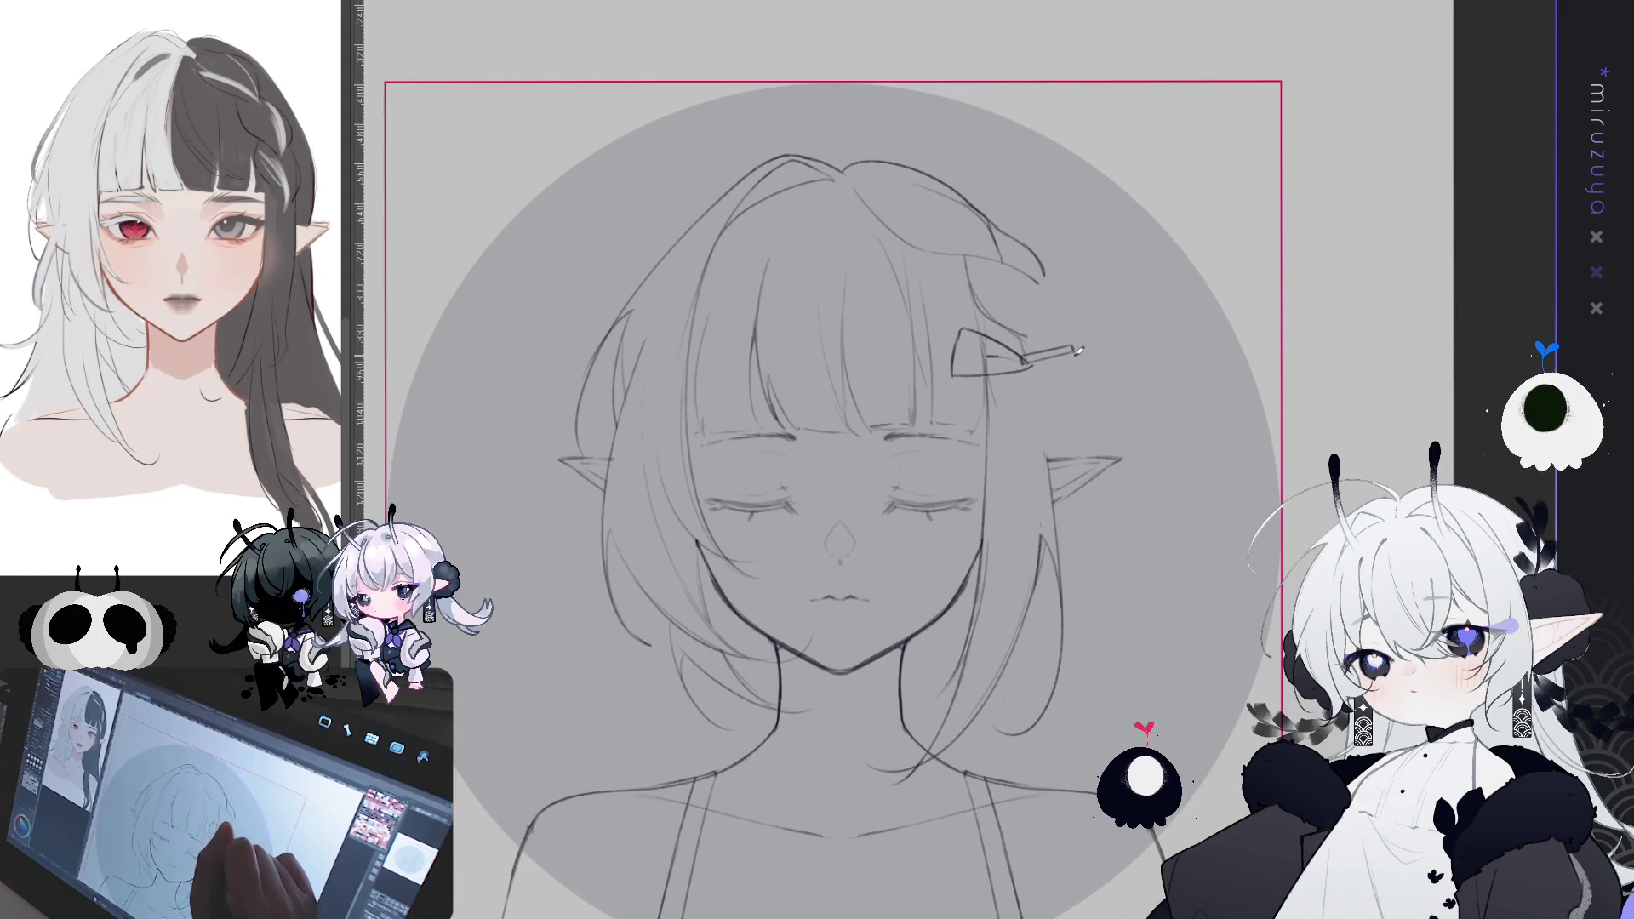
- Draw the triangular bow loop hanging below the clip bar
drag(1034, 359, 996, 447)
key(ctrl+z)
drag(1034, 358, 997, 441)
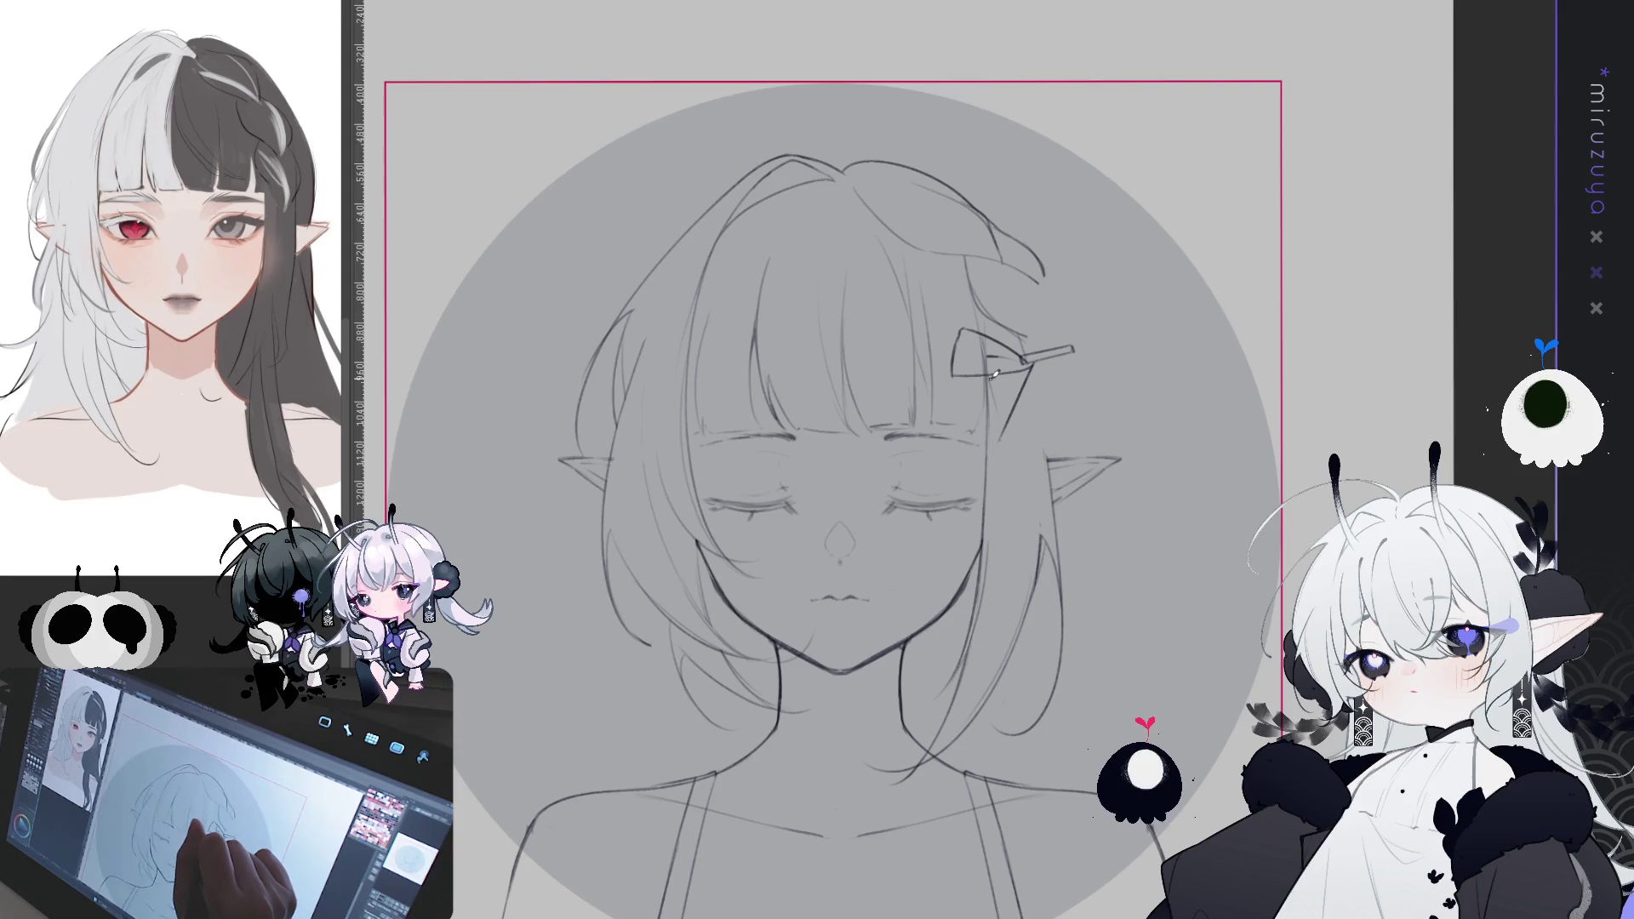
drag(960, 407, 1005, 443)
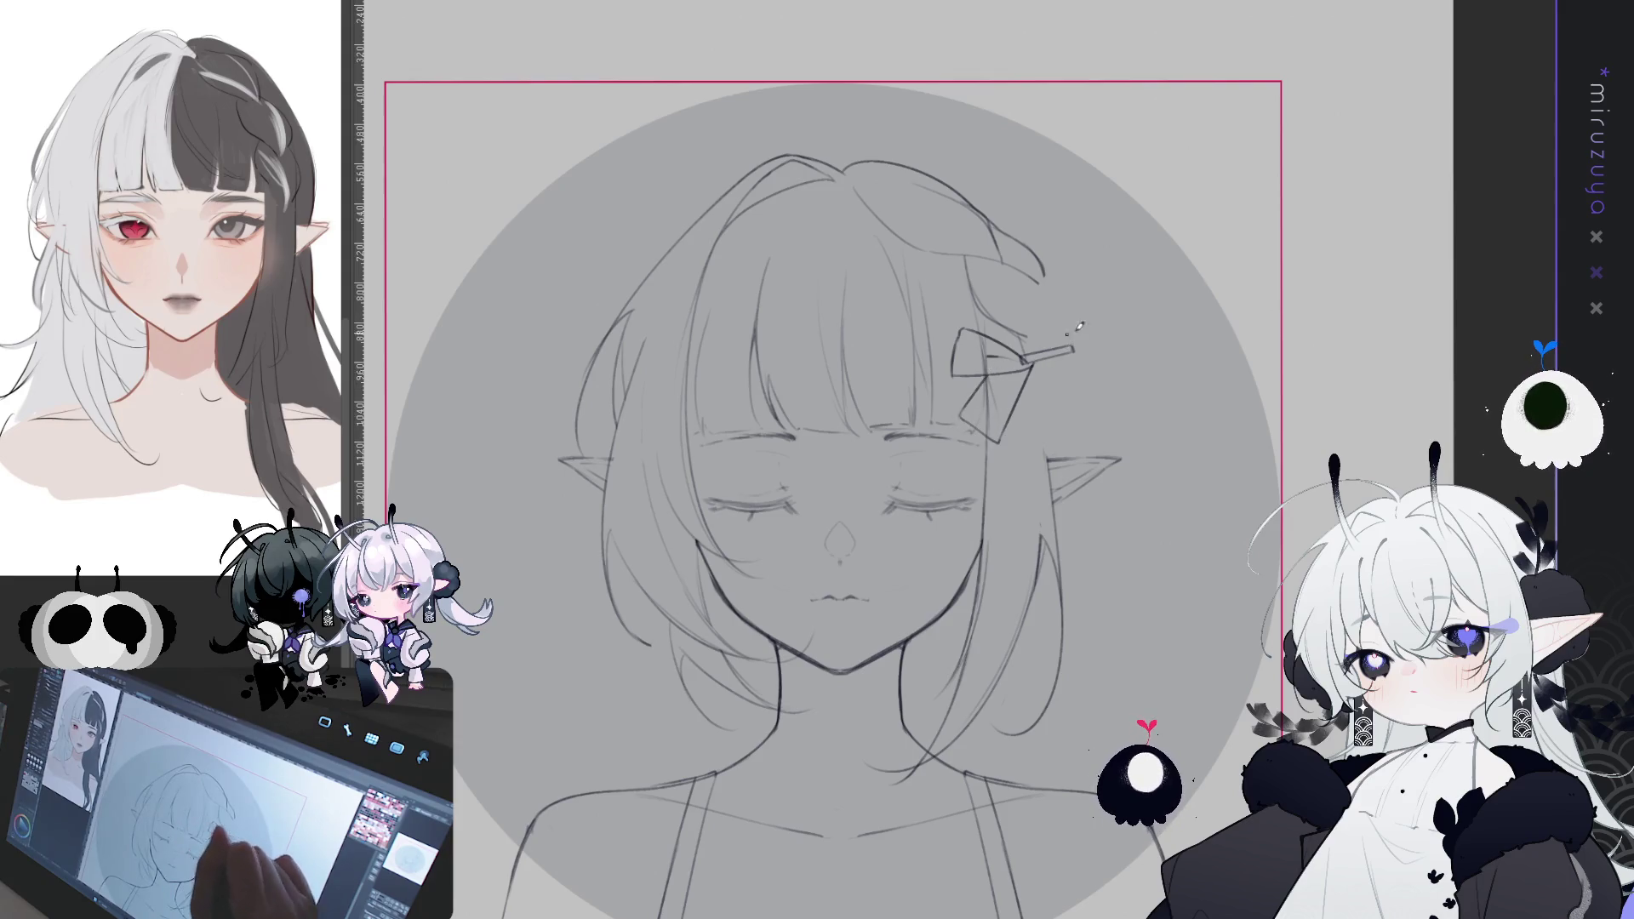
drag(1233, 401, 1210, 414)
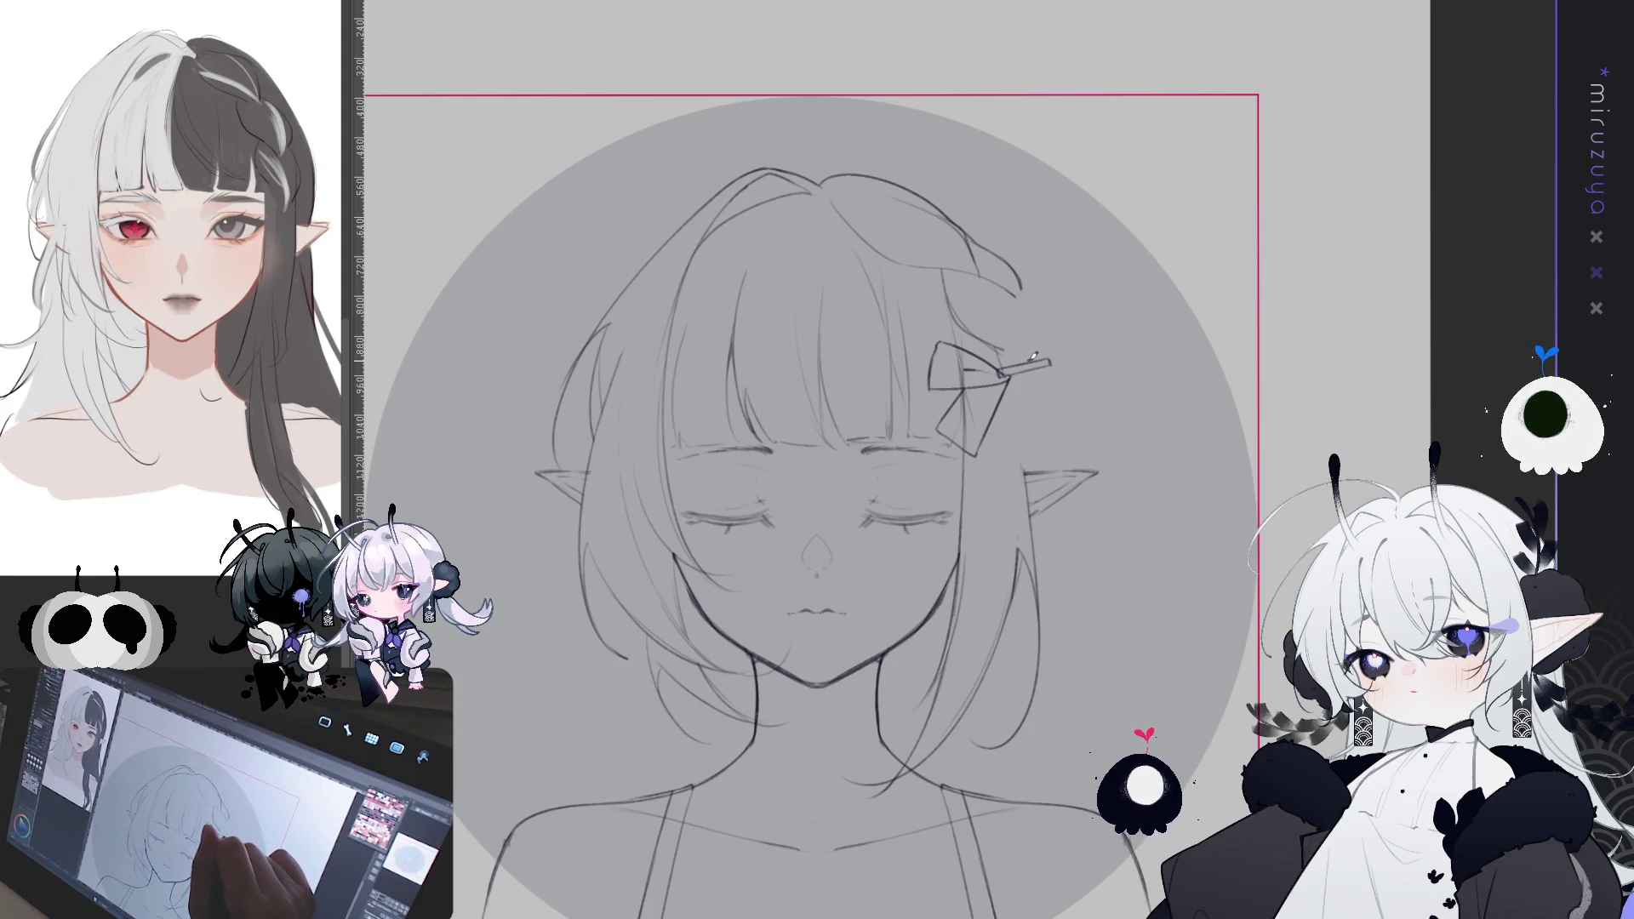
- Draw the upper and right bow loops and a small stroke beside the knot
drag(1031, 357, 1087, 288)
key(ctrl+z)
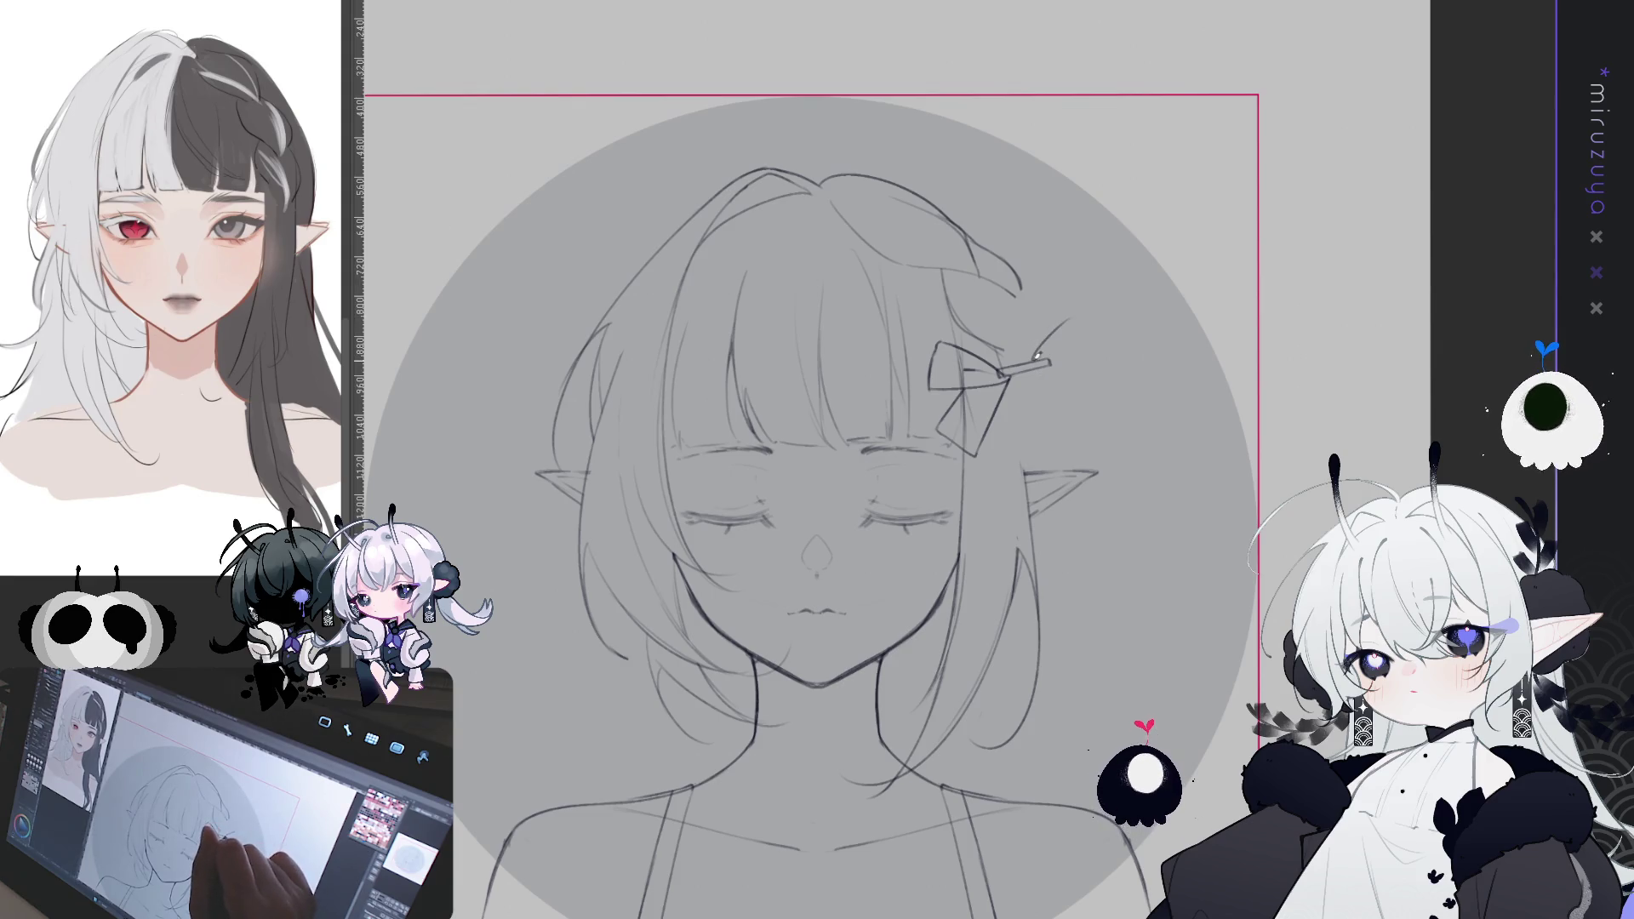
mouse_move(1034, 358)
mouse_down()
mouse_move(1070, 304)
mouse_move(1093, 339)
mouse_move(1069, 351)
mouse_up()
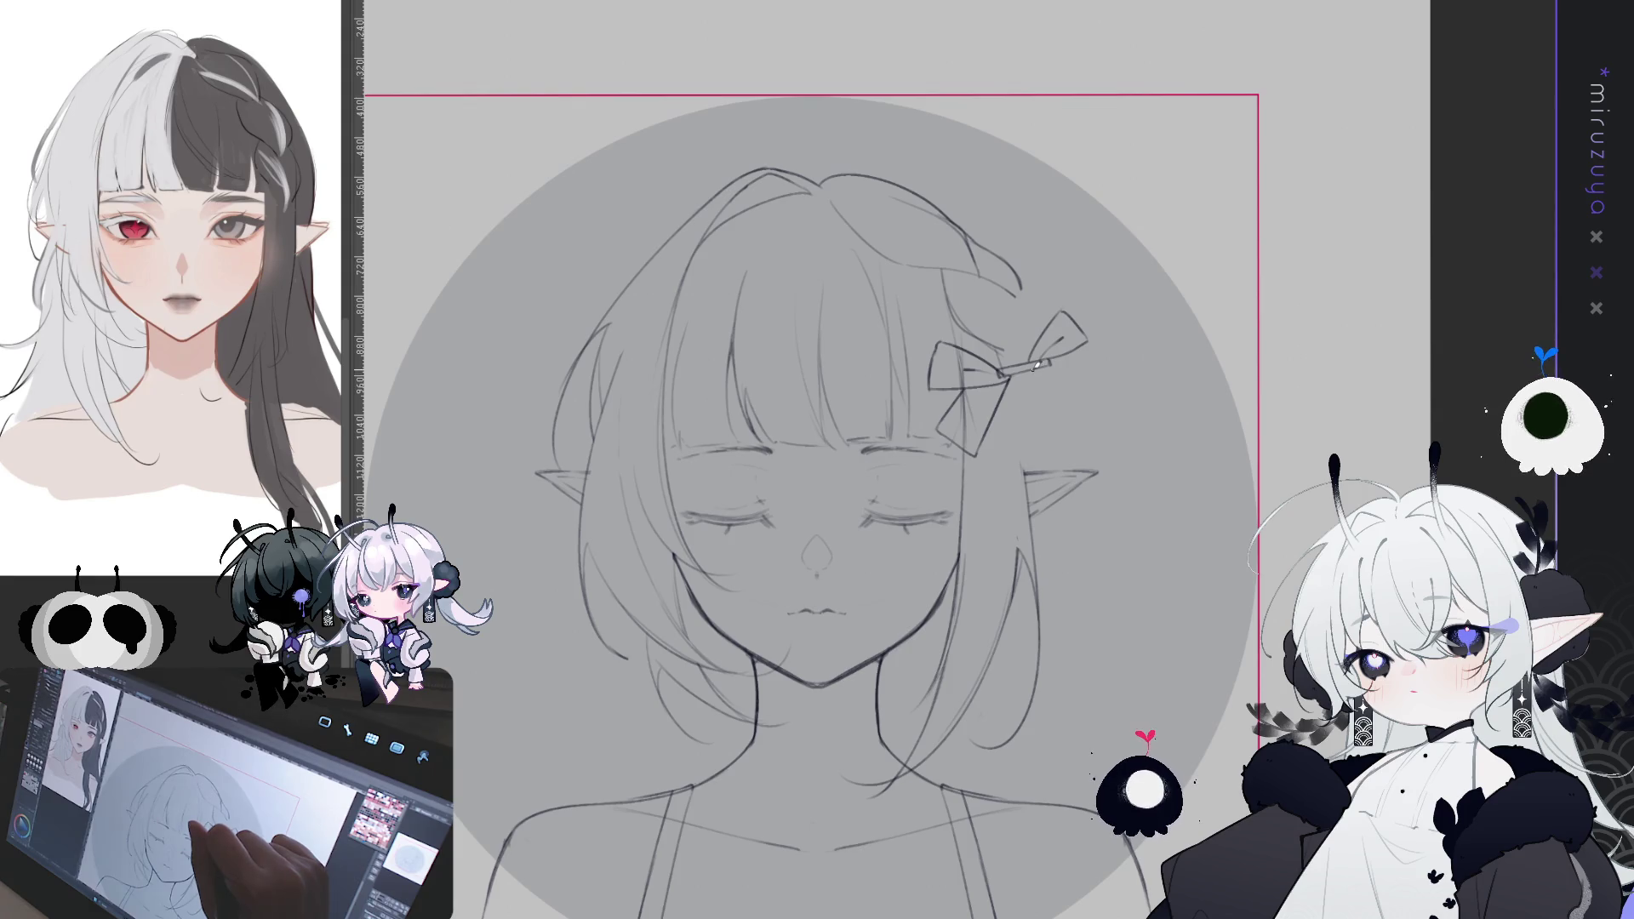
mouse_move(1052, 372)
mouse_down()
mouse_move(1097, 417)
mouse_move(1103, 376)
mouse_move(1097, 417)
mouse_up()
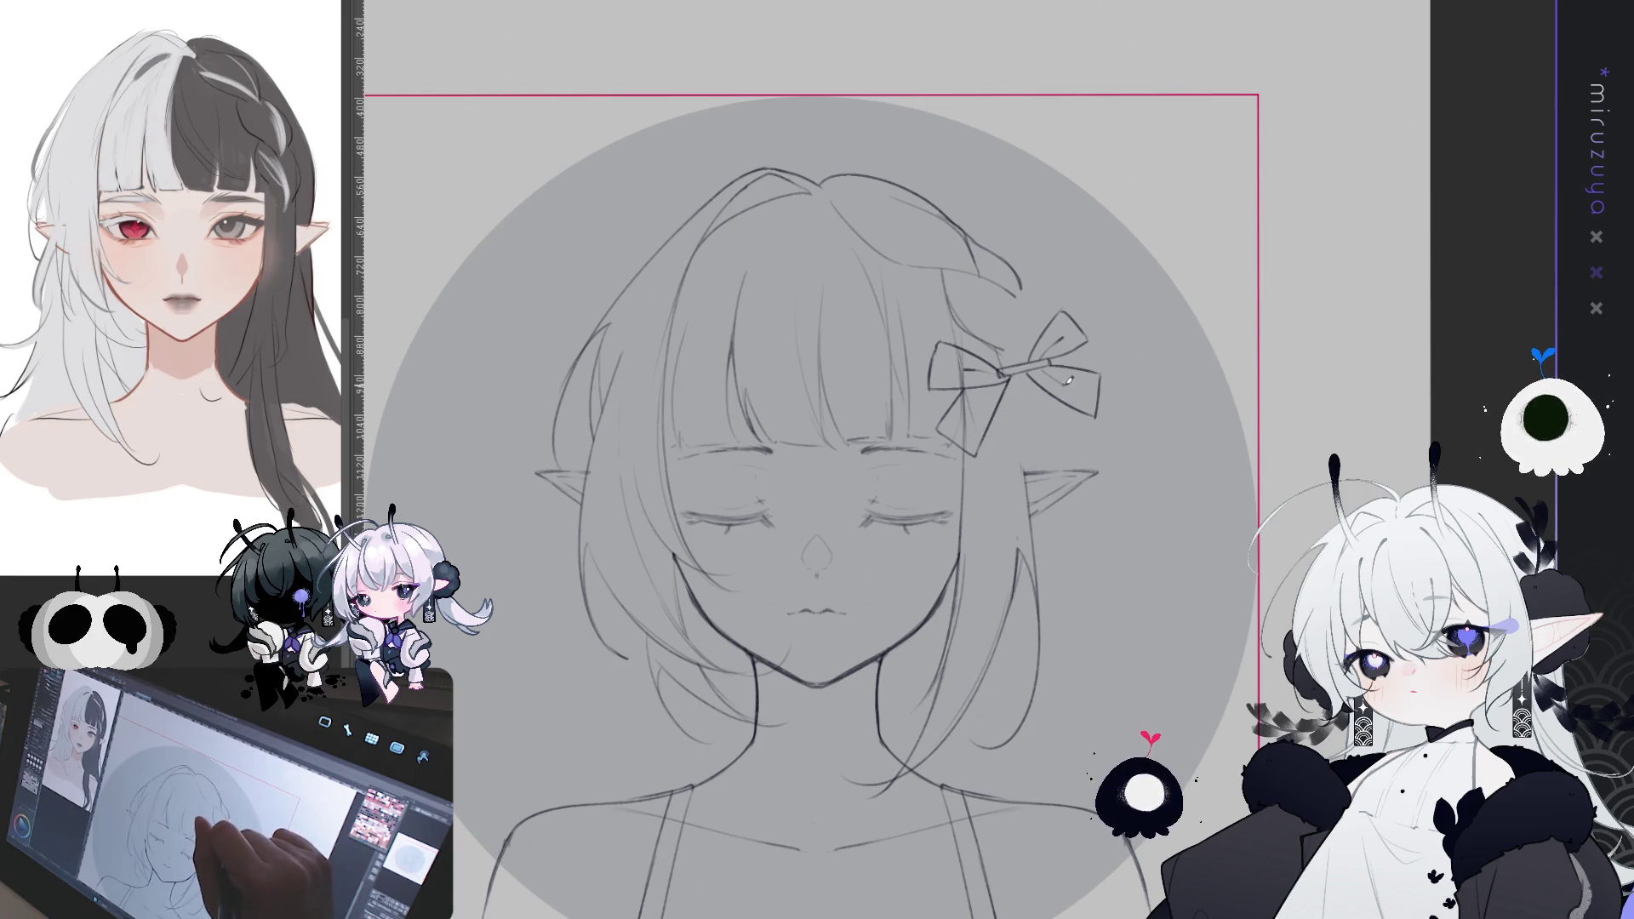
drag(1056, 363, 1094, 364)
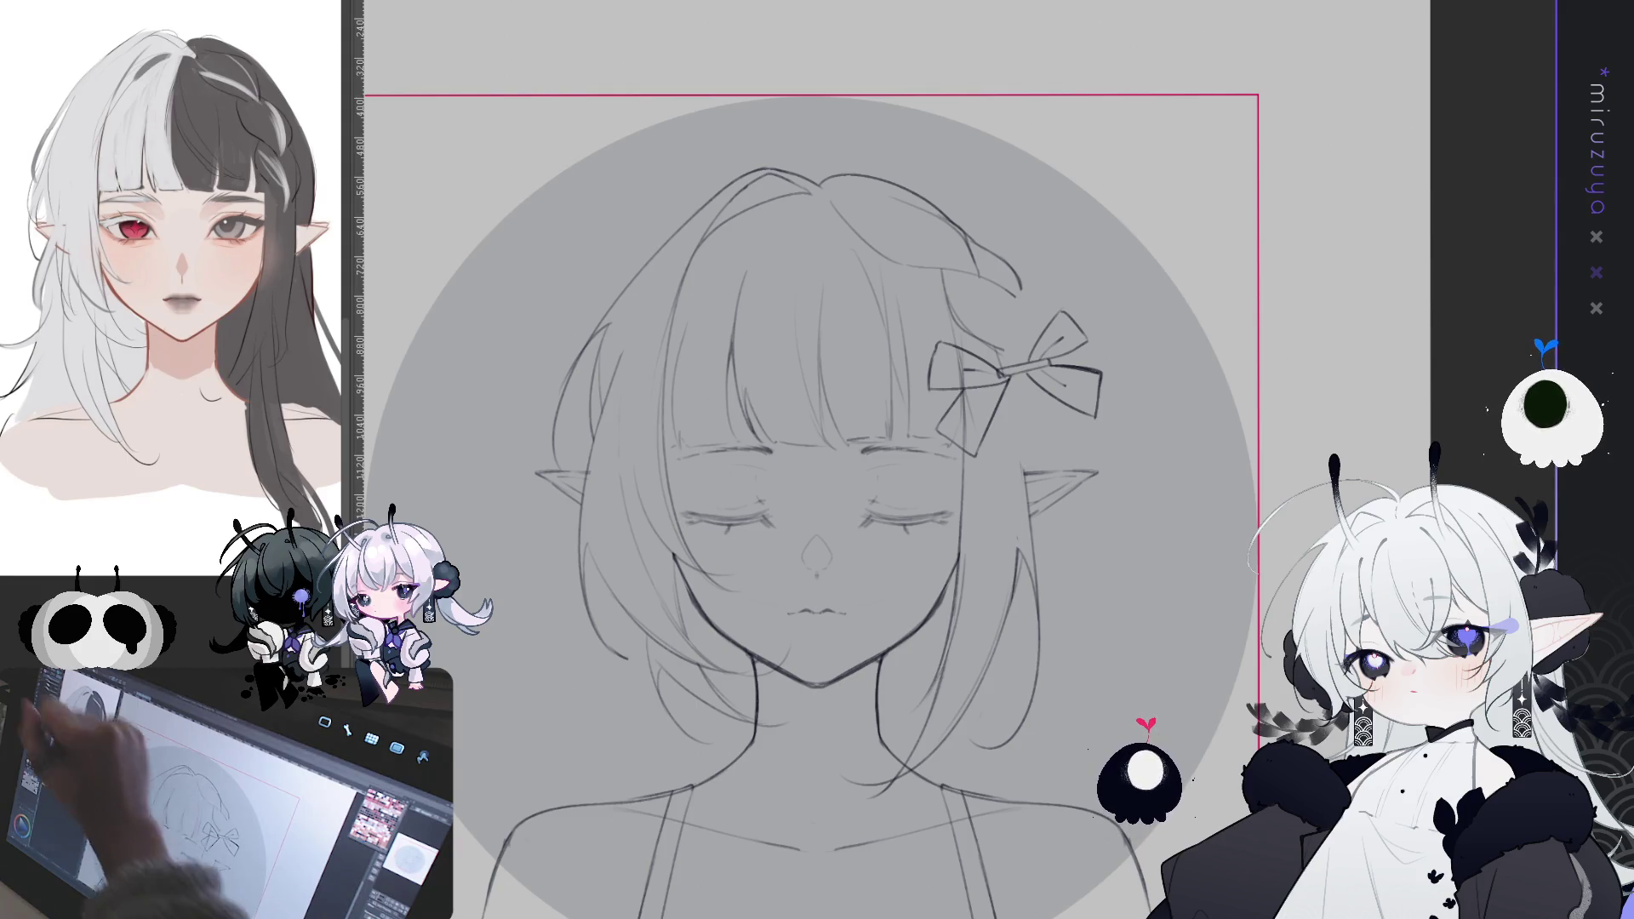
- Lasso the bow, move and rotate it into place, then deselect
mouse_move(1032, 378)
mouse_down()
mouse_move(1026, 357)
mouse_move(1123, 408)
mouse_move(1030, 400)
mouse_up()
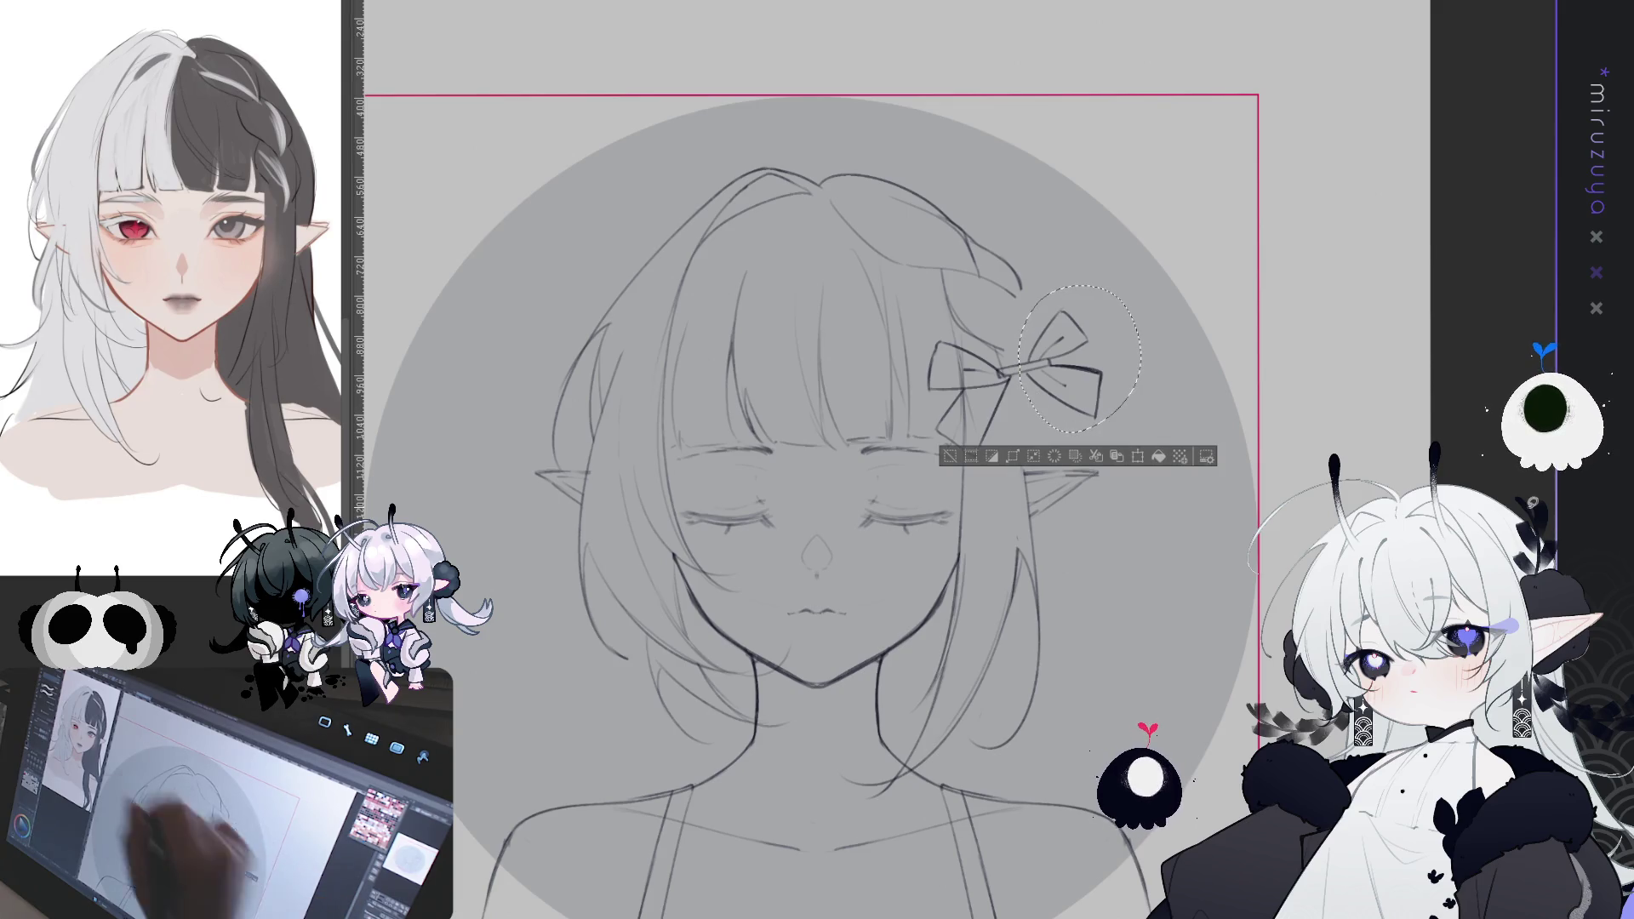
drag(1078, 389, 1066, 393)
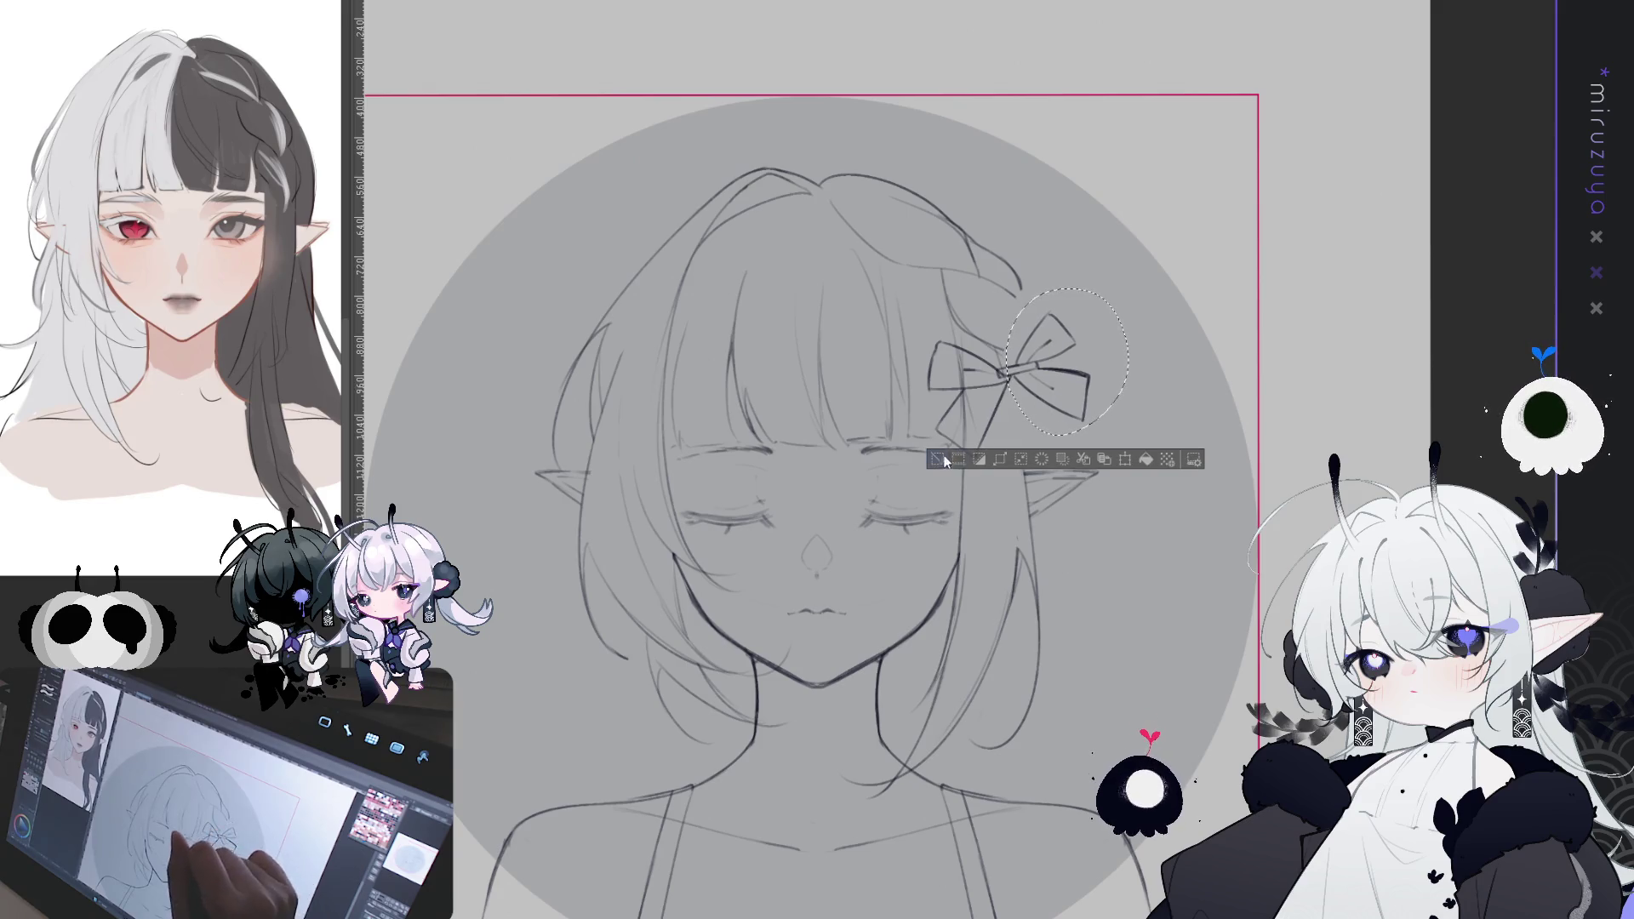
key(ctrl+d)
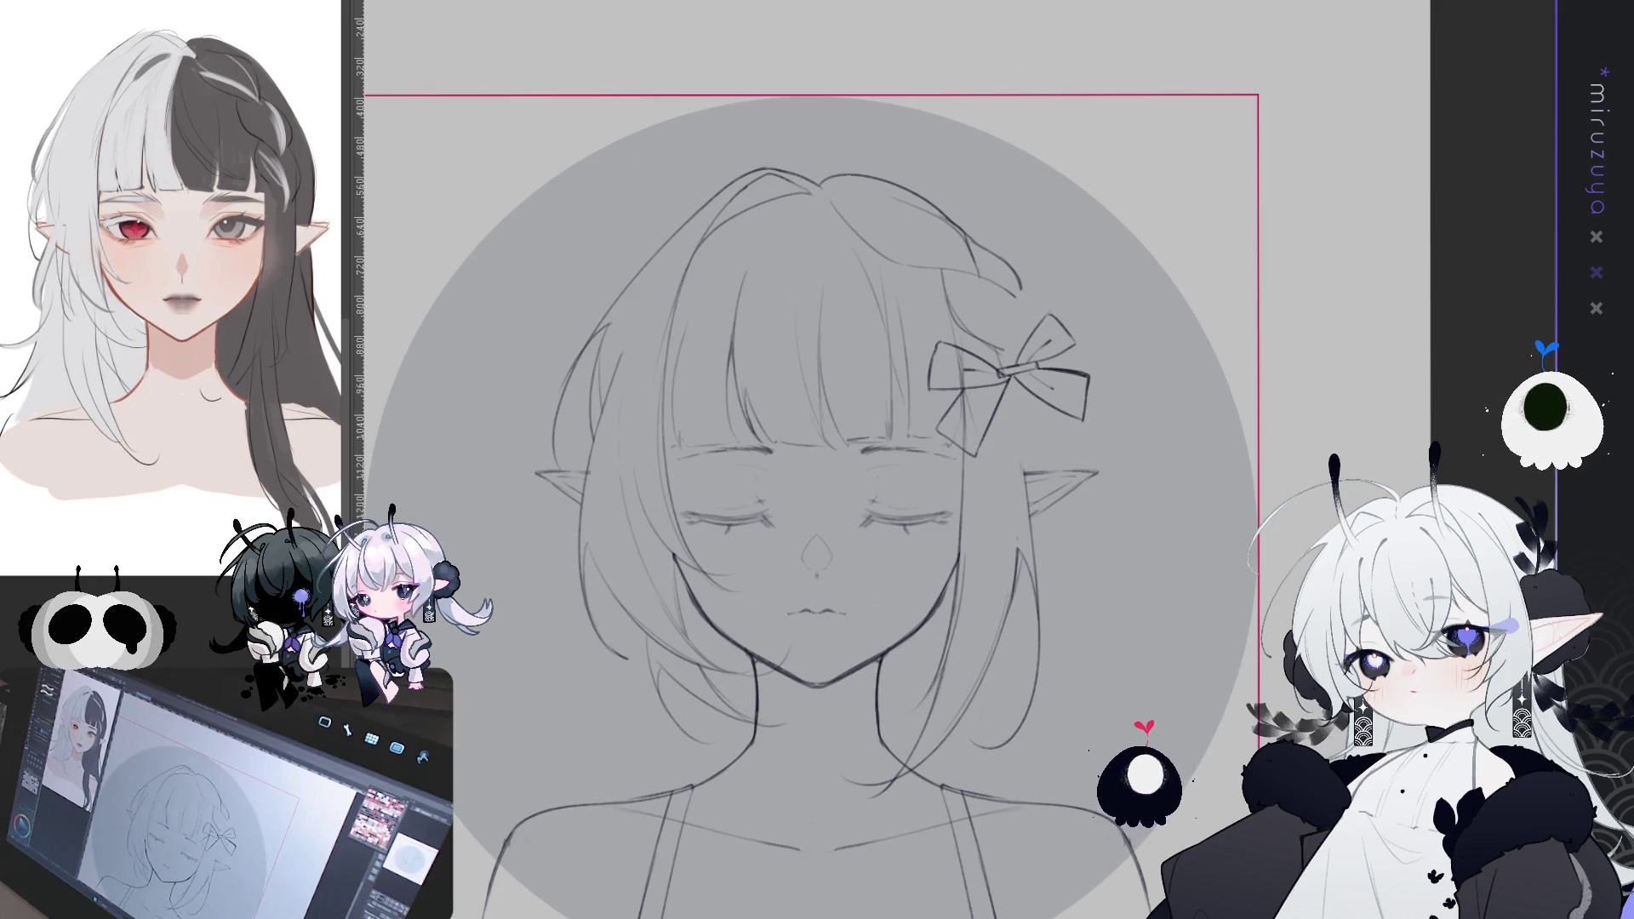
drag(817, 459, 702, 345)
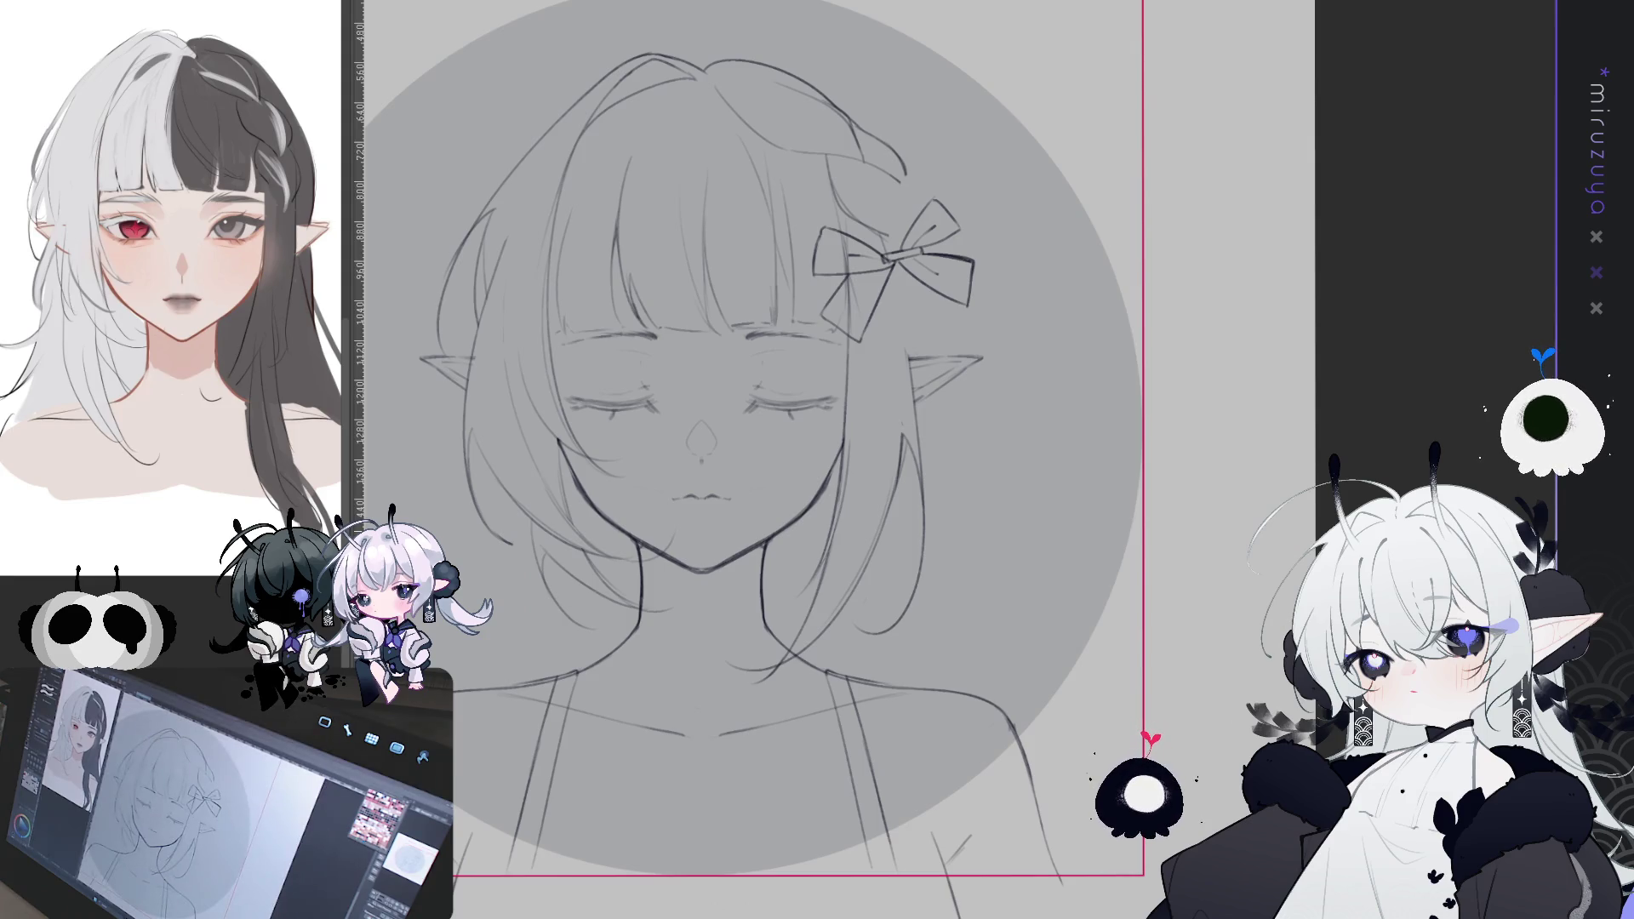
- Redraw and extend the hair lines beside the bow
drag(816, 460, 821, 497)
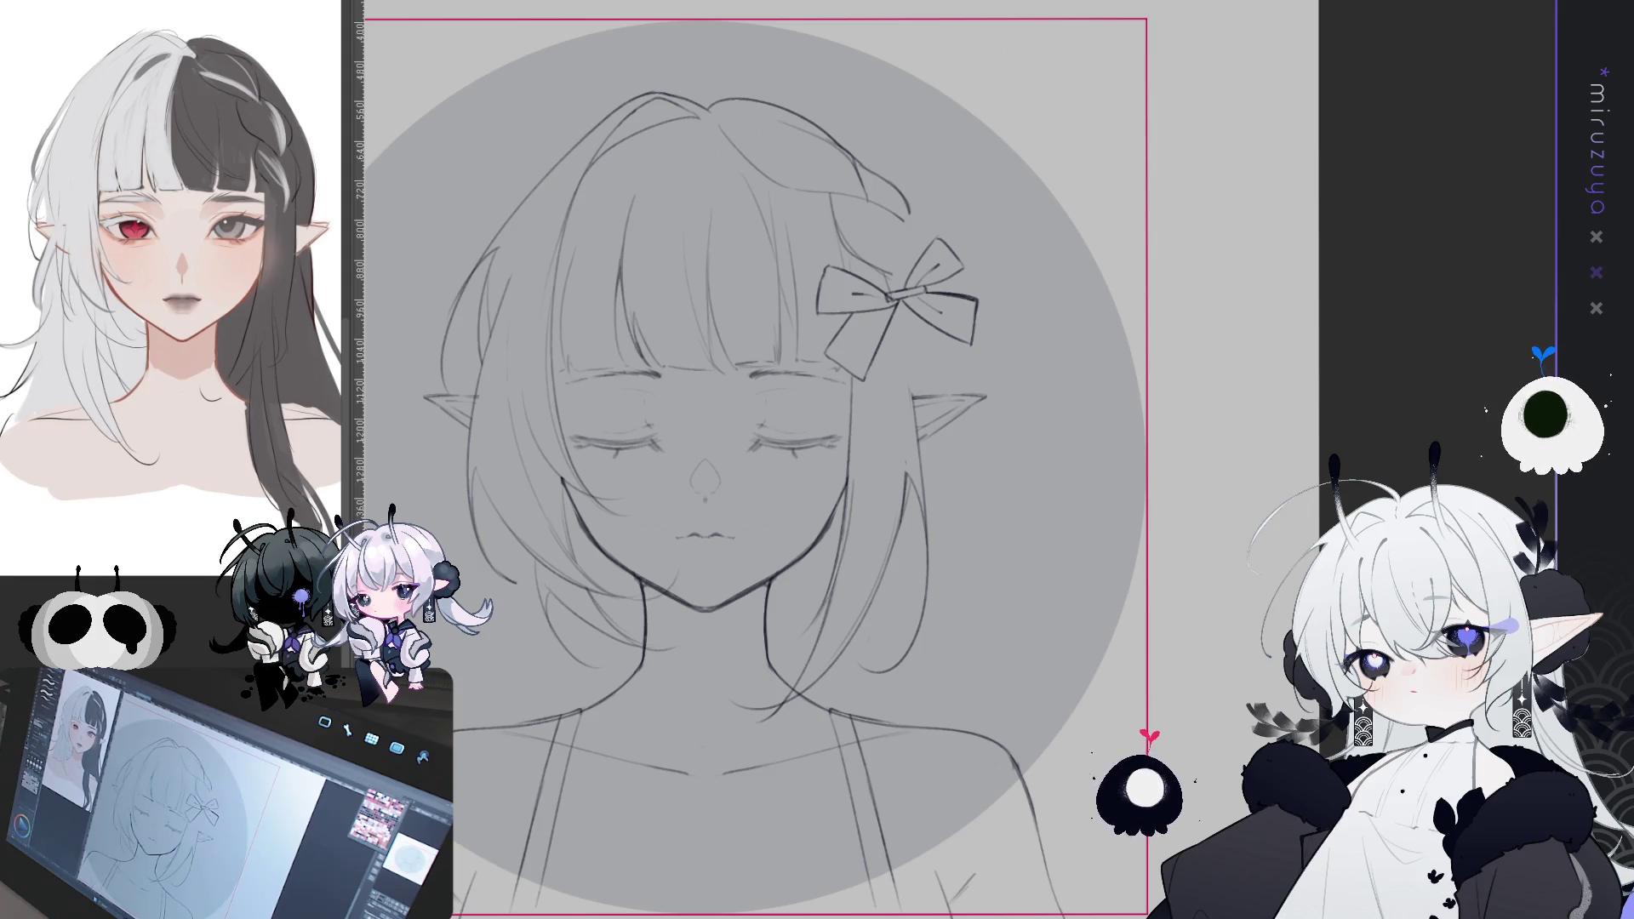
drag(1061, 521, 1148, 538)
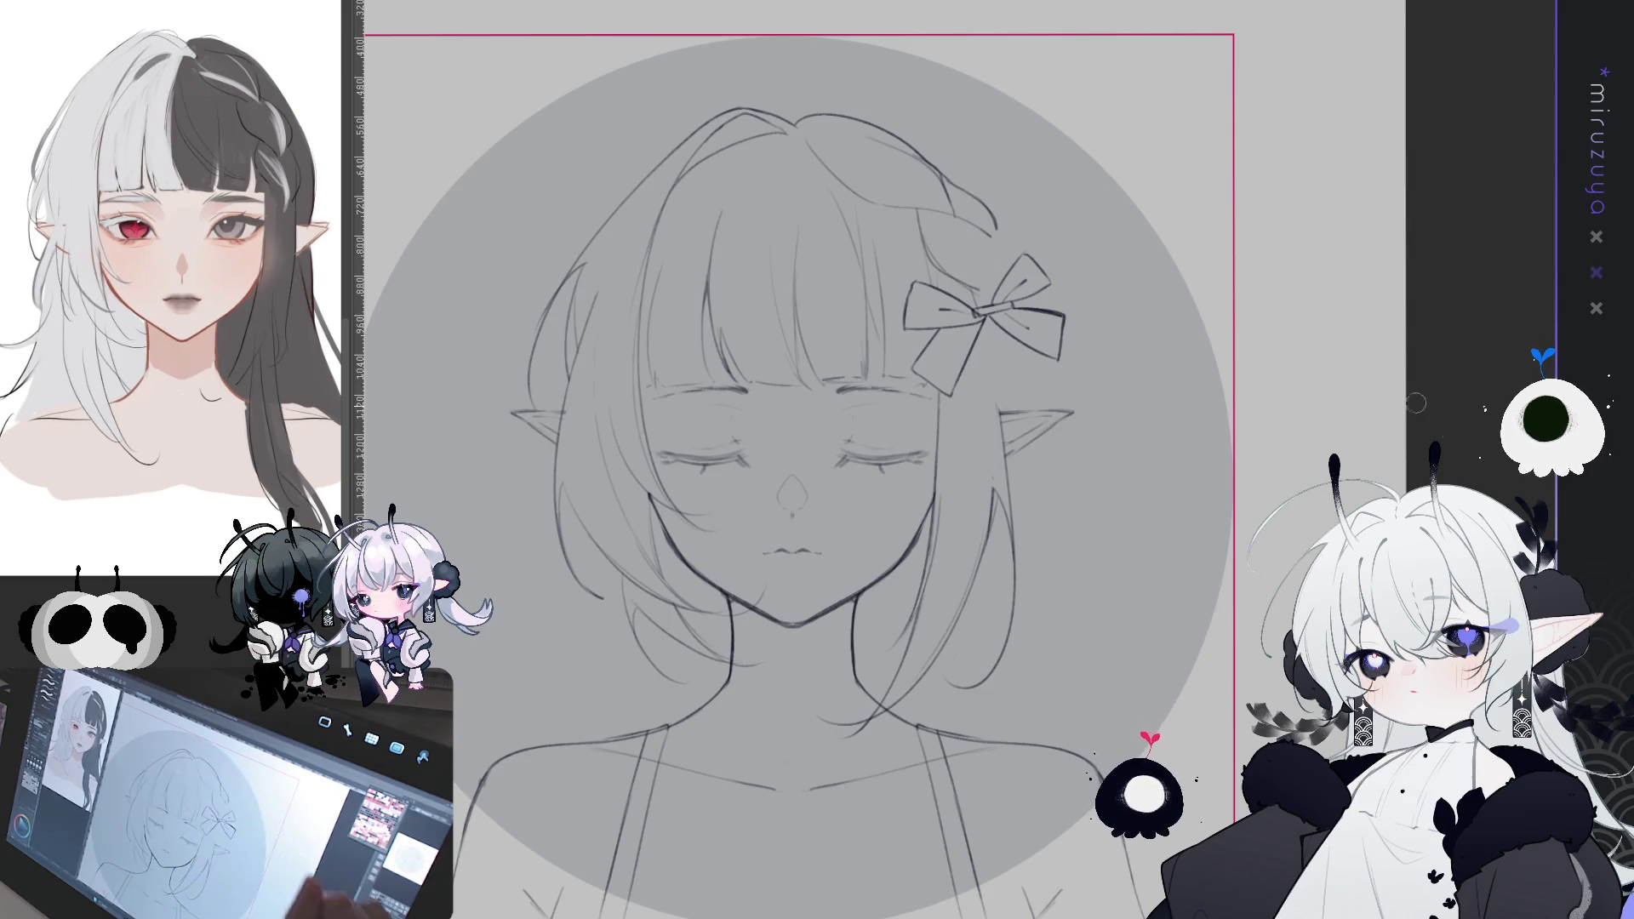
drag(971, 200, 962, 228)
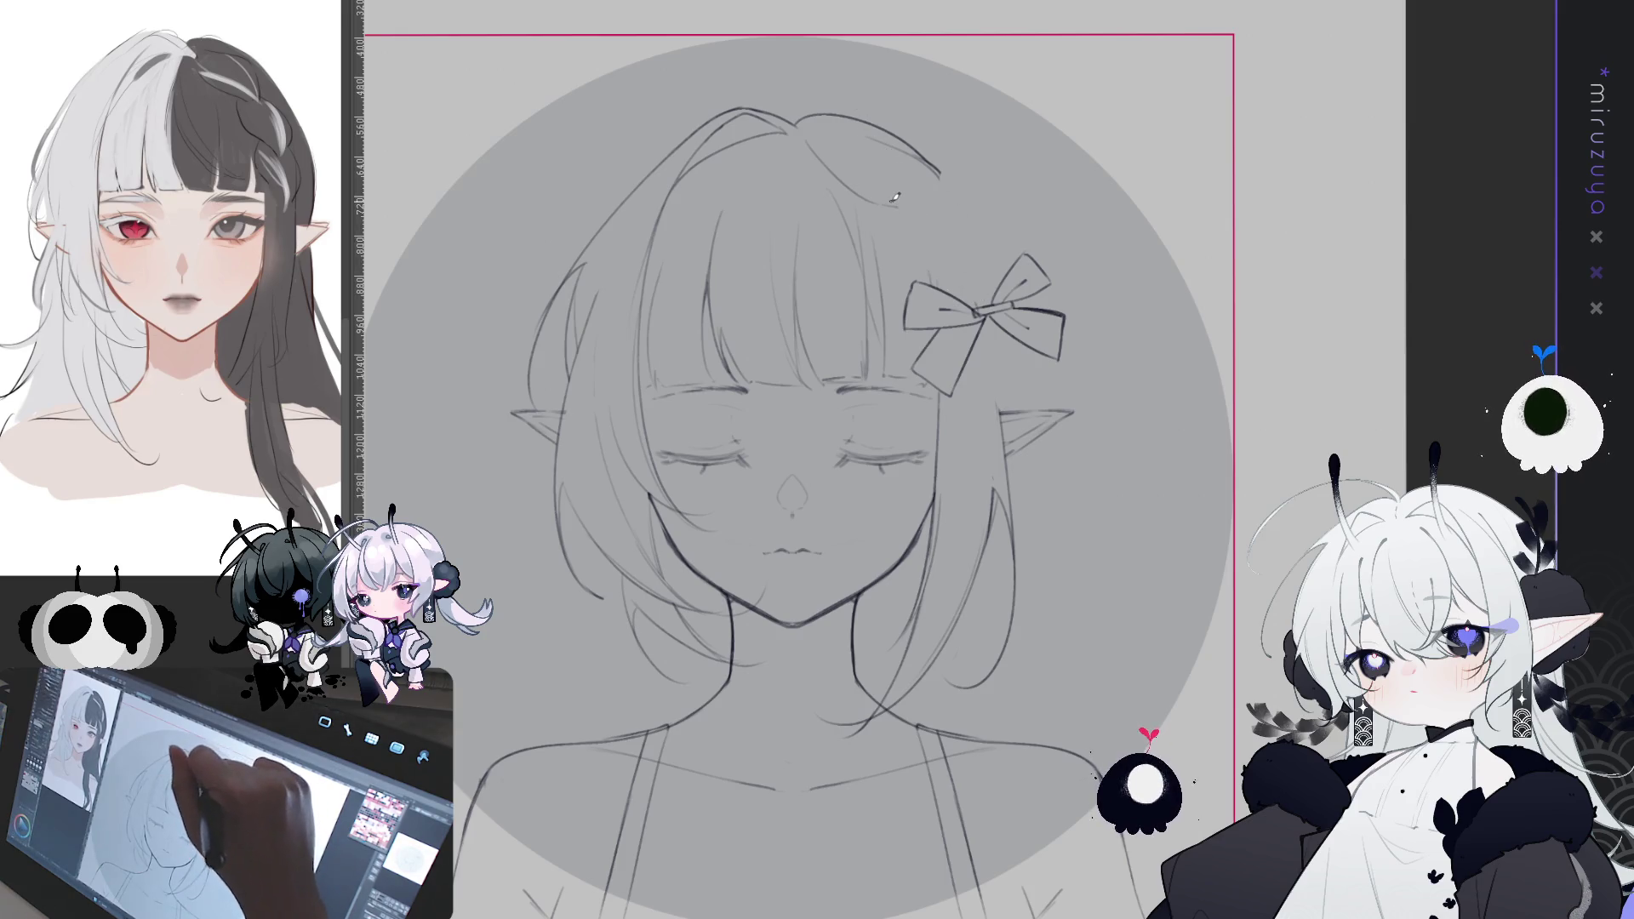
drag(895, 206, 934, 219)
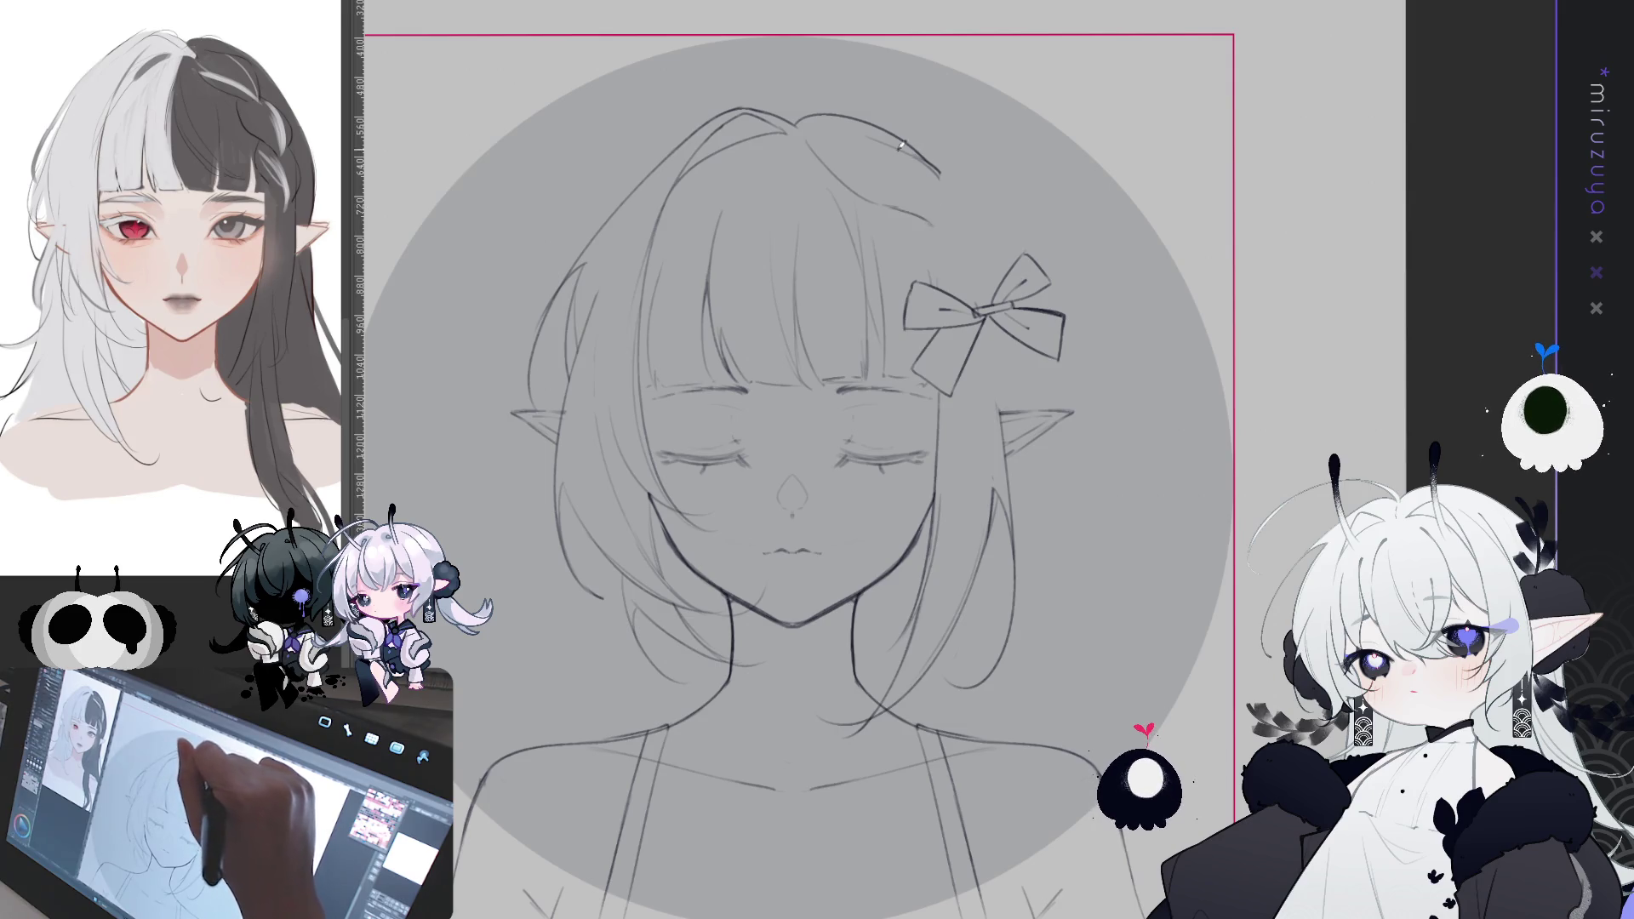
mouse_move(885, 145)
mouse_down()
mouse_move(934, 177)
mouse_move(943, 236)
mouse_up()
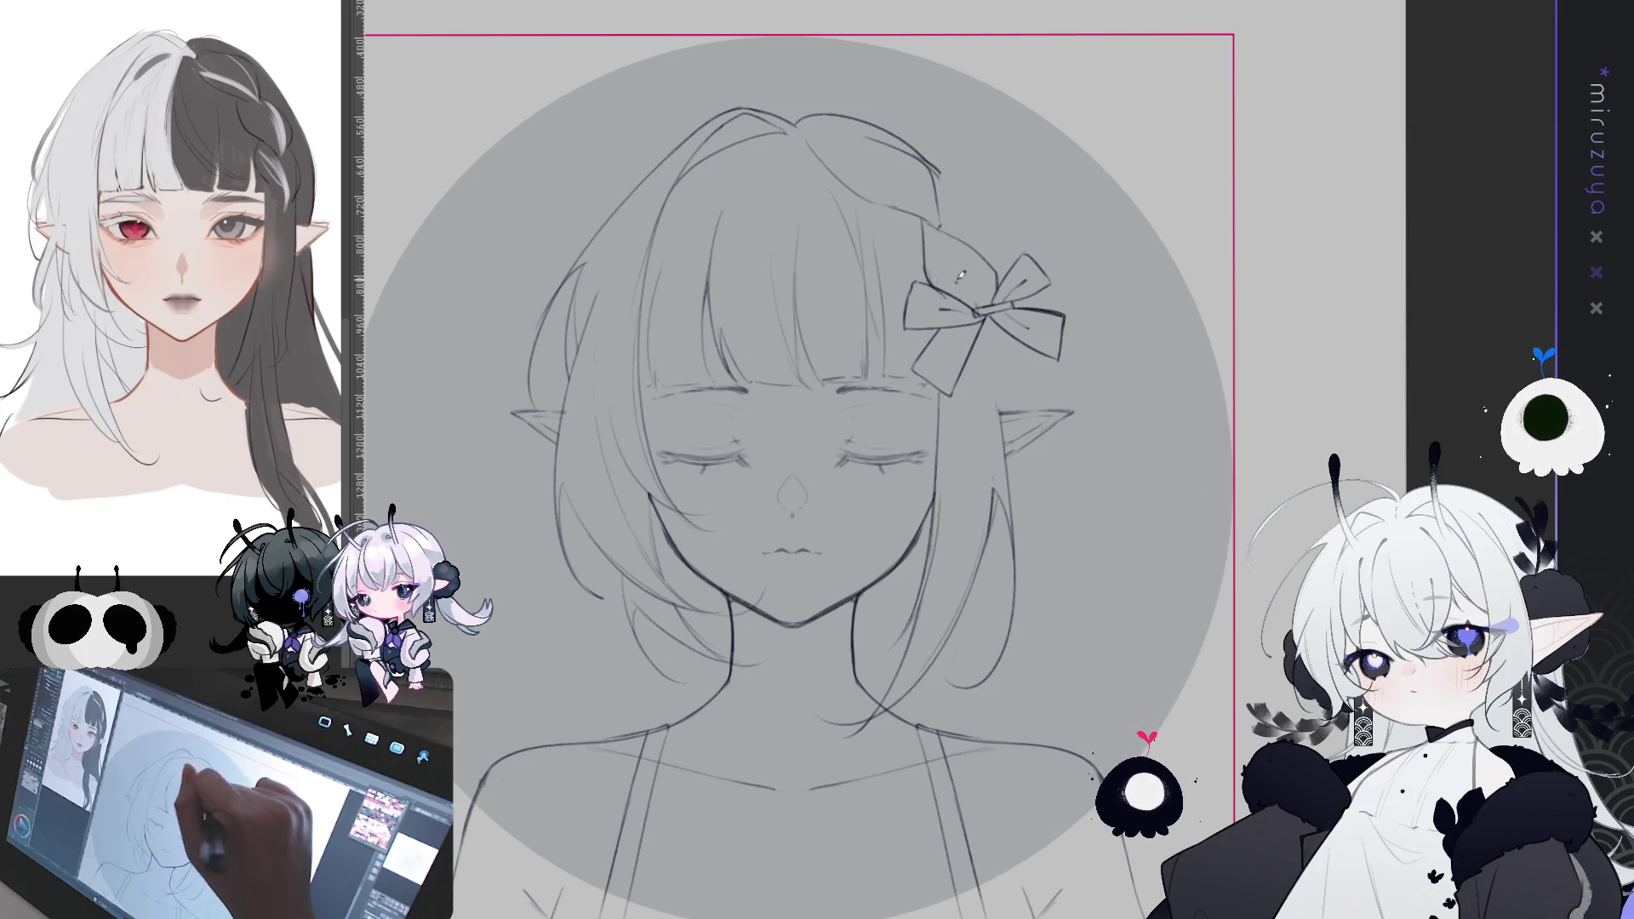
drag(957, 189, 996, 244)
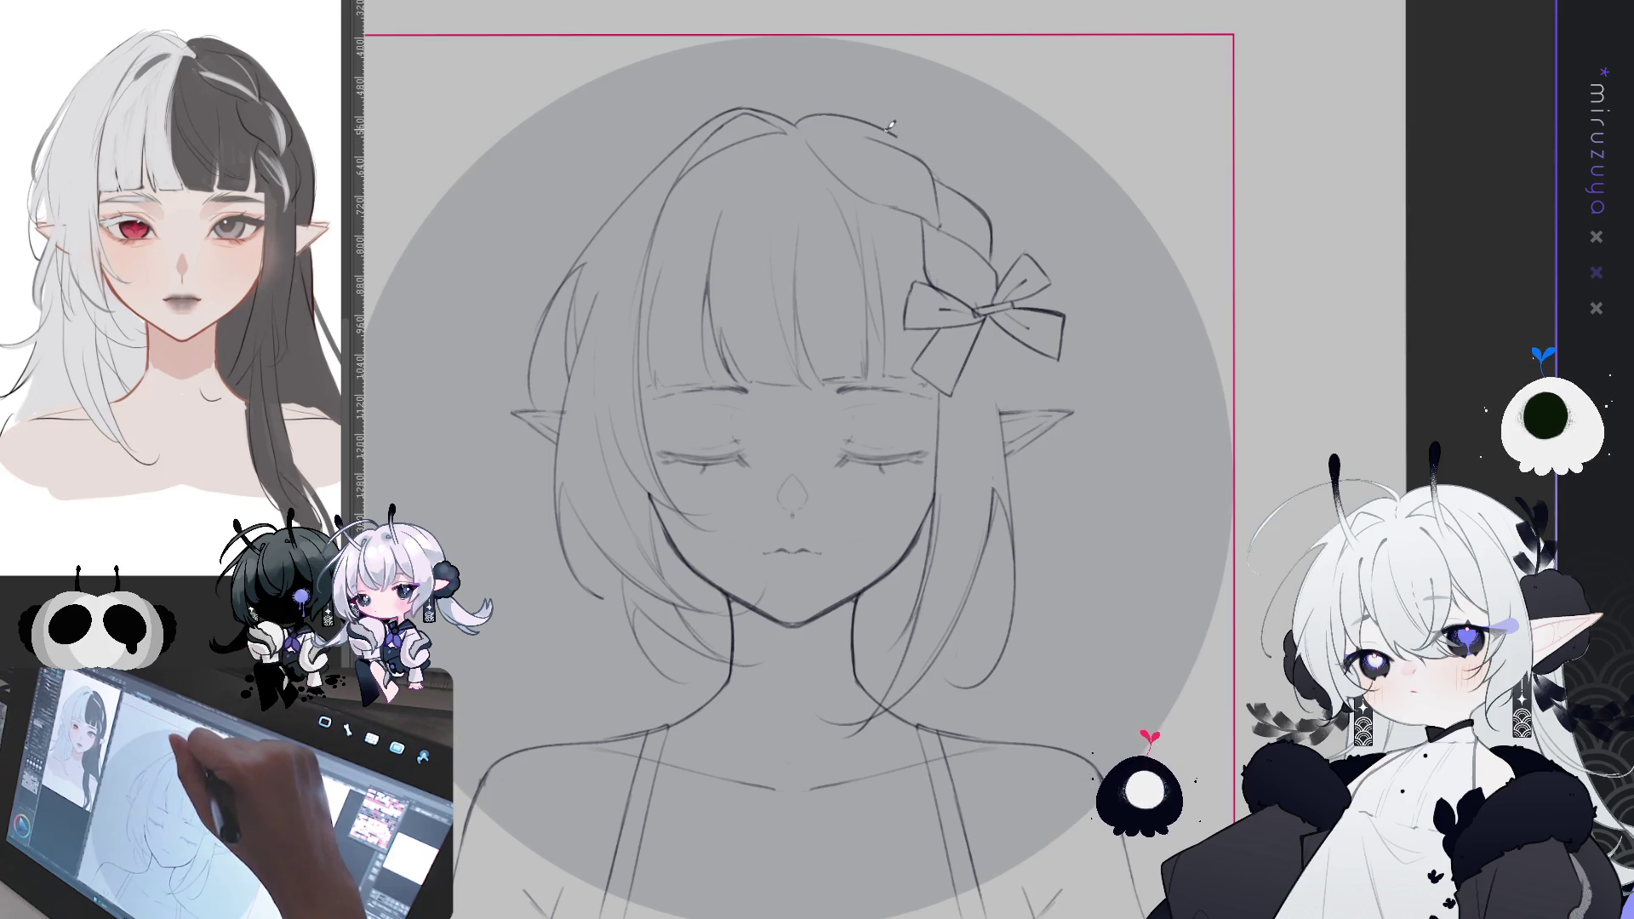
- Draw the top-right hair strokes from the crown toward and around the bow
drag(885, 128, 968, 186)
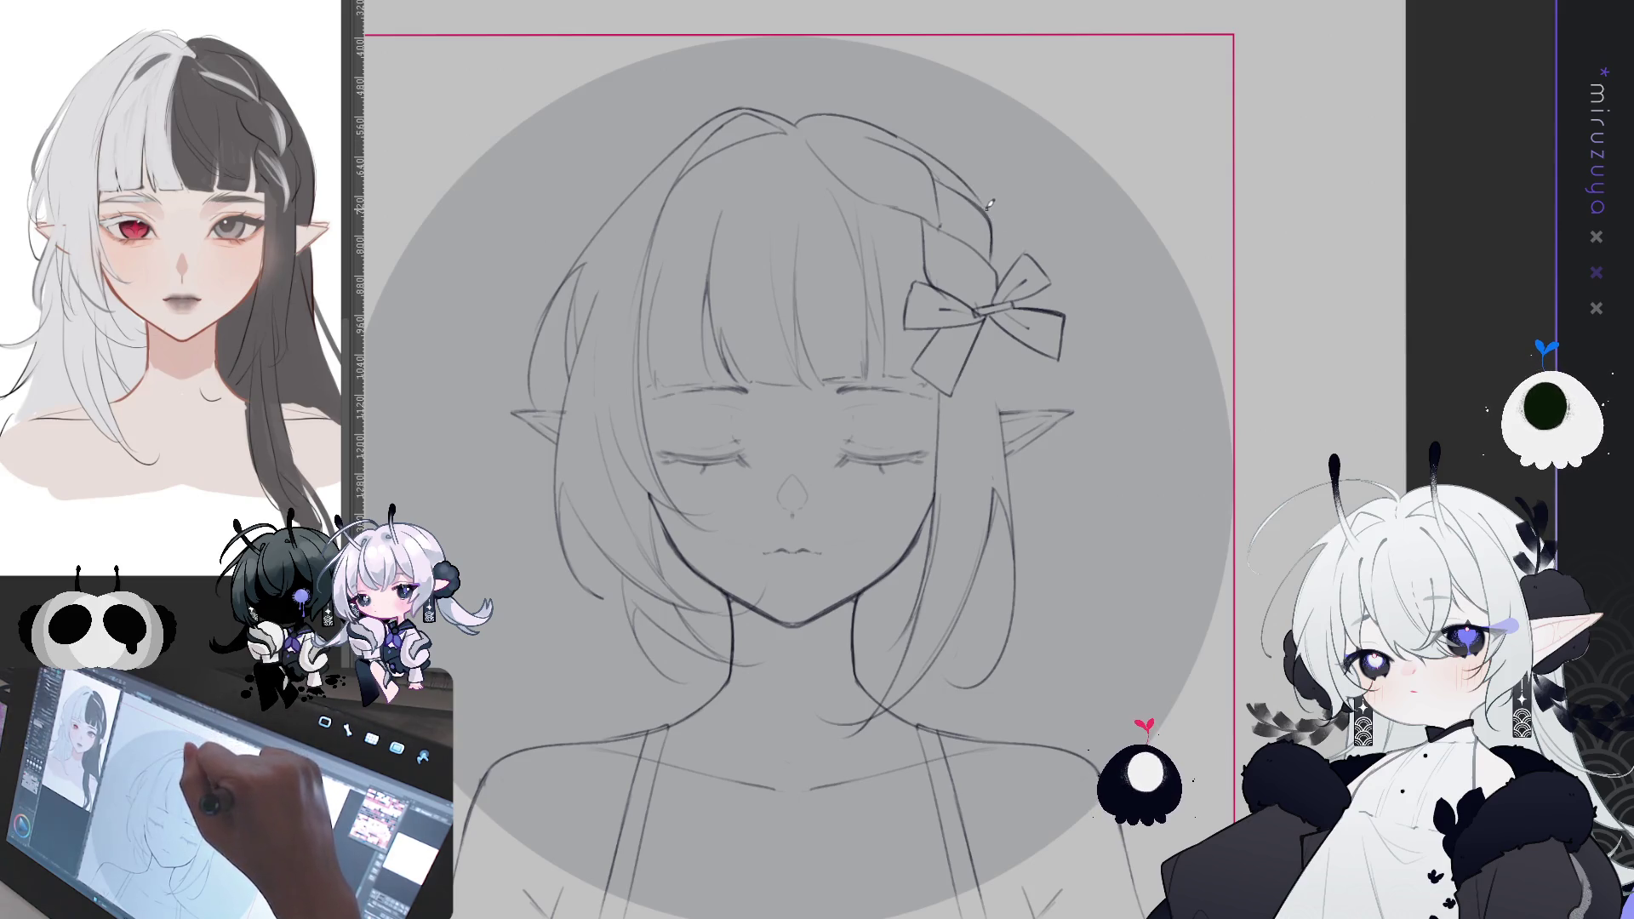
drag(886, 128, 1010, 223)
key(ctrl+z)
drag(898, 136, 991, 217)
key(ctrl+z)
mouse_move(916, 145)
mouse_down()
mouse_move(1004, 219)
mouse_move(1009, 260)
mouse_up()
mouse_move(995, 336)
mouse_down()
mouse_move(987, 392)
mouse_move(1033, 400)
mouse_up()
mouse_move(1034, 344)
mouse_down()
mouse_move(1035, 410)
mouse_move(1096, 254)
mouse_move(1127, 400)
mouse_up()
- Draw a long hair strand from the cheek down to the shoulder, right of the face
drag(1105, 298, 1137, 477)
key(ctrl+z)
drag(1110, 323, 1148, 489)
key(ctrl+z)
drag(1102, 277, 1137, 451)
drag(1099, 336, 1145, 481)
key(ctrl+z)
key(ctrl+z)
drag(1108, 279, 1251, 651)
key(ctrl+z)
drag(1105, 291, 1285, 672)
mouse_move(1110, 300)
mouse_down()
mouse_move(1246, 638)
mouse_move(1289, 686)
mouse_up()
- Add a longer curving strand right of the face and a short stroke near the shoulder
drag(1079, 366, 1281, 617)
key(ctrl+z)
drag(1074, 349, 1300, 580)
drag(1111, 444, 1212, 544)
drag(1091, 443, 1047, 595)
drag(1051, 488, 1074, 513)
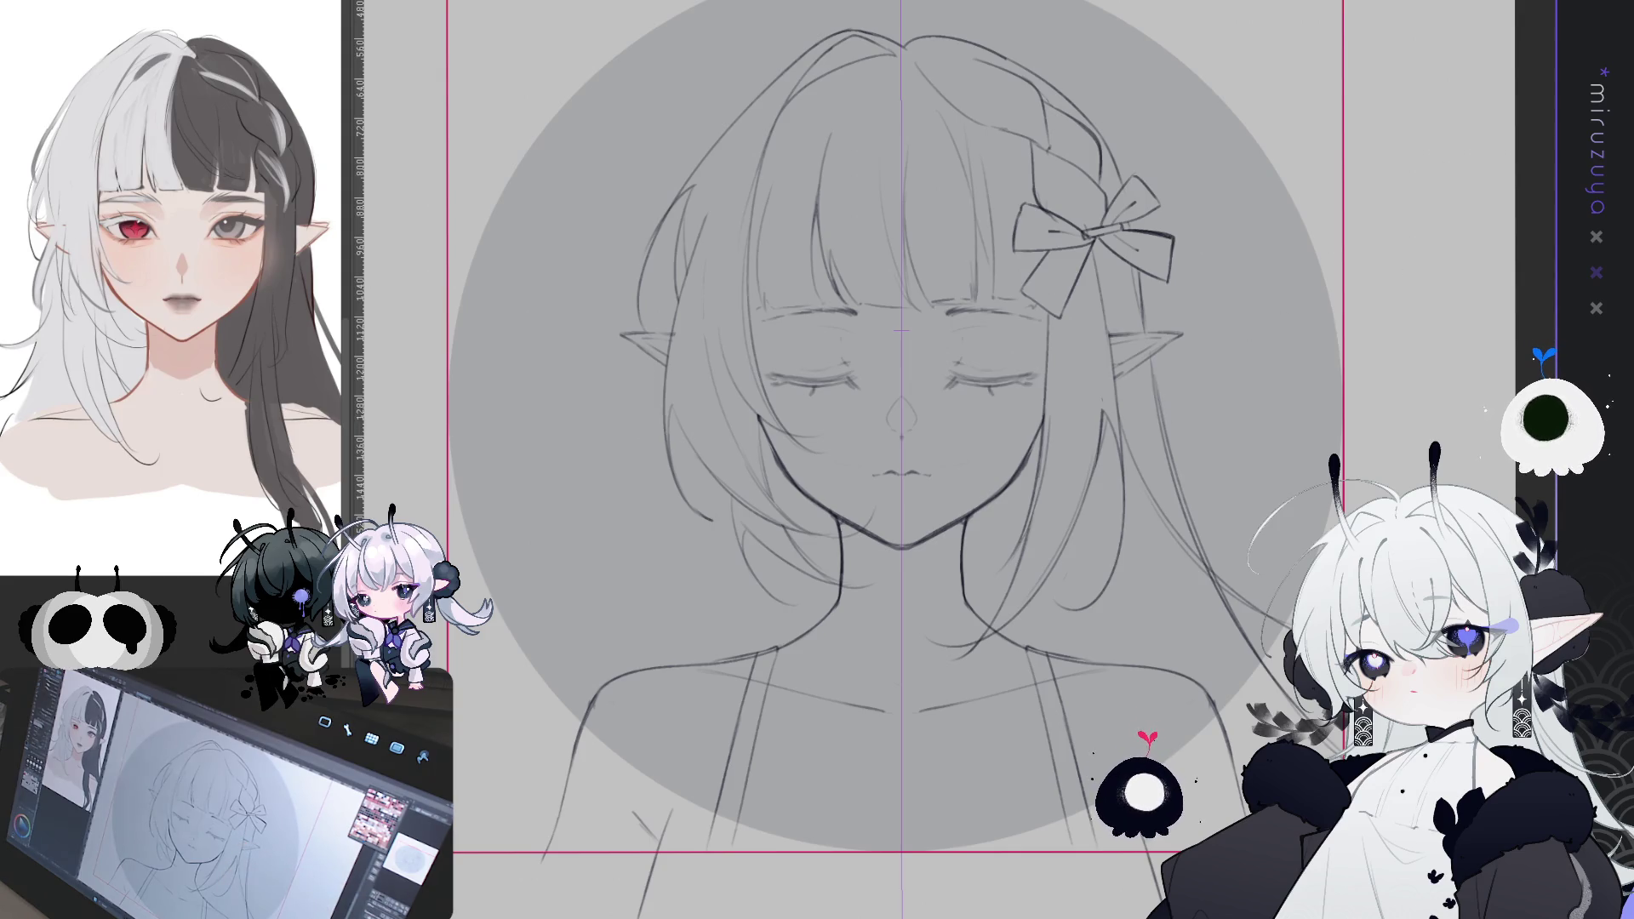
- Hide the vertical symmetry guide and fit the whole canvas on screen
key(ctrl+z)
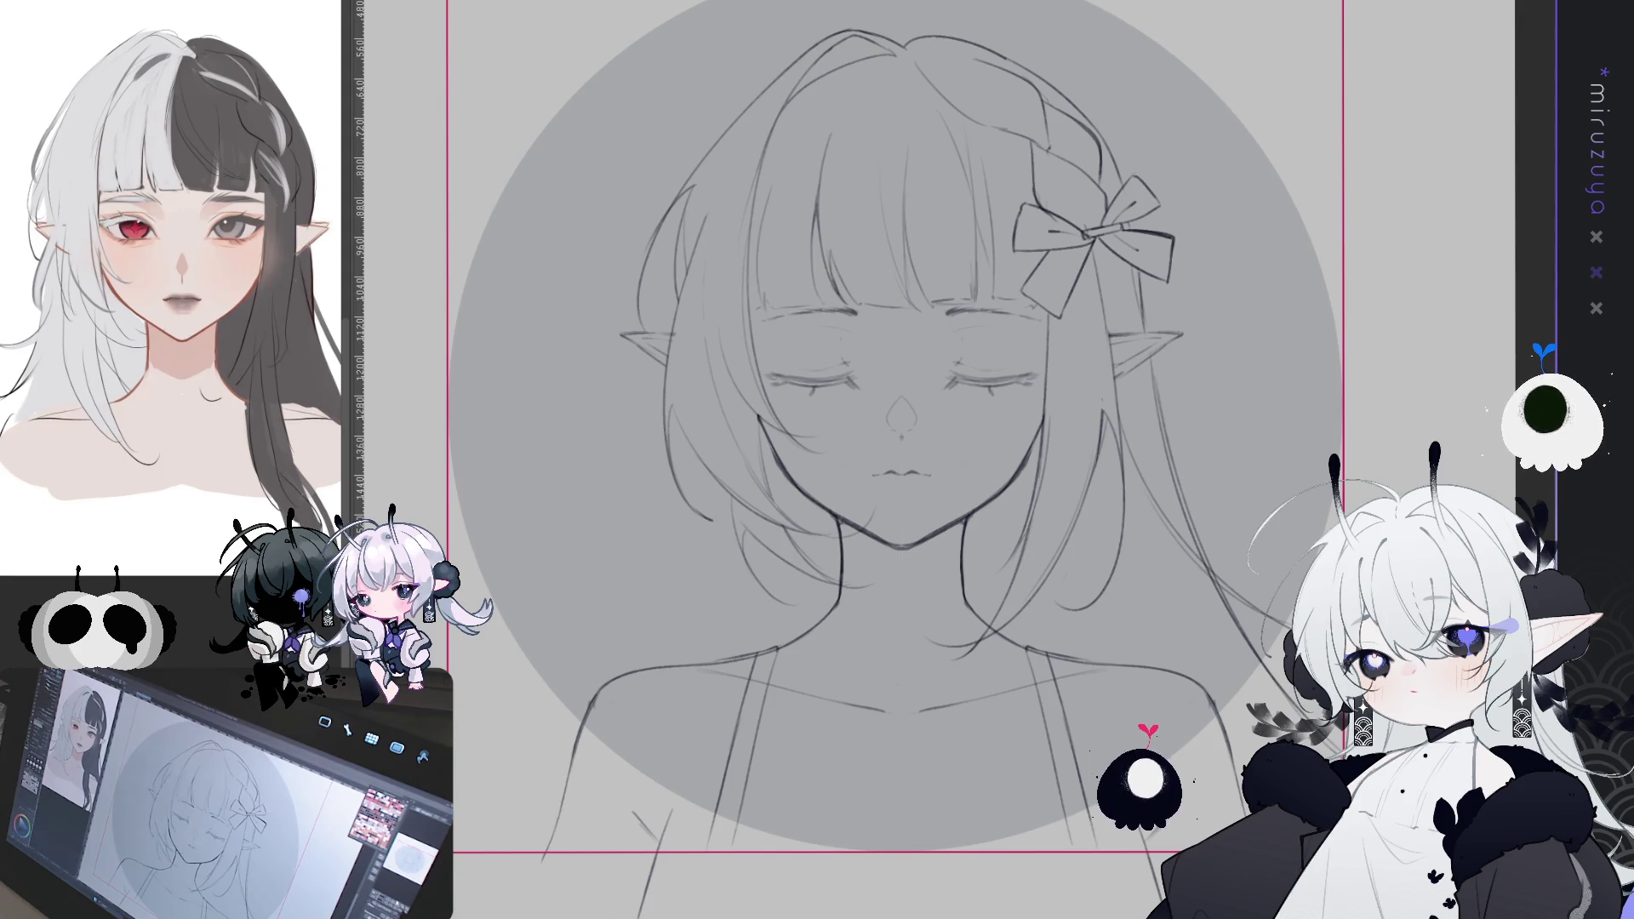
key(ctrl+0)
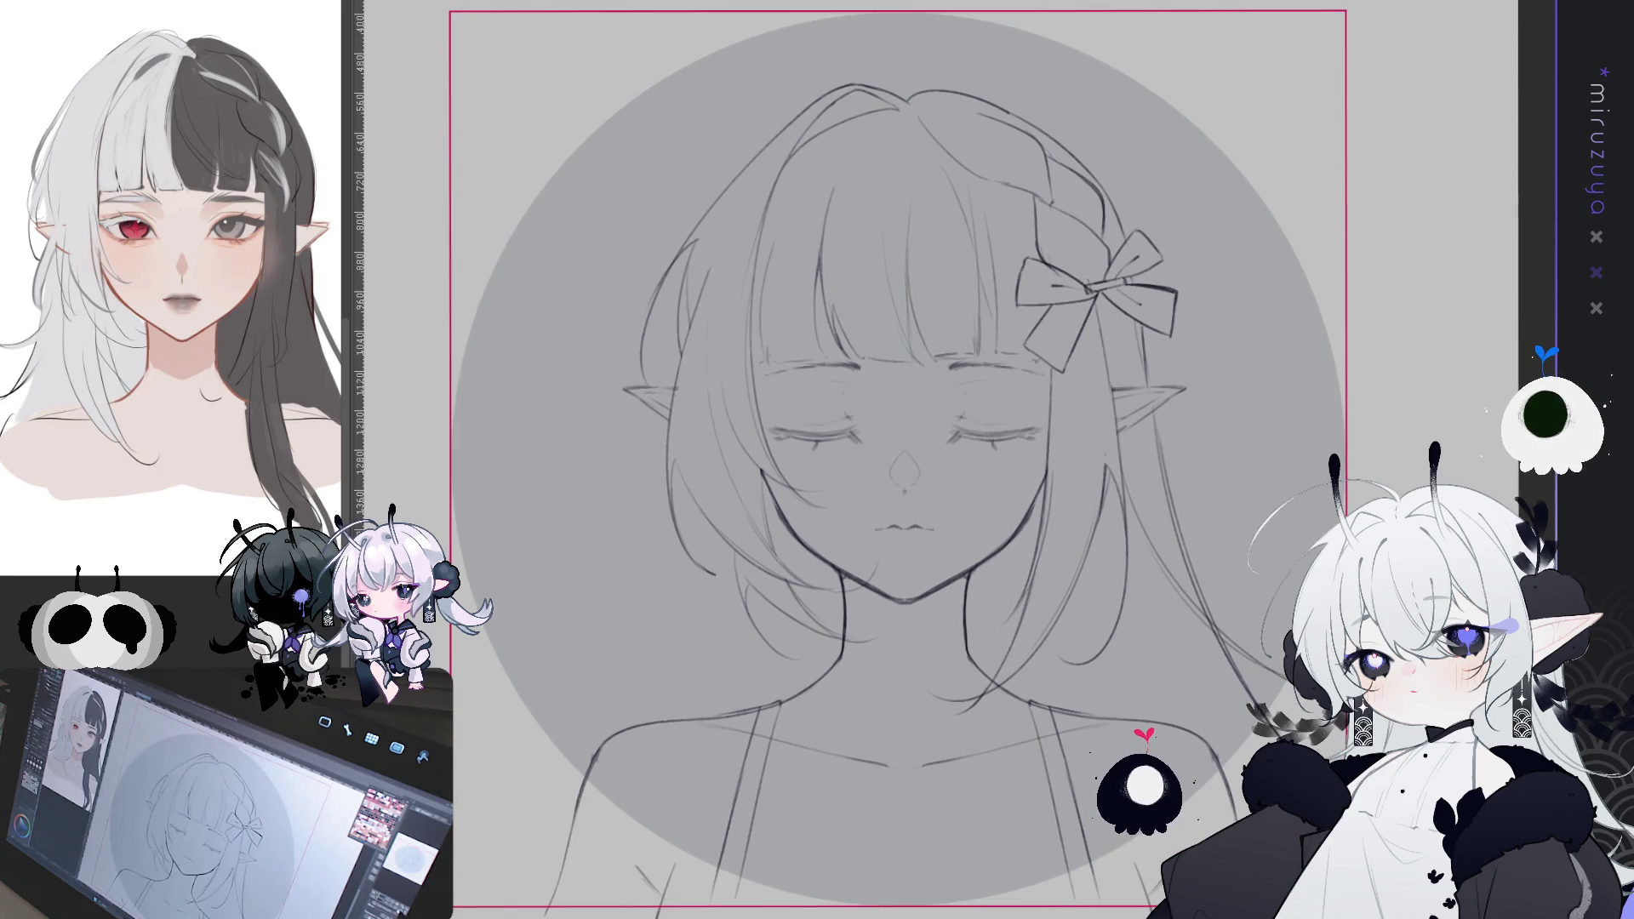
- In a mirrored view, draw long strands on the side hair beside the ear
key(h)
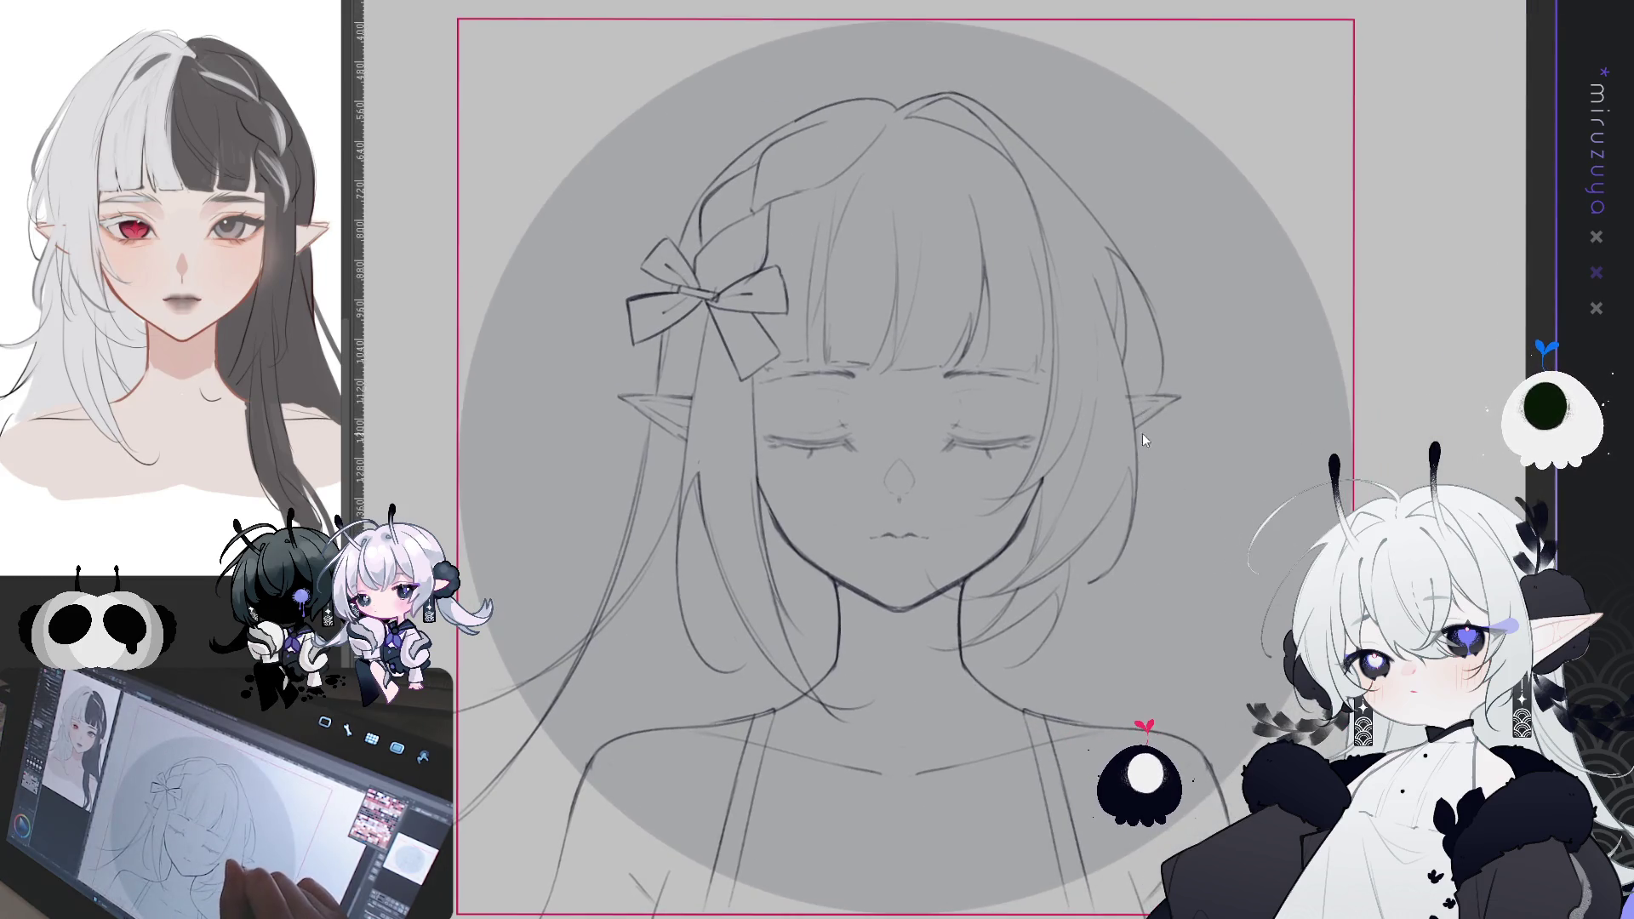
drag(1139, 439, 1267, 584)
key(ctrl+z)
mouse_move(1141, 475)
mouse_down()
mouse_move(1238, 587)
mouse_move(1213, 651)
mouse_up()
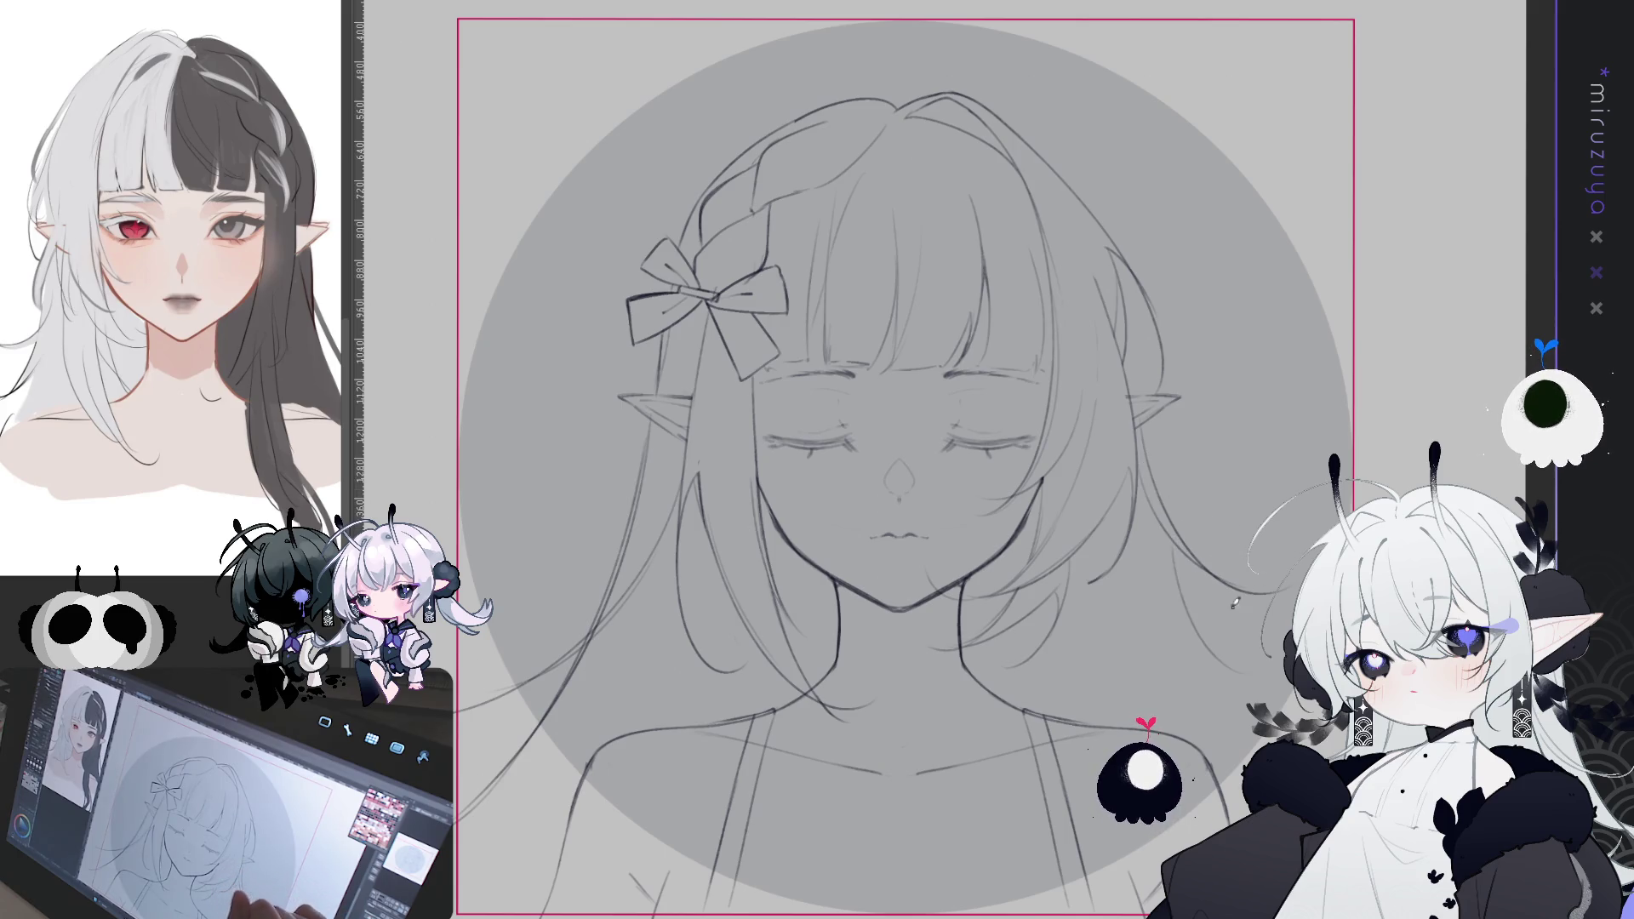
key(ctrl+z)
mouse_move(1129, 526)
mouse_down()
mouse_move(1258, 570)
mouse_move(1193, 564)
mouse_up()
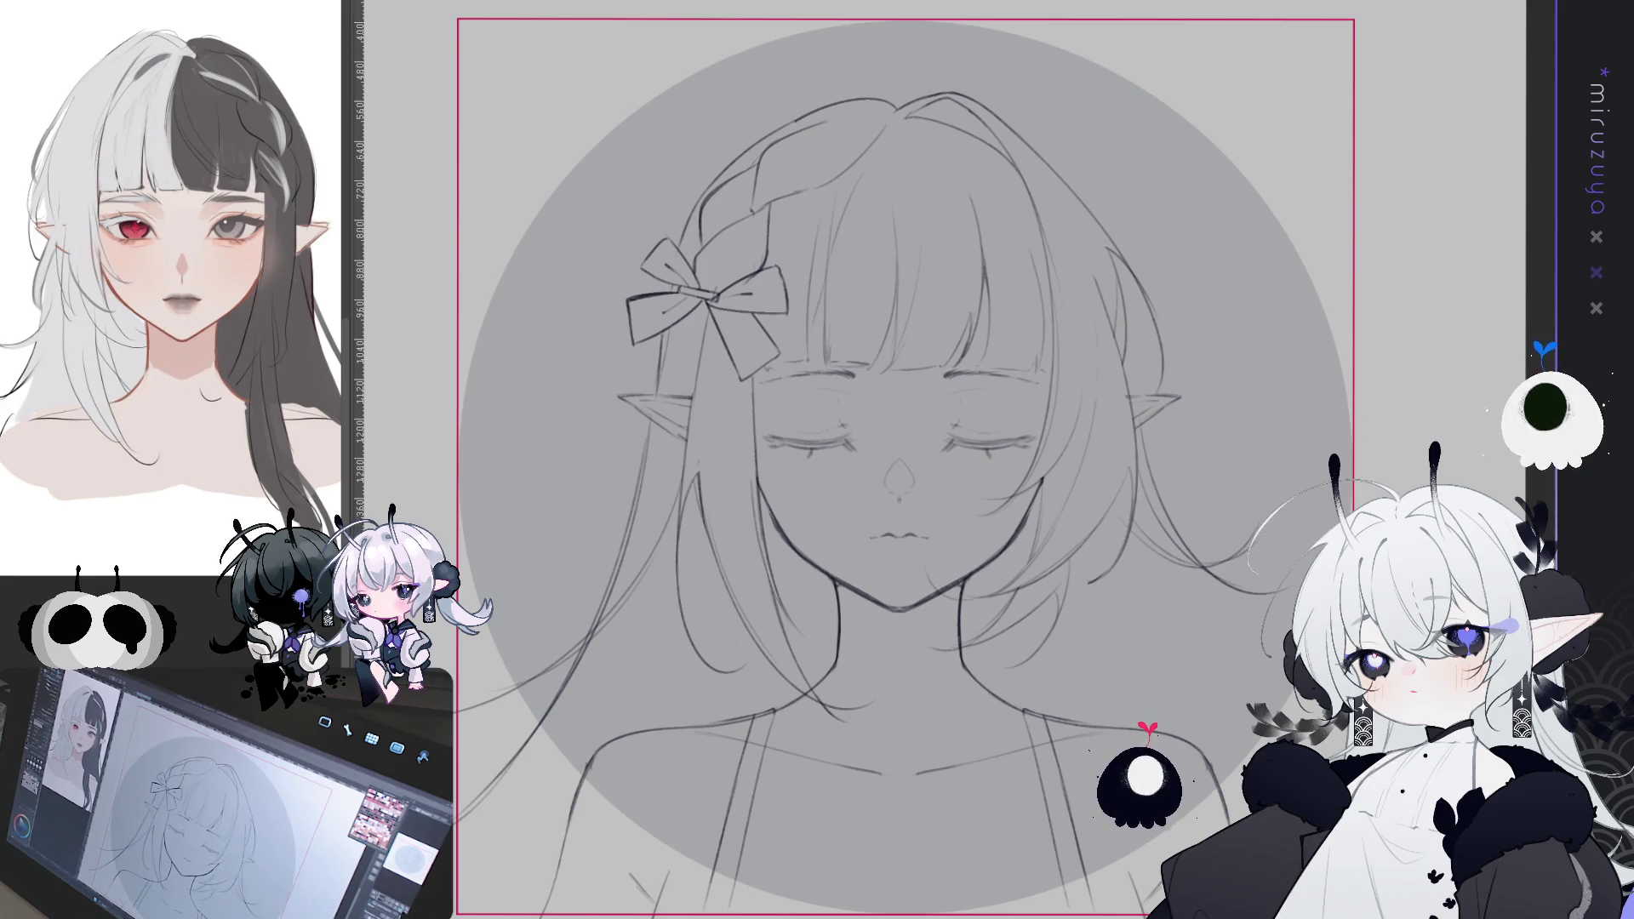
key(h)
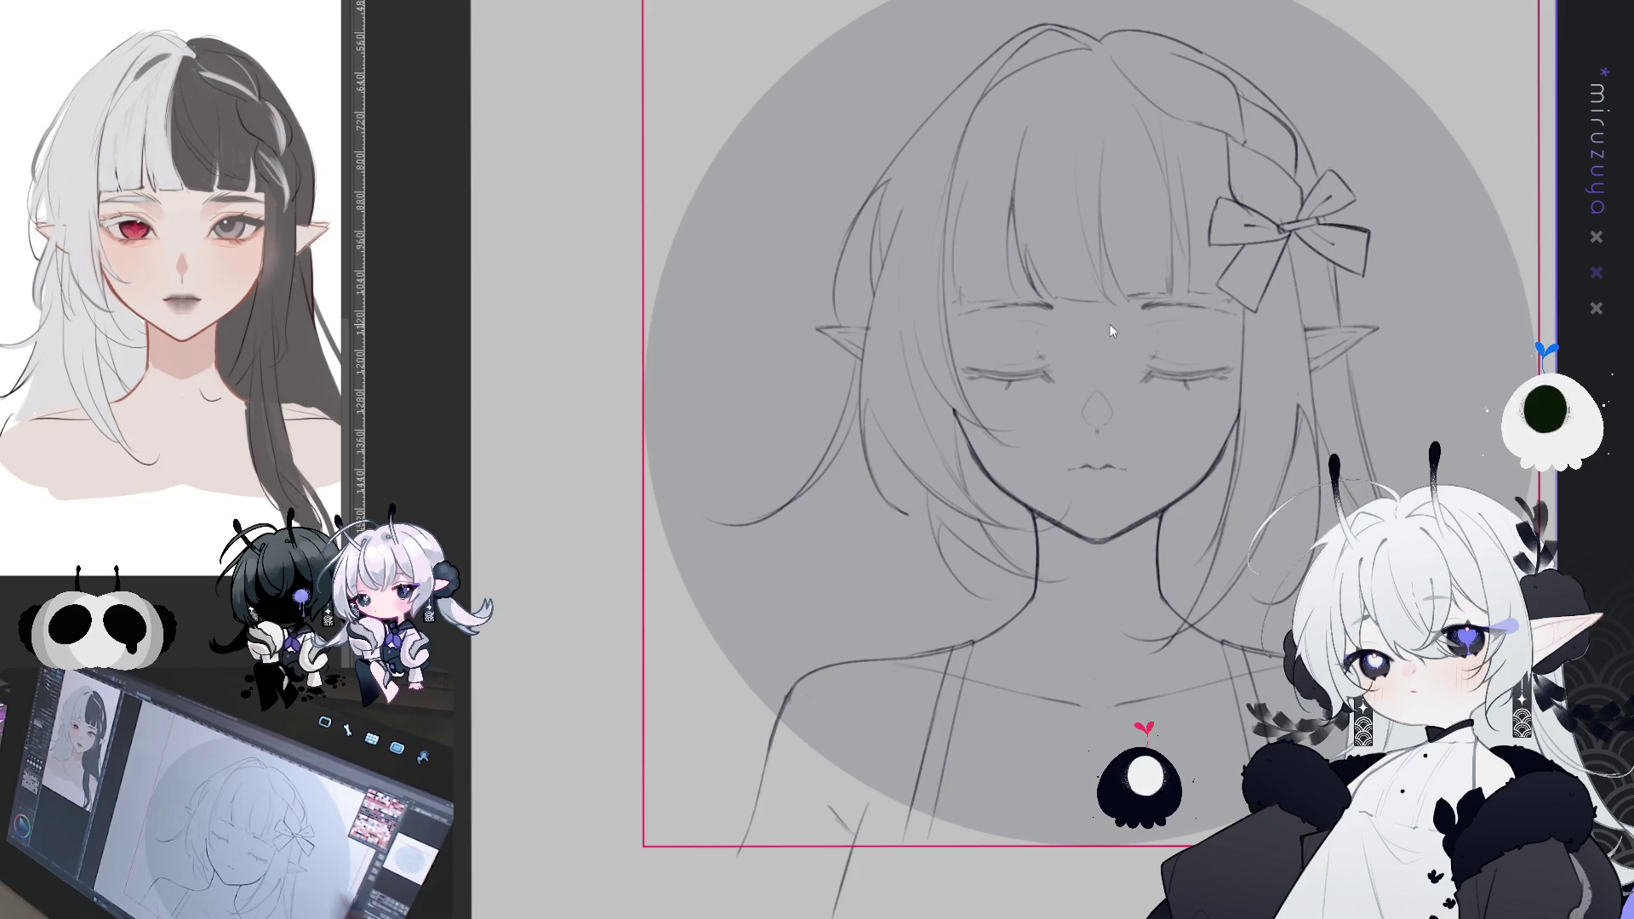
- Draw a darker strand beside the ear curving outward into an upward curl
key(h)
drag(1065, 343, 1151, 454)
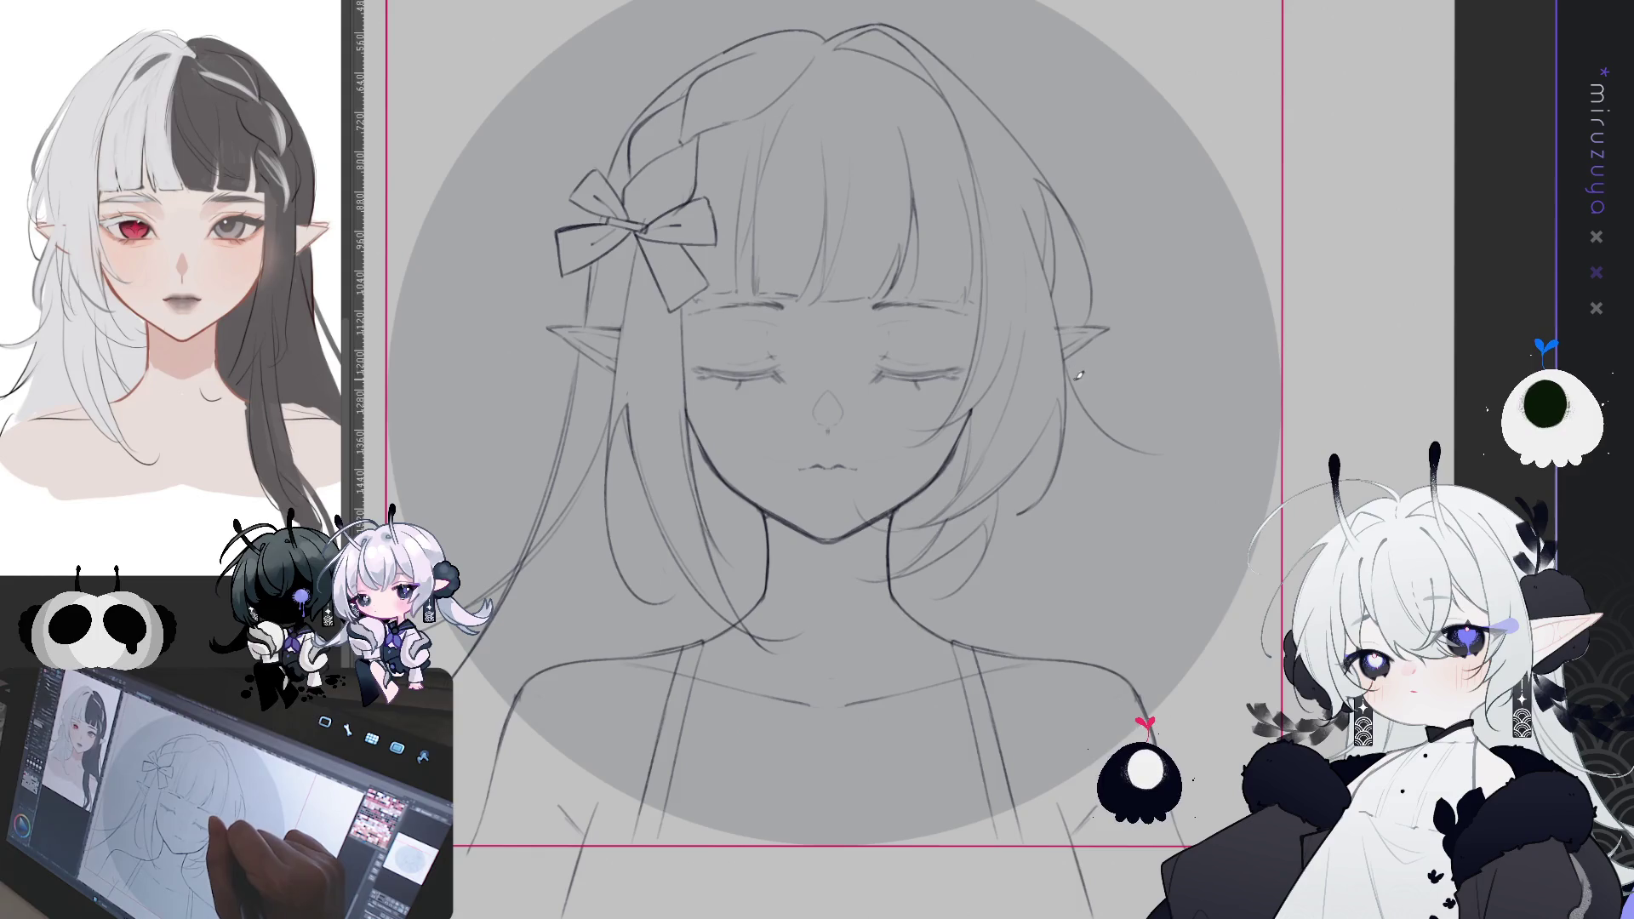
mouse_move(1073, 361)
mouse_down()
mouse_move(1106, 438)
mouse_move(1184, 461)
mouse_up()
drag(1076, 430, 1148, 460)
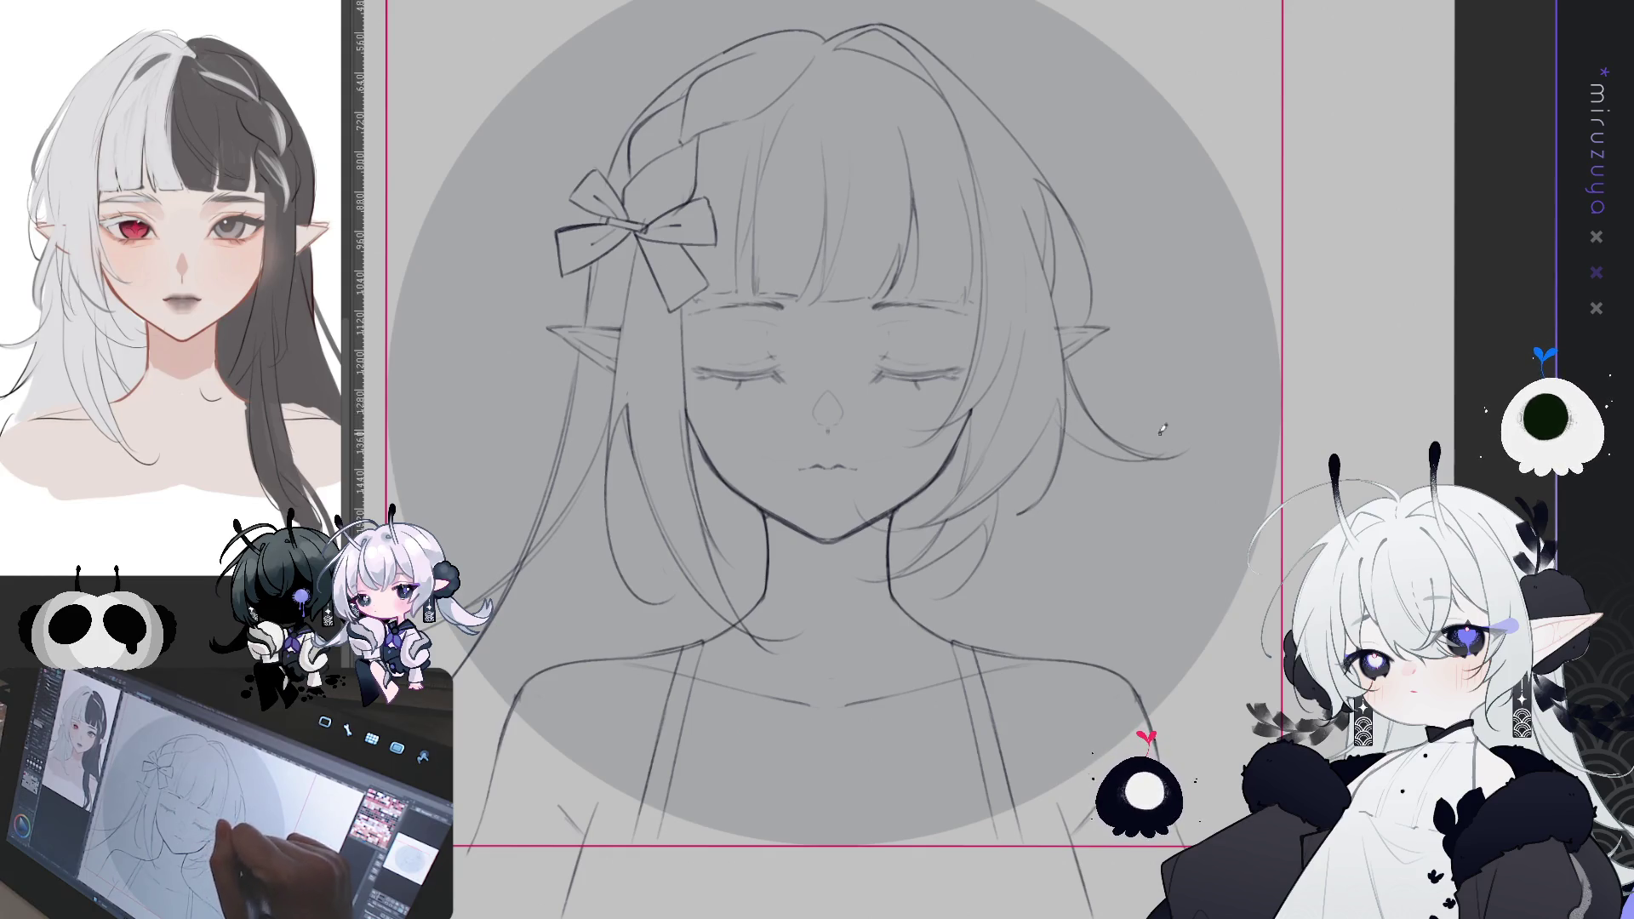
mouse_move(1067, 420)
mouse_down()
mouse_move(1164, 451)
mouse_move(1173, 416)
mouse_up()
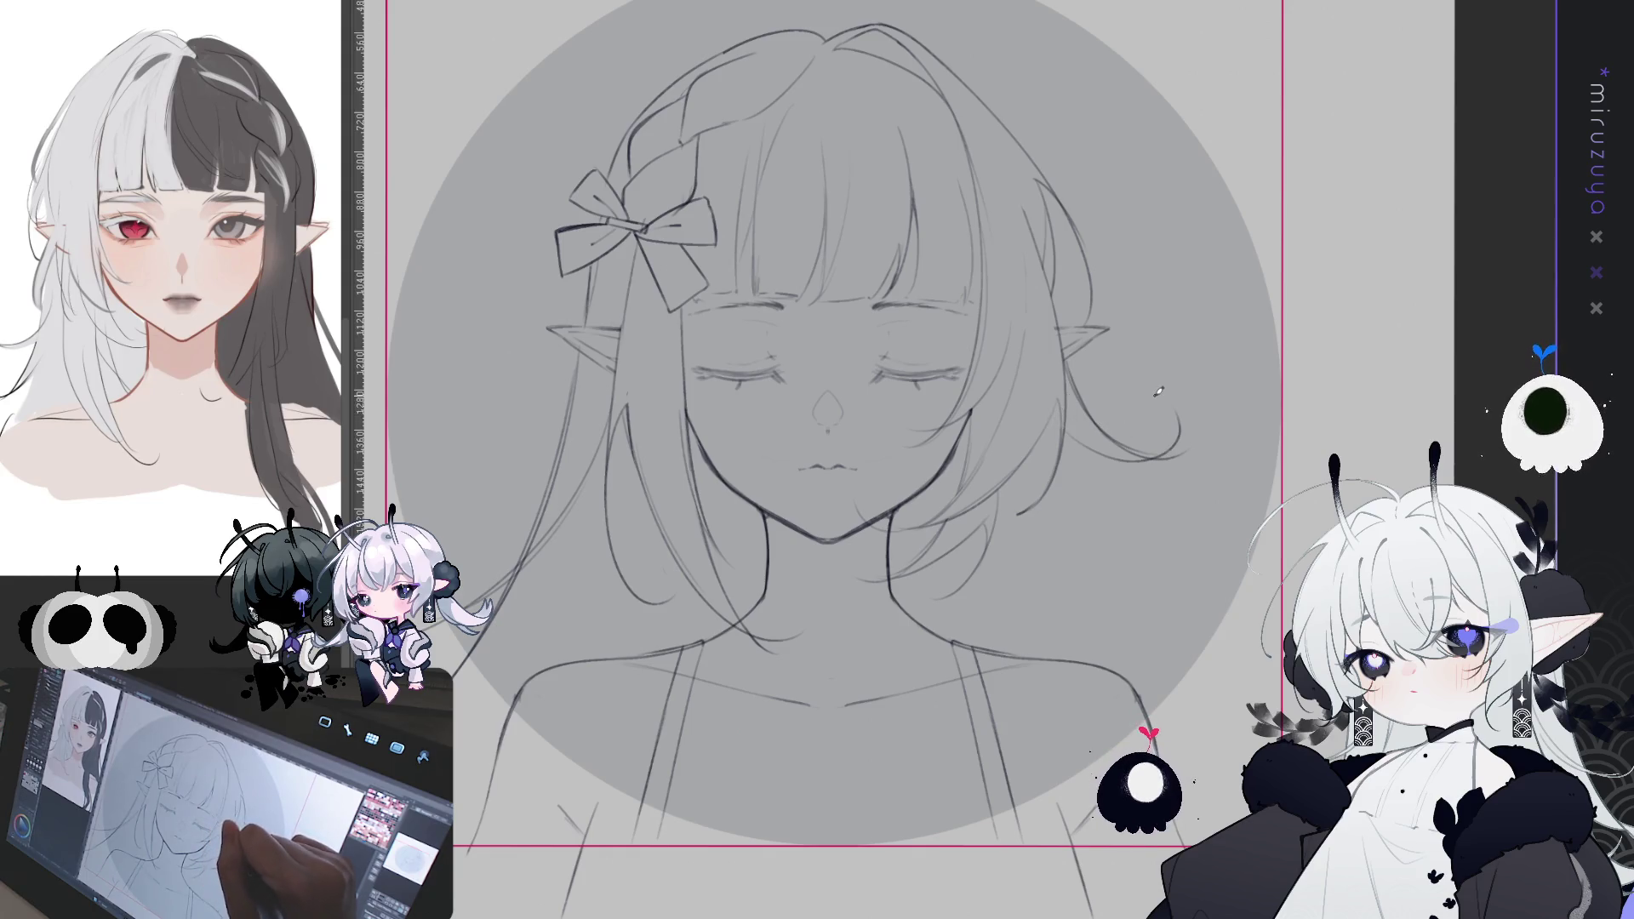
drag(1062, 421, 1177, 450)
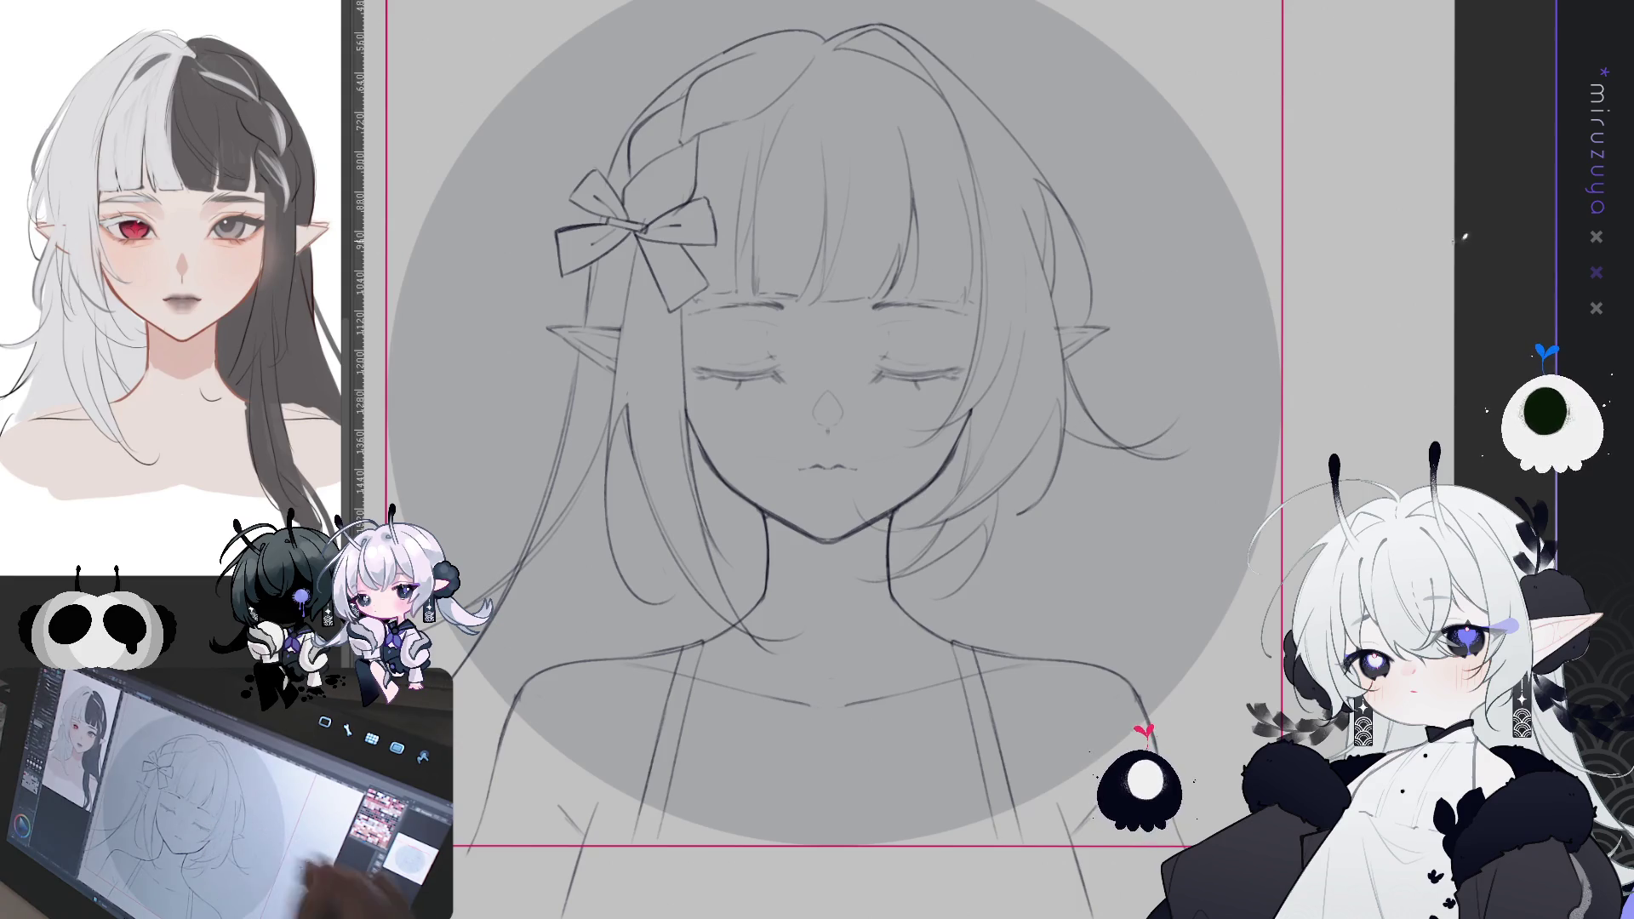
key(h)
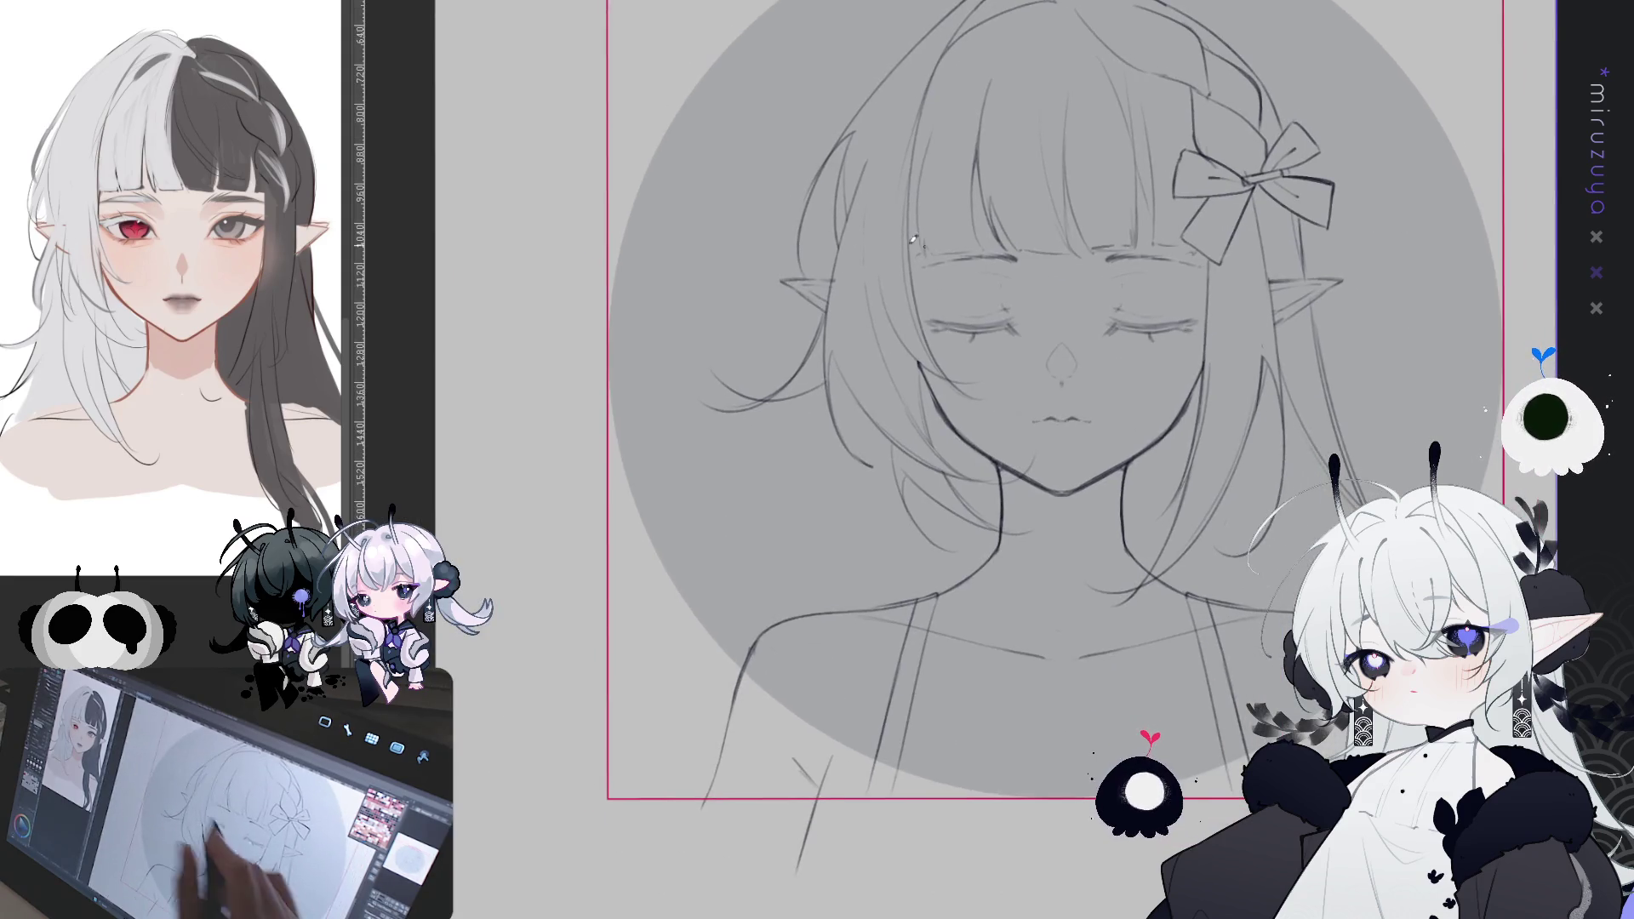
- Sketch curving strands and faint wisps falling below the ear
mouse_move(821, 387)
mouse_down()
mouse_move(807, 443)
mouse_move(693, 479)
mouse_up()
key(ctrl+z)
drag(802, 450, 707, 500)
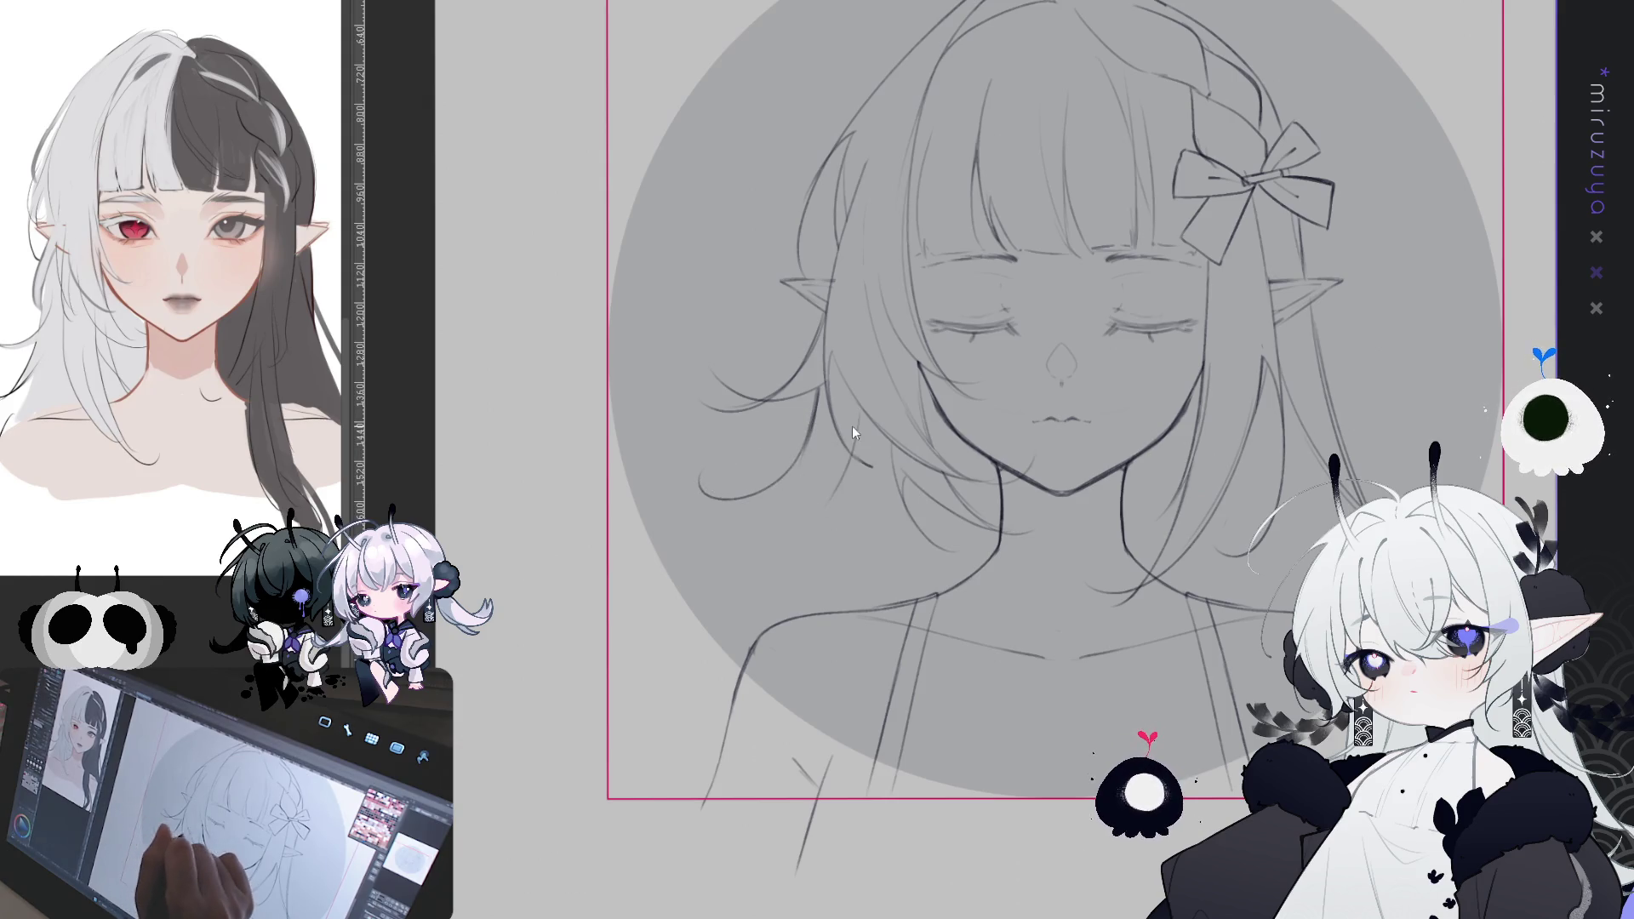
drag(849, 451, 737, 596)
drag(783, 493, 747, 560)
drag(780, 489, 723, 504)
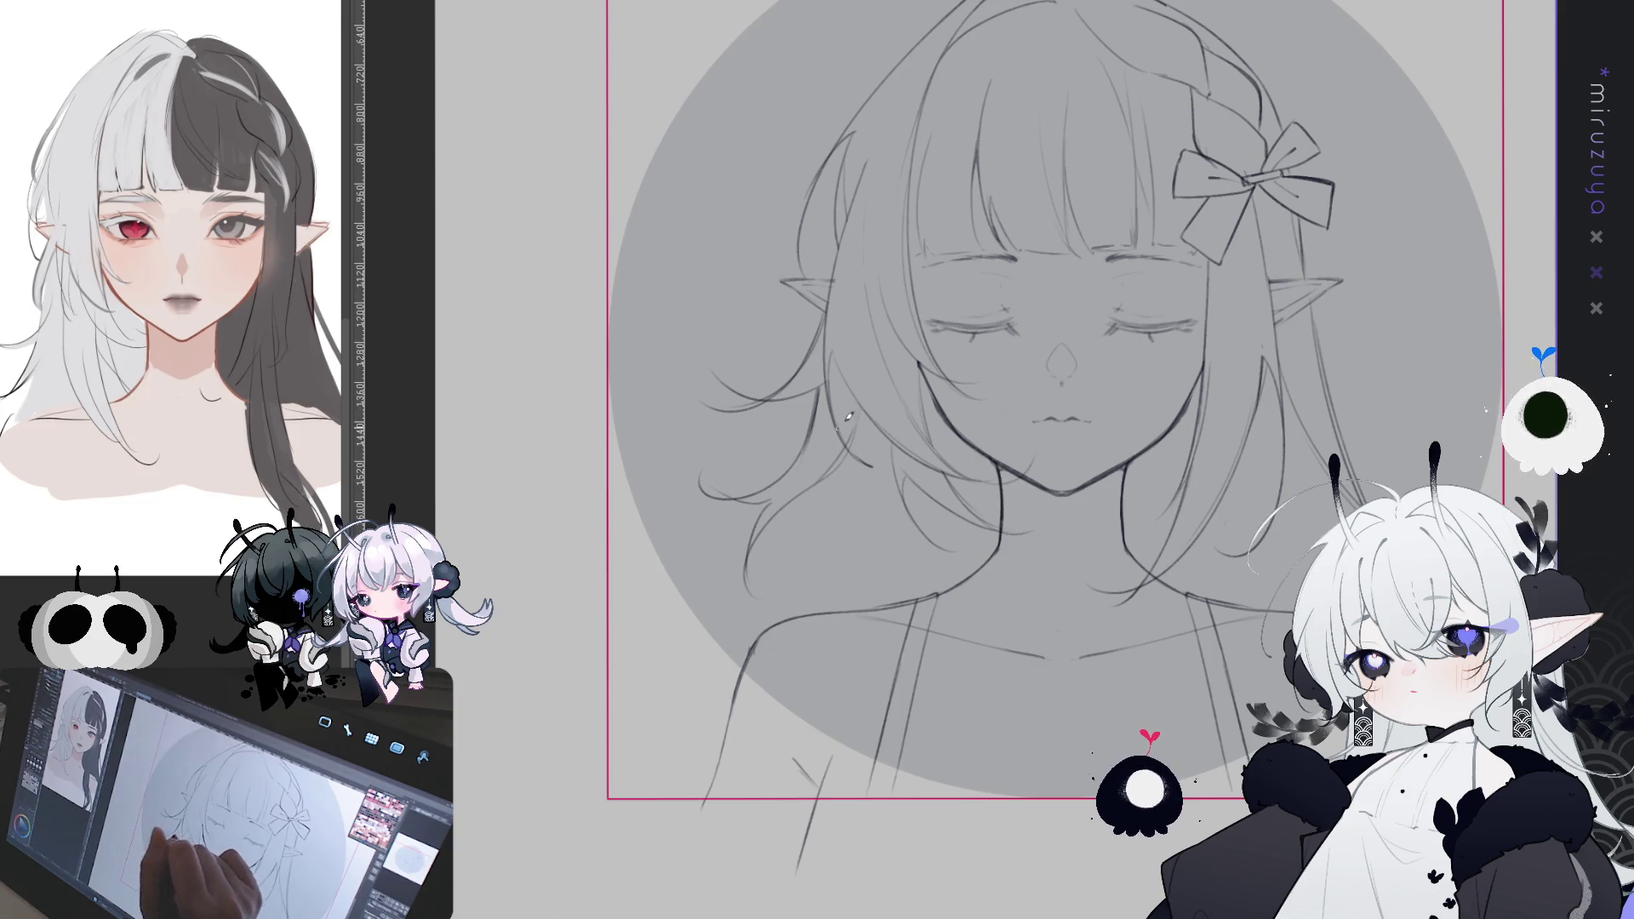
- In the mirrored view, add long diagonal and sweeping strands to the side hair
key(h)
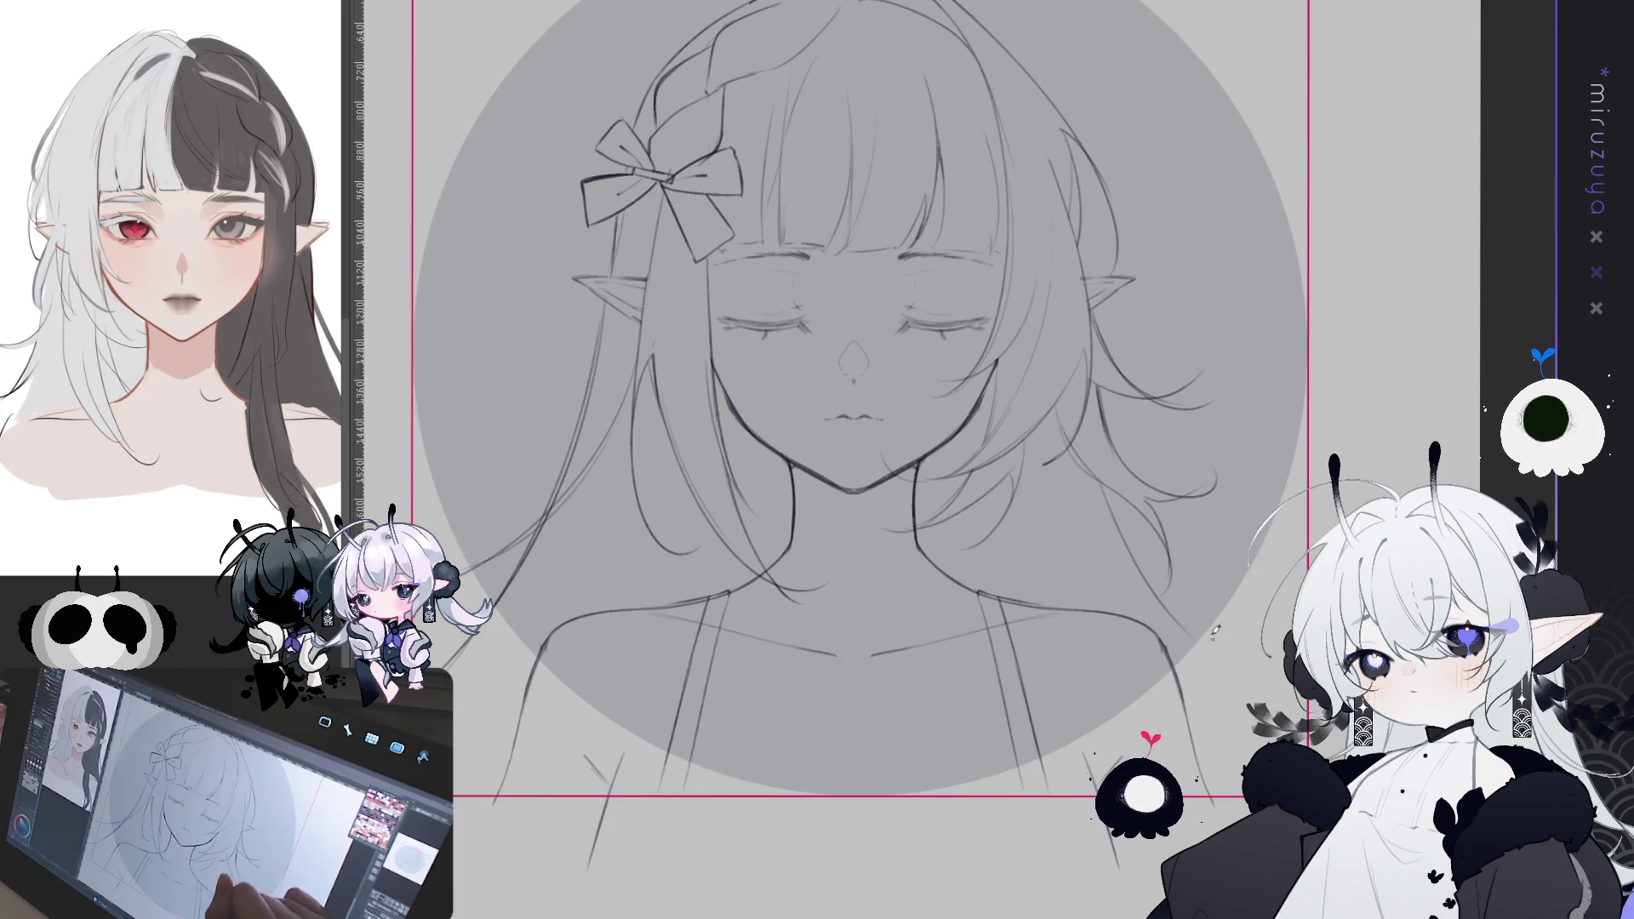
mouse_move(1108, 475)
mouse_down()
mouse_move(1183, 628)
mouse_move(1121, 538)
mouse_up()
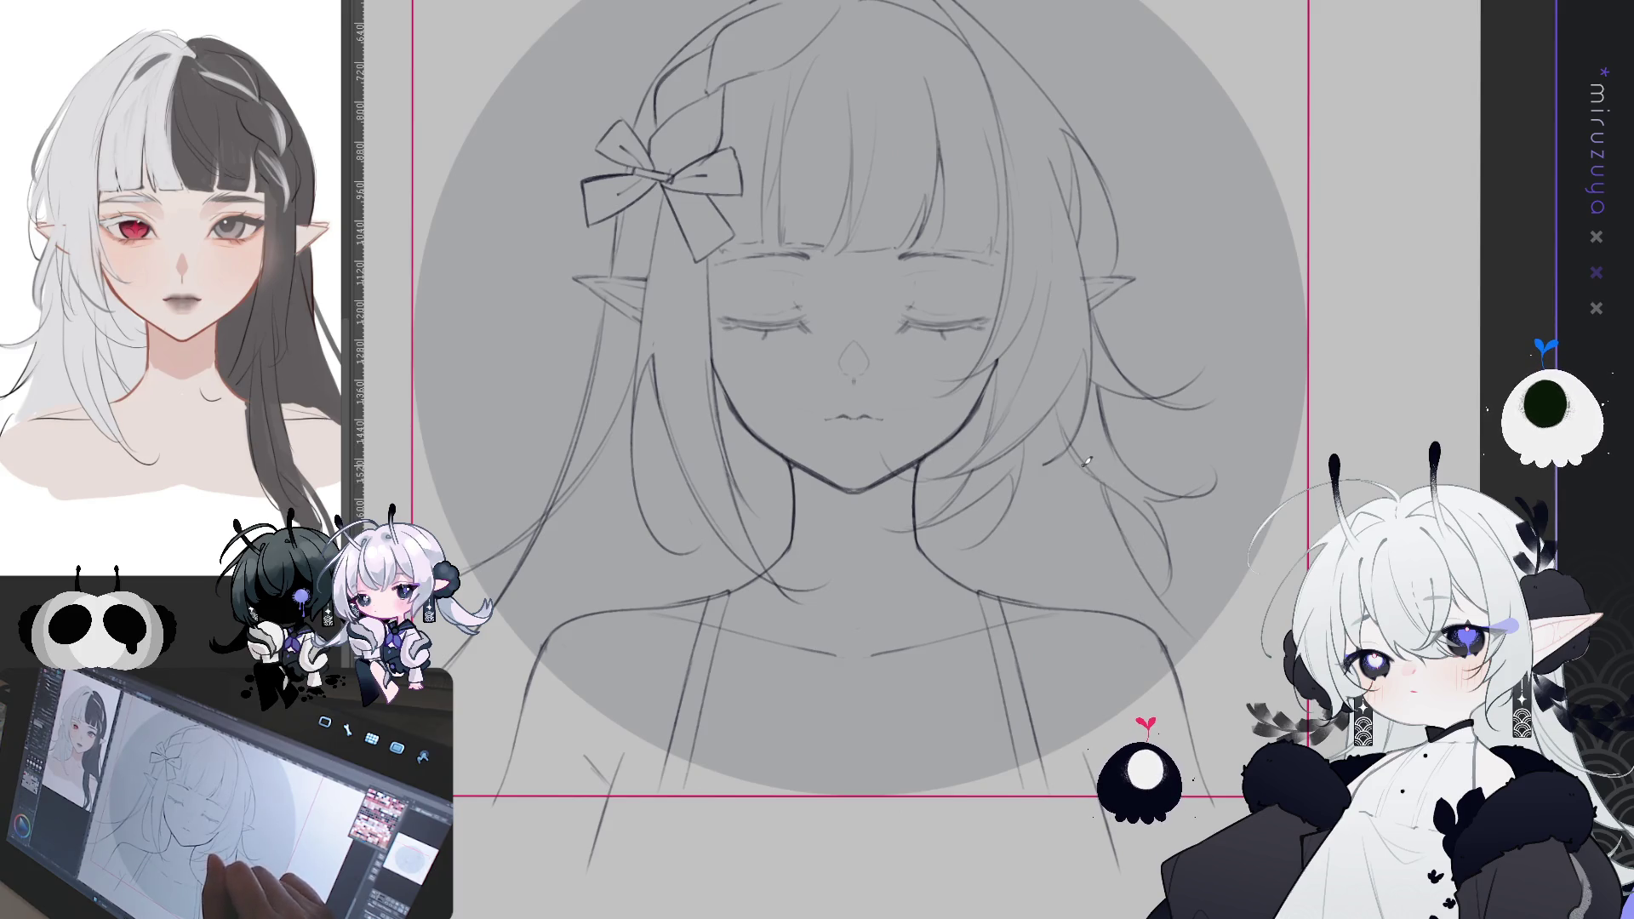
mouse_move(1038, 472)
mouse_down()
mouse_move(1128, 583)
mouse_move(1263, 616)
mouse_up()
drag(1156, 601, 1229, 621)
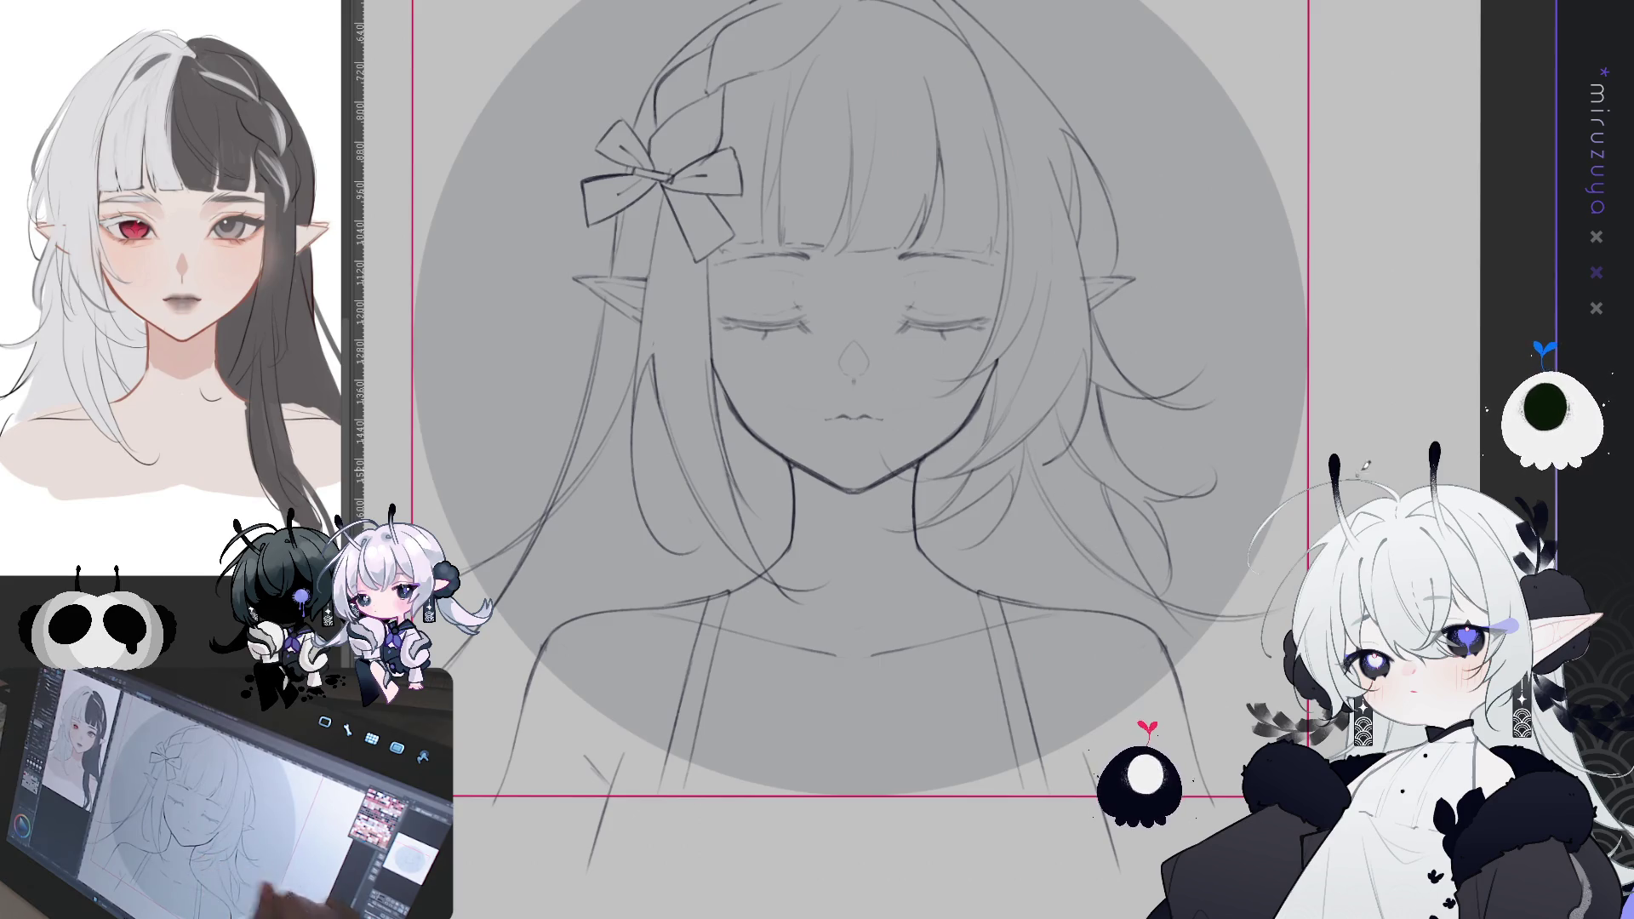
key(h)
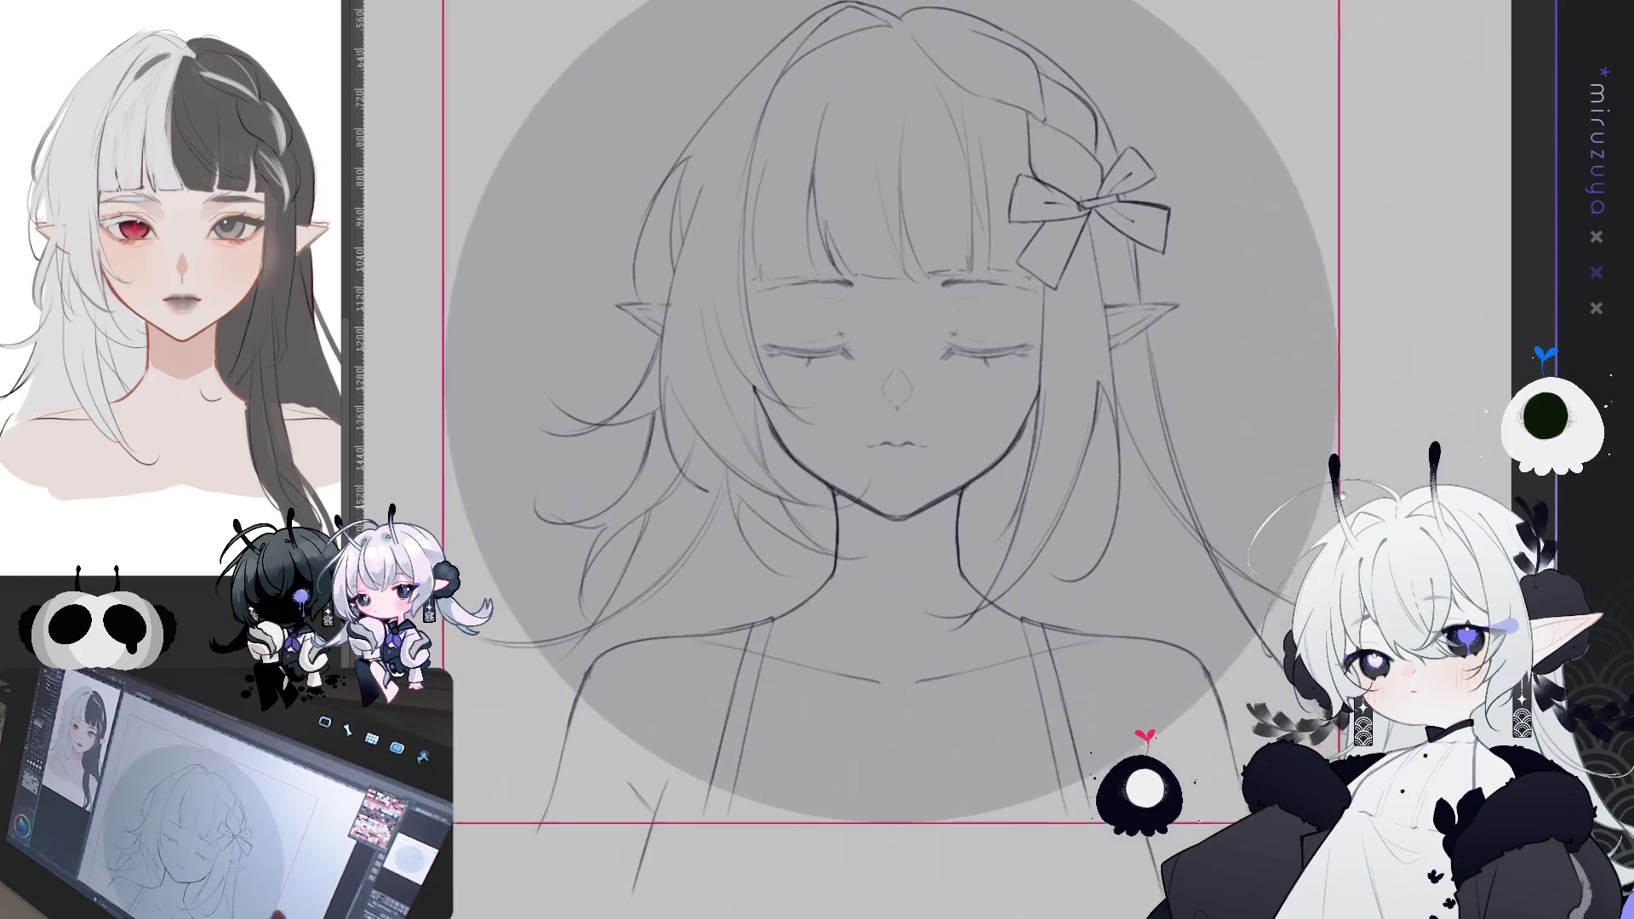
- Show the vertical centre guide, pan the canvas, and zoom out to fit it
drag(898, 297, 898, 404)
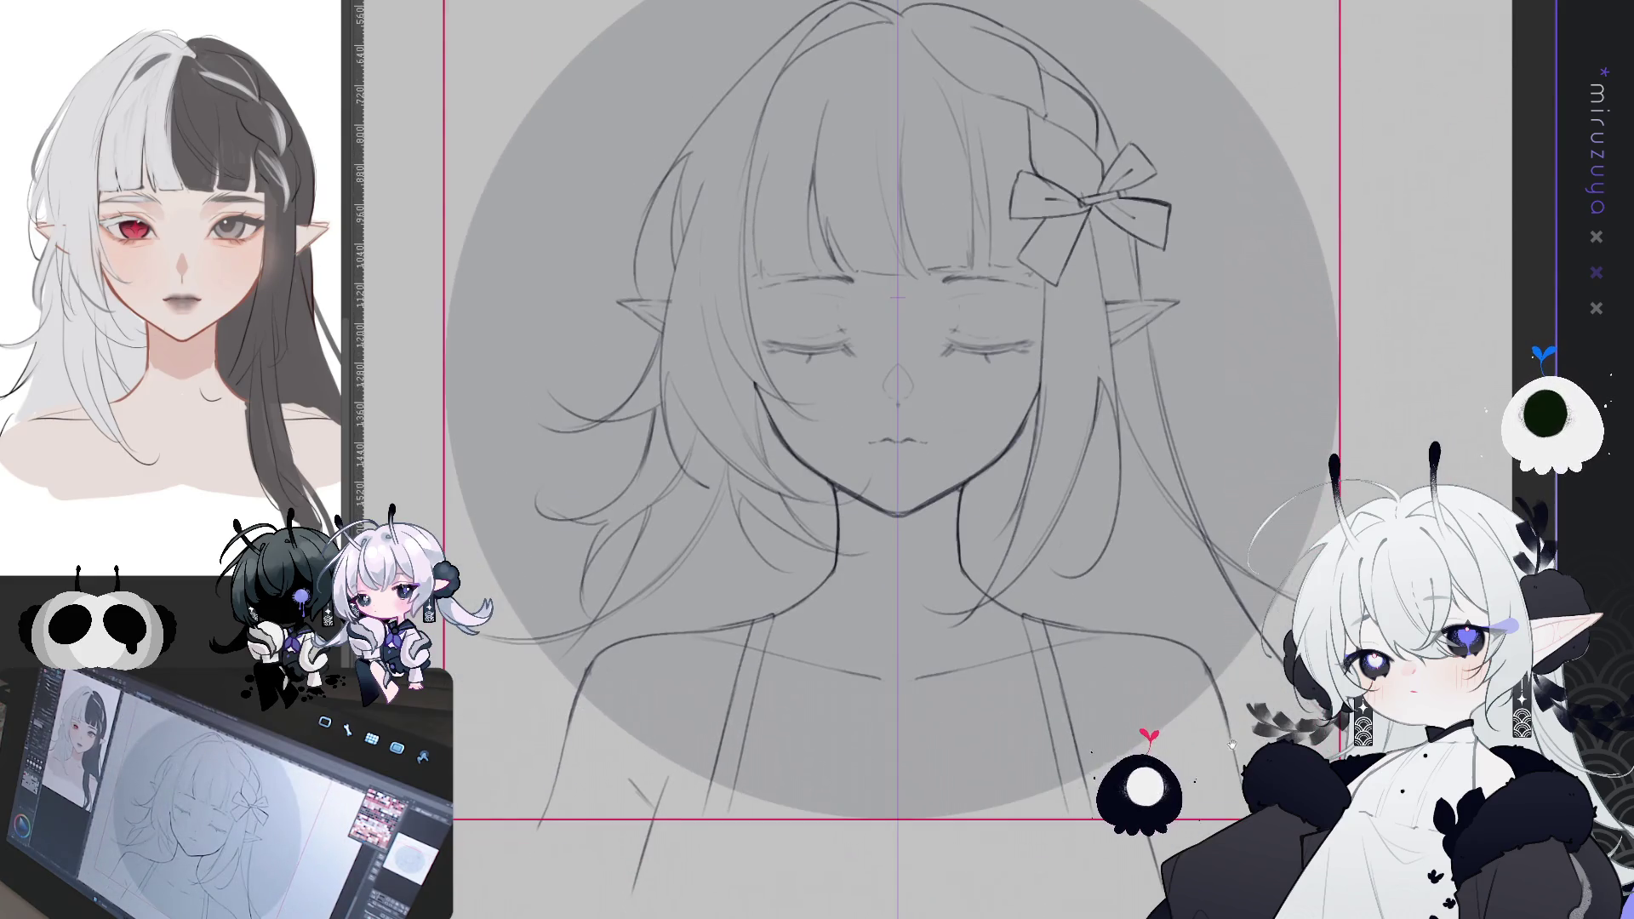
drag(1234, 743, 1231, 692)
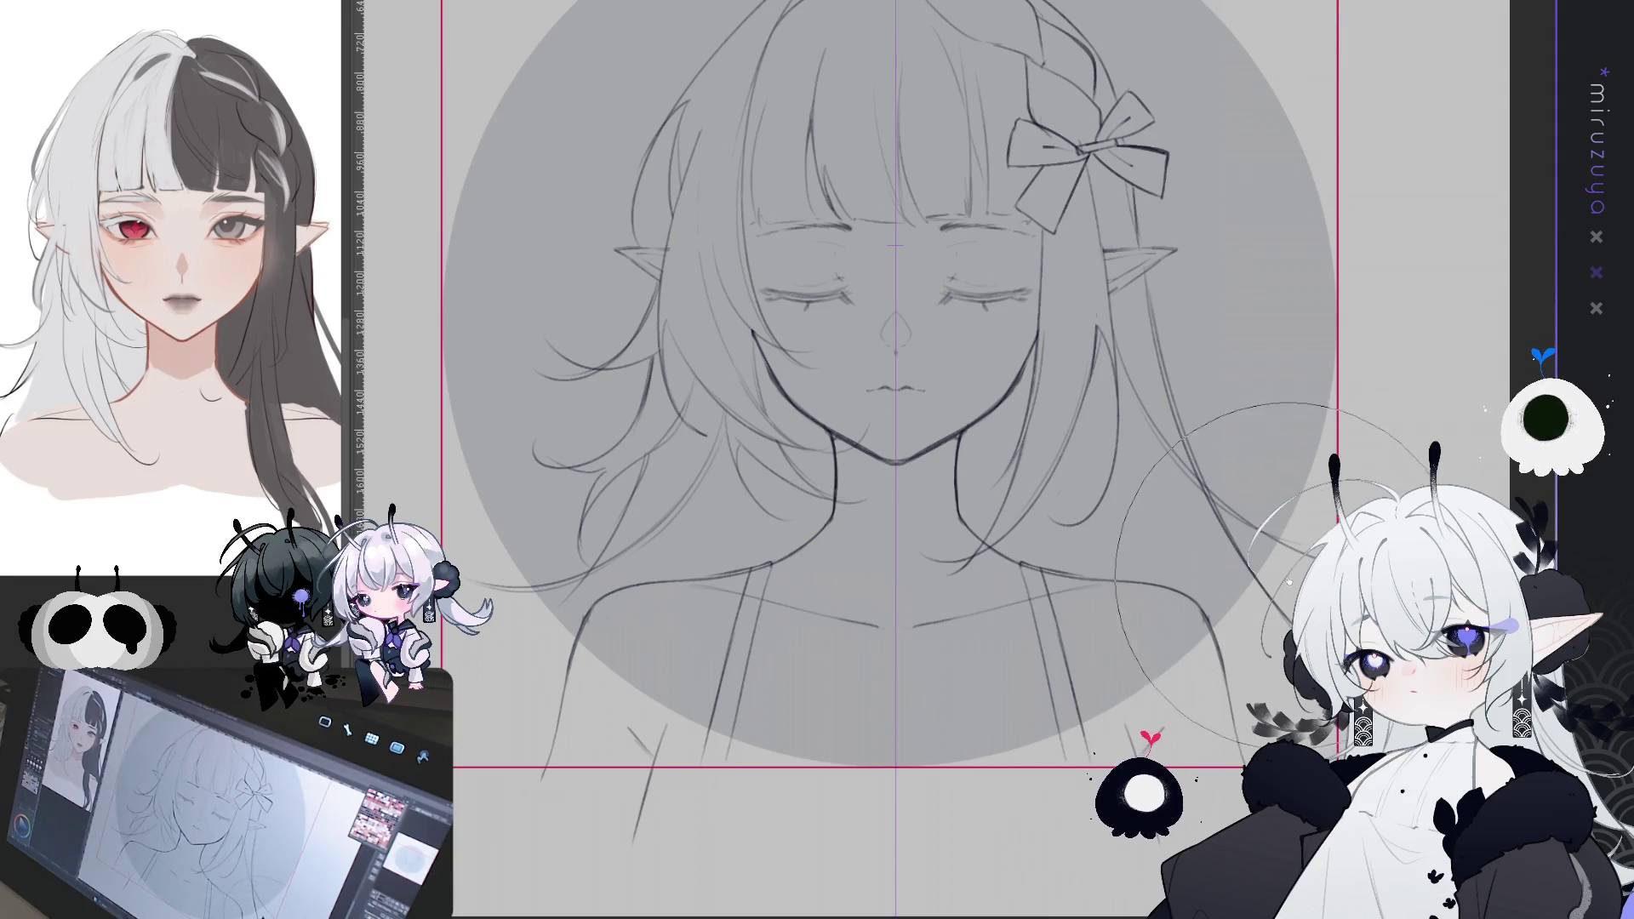
drag(1291, 581, 1307, 709)
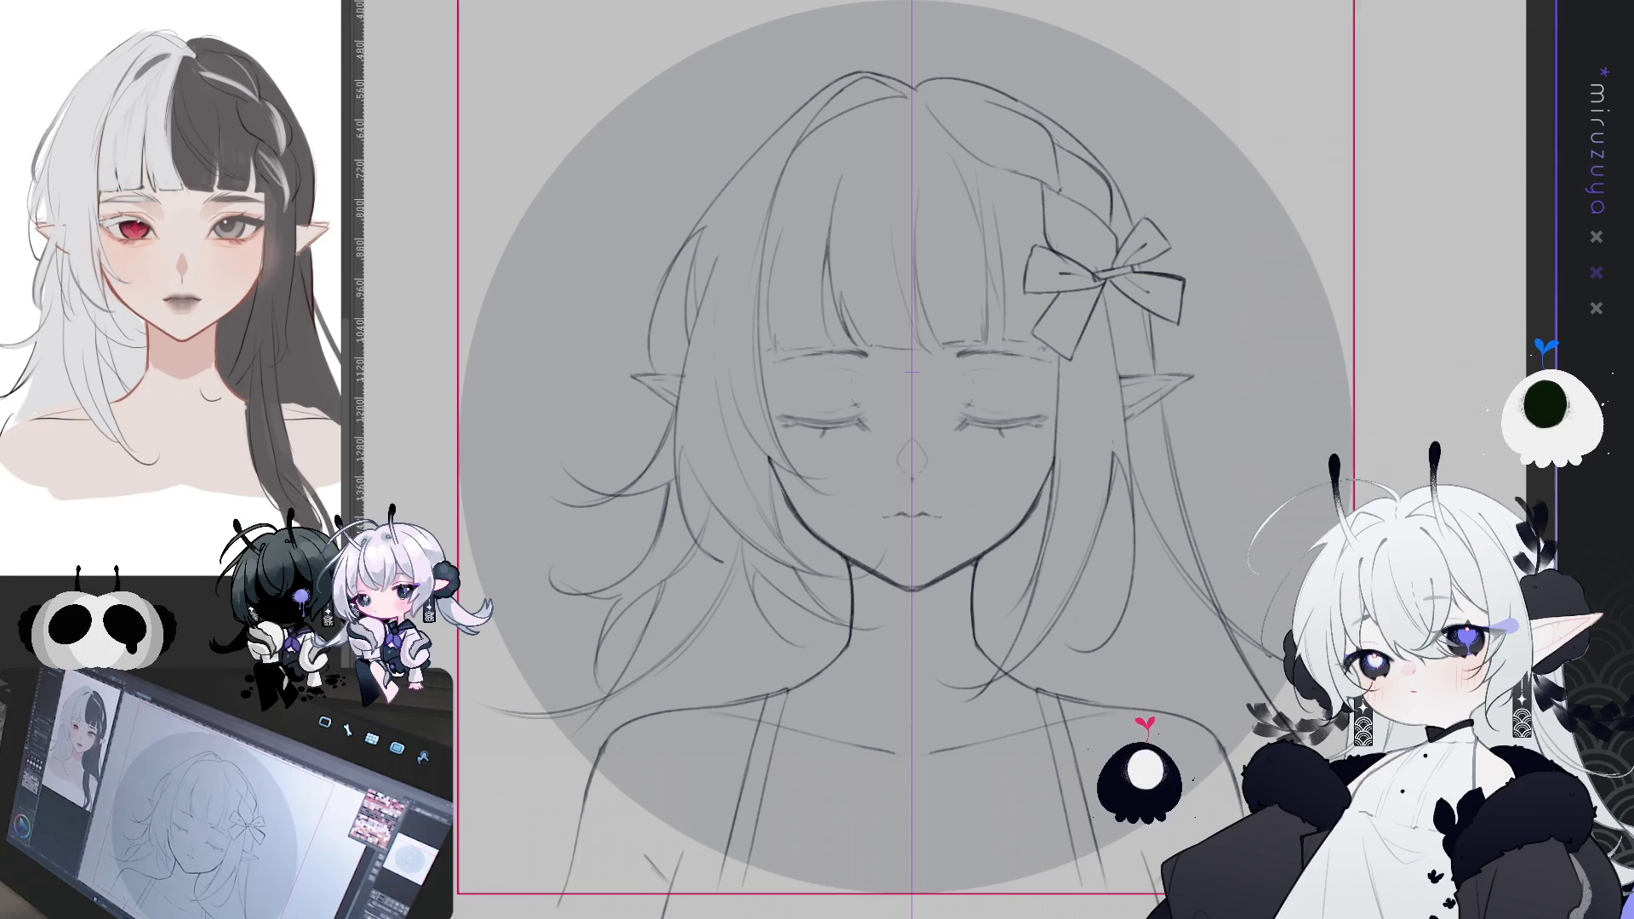
key(ctrl+minus)
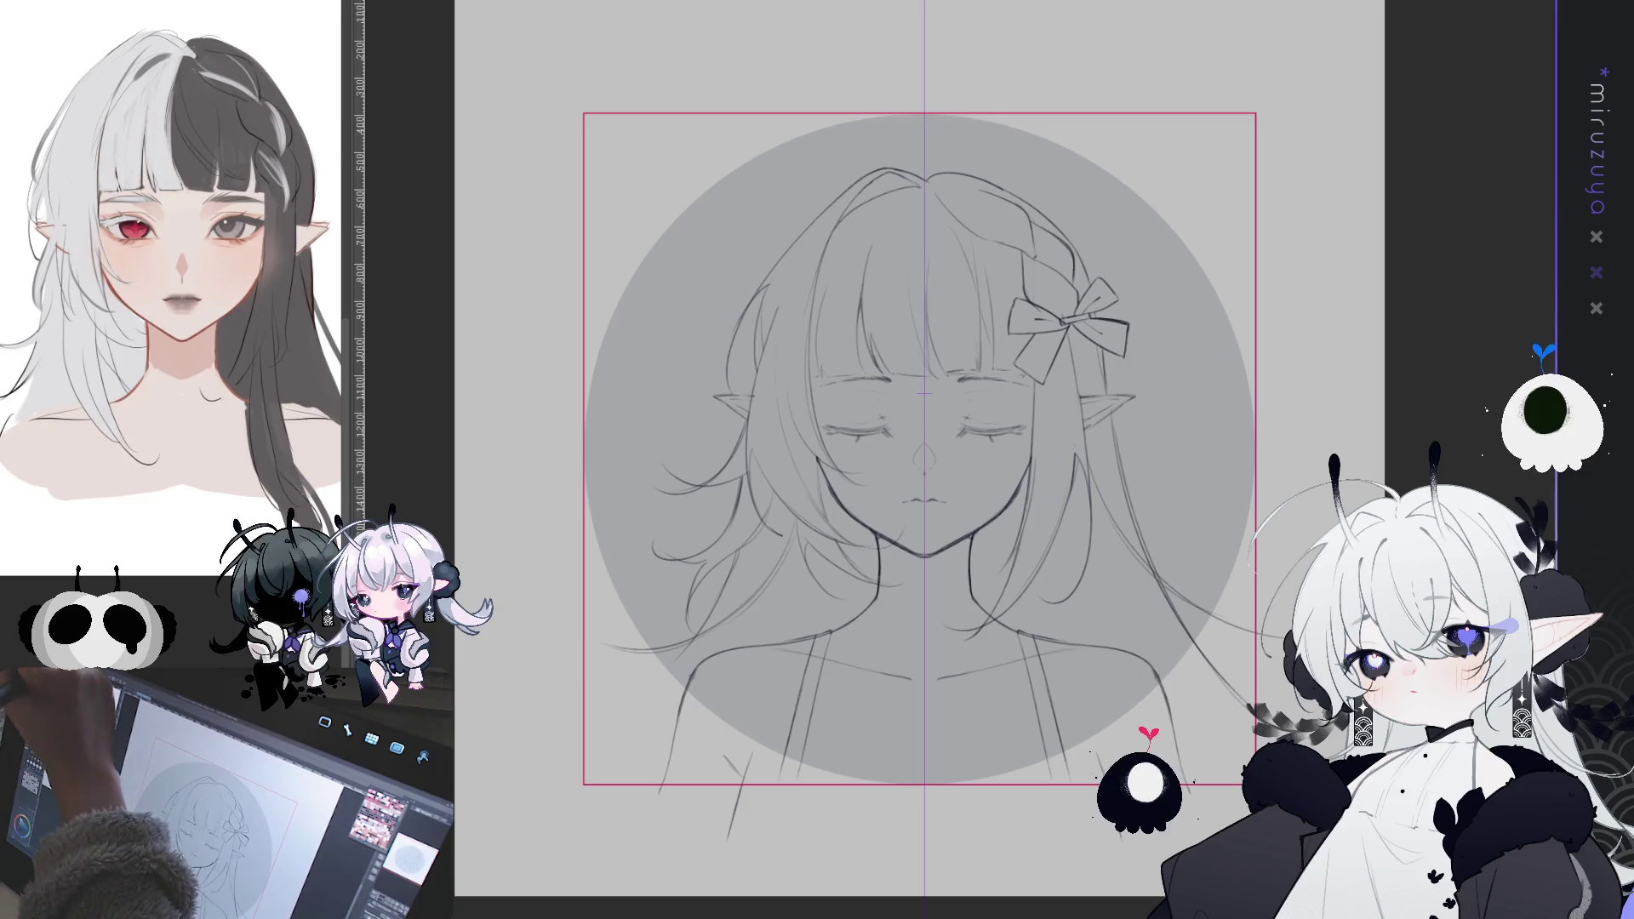
- Nudge the sketch up two steps and zoom in on the shoulders
key(Up)
key(Up)
key(Up)
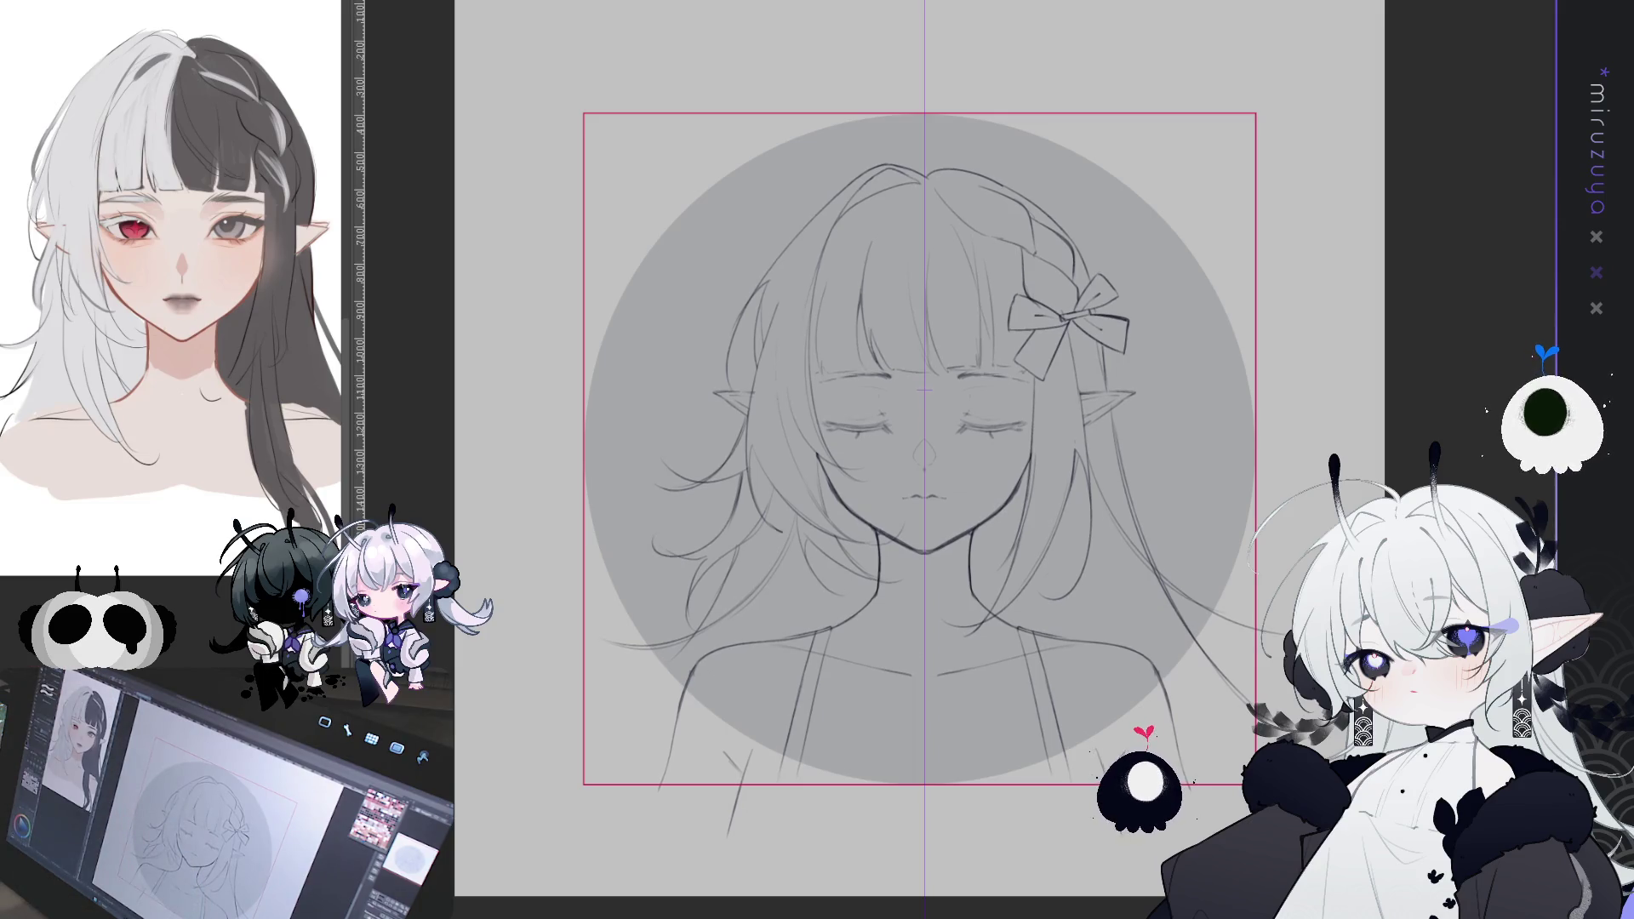
key(Up)
key(Up)
key(Up)
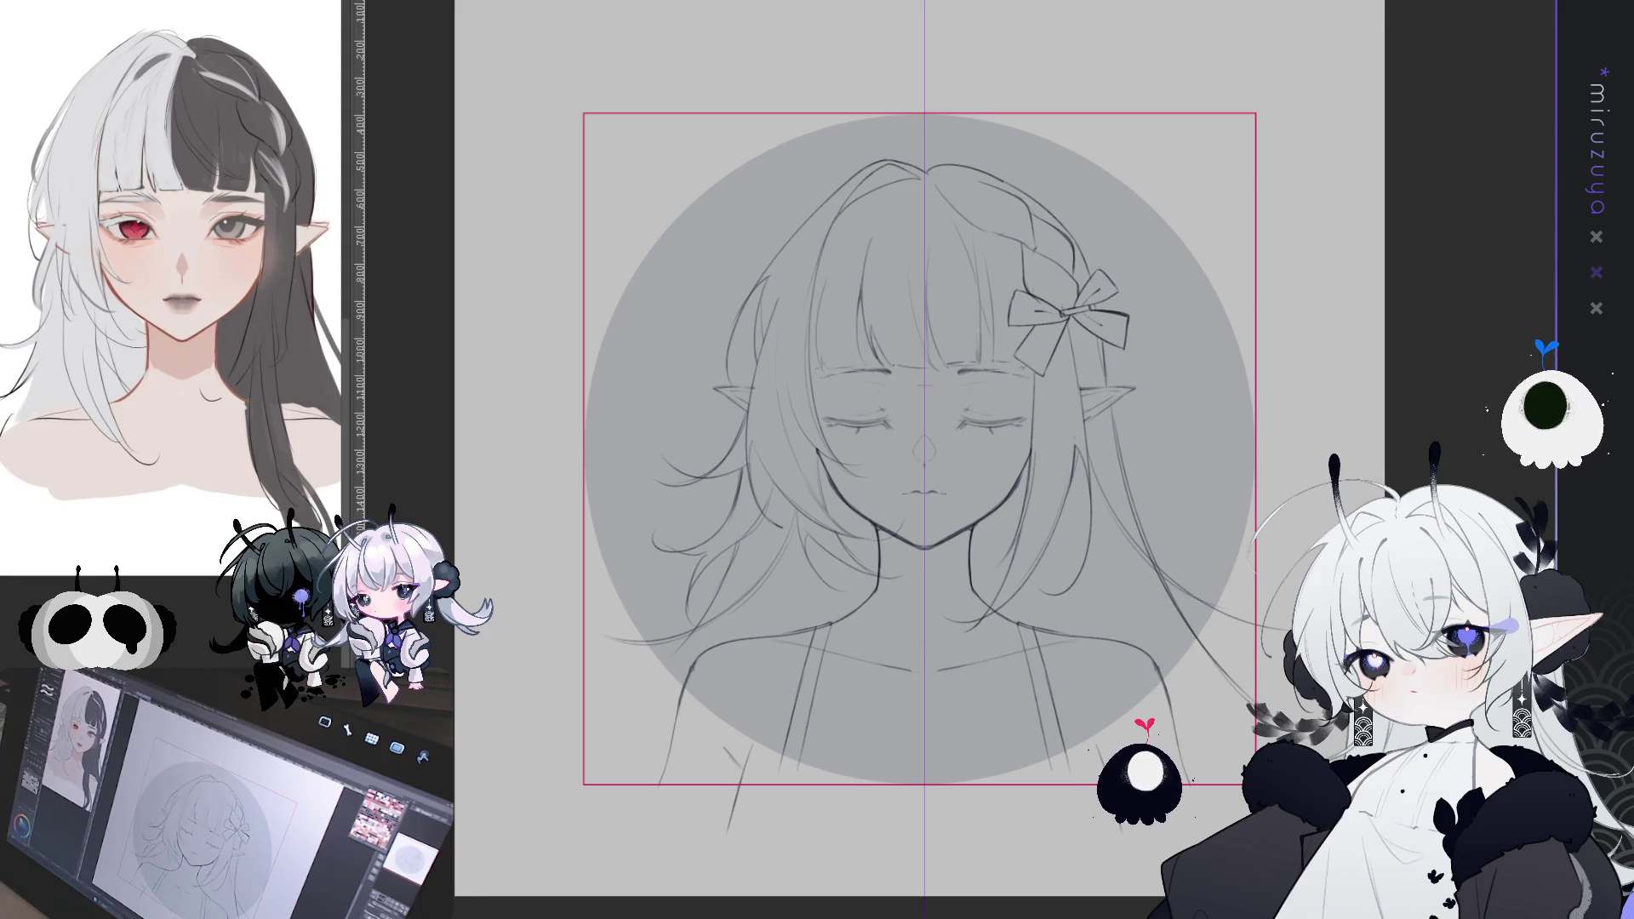
key(ctrl+plus)
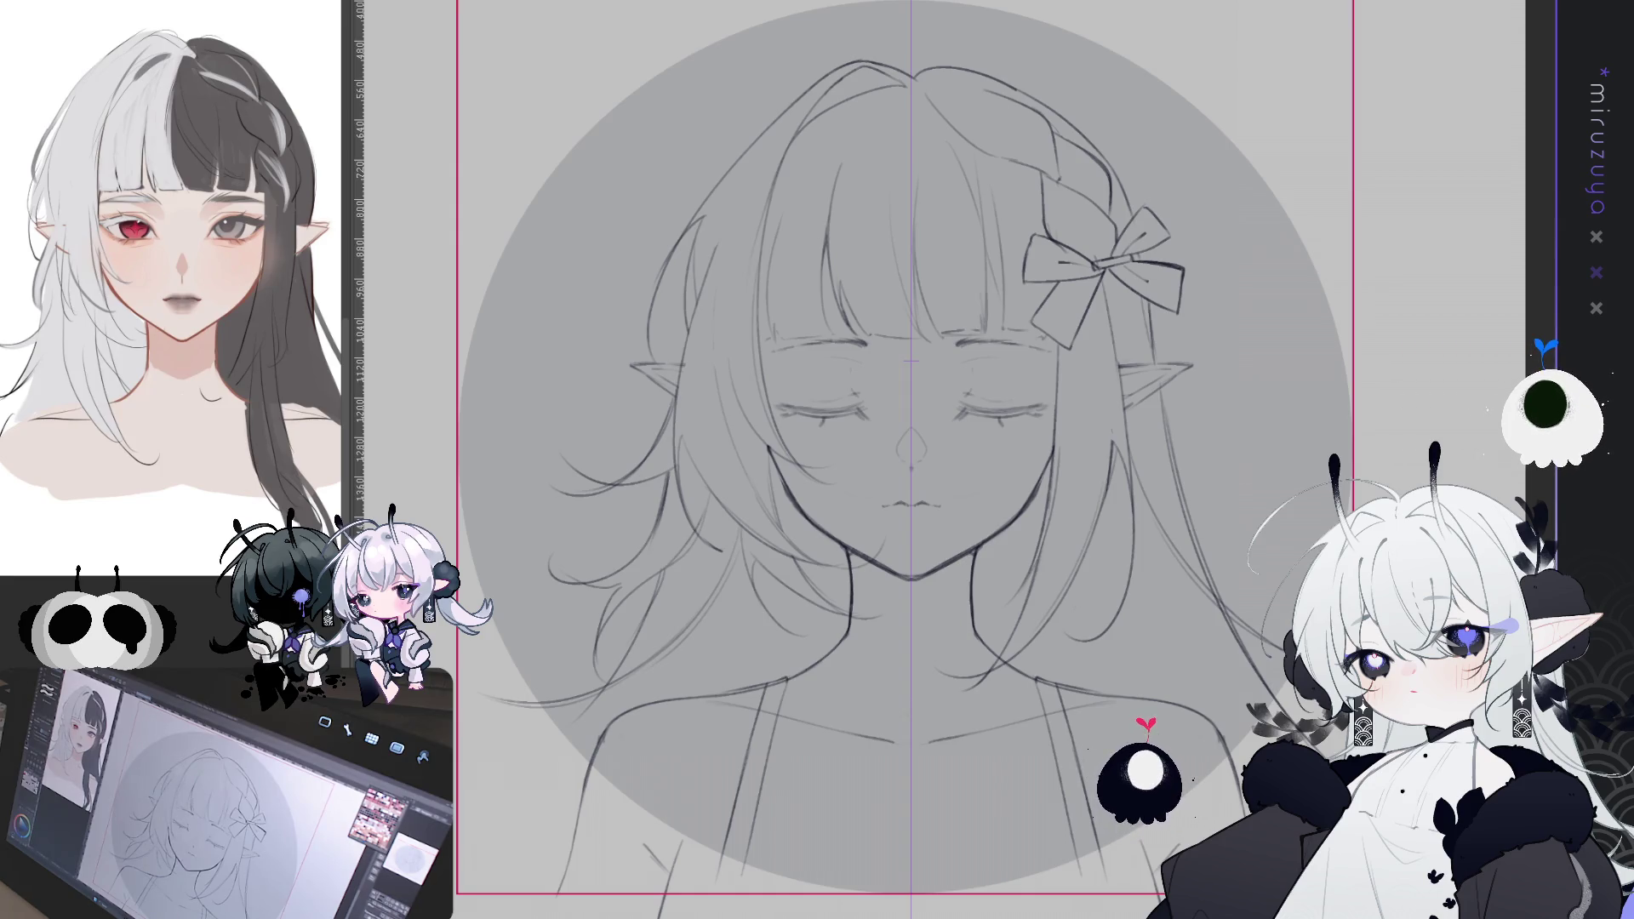
drag(728, 695, 748, 504)
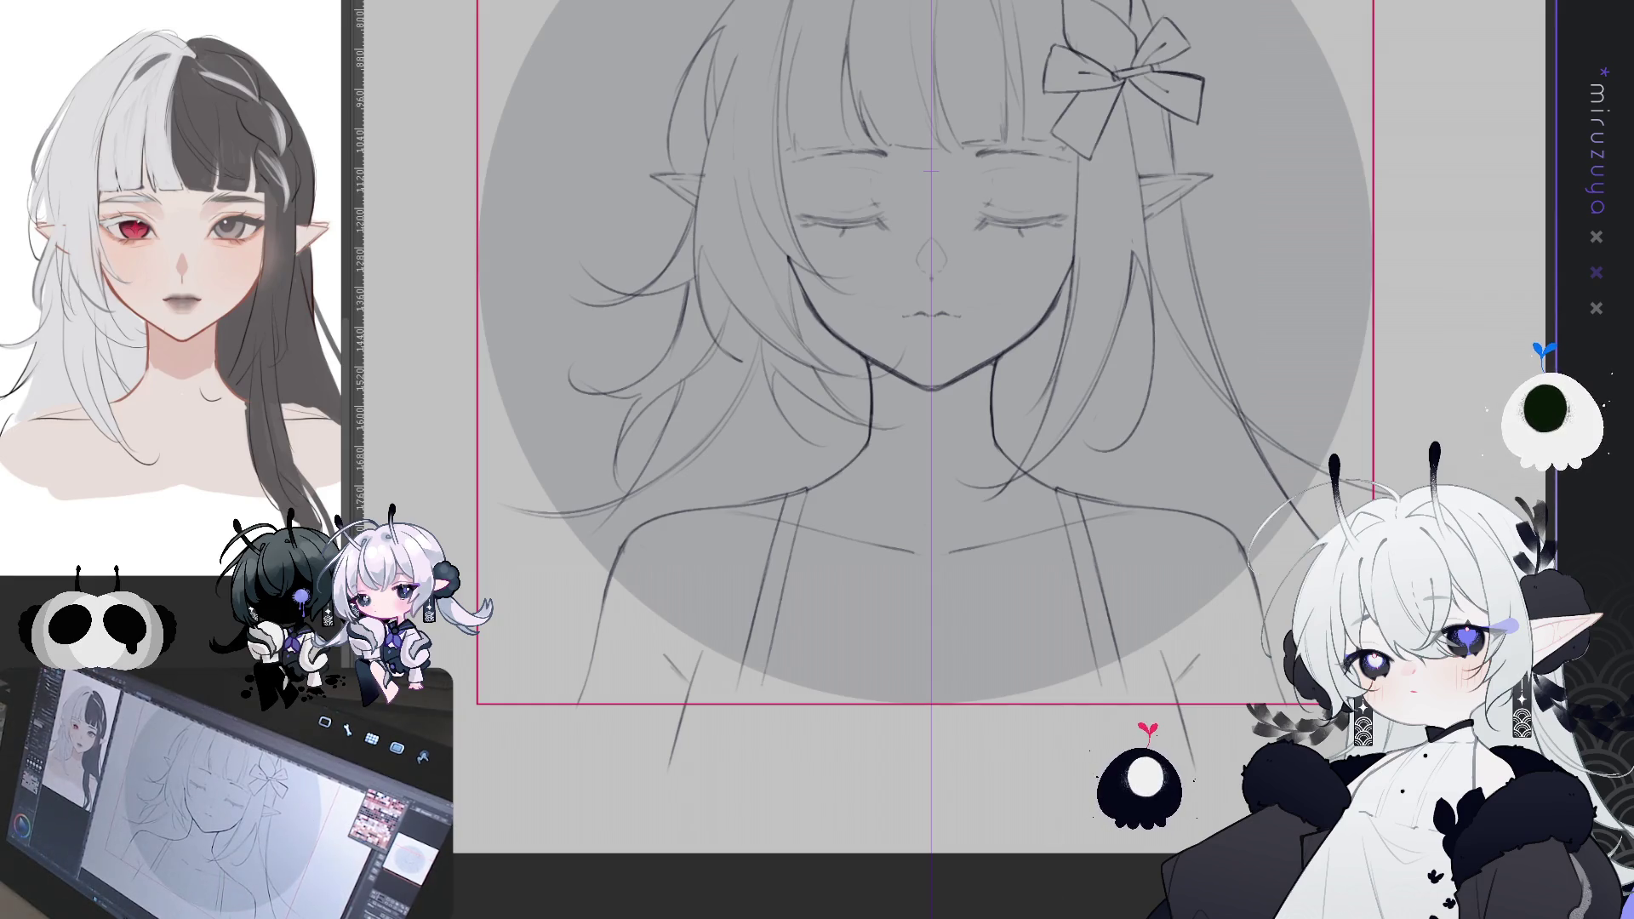
drag(931, 426, 966, 464)
drag(1126, 667, 1128, 678)
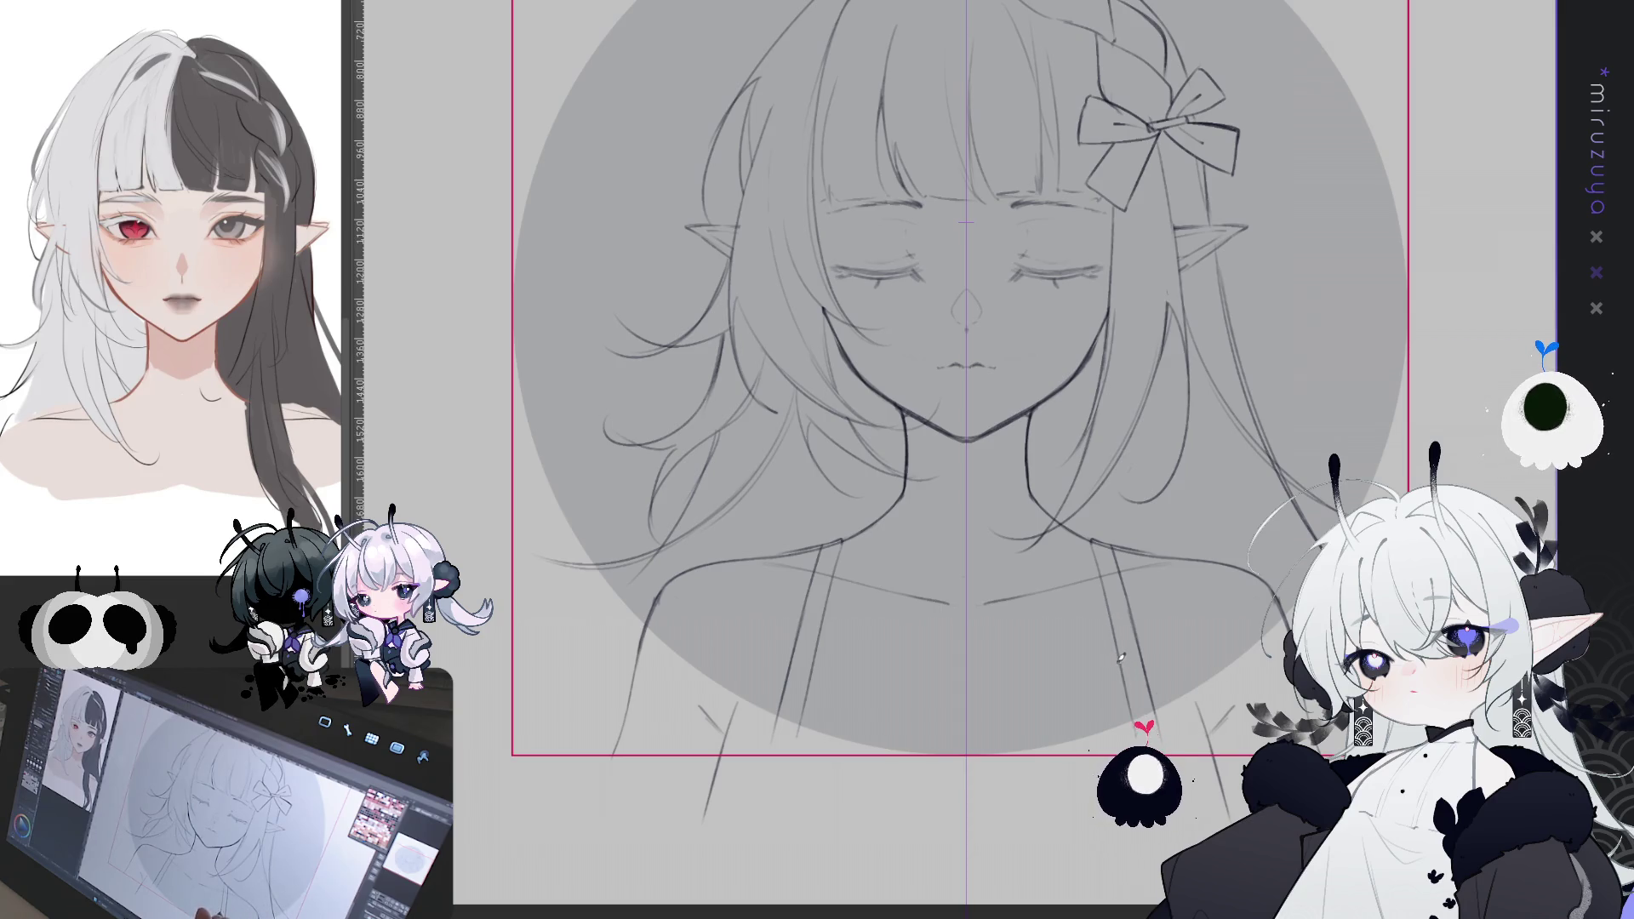
- Sketch mirrored ovals on both shoulders, then undo them
drag(811, 662, 814, 700)
drag(1122, 664, 1122, 700)
drag(804, 660, 802, 699)
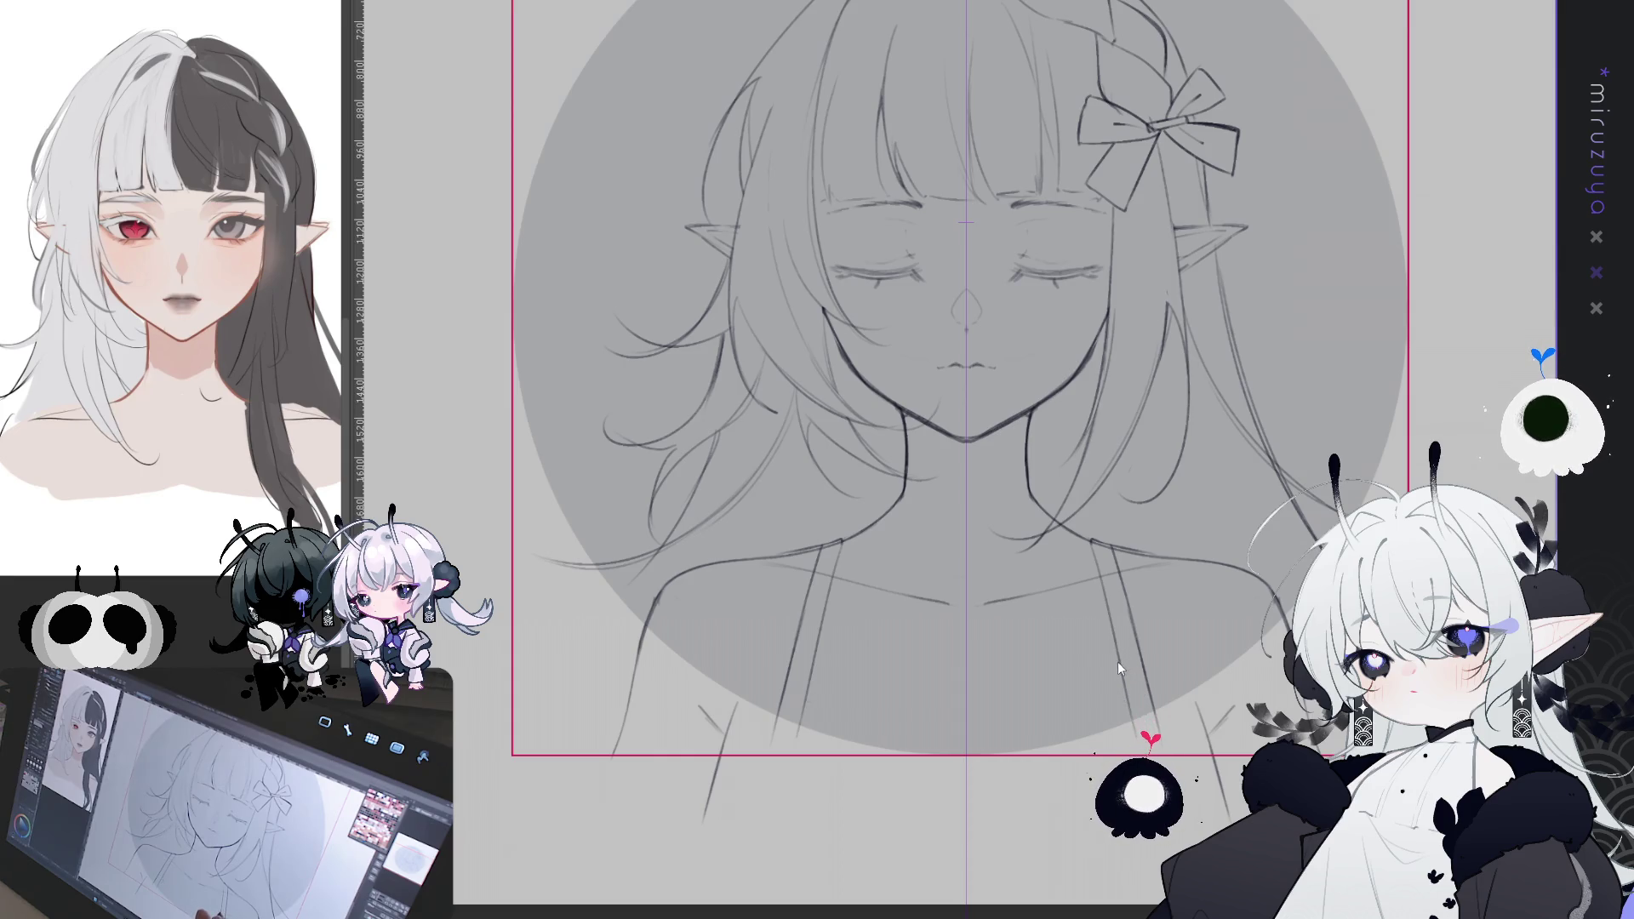
mouse_move(1137, 699)
mouse_down()
mouse_move(1125, 659)
mouse_move(1143, 656)
mouse_up()
key(ctrl+z)
key(ctrl+z)
key(ctrl+z)
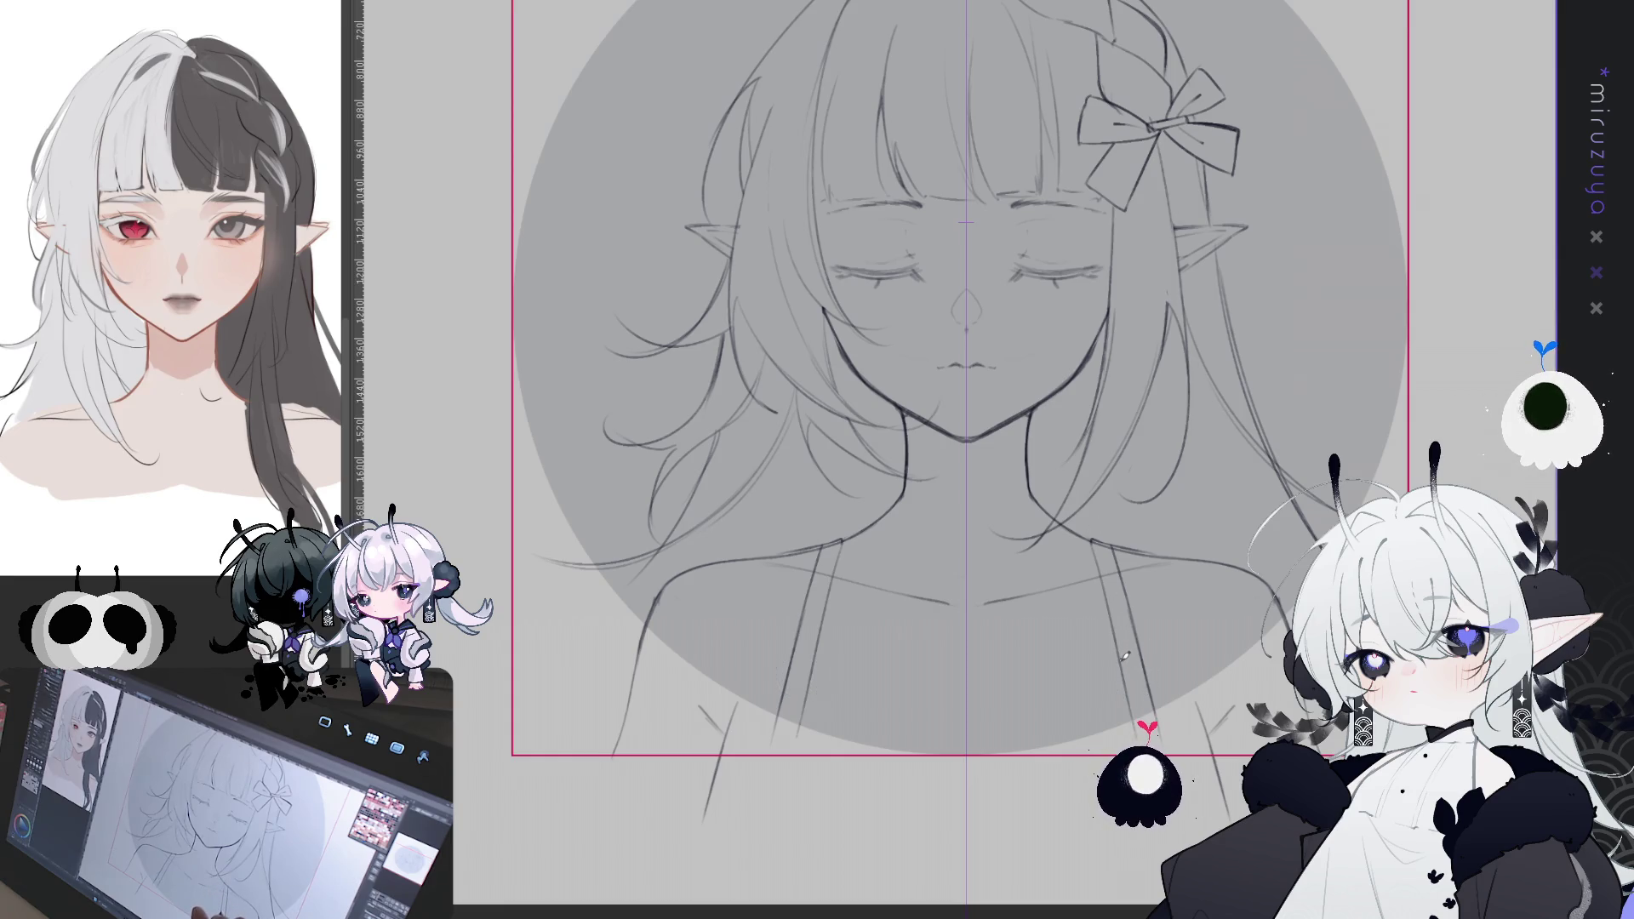
- Sketch buckle crossbars across both straps and erase a gap into them
mouse_move(1118, 659)
mouse_down()
mouse_move(1143, 658)
mouse_move(1147, 678)
mouse_up()
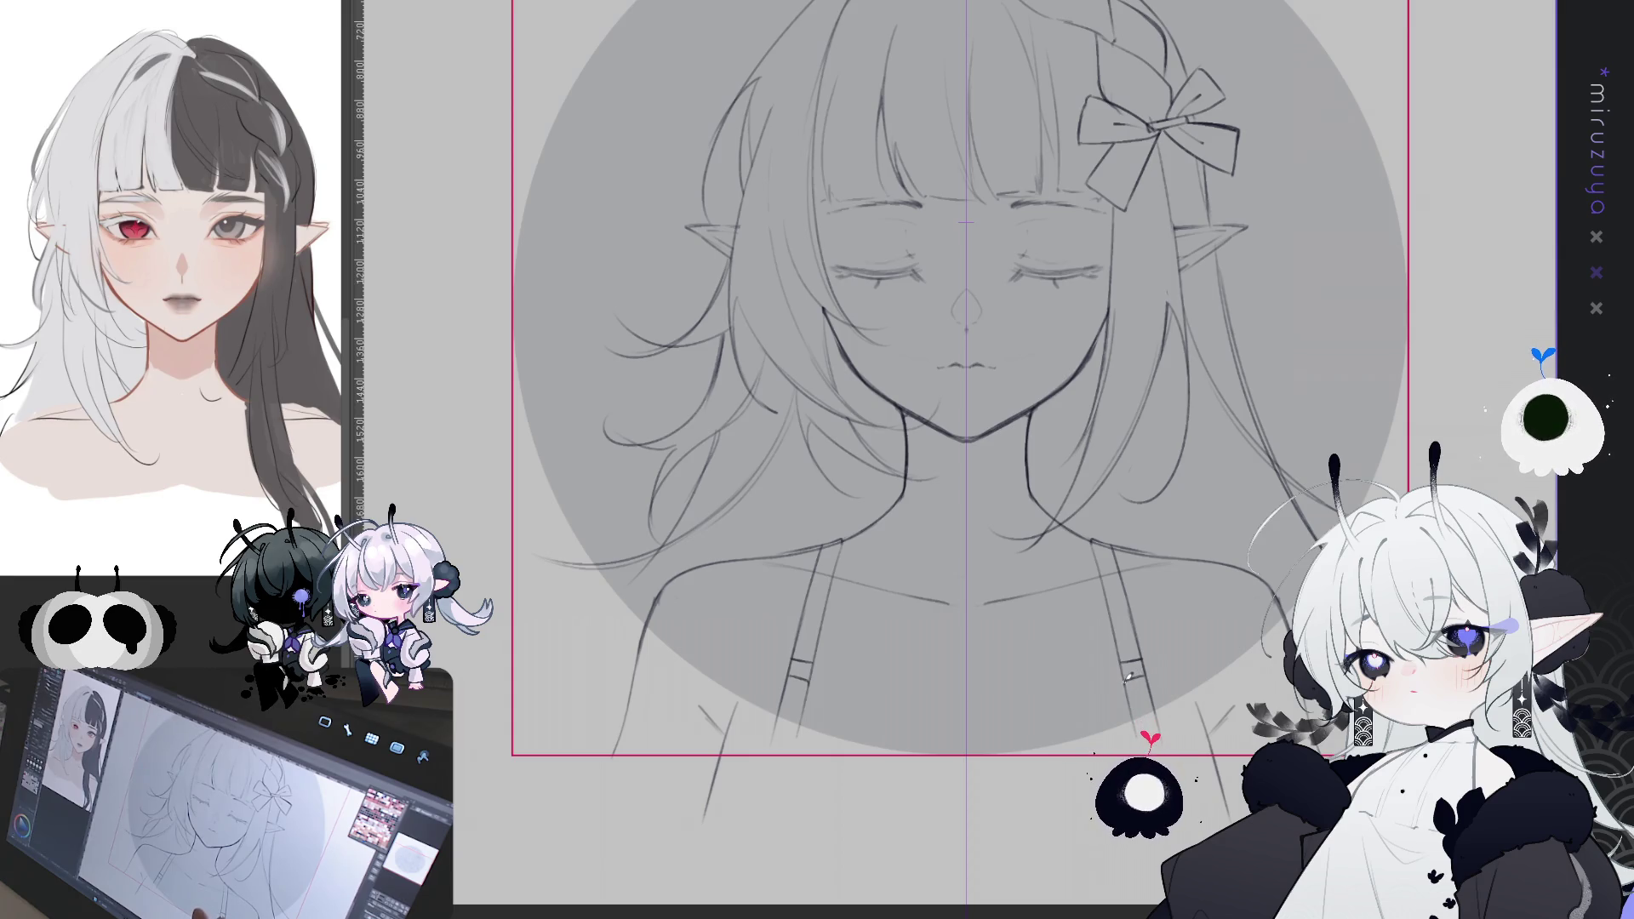
drag(1123, 679, 1144, 678)
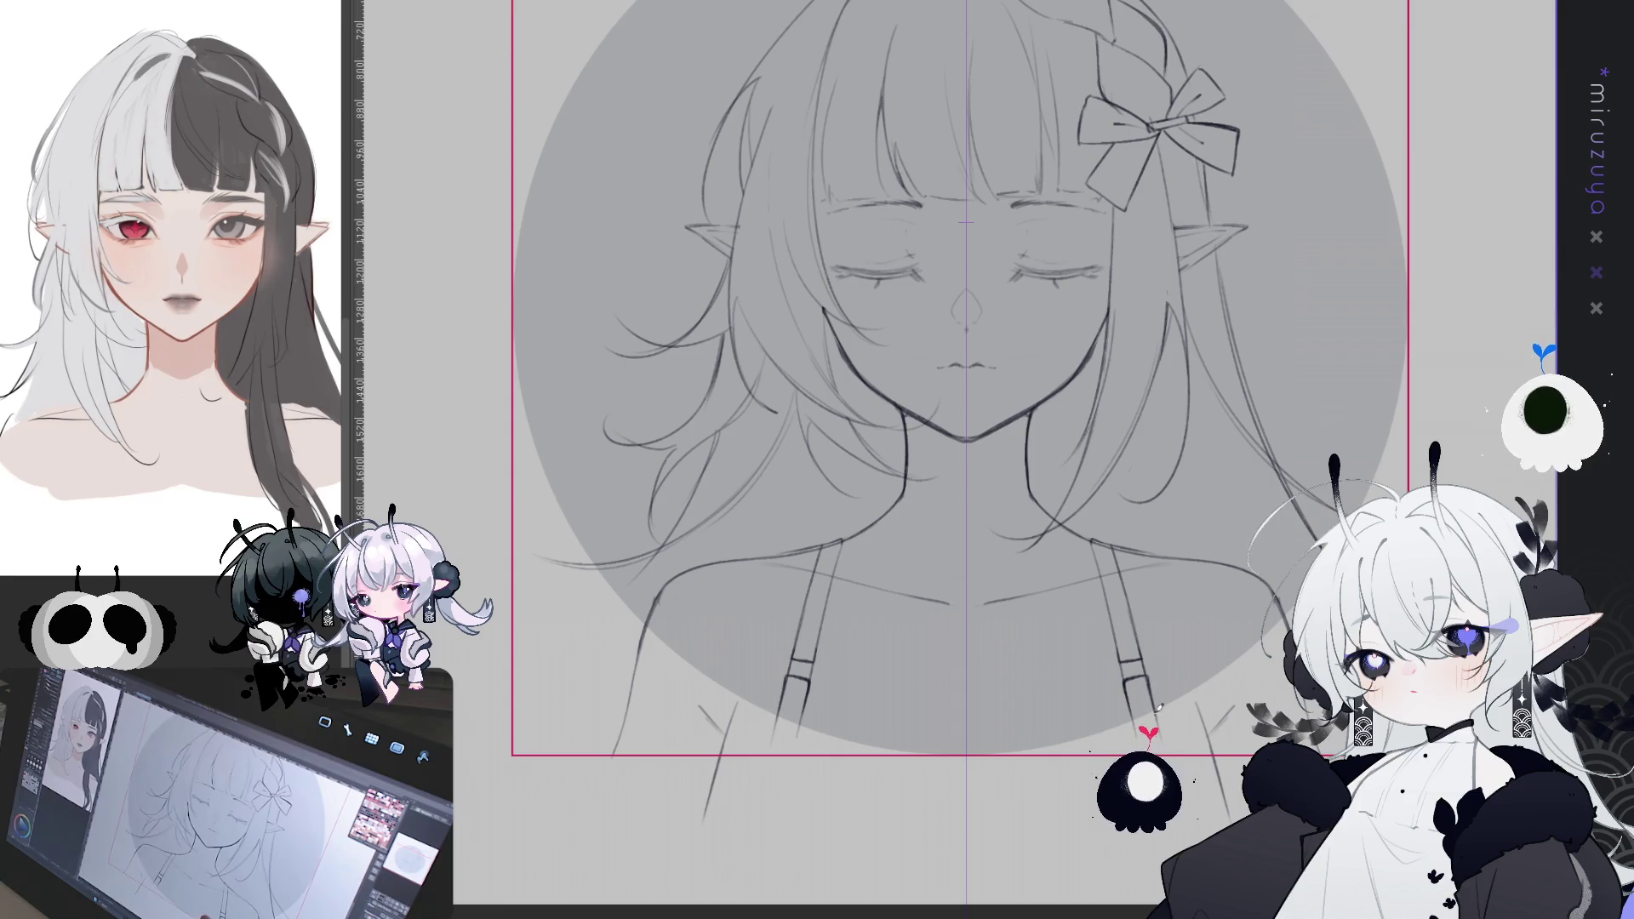
drag(1123, 671, 1138, 674)
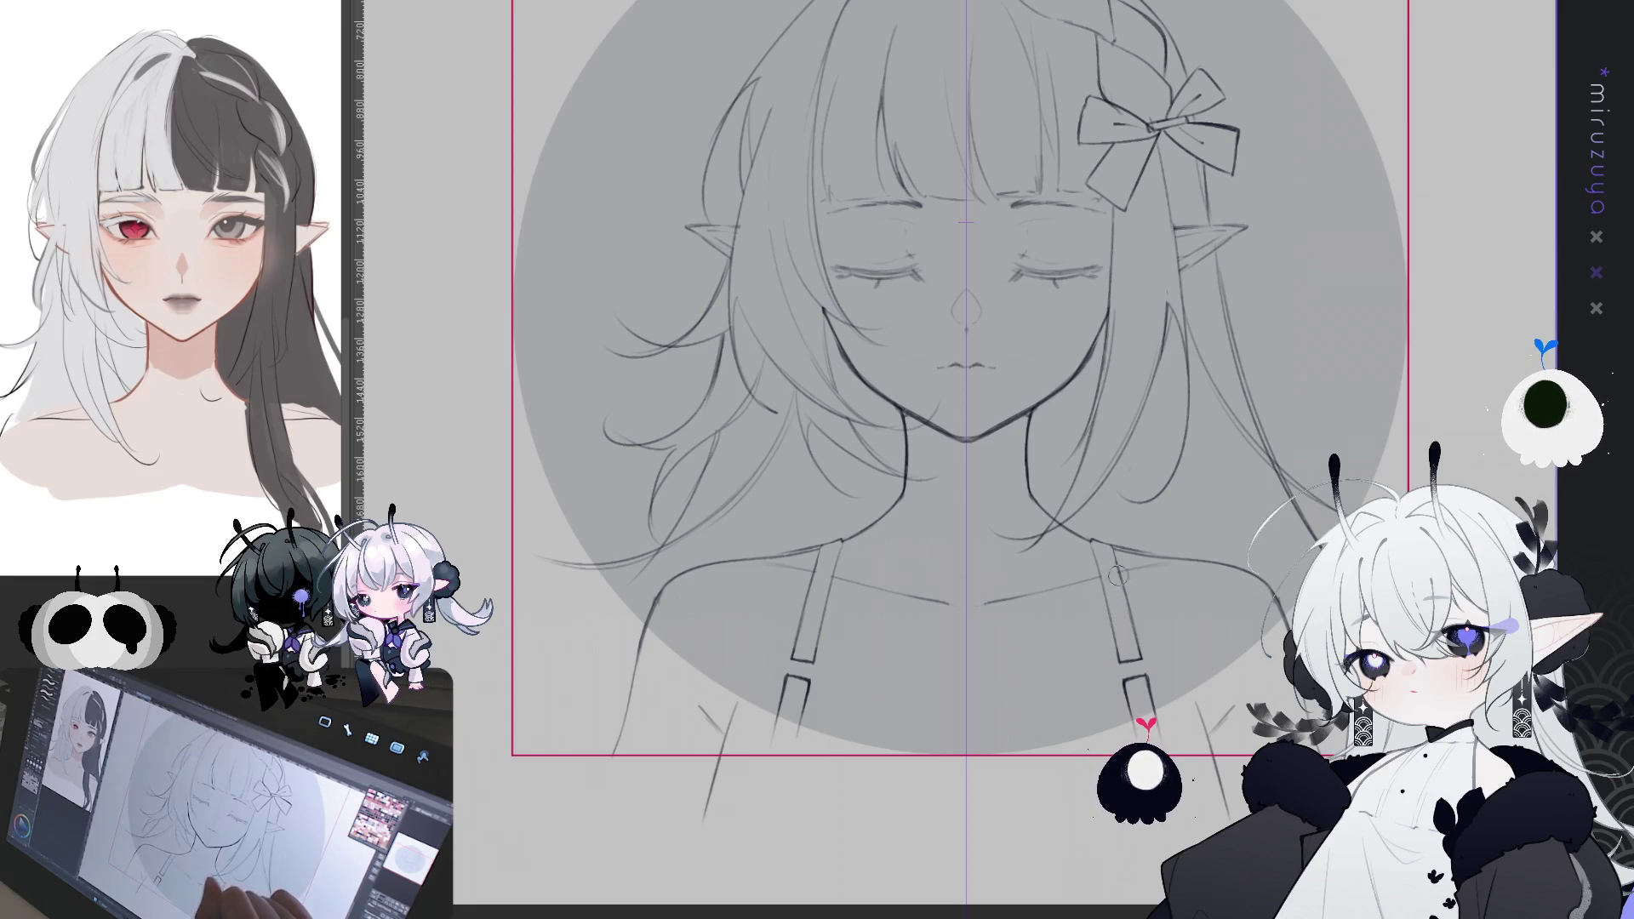
- With the canvas tilted then straightened, redraw the buckles as rounded loops, closing the right one
drag(1109, 580, 1018, 623)
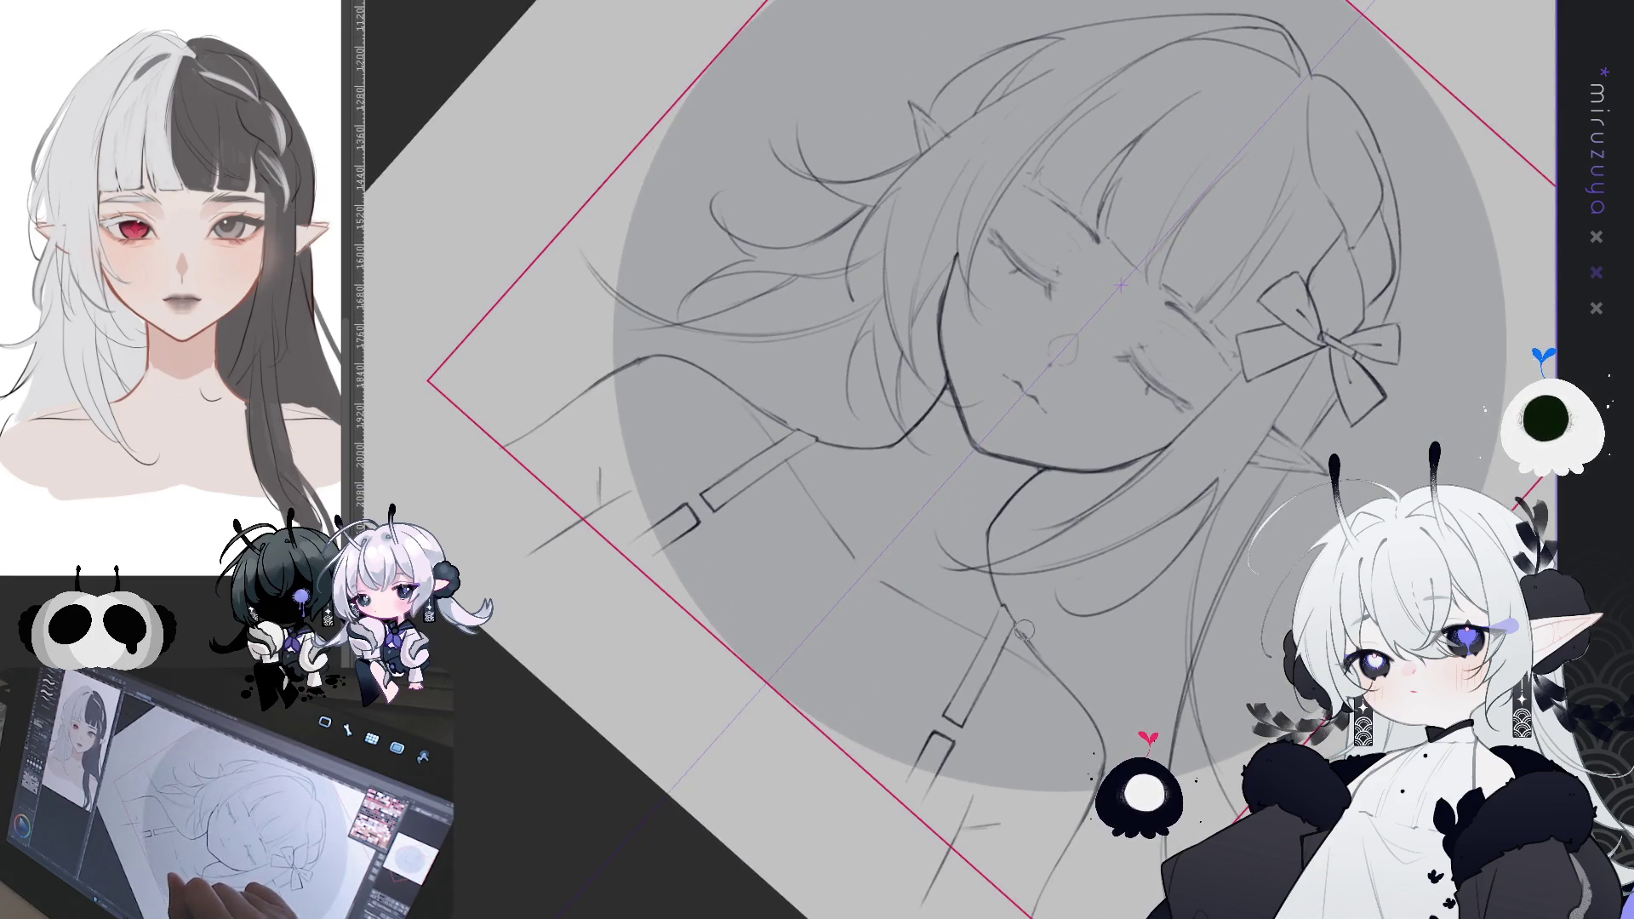
drag(1079, 687, 1256, 614)
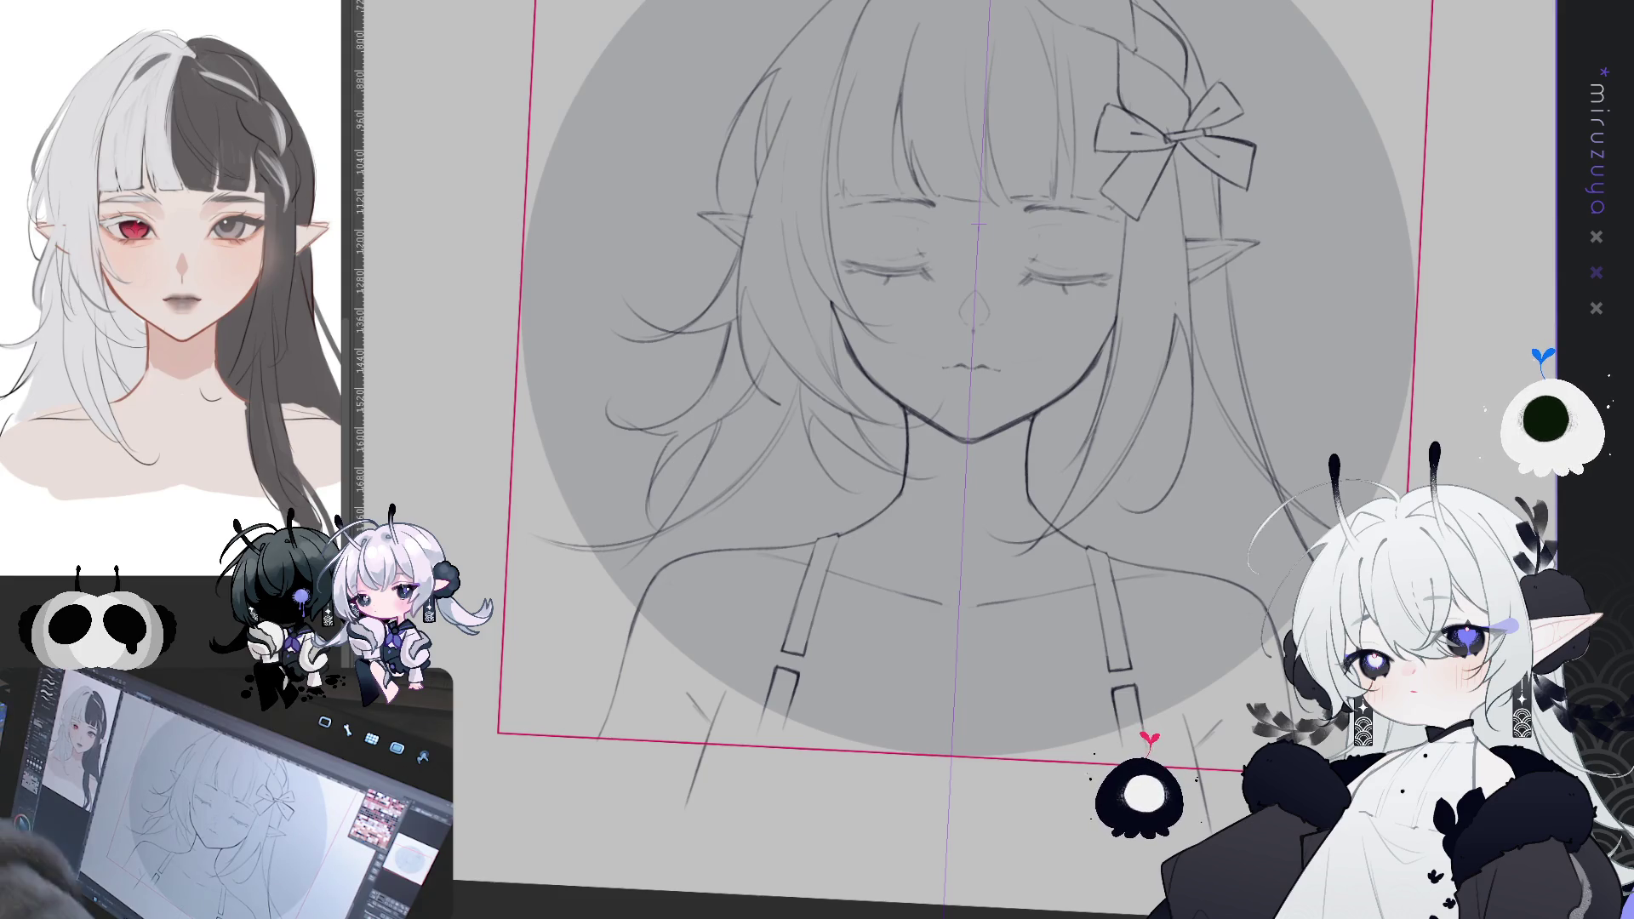
drag(1174, 400, 1204, 379)
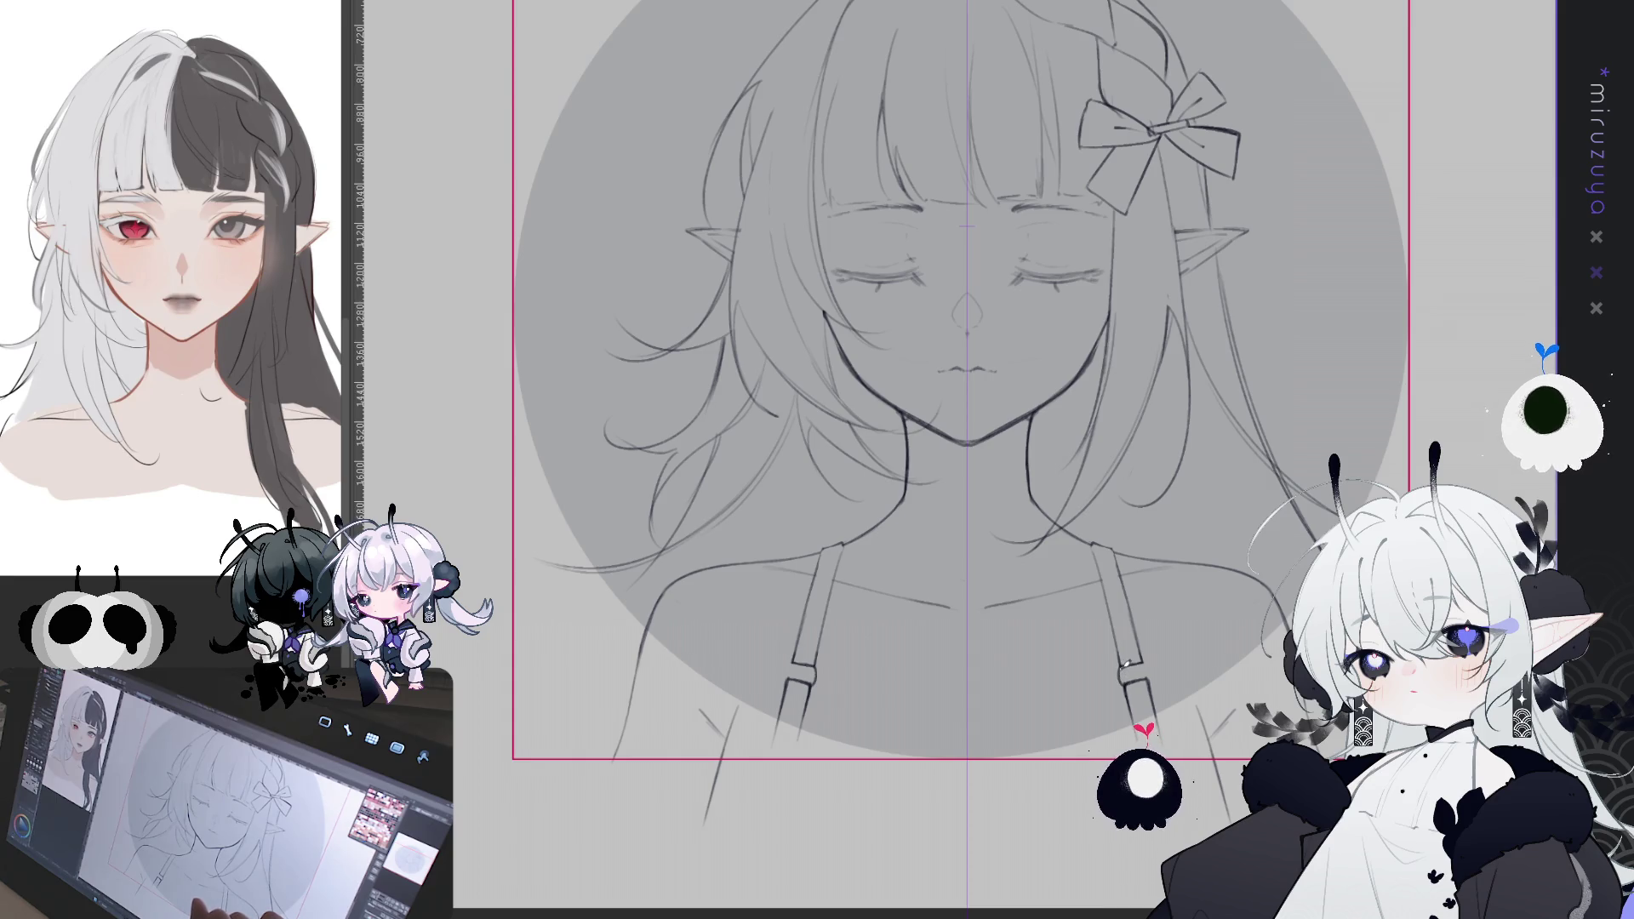
mouse_move(1118, 666)
mouse_down()
mouse_move(1141, 662)
mouse_move(1120, 684)
mouse_up()
drag(817, 666, 819, 684)
drag(1125, 672, 1152, 677)
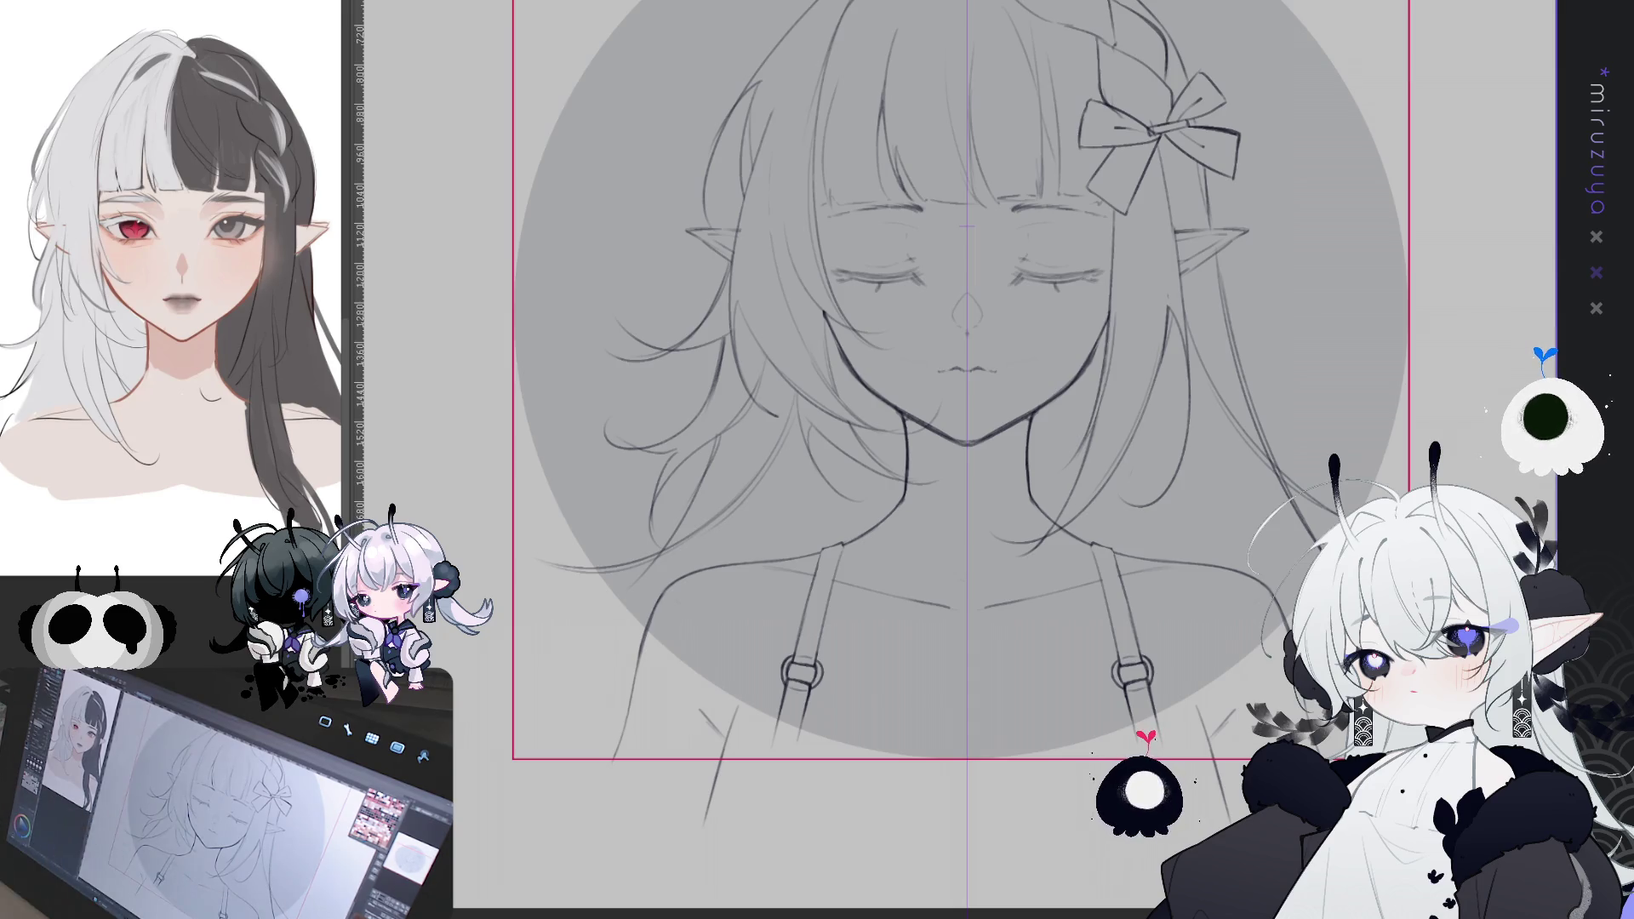
- Pan the view over the girl's shoulders and strap buckles
drag(962, 460, 994, 596)
mouse_move(936, 511)
mouse_down()
mouse_move(950, 462)
mouse_move(975, 540)
mouse_up()
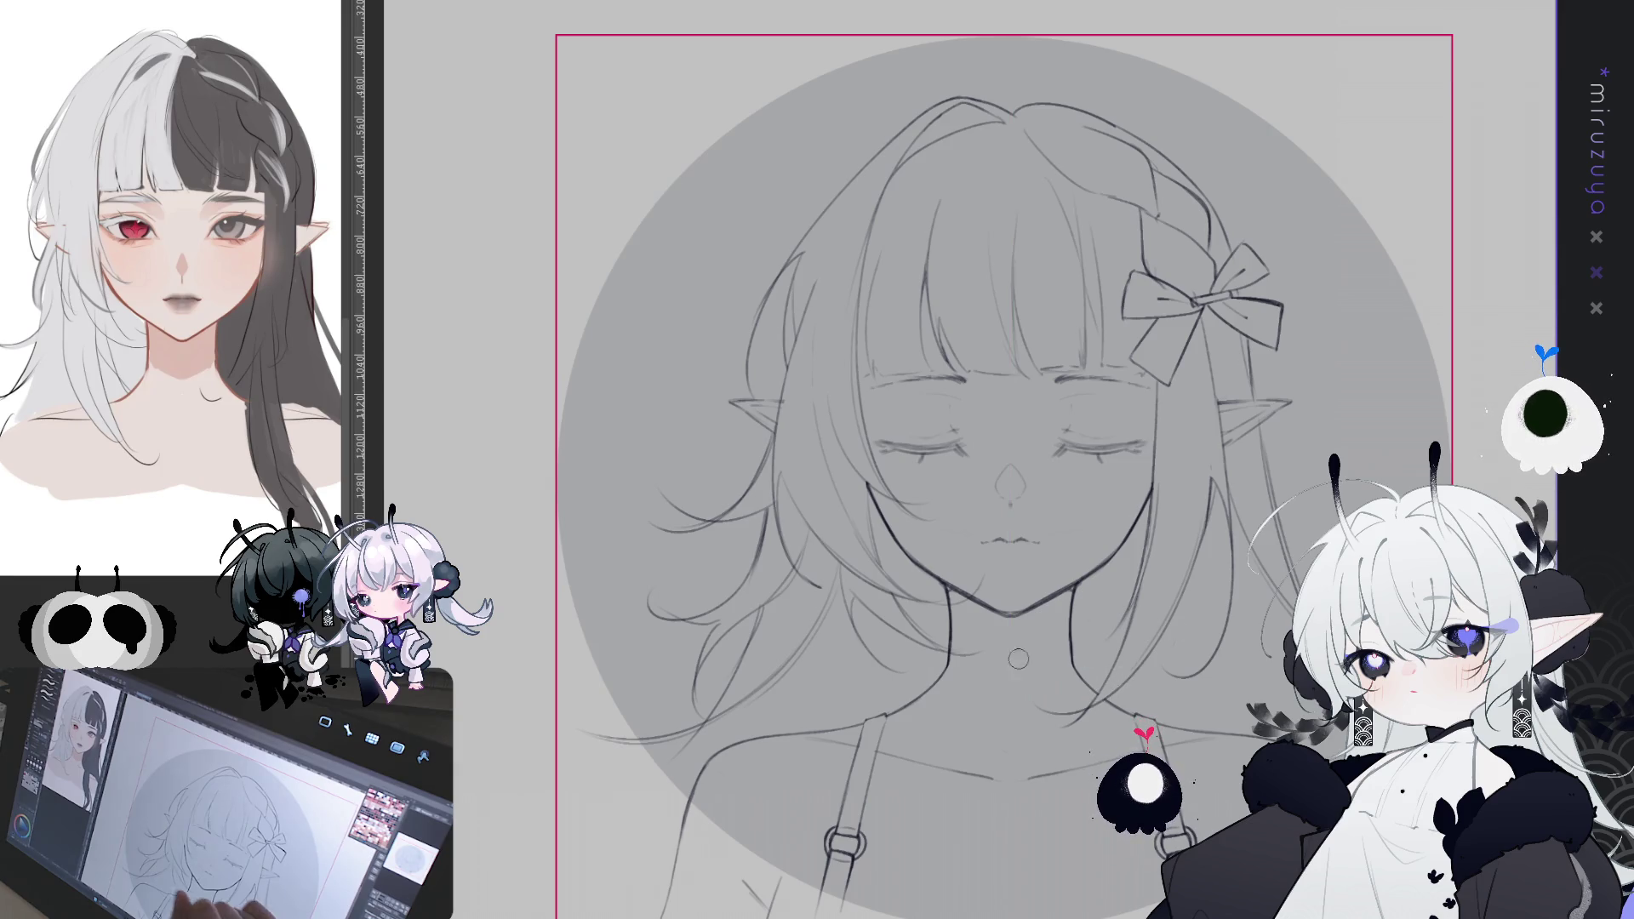
- Extend the straps down the torso, darken the left torso contour, and flip-check the balance
drag(1035, 658, 1087, 510)
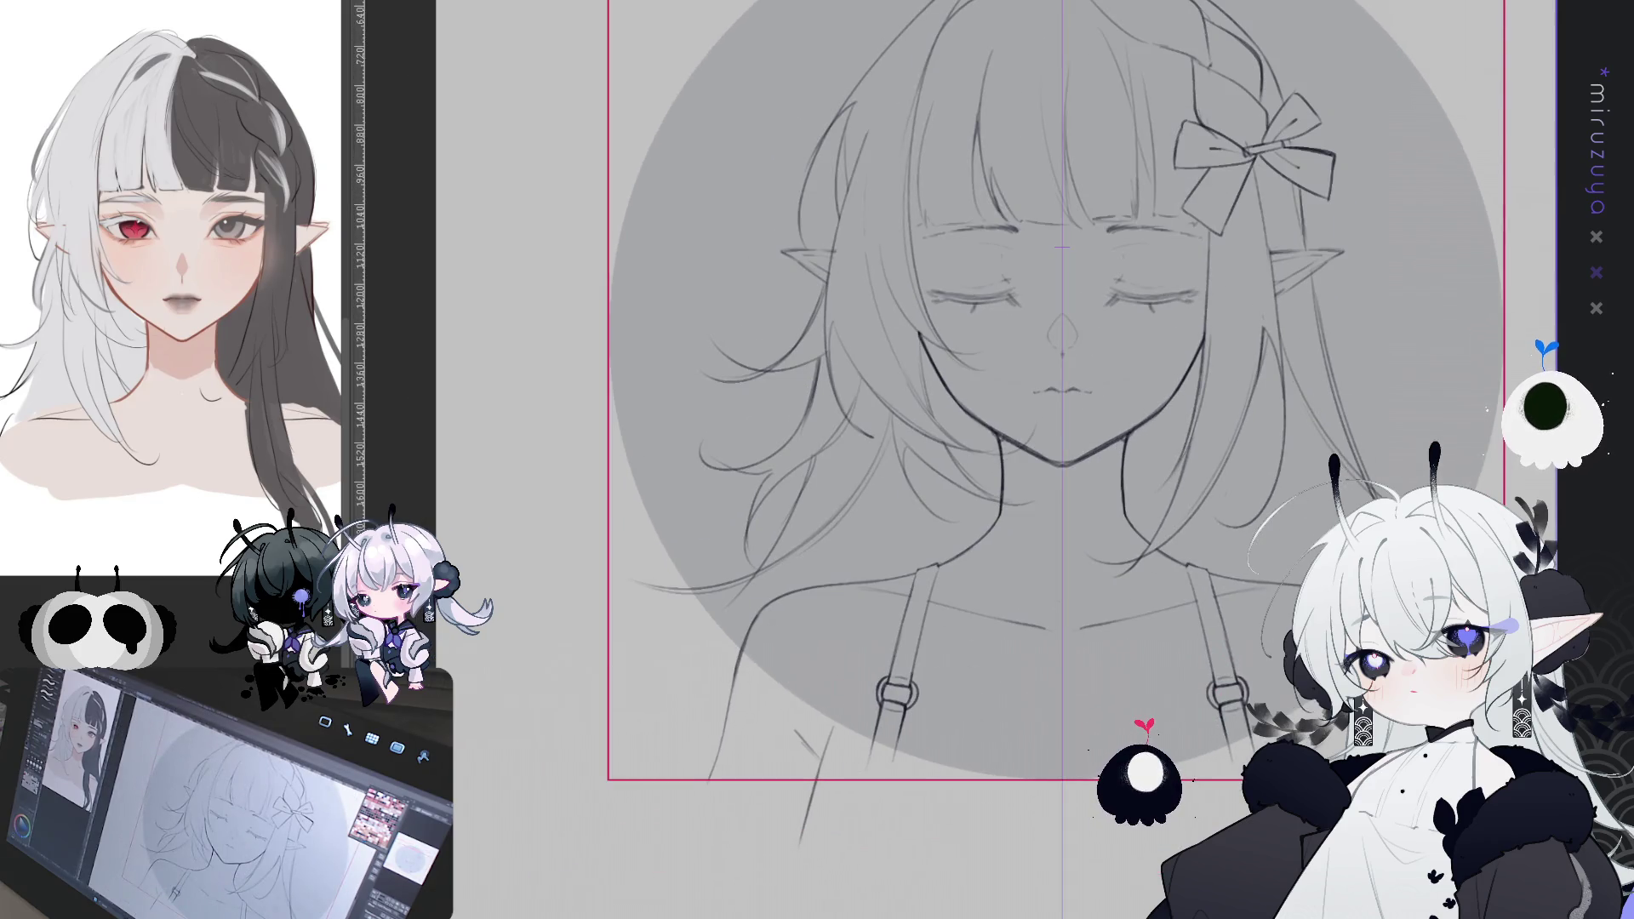
drag(872, 722, 862, 796)
mouse_move(737, 679)
mouse_down()
mouse_move(711, 775)
mouse_move(875, 829)
mouse_move(1036, 828)
mouse_up()
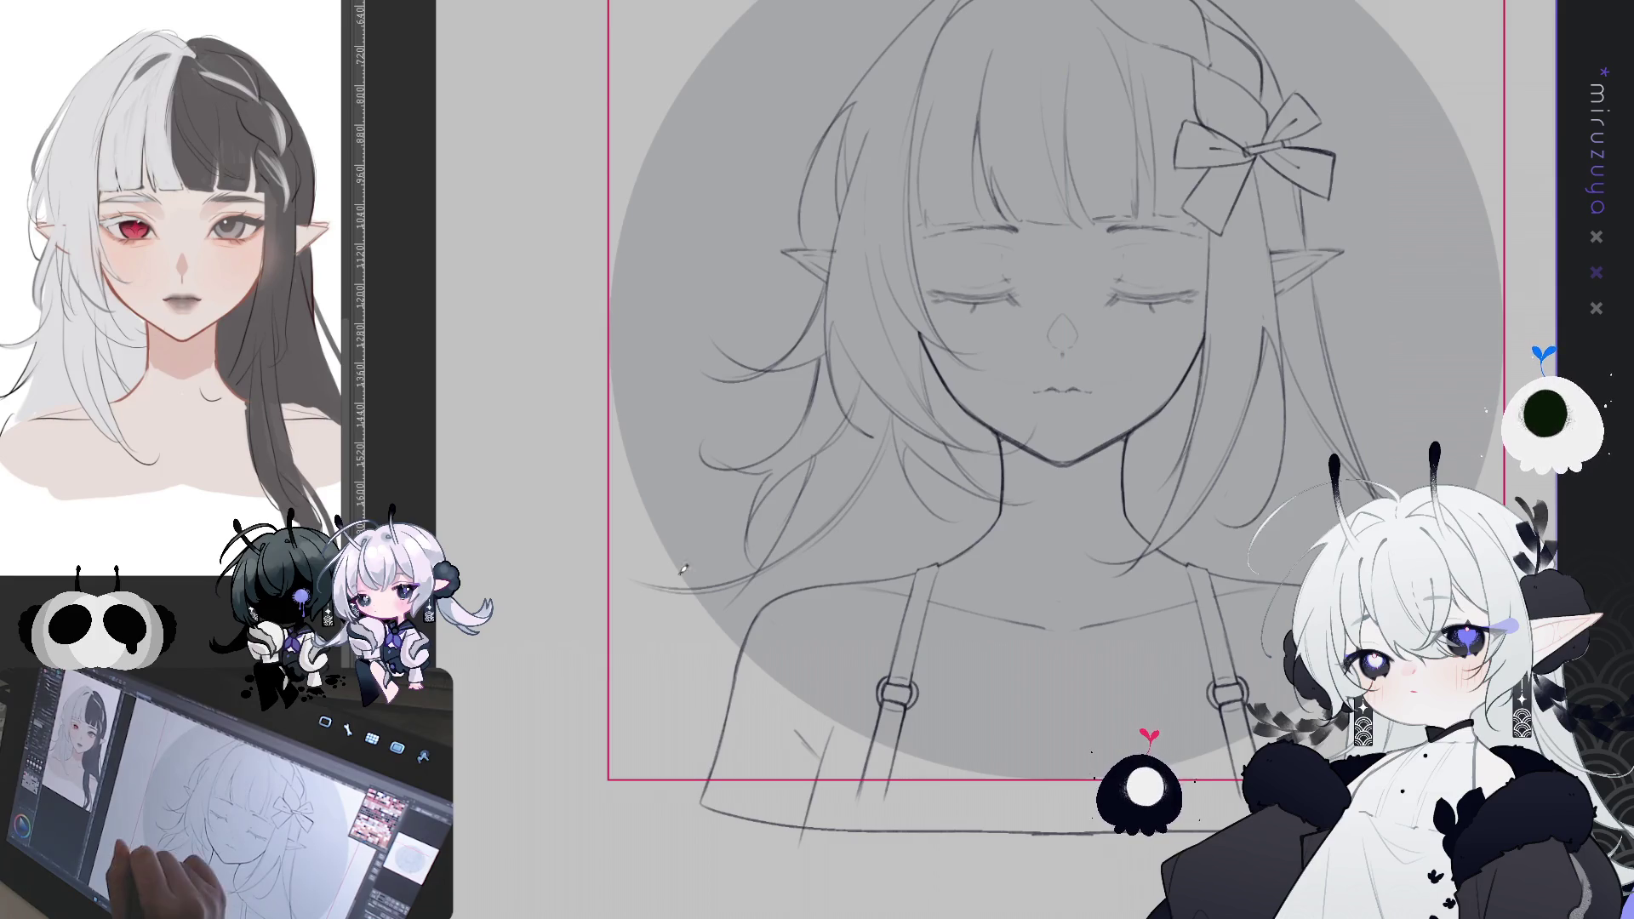
key(h)
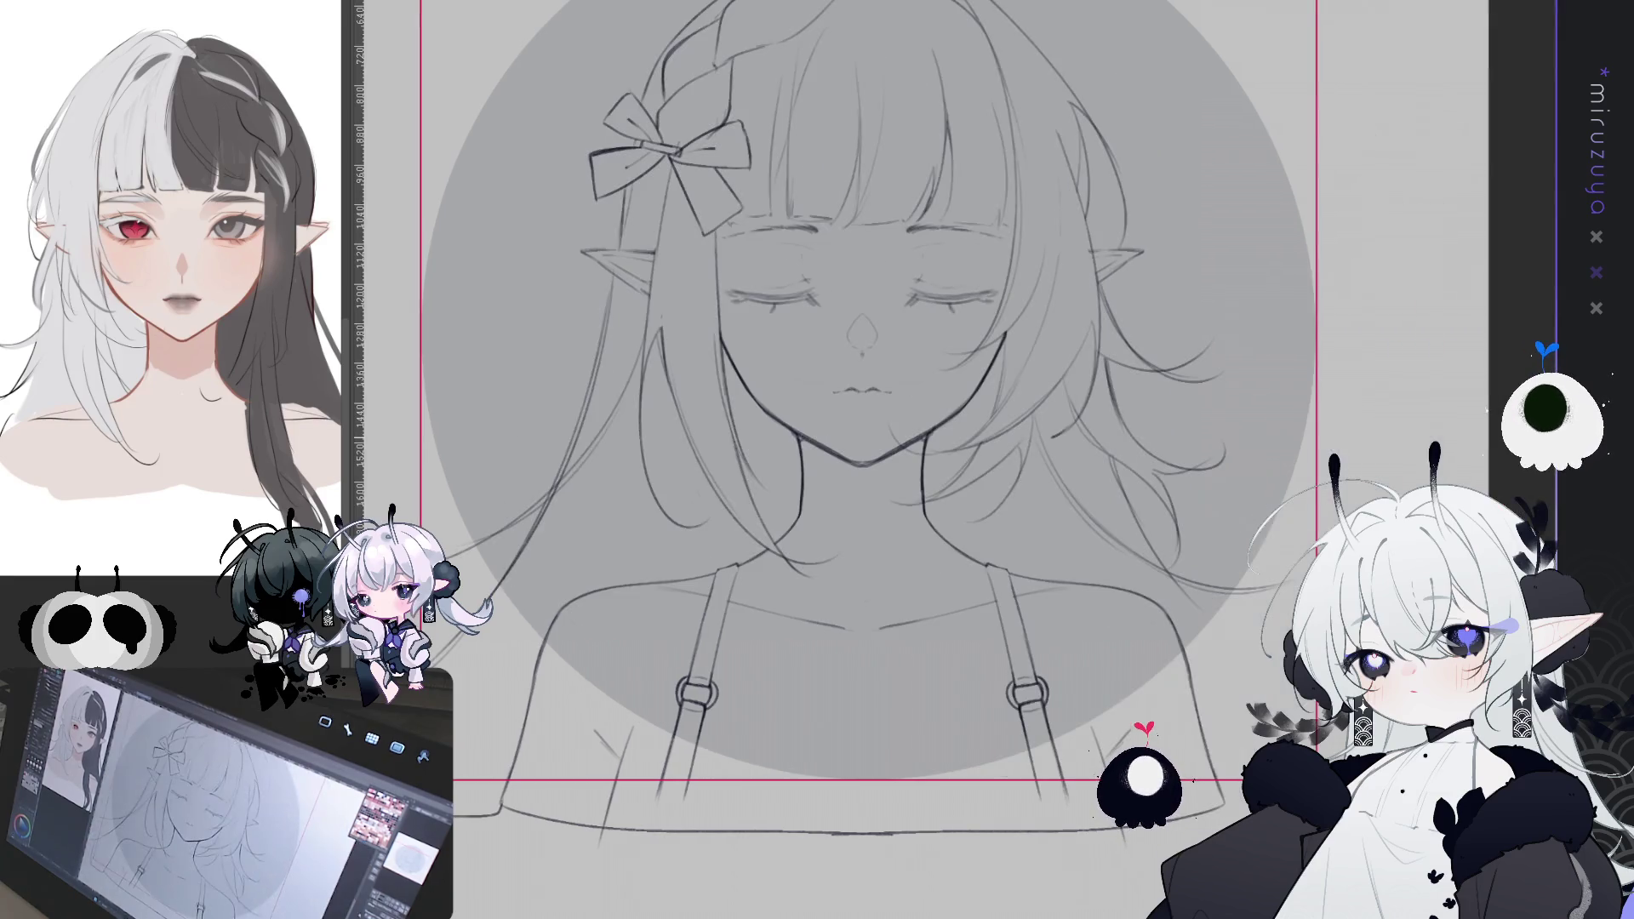
key(h)
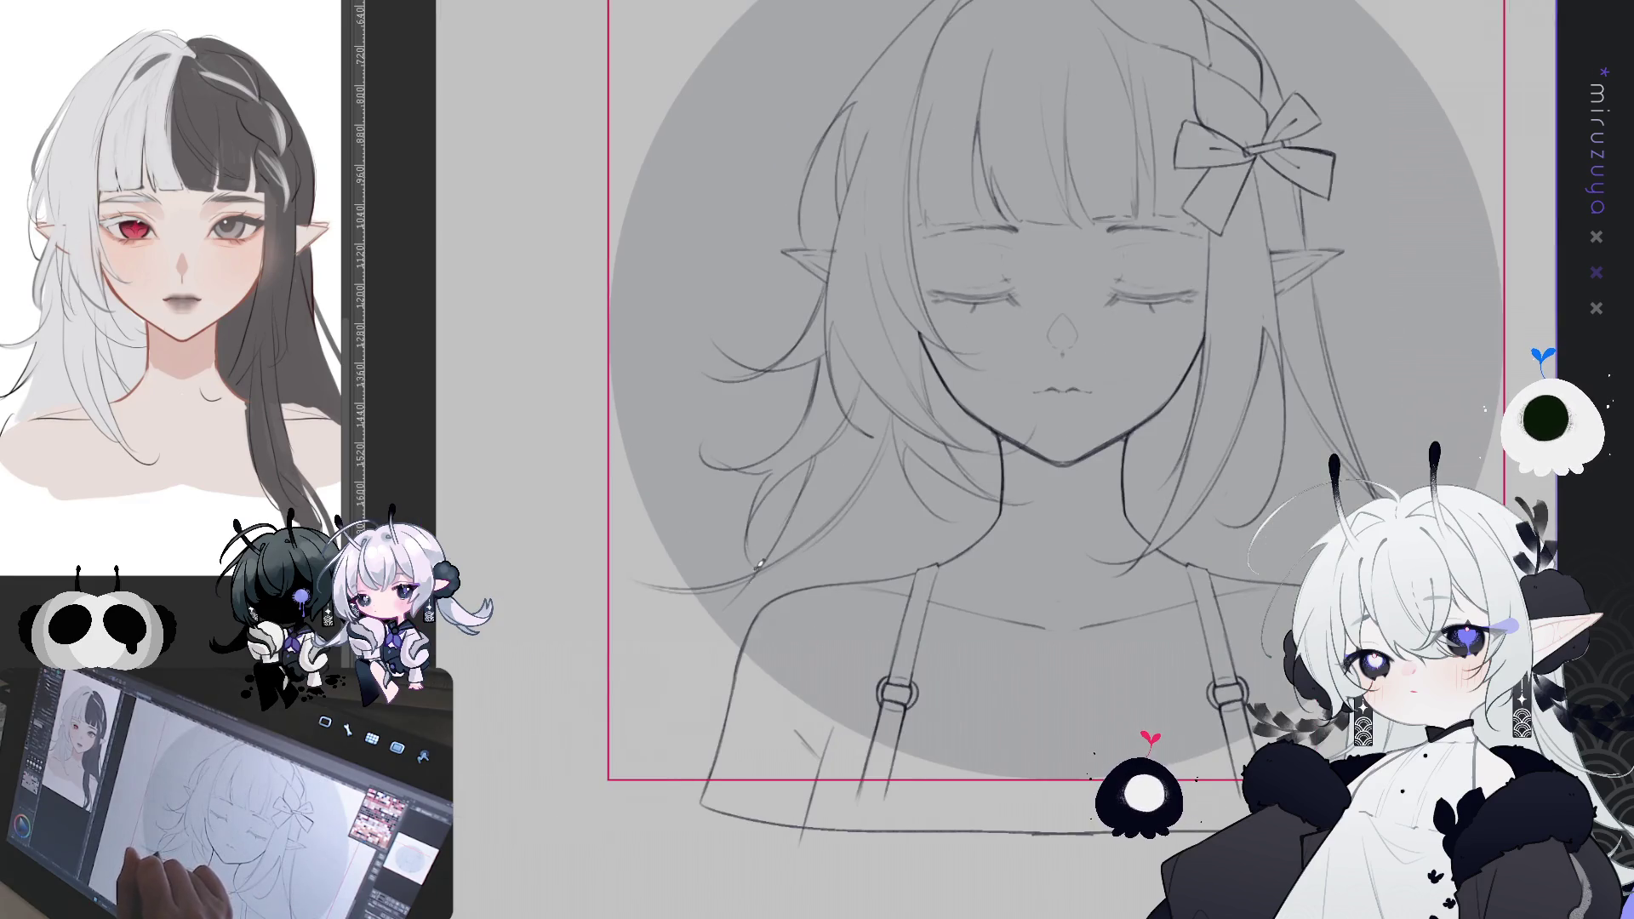
- Draw the right torso contour curving at the bottom, then reset the view rotation
mouse_move(685, 672)
mouse_down()
mouse_move(955, 504)
mouse_move(957, 794)
mouse_up()
drag(964, 557, 967, 738)
key(ctrl+z)
mouse_move(968, 589)
mouse_down()
mouse_move(960, 797)
mouse_move(1064, 836)
mouse_up()
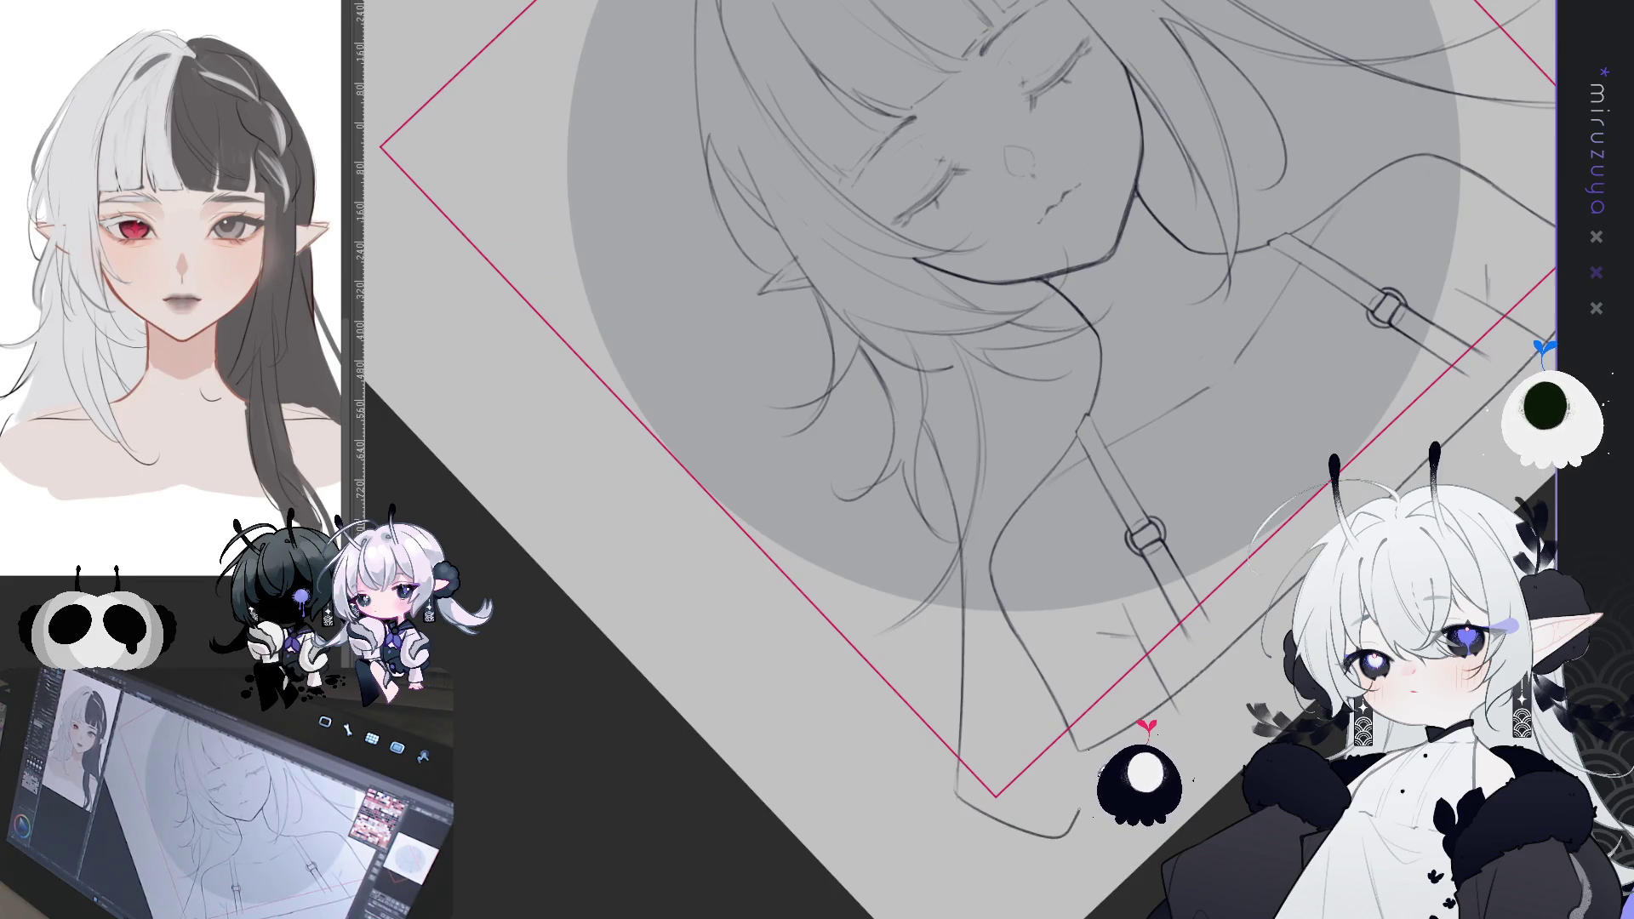
key(ctrl+0)
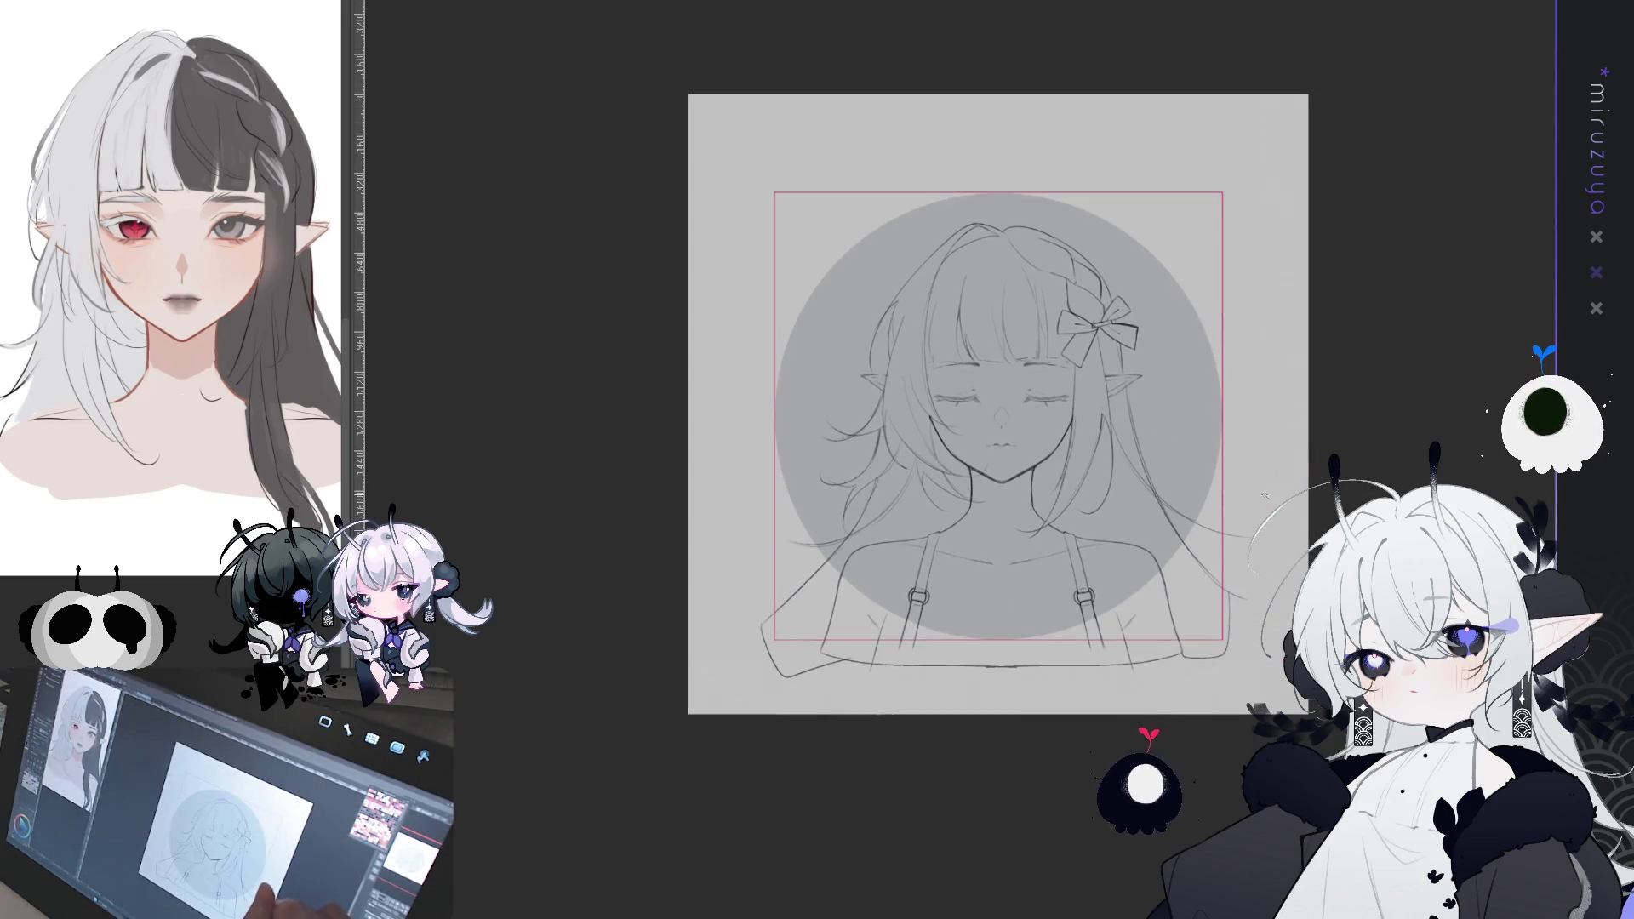
- Auto-select the background outside the figure's outline
click(732, 137)
key(ctrl+d)
scroll(978, 408, up, 5)
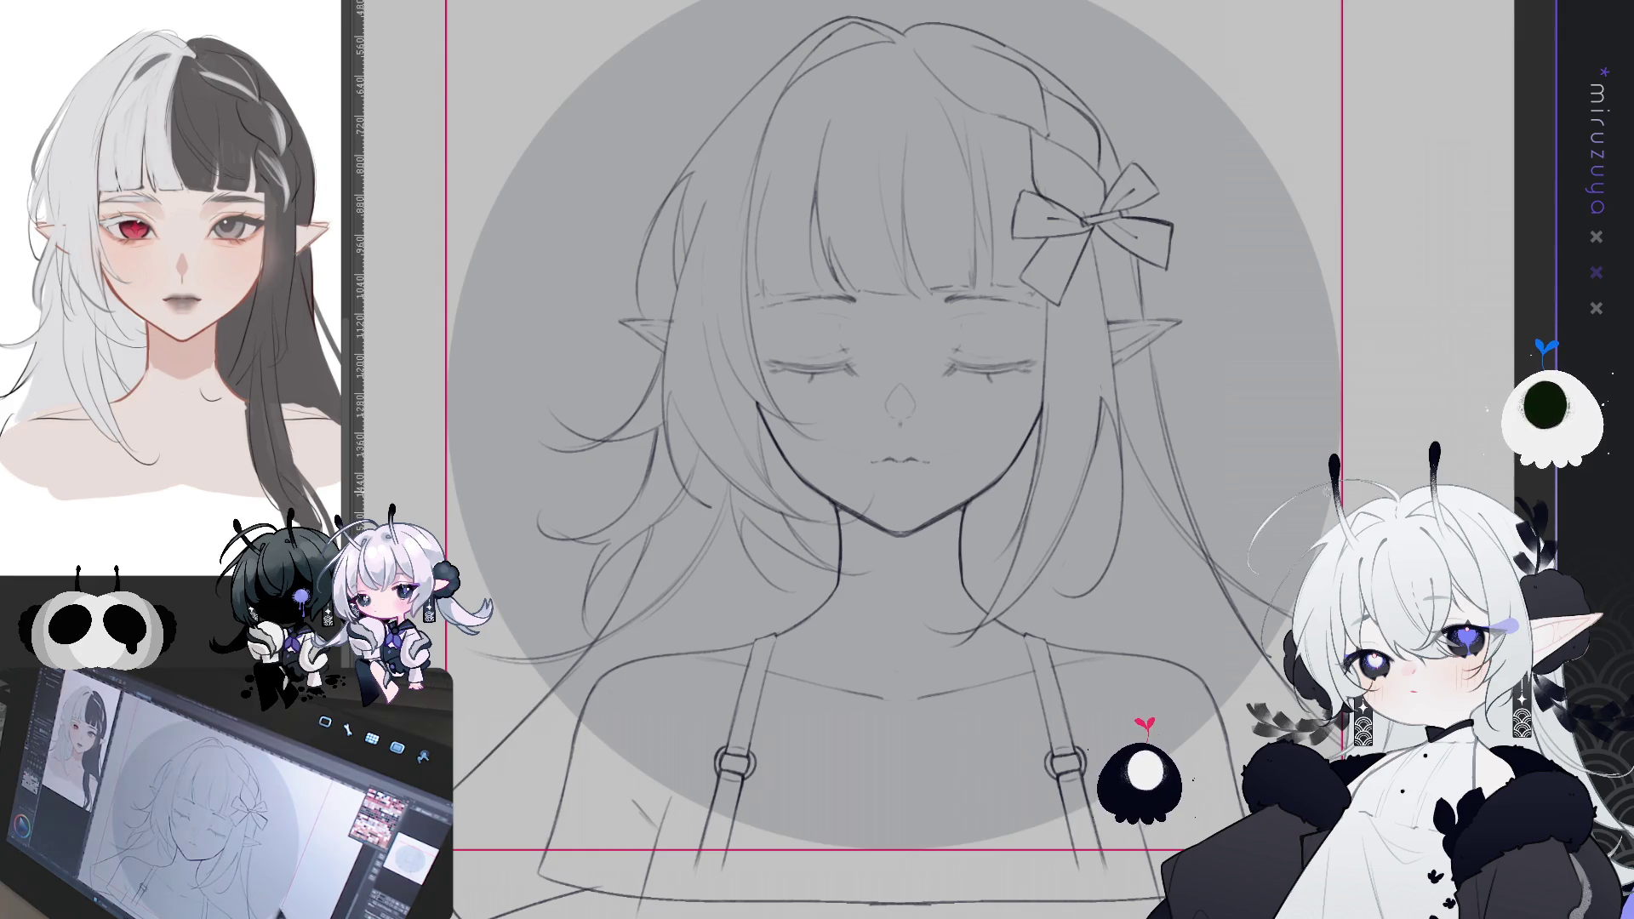
click(1283, 489)
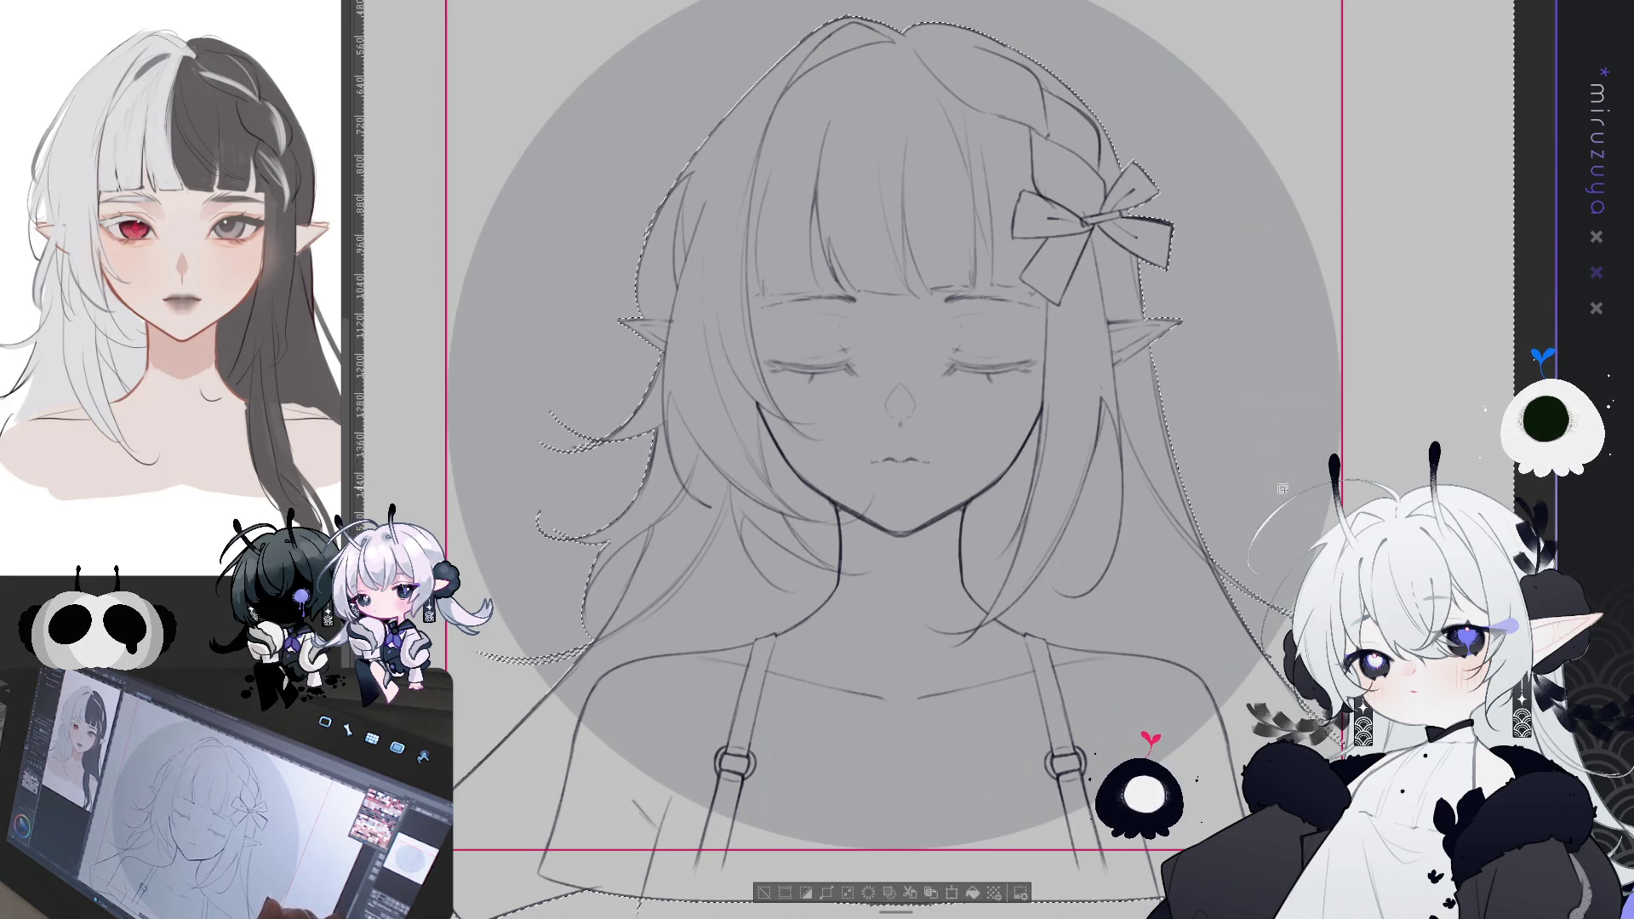
- Fill the selected background circle with dark navy and deselect
drag(1011, 246, 1019, 273)
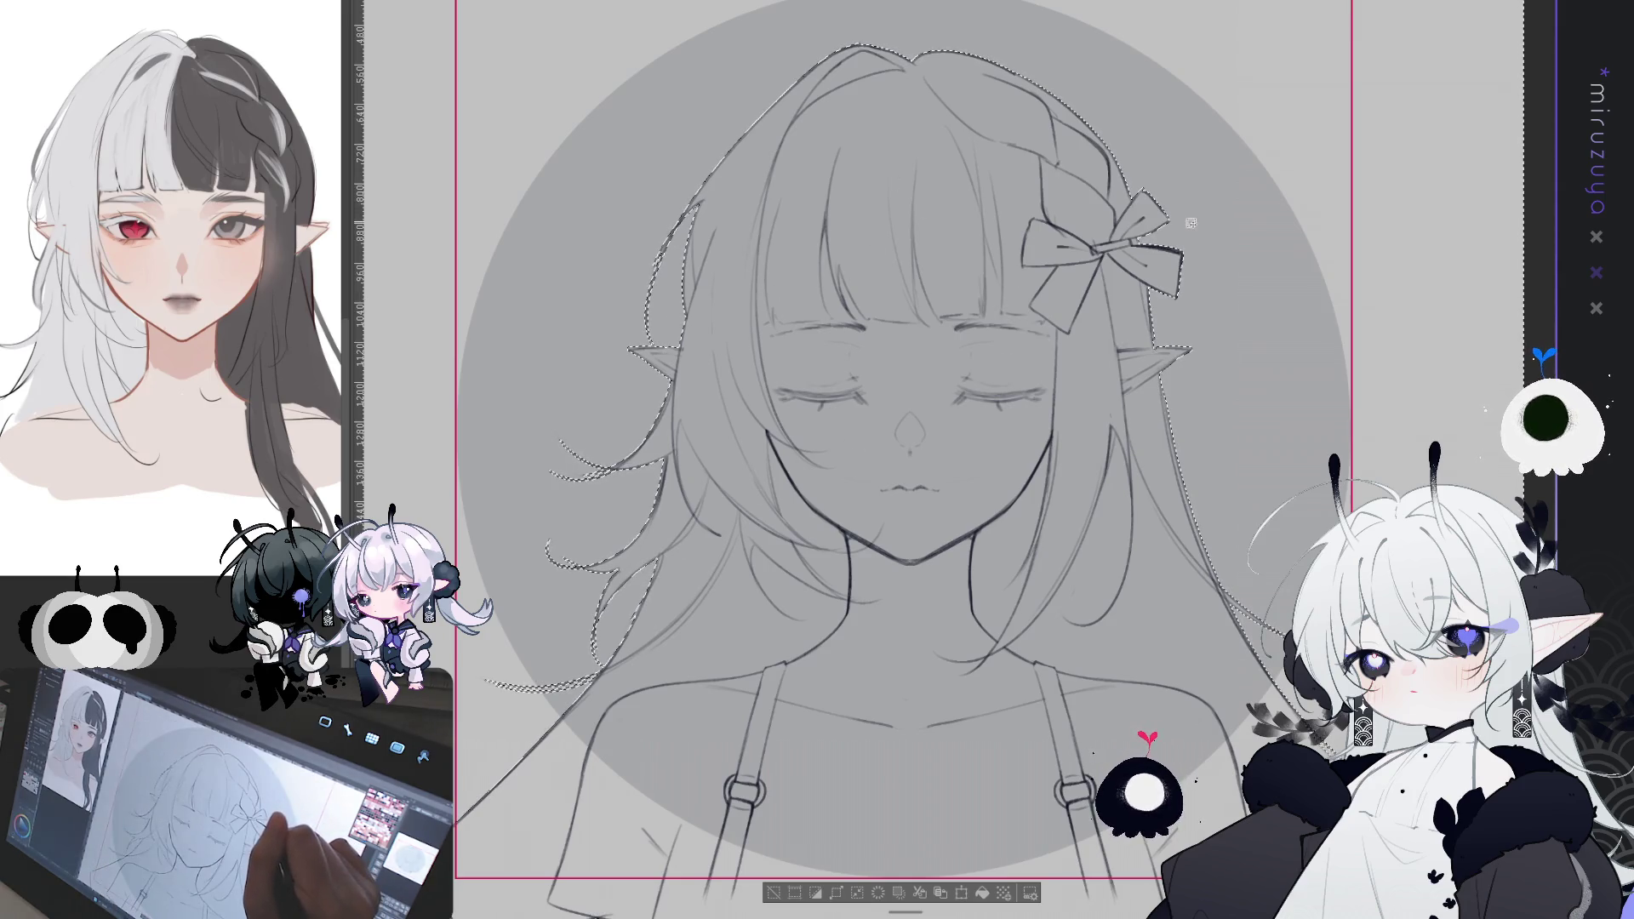
drag(1190, 223, 1179, 91)
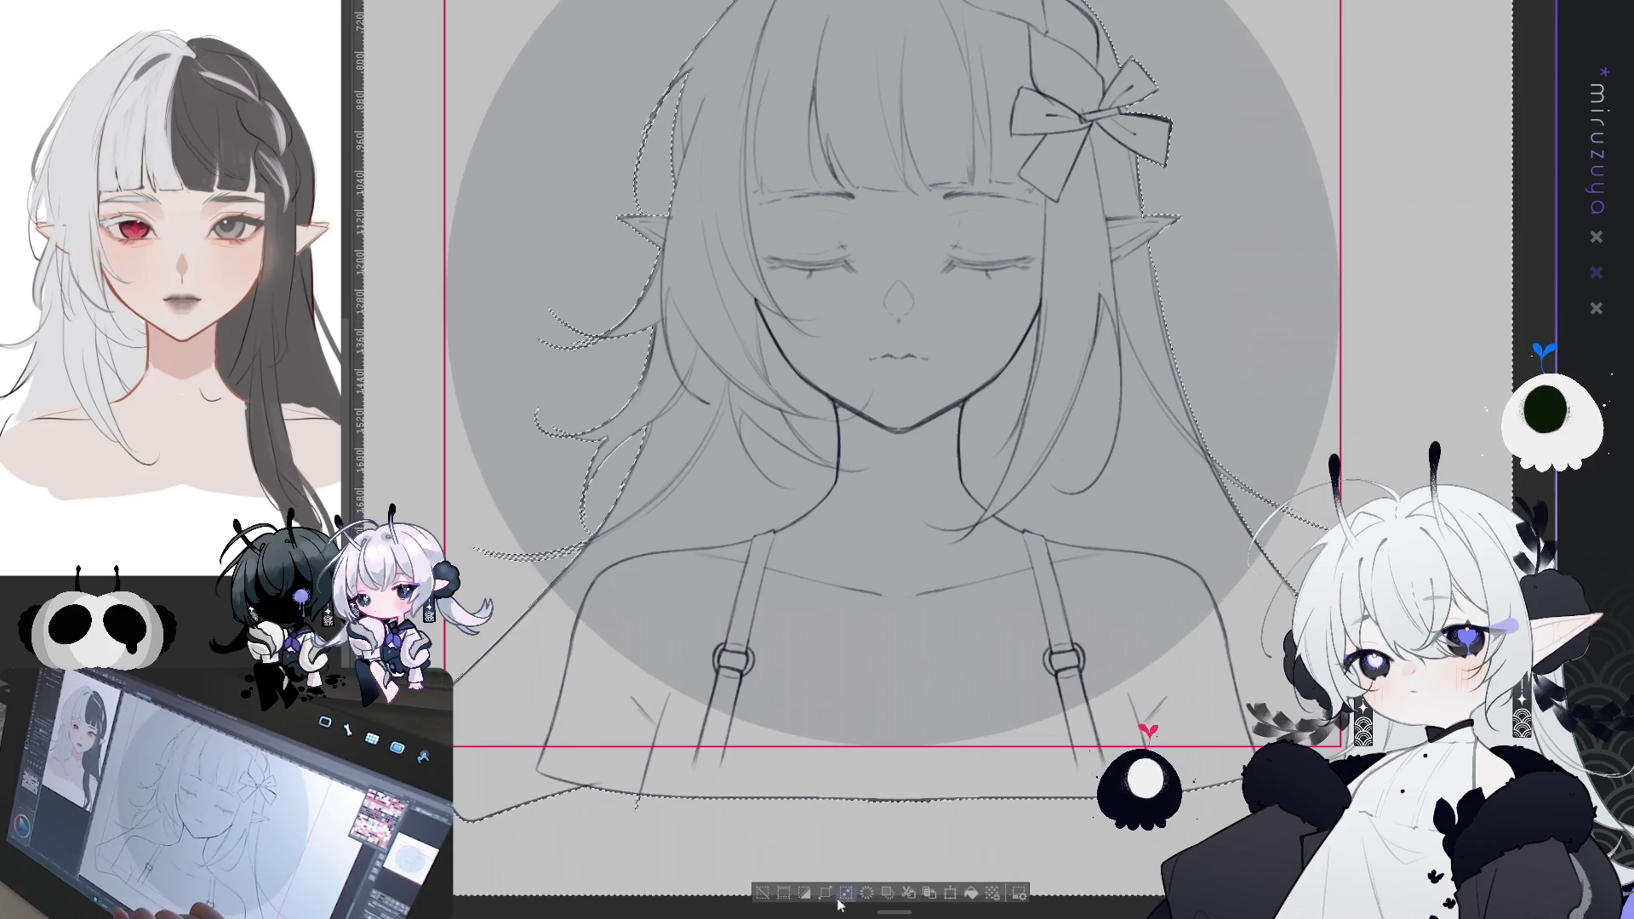
drag(843, 903, 860, 857)
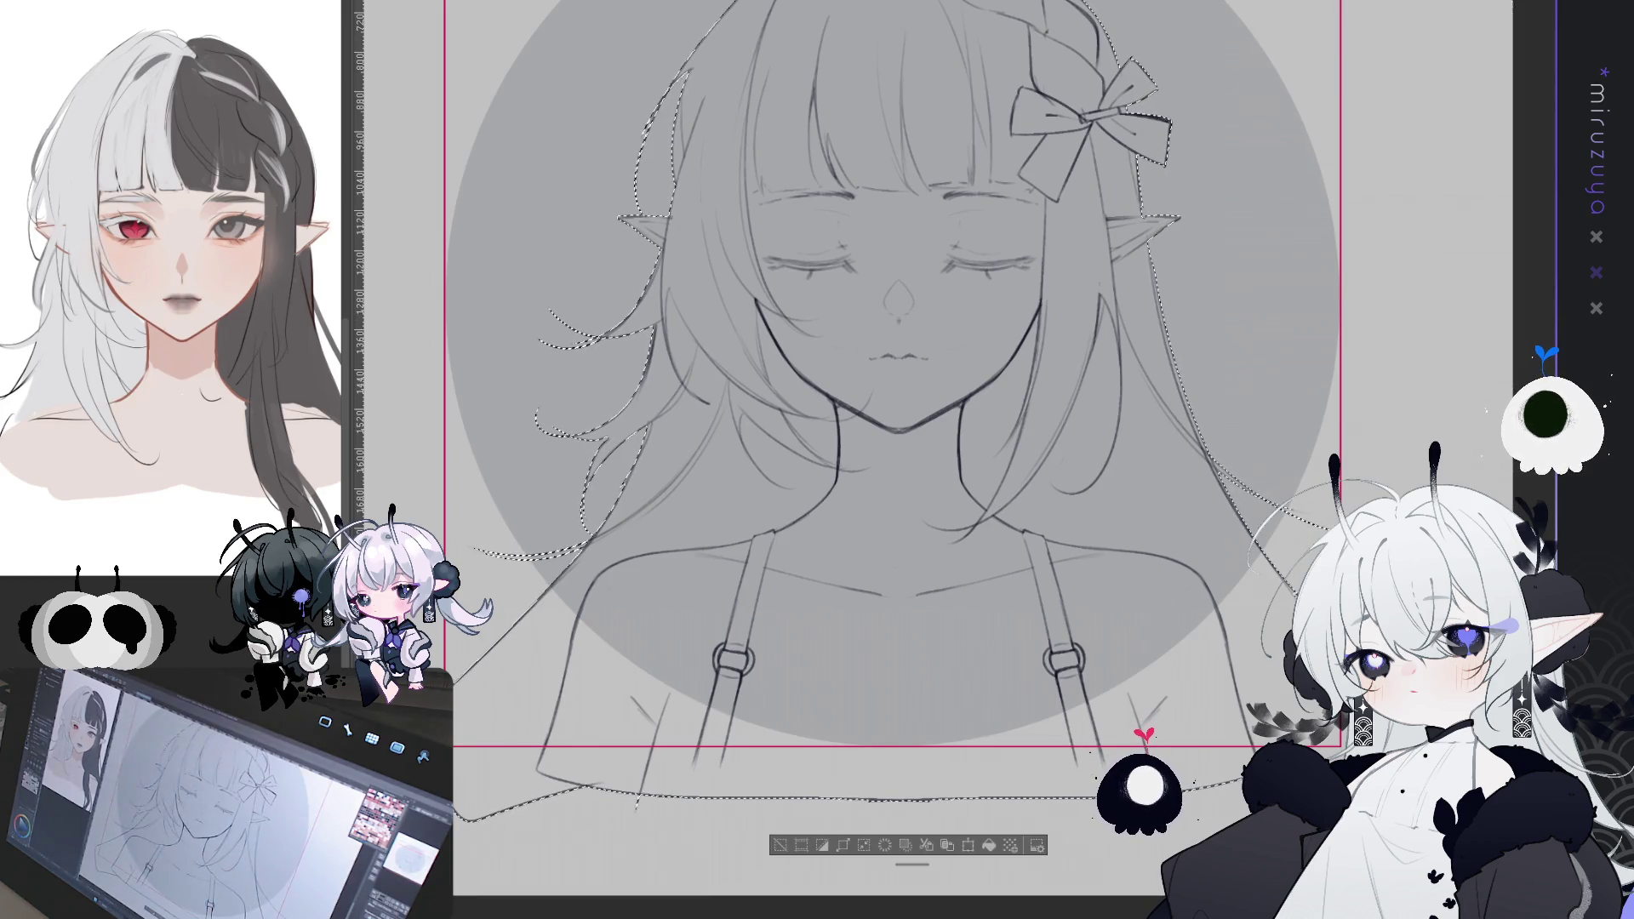
key(alt+Delete)
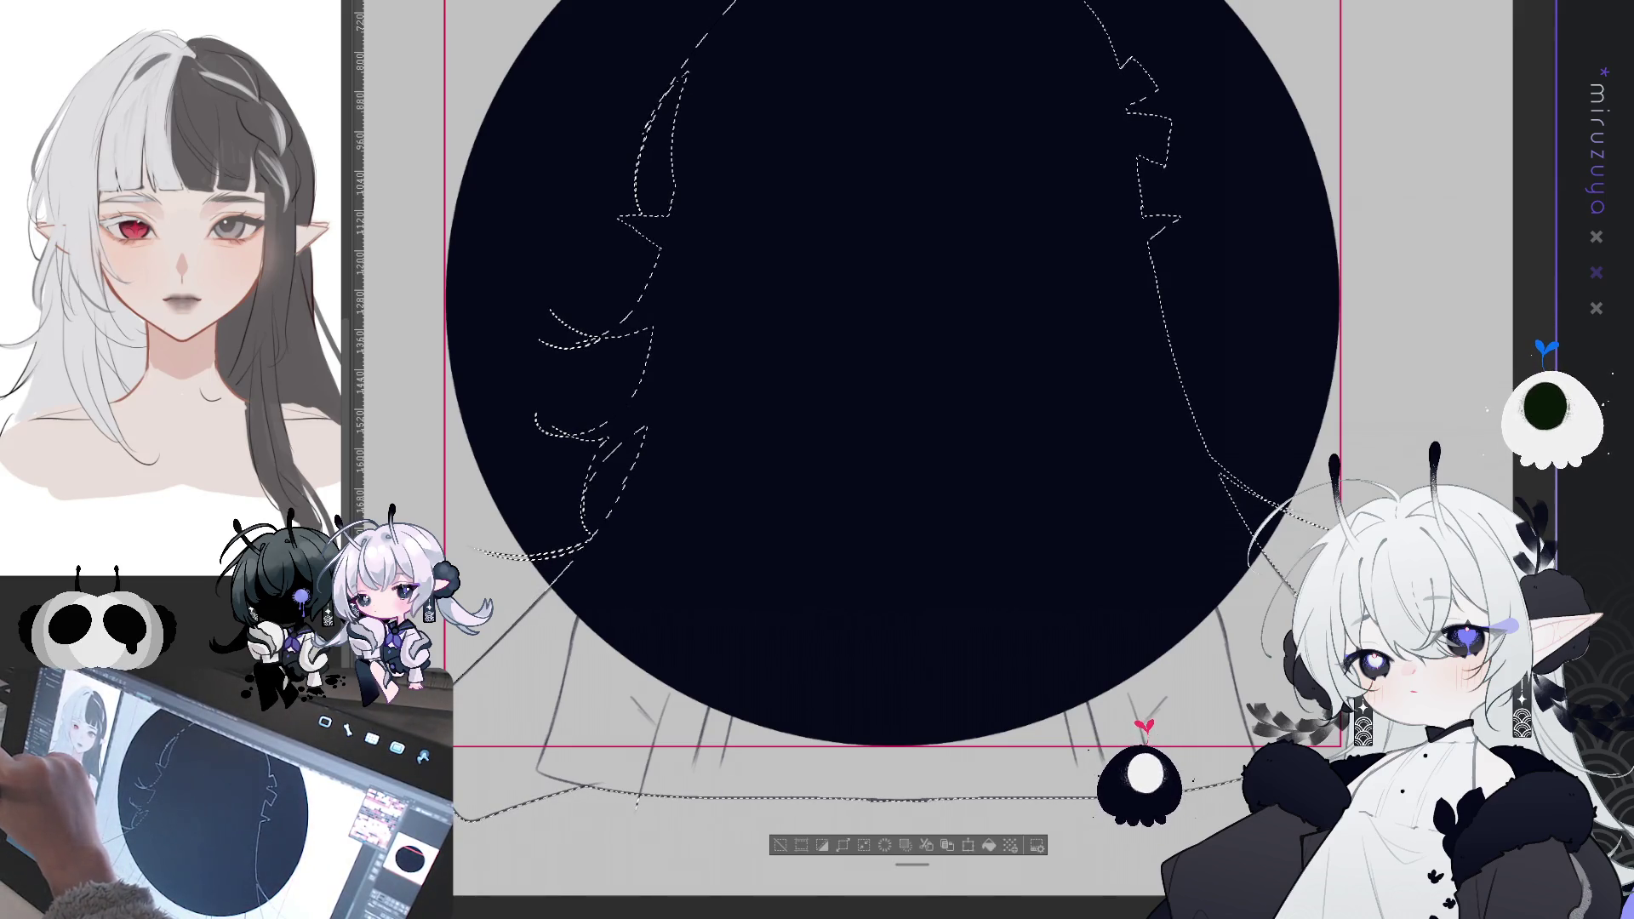
key(ctrl+d)
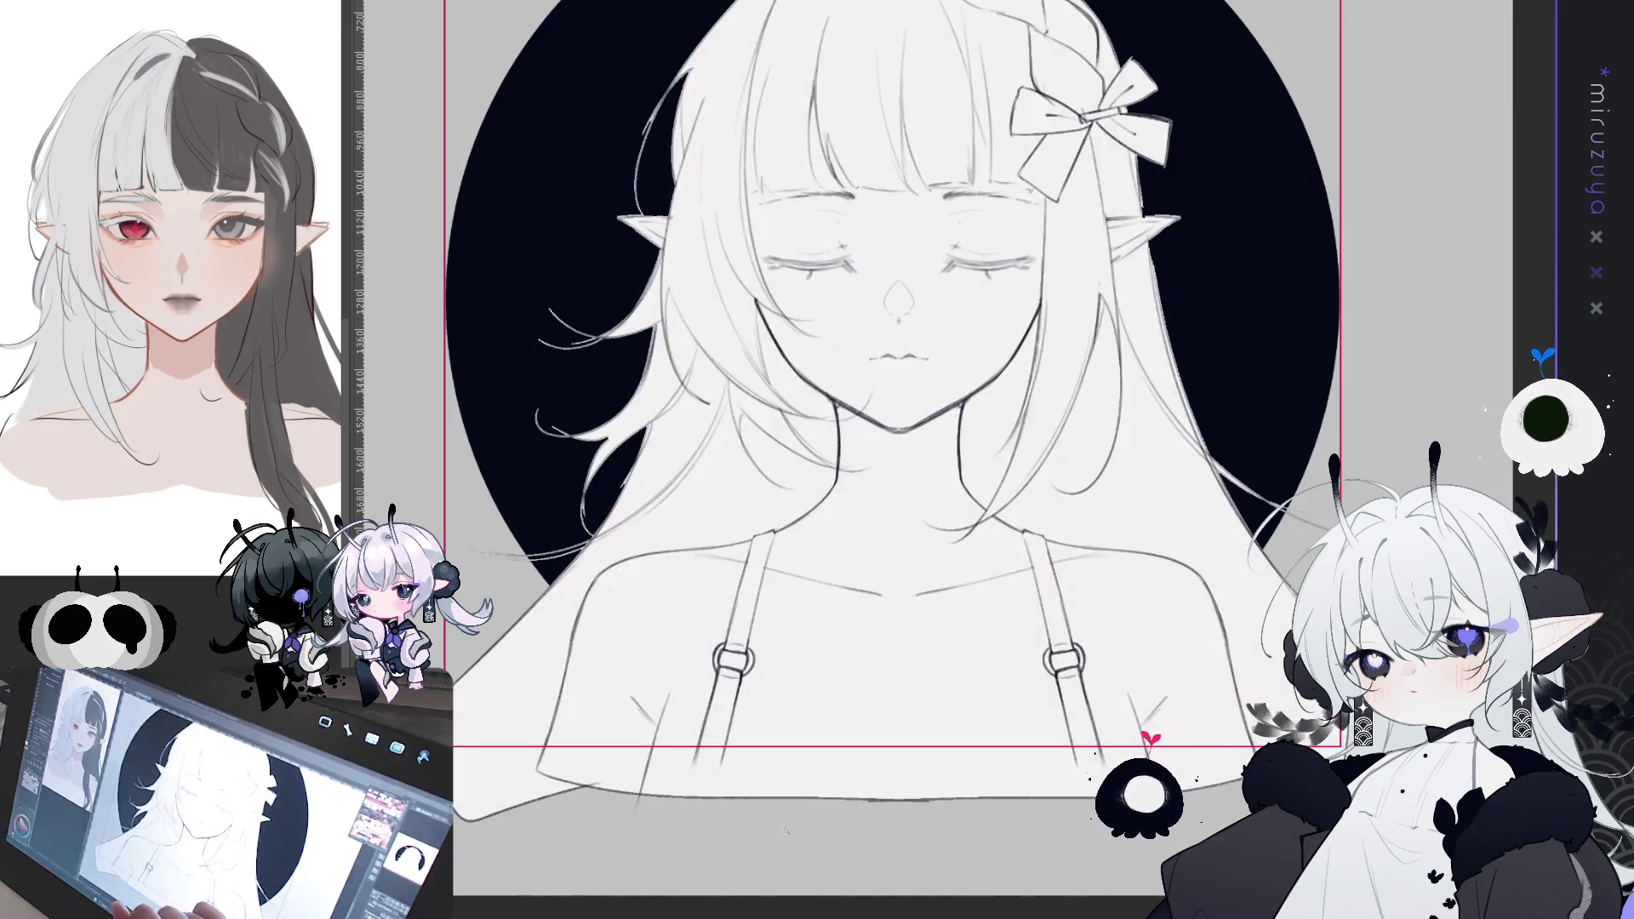
- Fit the whole page in view to see the girl against the dark navy circle
scroll(893, 460, up, 3)
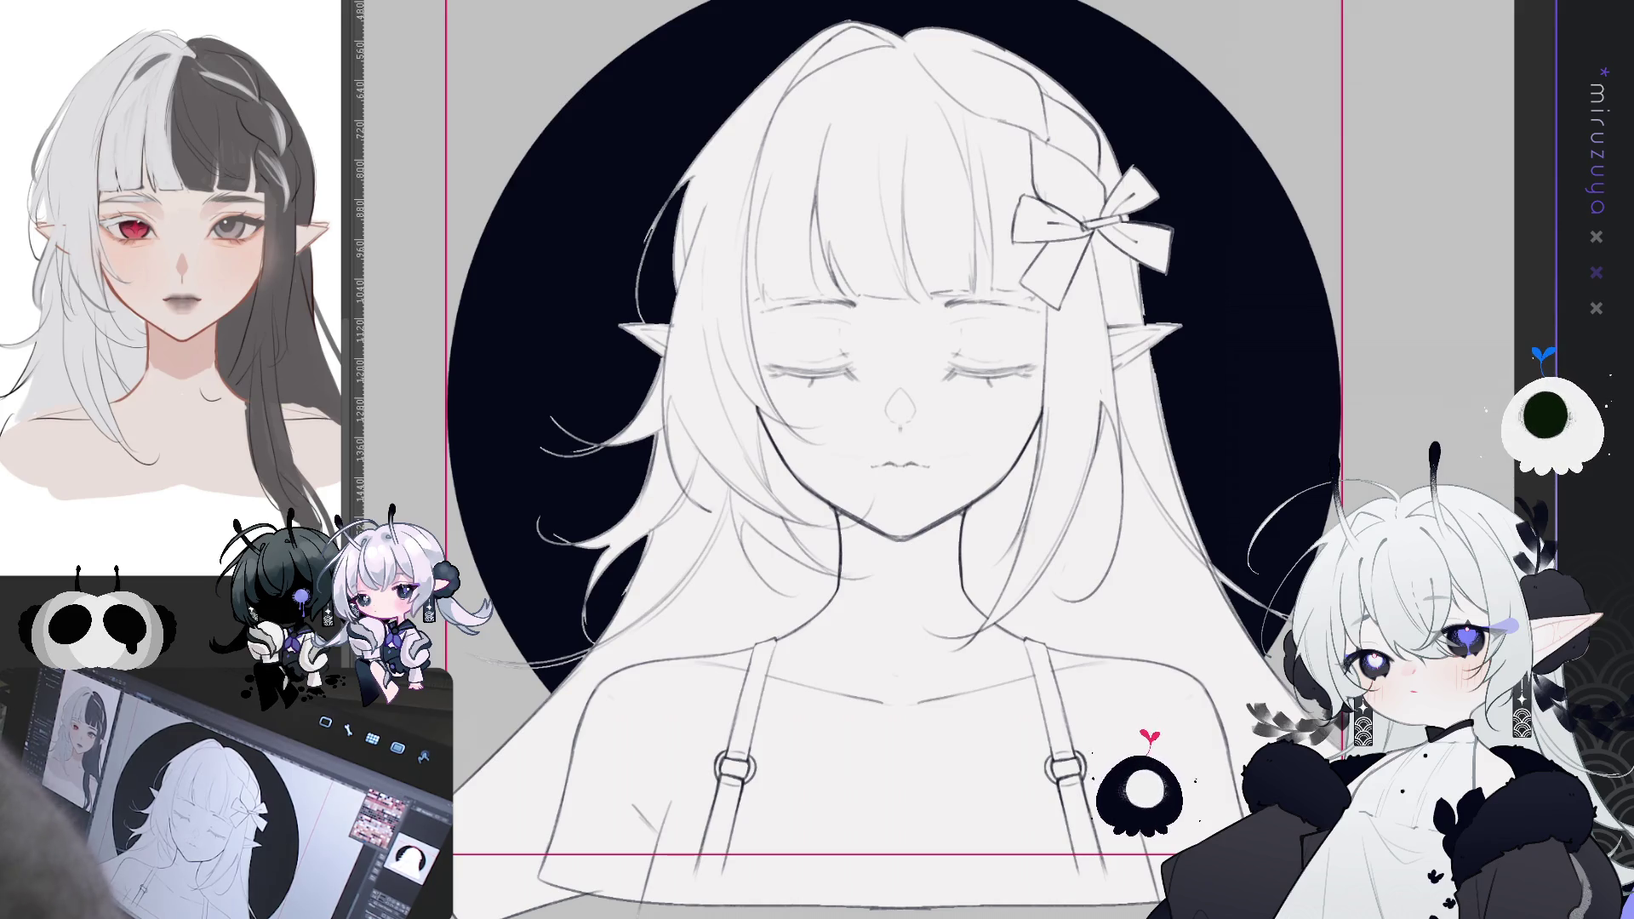
key(ctrl+0)
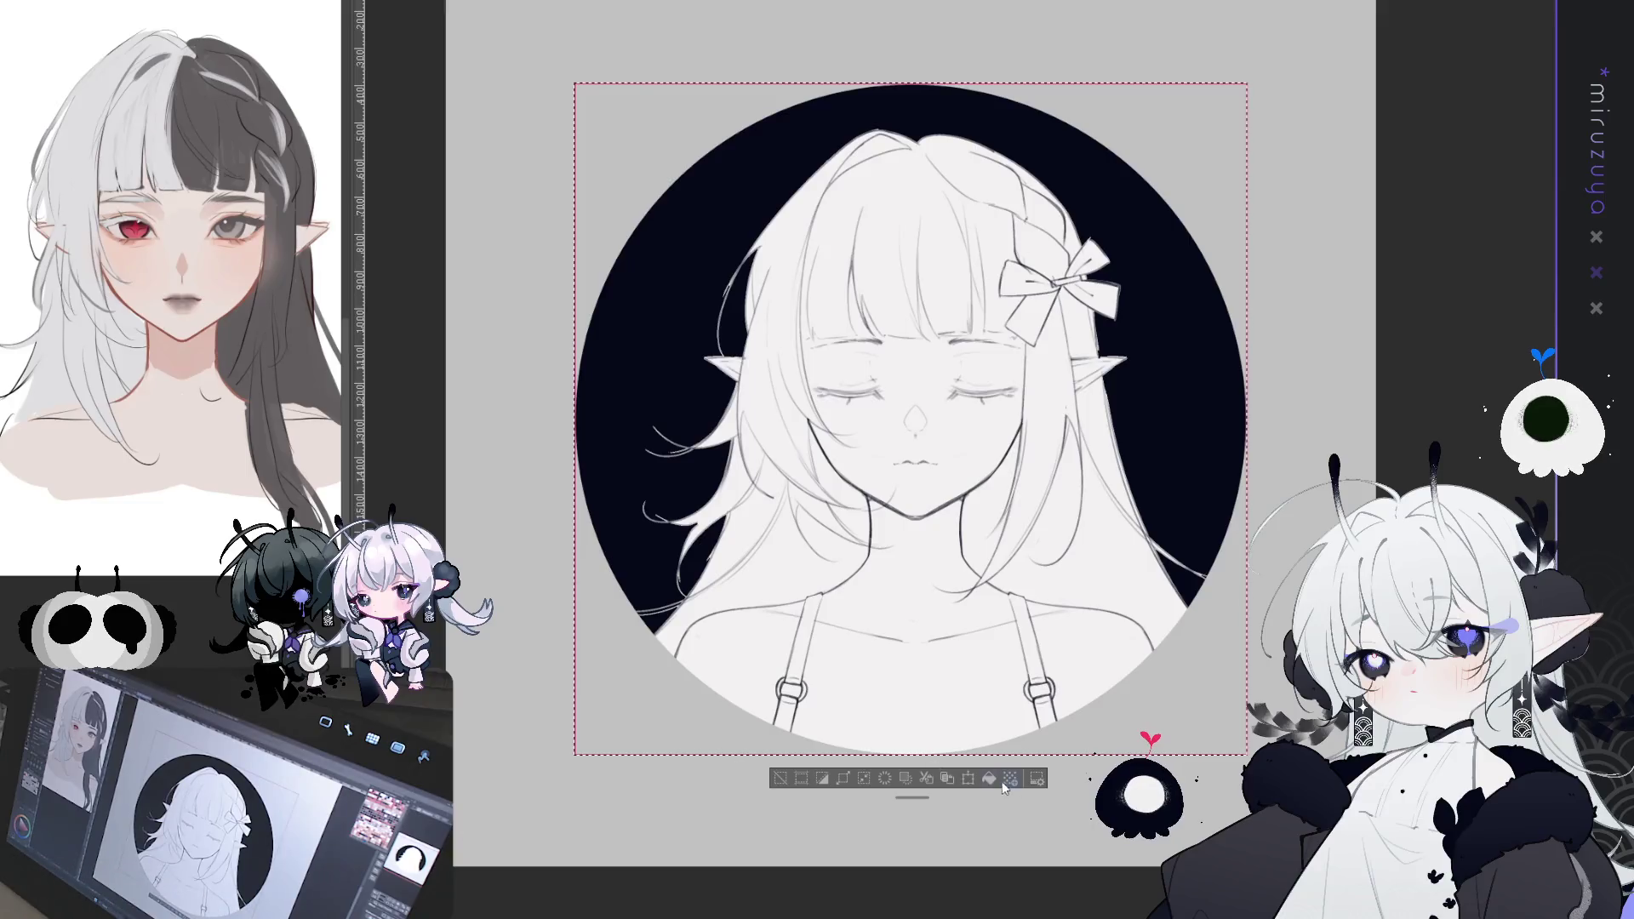
- Extend the dark background over the whole page, then enlarge the drawing and move it up
key(ctrl+z)
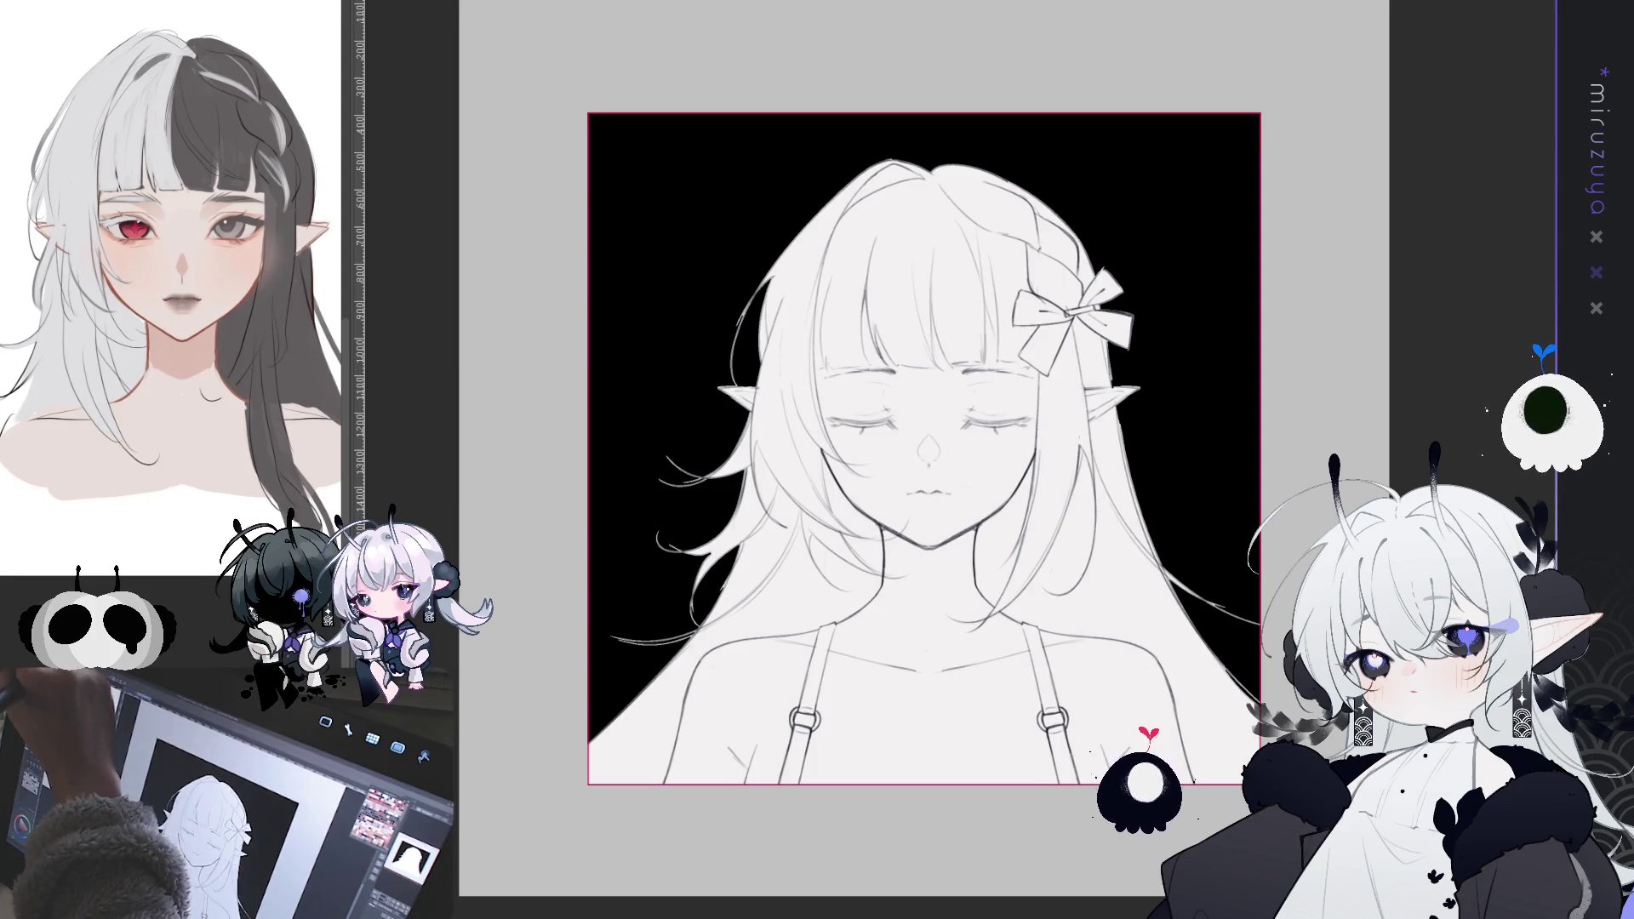
key(ctrl+t)
drag(945, 136, 945, 138)
click(904, 866)
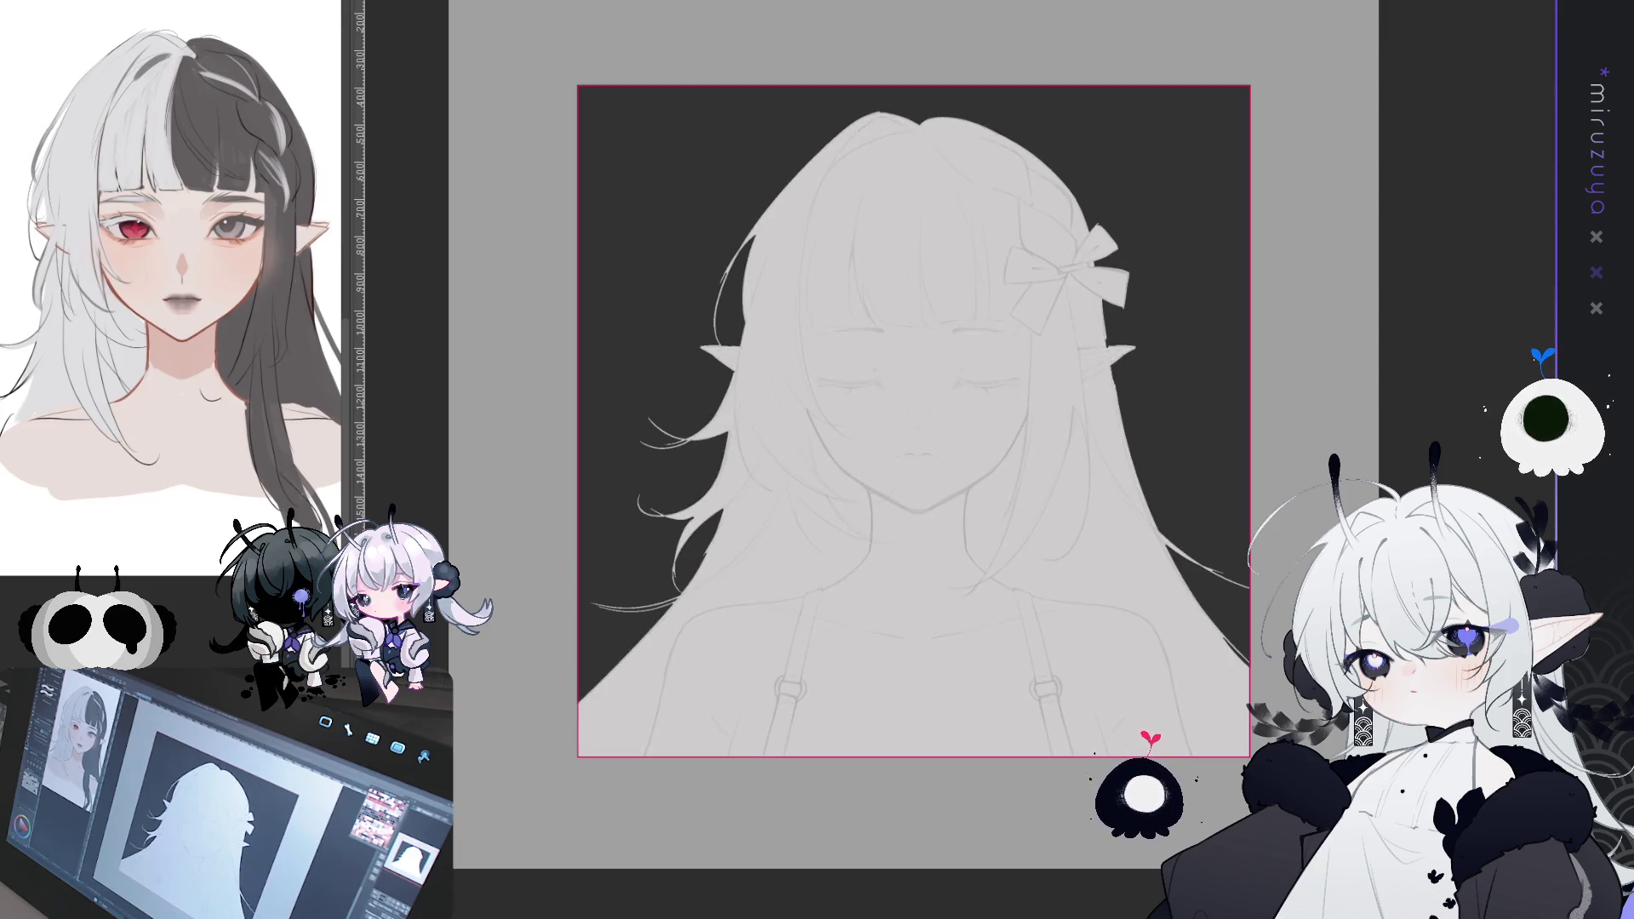
- Airbrush pink blush on both cheeks and a warm tint over the lower-left shoulder and right hair
key(ctrl+a)
key(ctrl+d)
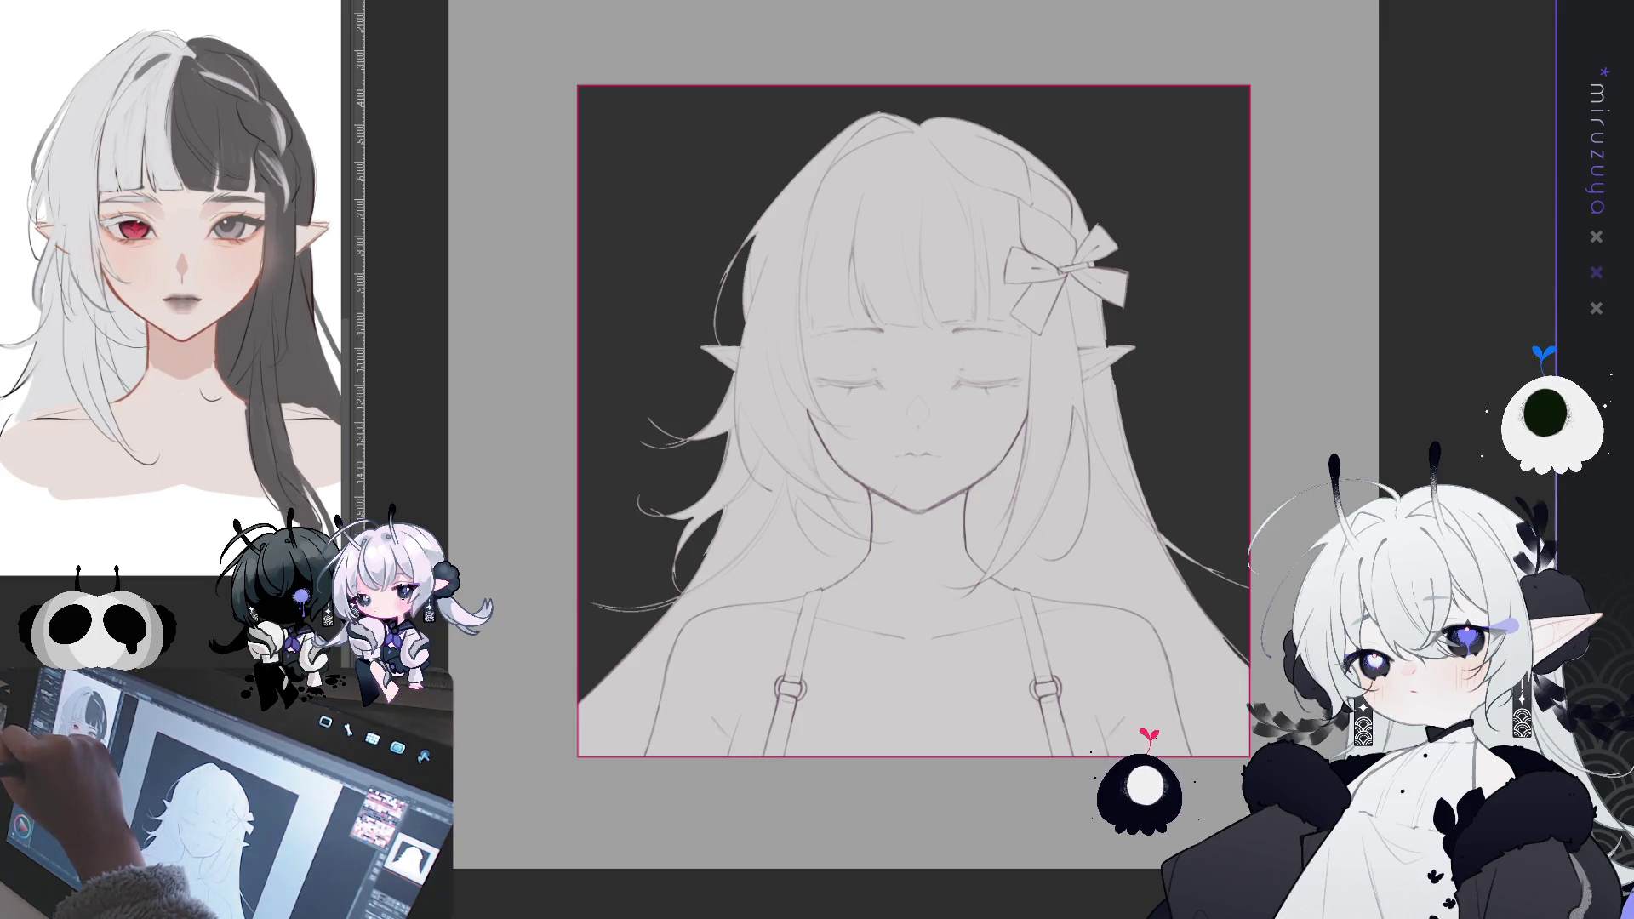
mouse_move(868, 400)
mouse_down()
mouse_move(808, 367)
mouse_move(749, 375)
mouse_move(834, 400)
mouse_up()
drag(998, 389, 993, 388)
mouse_move(704, 612)
mouse_down()
mouse_move(689, 634)
mouse_move(732, 647)
mouse_up()
drag(749, 587, 1182, 619)
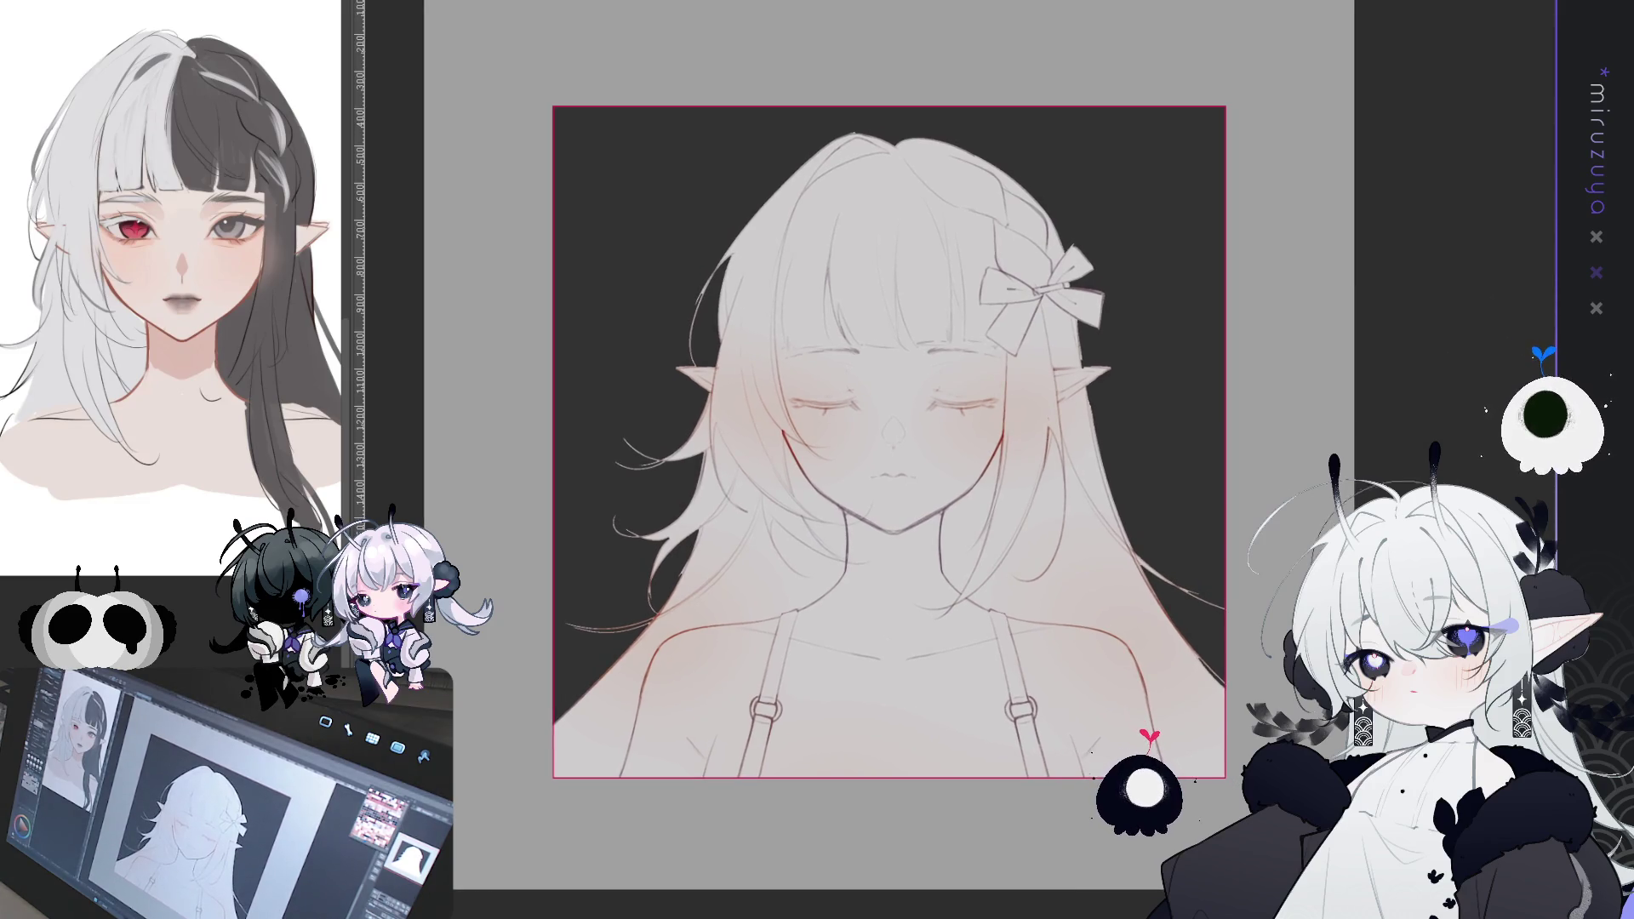
- Darken the line along the neck and hair, then start a lasso around the left hair mass
scroll(851, 425, up, 5)
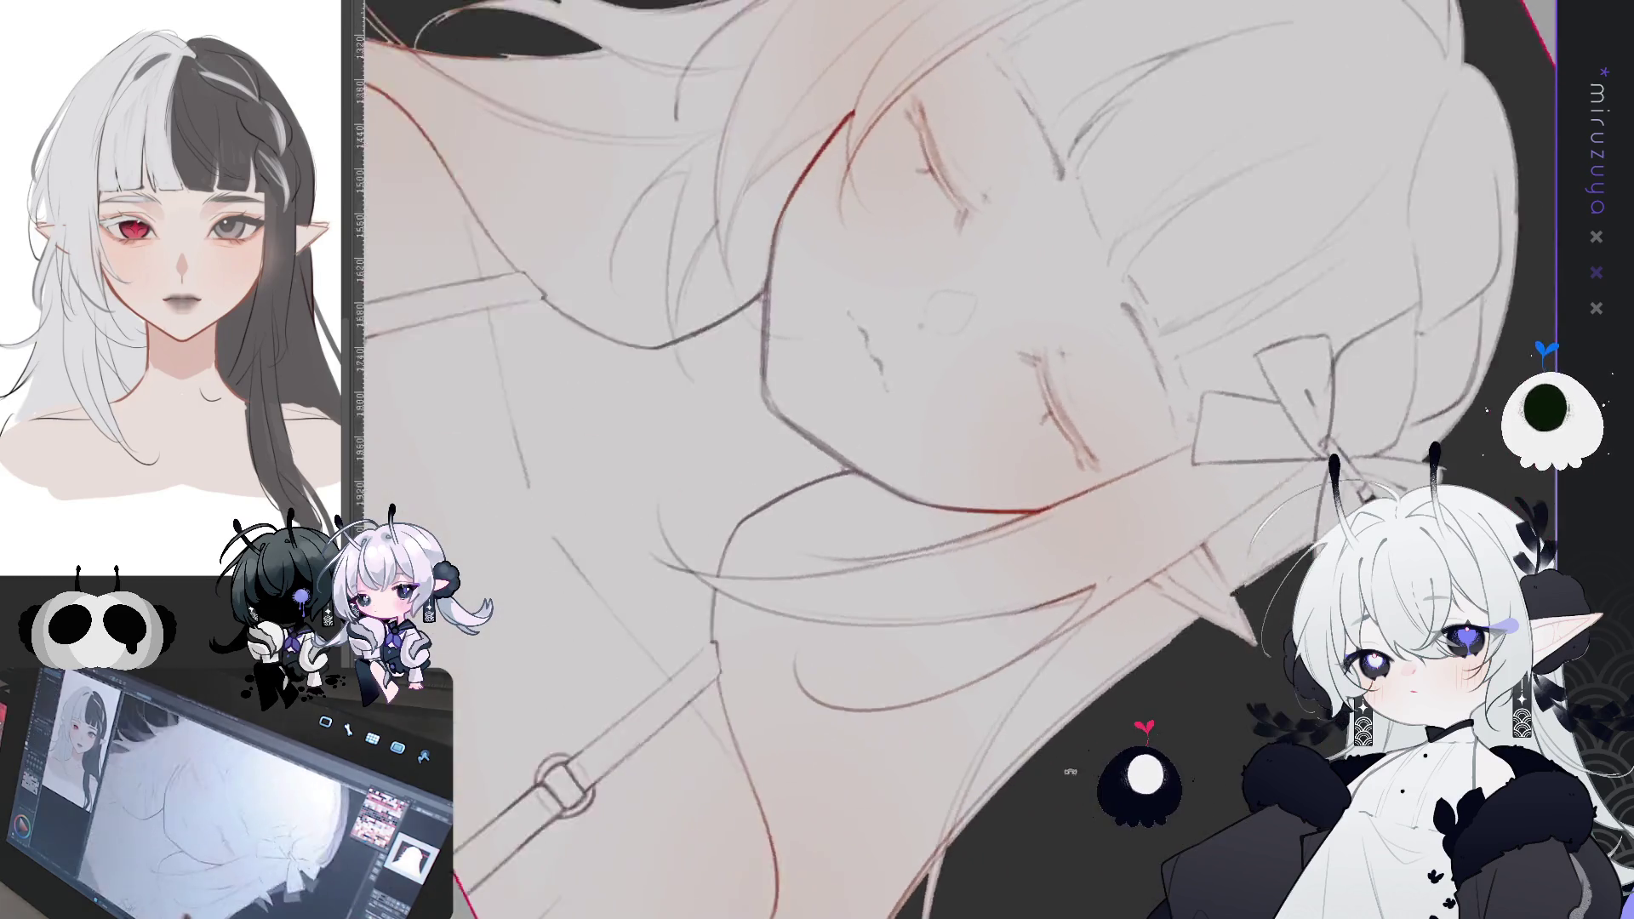
scroll(851, 425, down, 1)
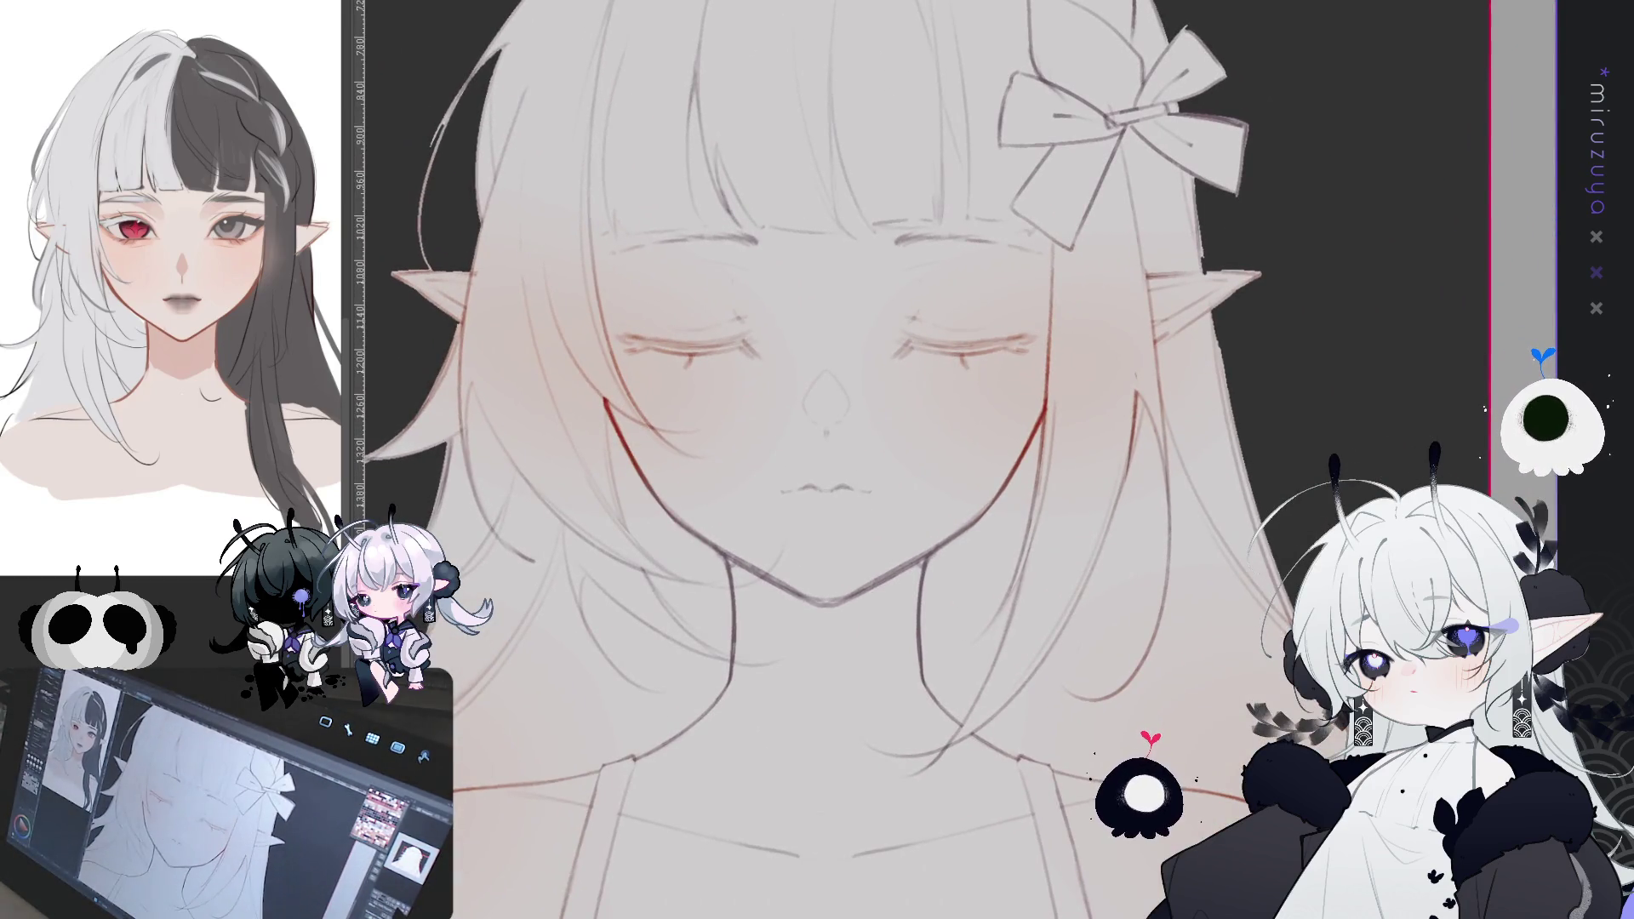
scroll(851, 425, down, 2)
scroll(851, 426, down, 1)
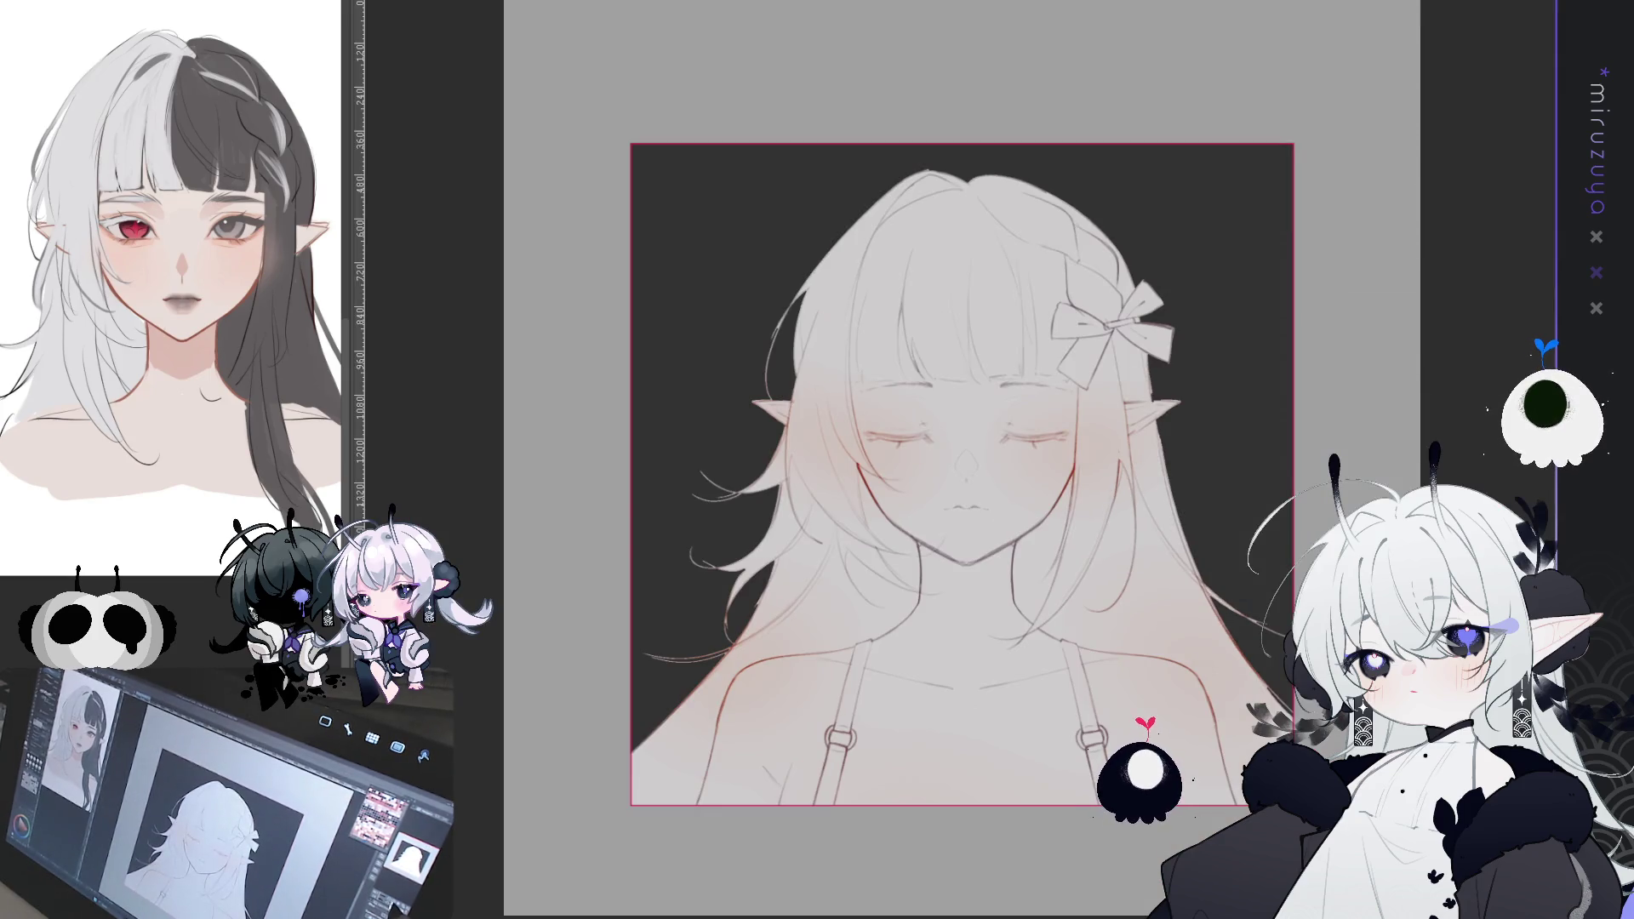
scroll(851, 426, down, 1)
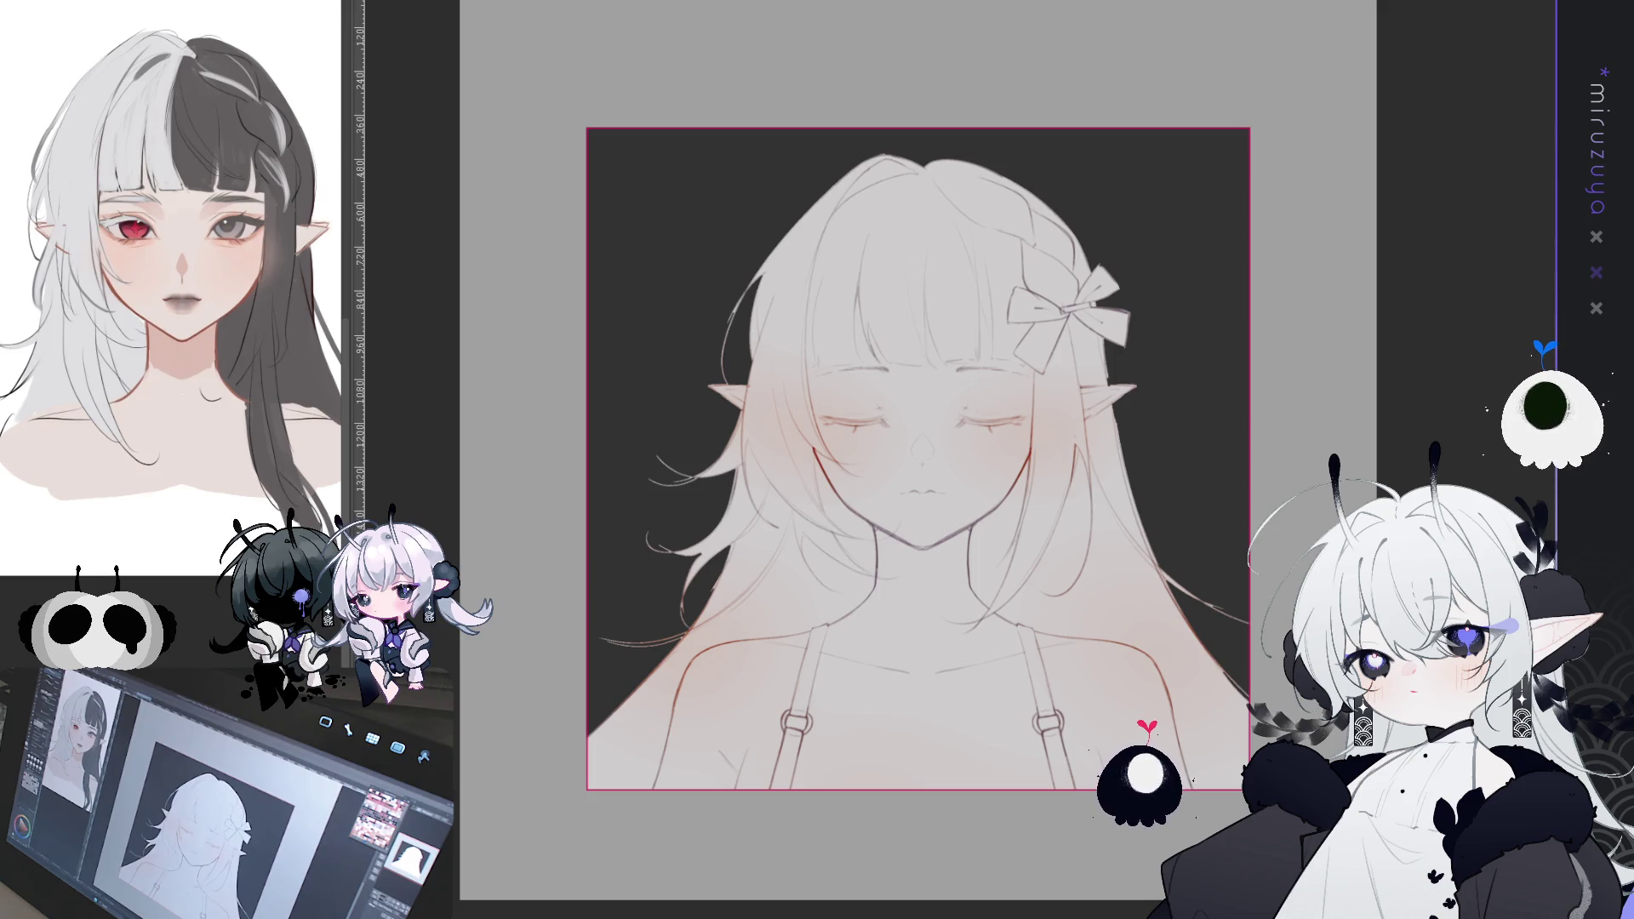
drag(923, 162, 923, 383)
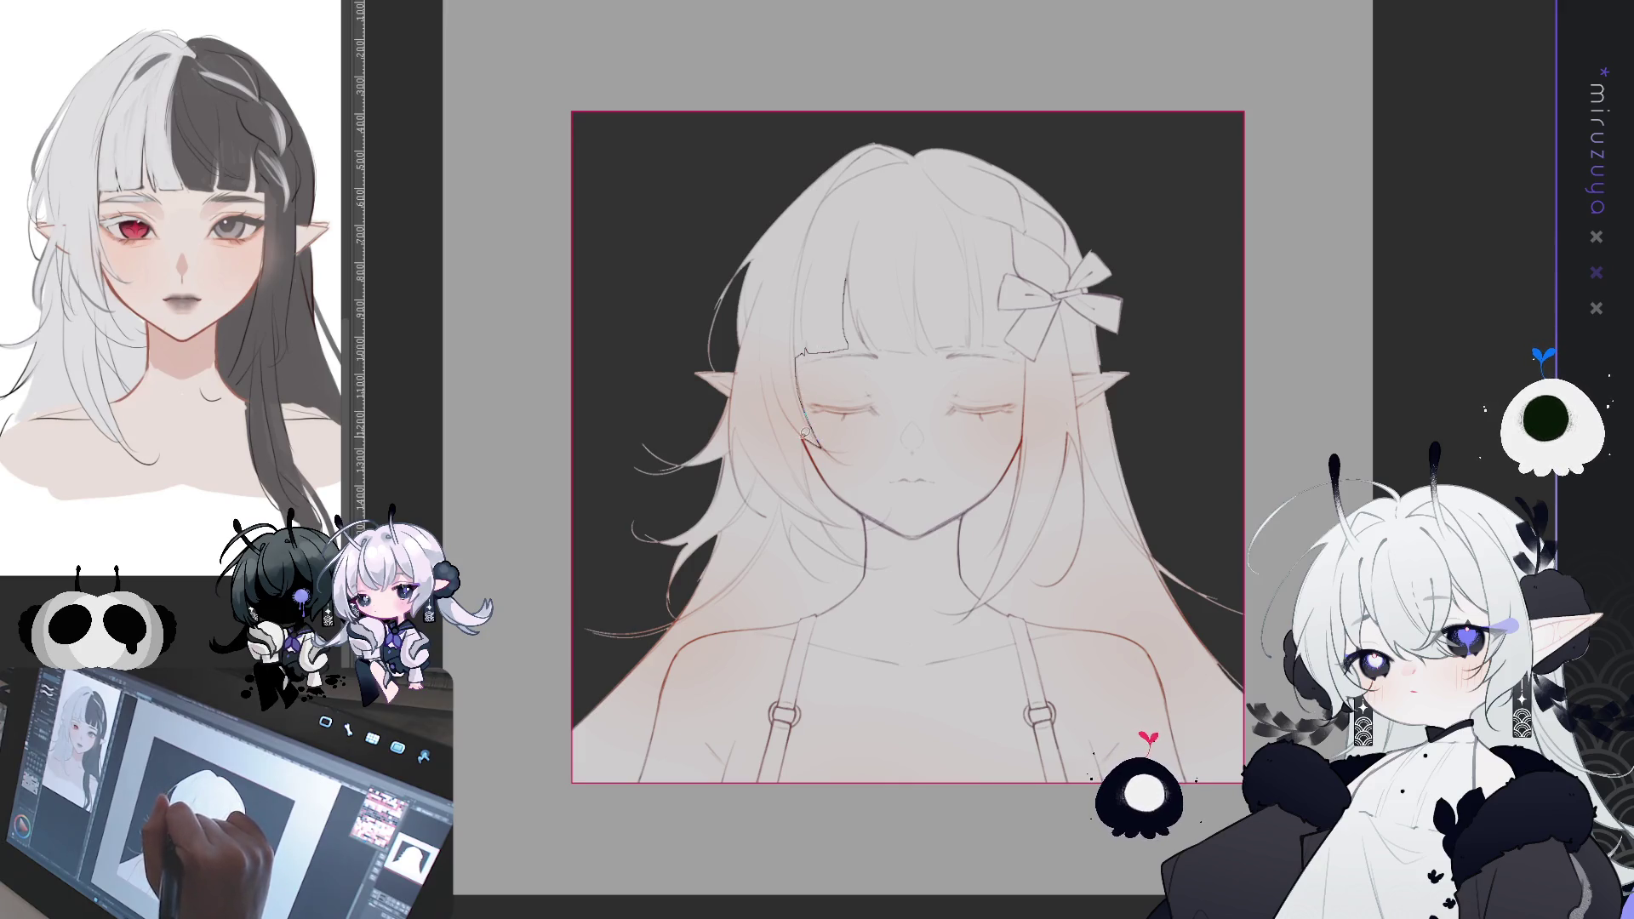
drag(866, 562, 841, 598)
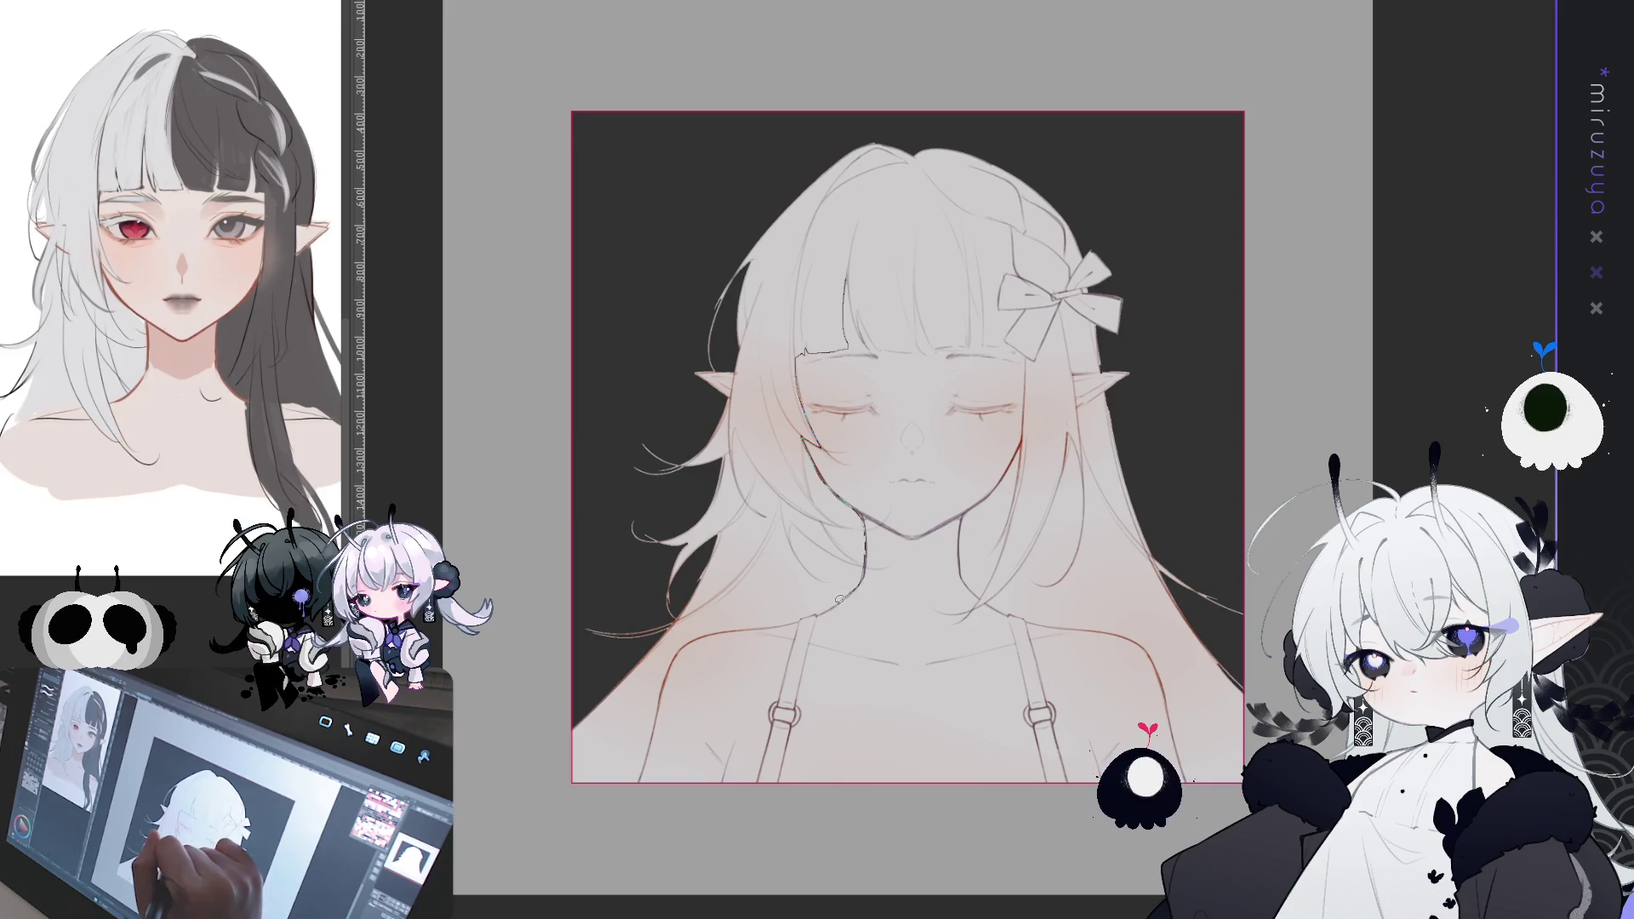
mouse_move(664, 694)
mouse_down()
mouse_move(645, 774)
mouse_move(514, 602)
mouse_move(728, 383)
mouse_move(757, 136)
mouse_move(1149, 213)
mouse_move(999, 277)
mouse_move(972, 341)
mouse_move(809, 357)
mouse_move(804, 434)
mouse_up()
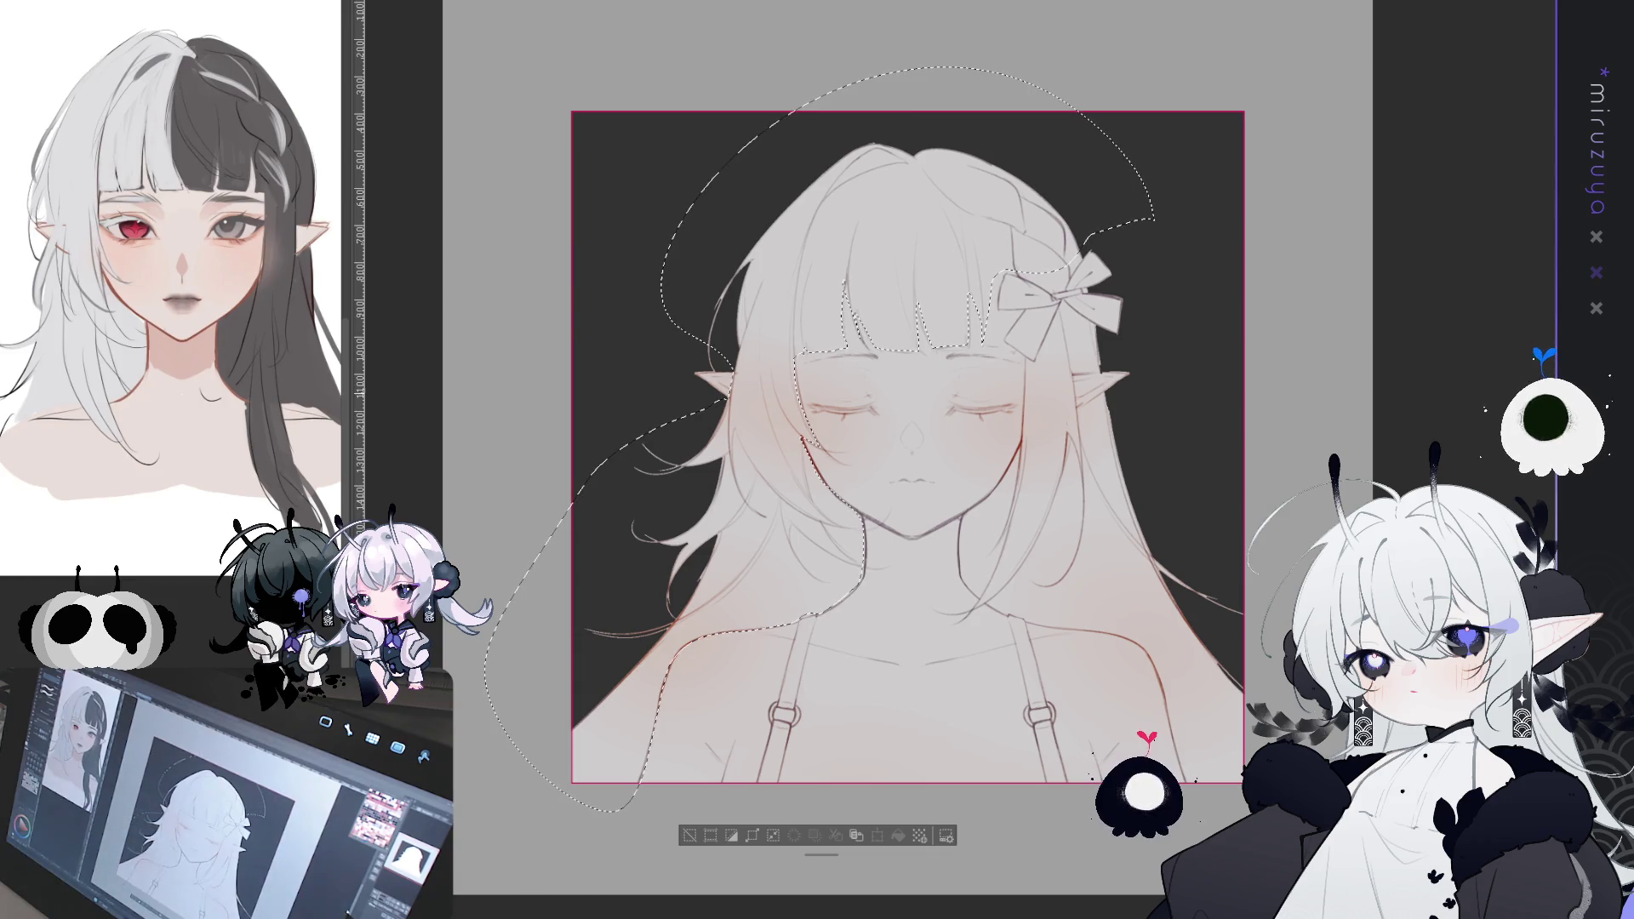
- Add the bangs past the bow and the right-side hair to the lasso selection
key(ctrl+plus)
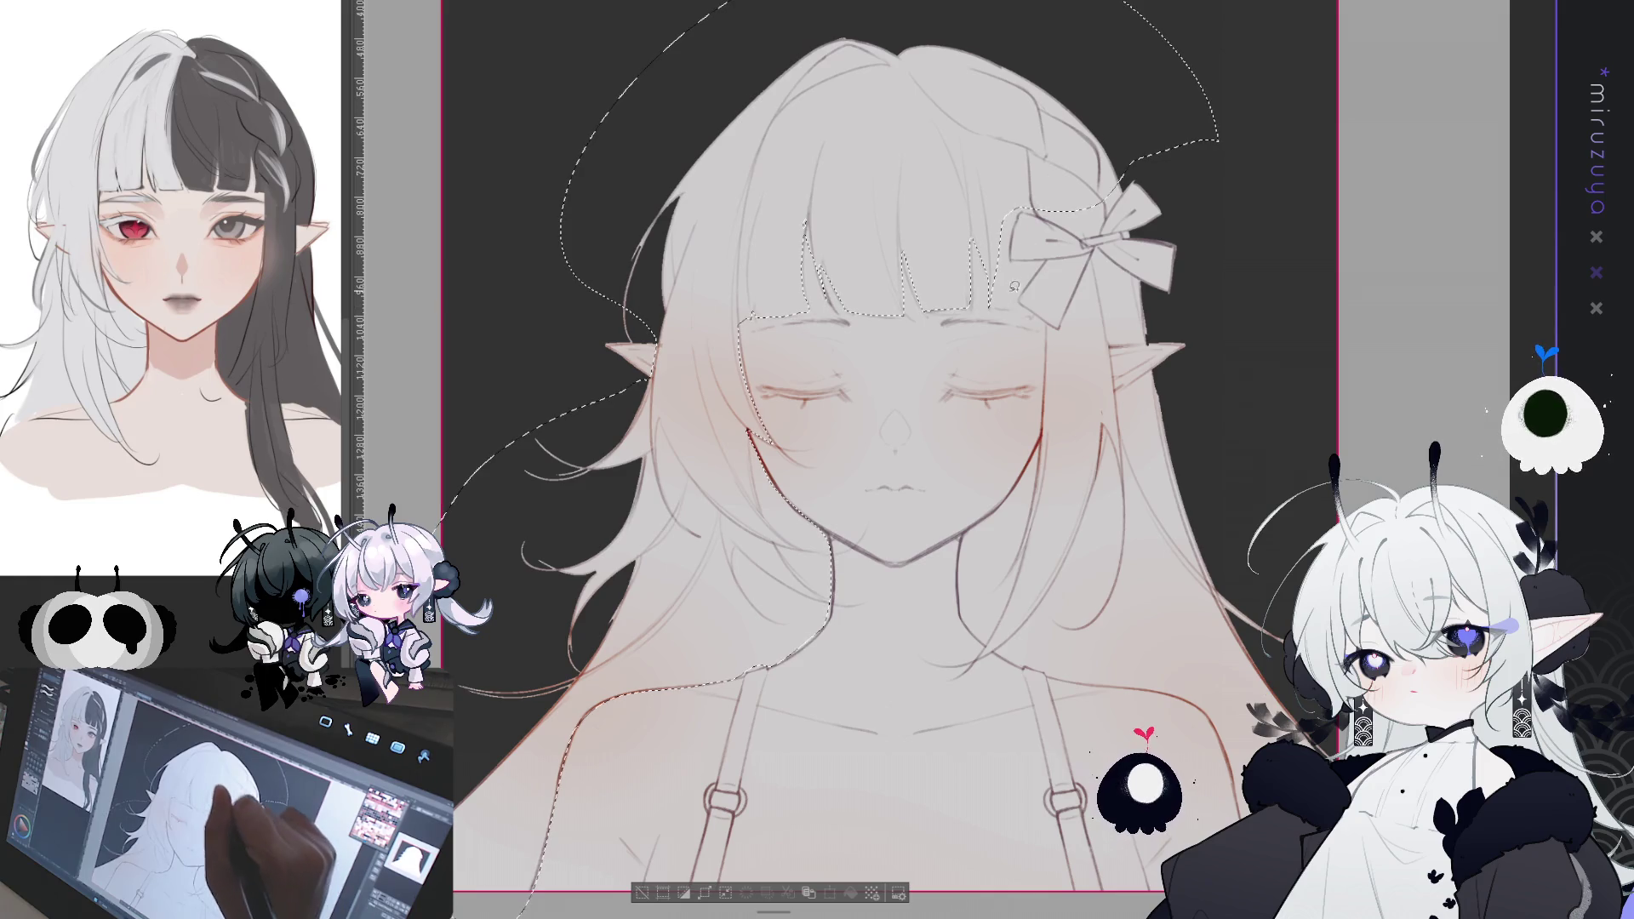
mouse_move(1007, 303)
mouse_down()
mouse_move(1045, 387)
mouse_move(1041, 444)
mouse_up()
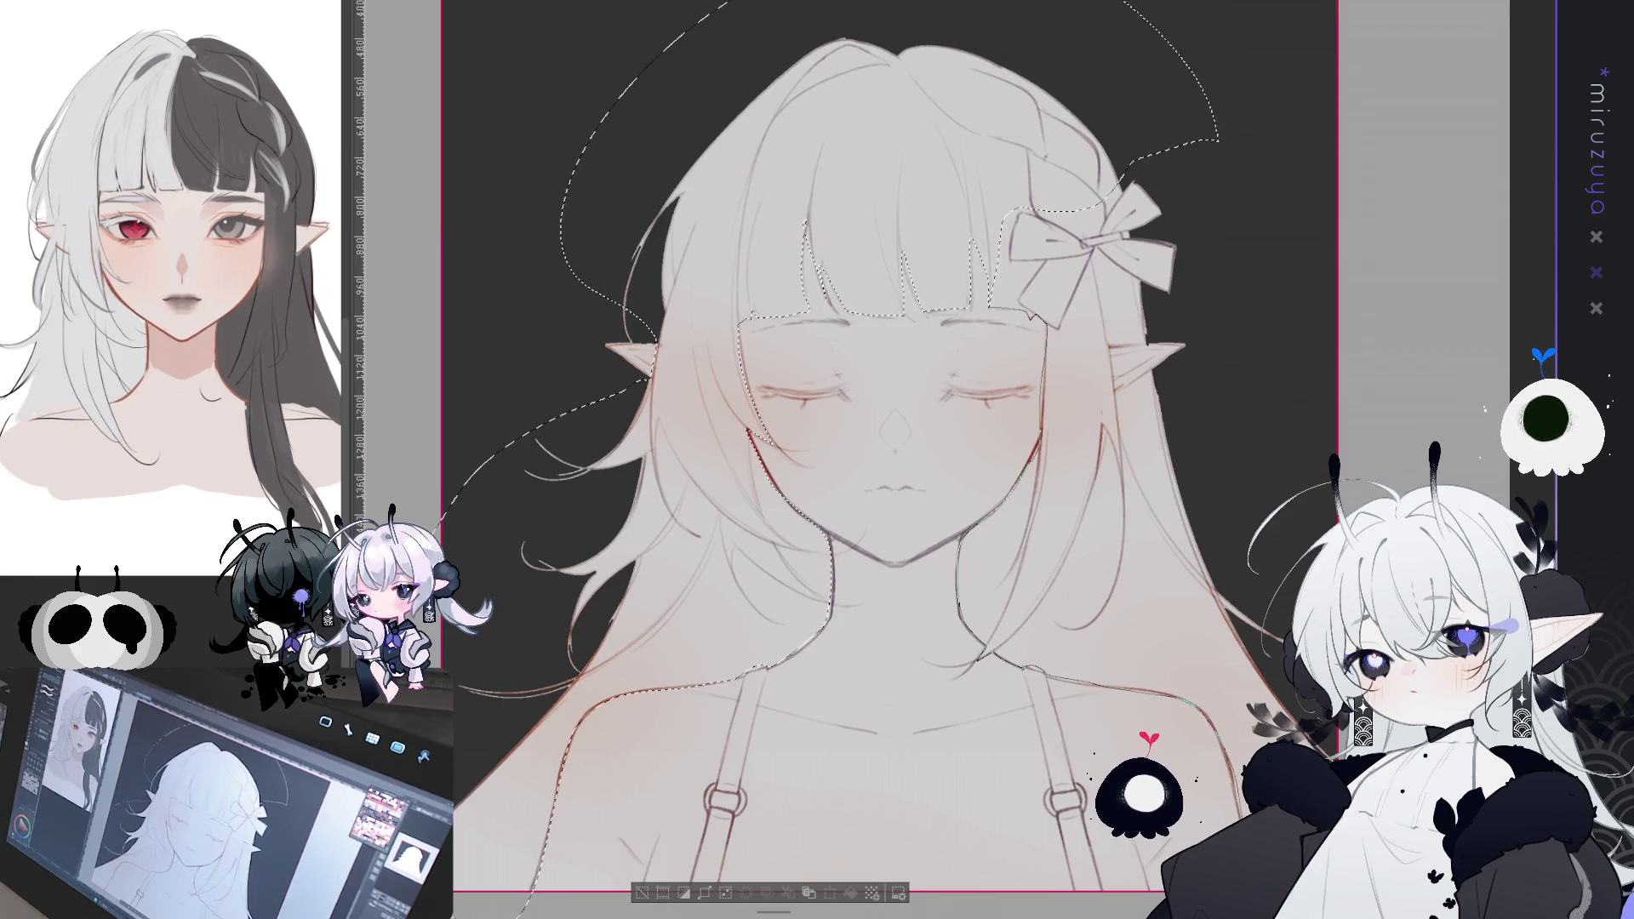
mouse_move(1159, 106)
mouse_down()
mouse_move(1370, 473)
mouse_move(1218, 243)
mouse_move(1178, 366)
mouse_up()
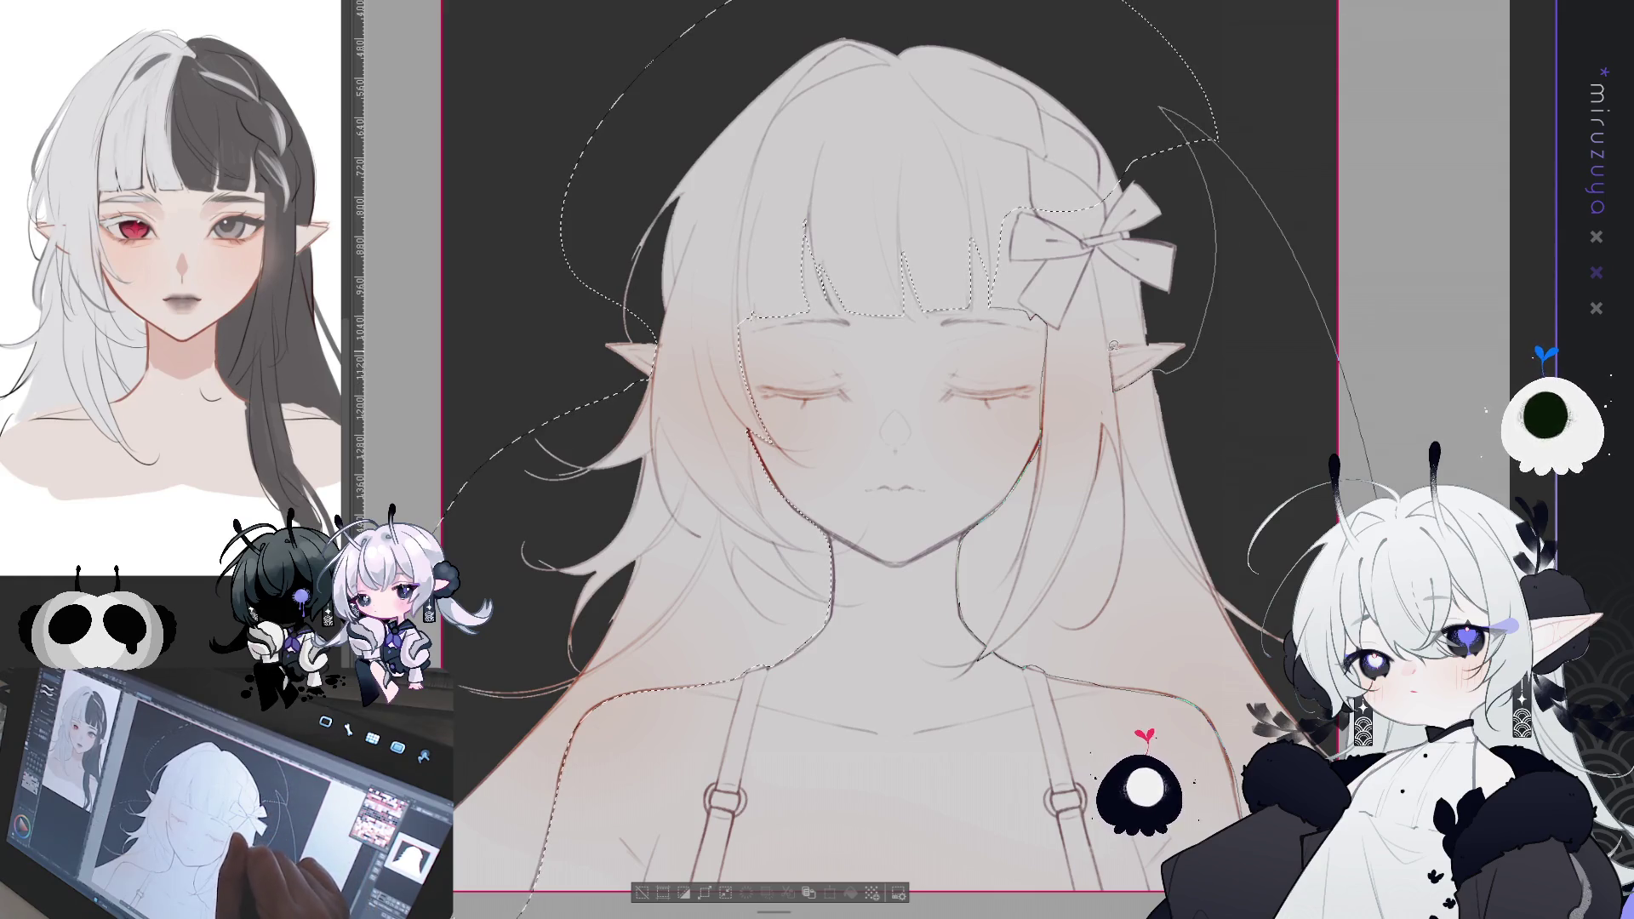
drag(1191, 202, 1193, 239)
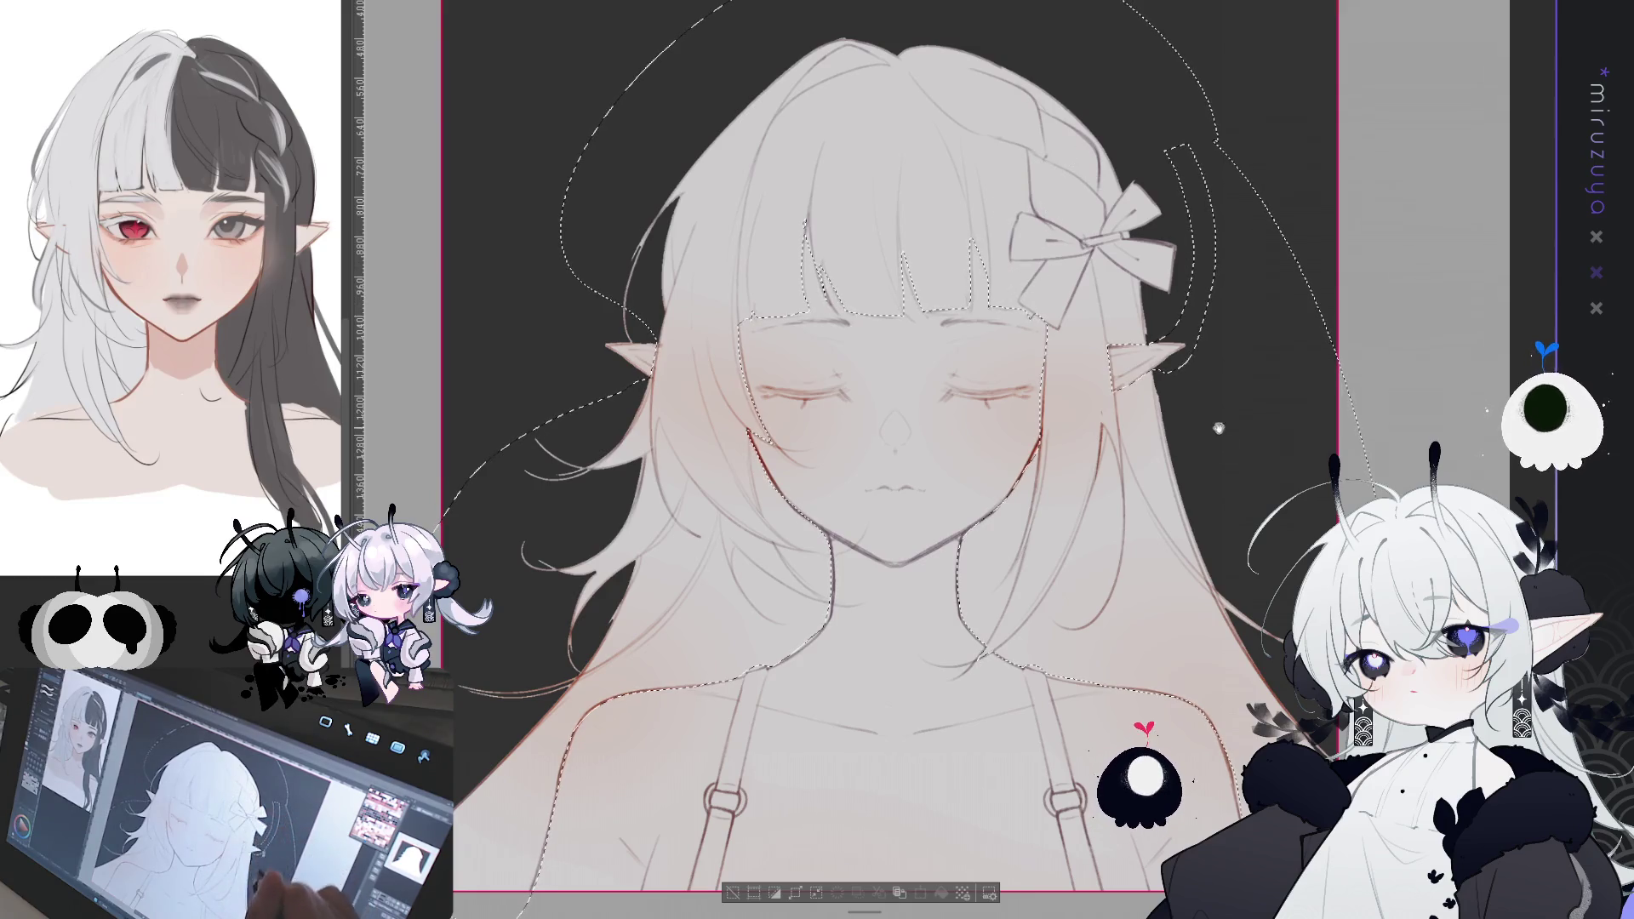
scroll(1048, 556, down, 3)
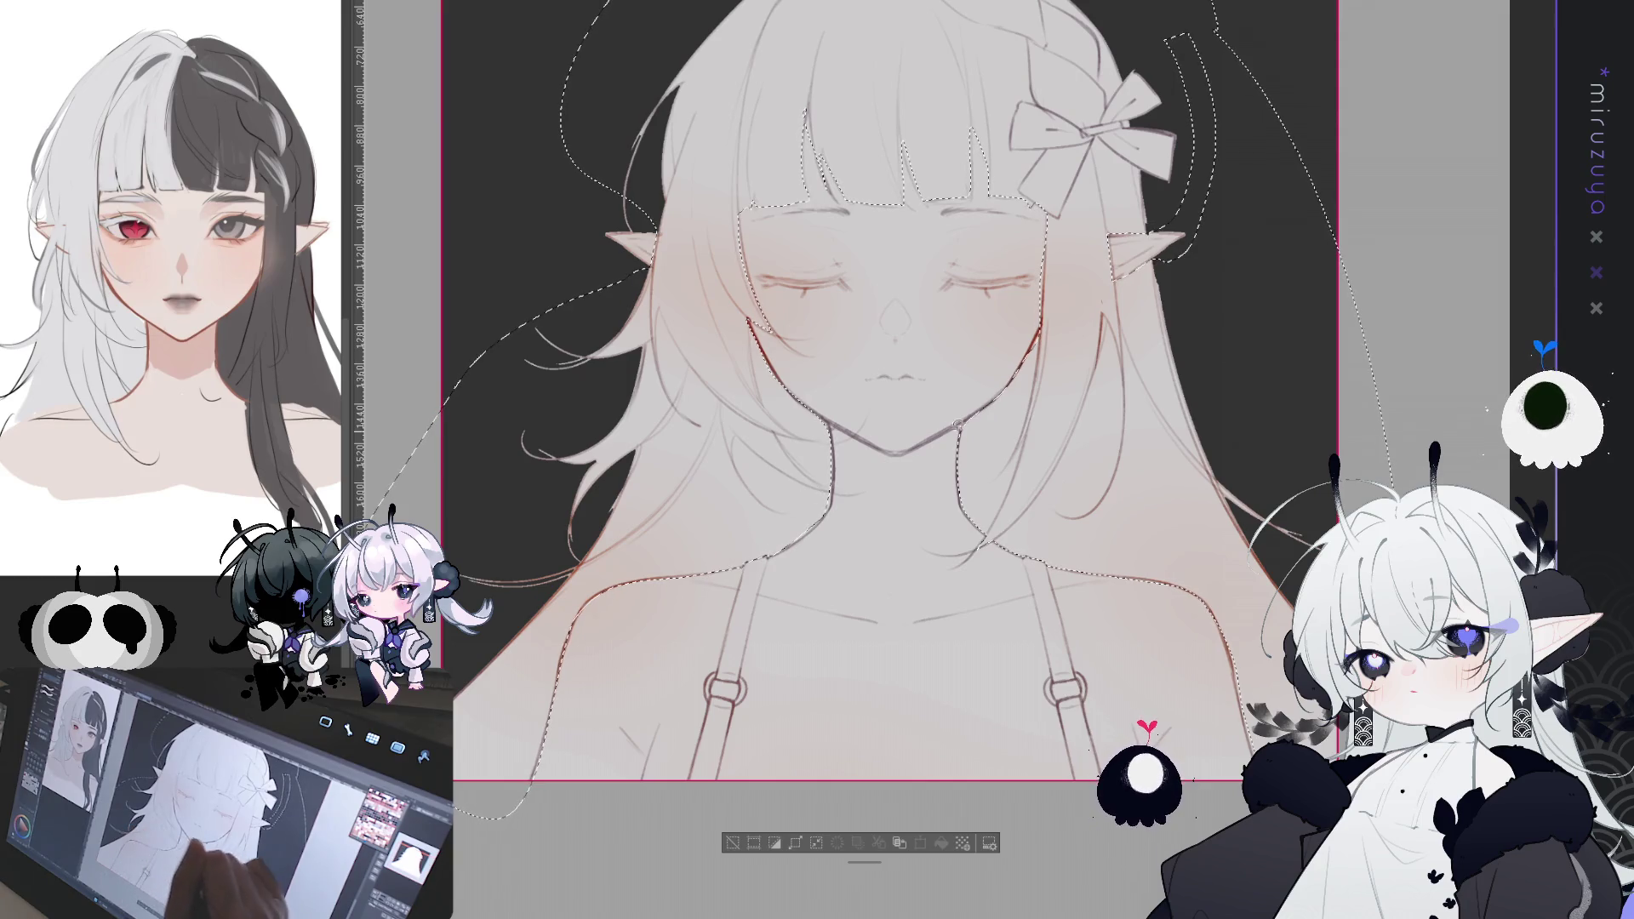
drag(1074, 431, 1040, 534)
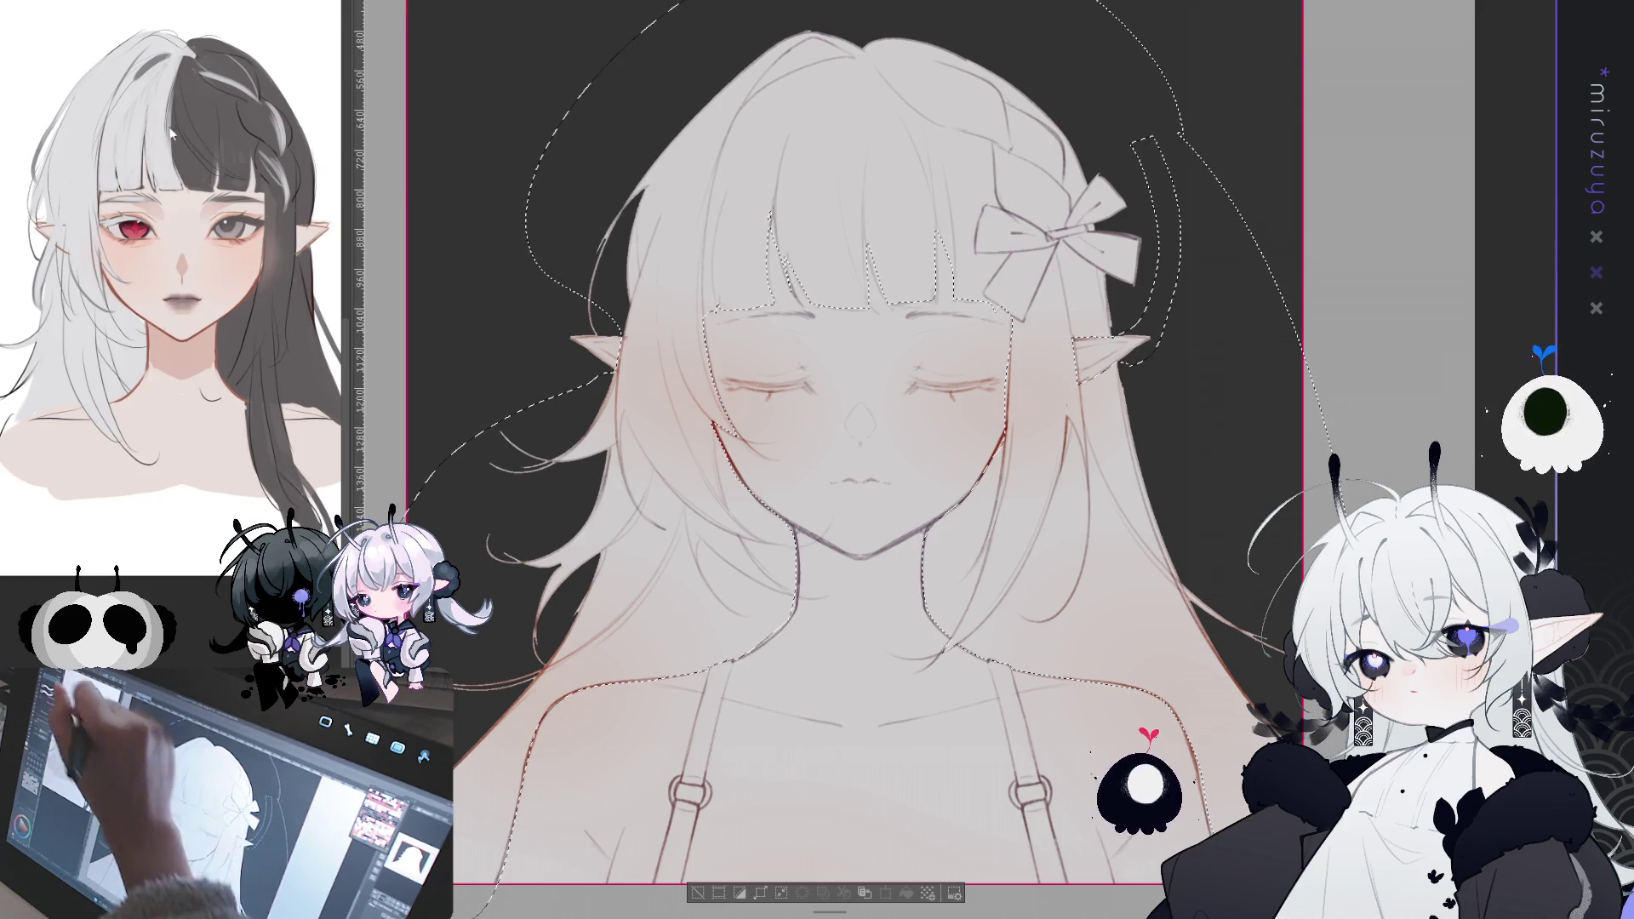
- Deselect and reselect the hair, show the area outside the selection, then hide the outline
key(ctrl+d)
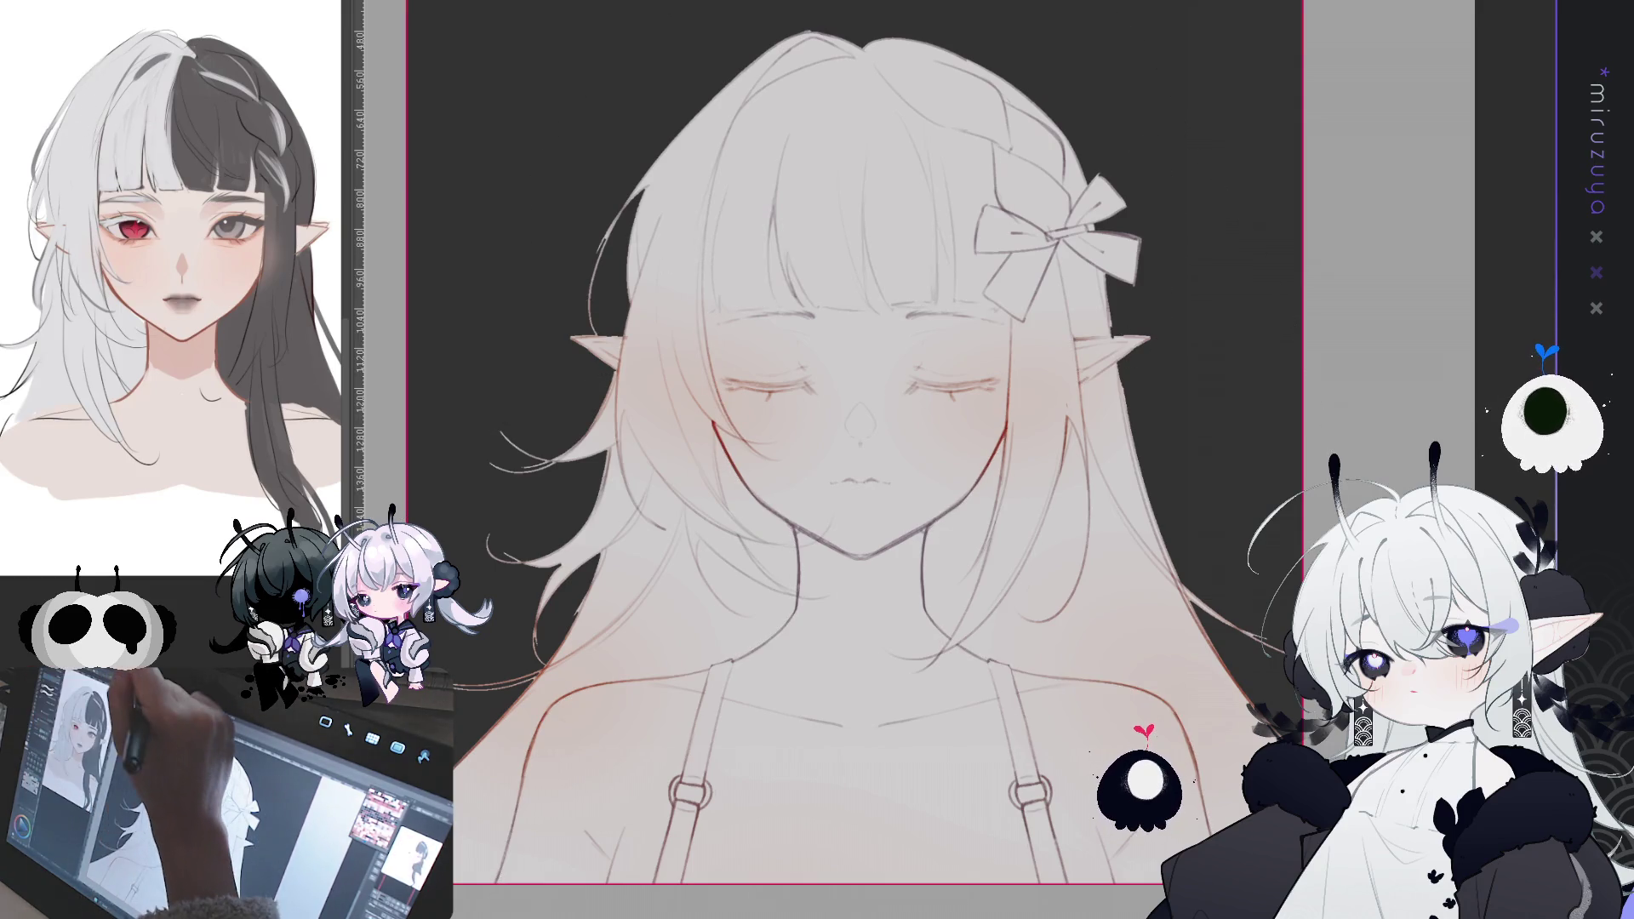
key(ctrl+shift+d)
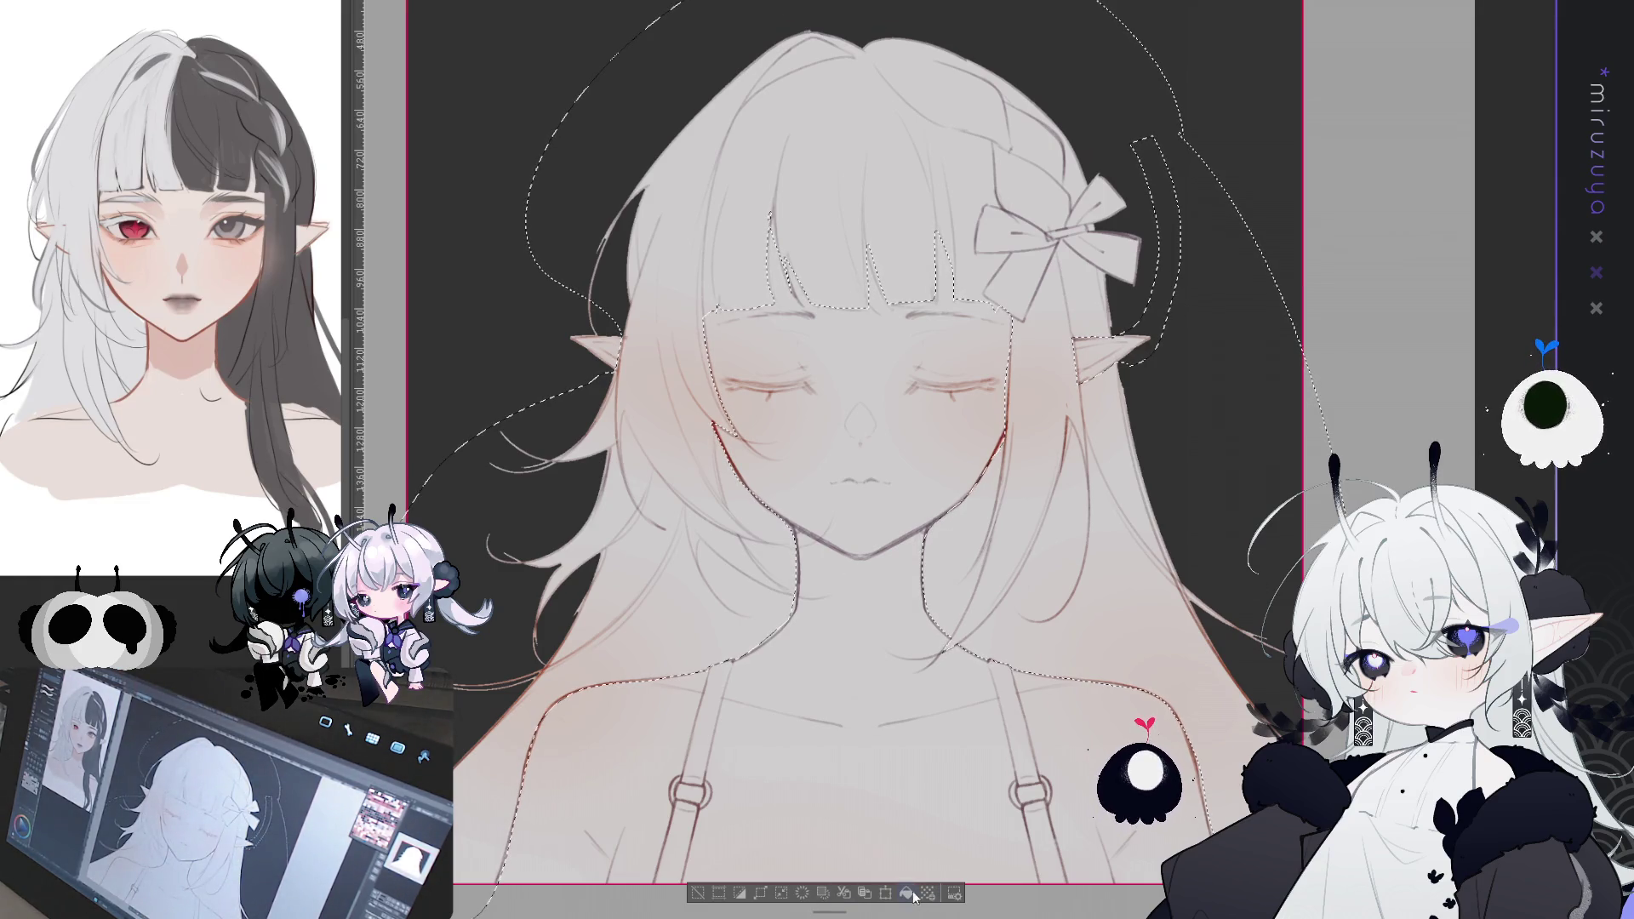
click(740, 893)
key(ctrl+d)
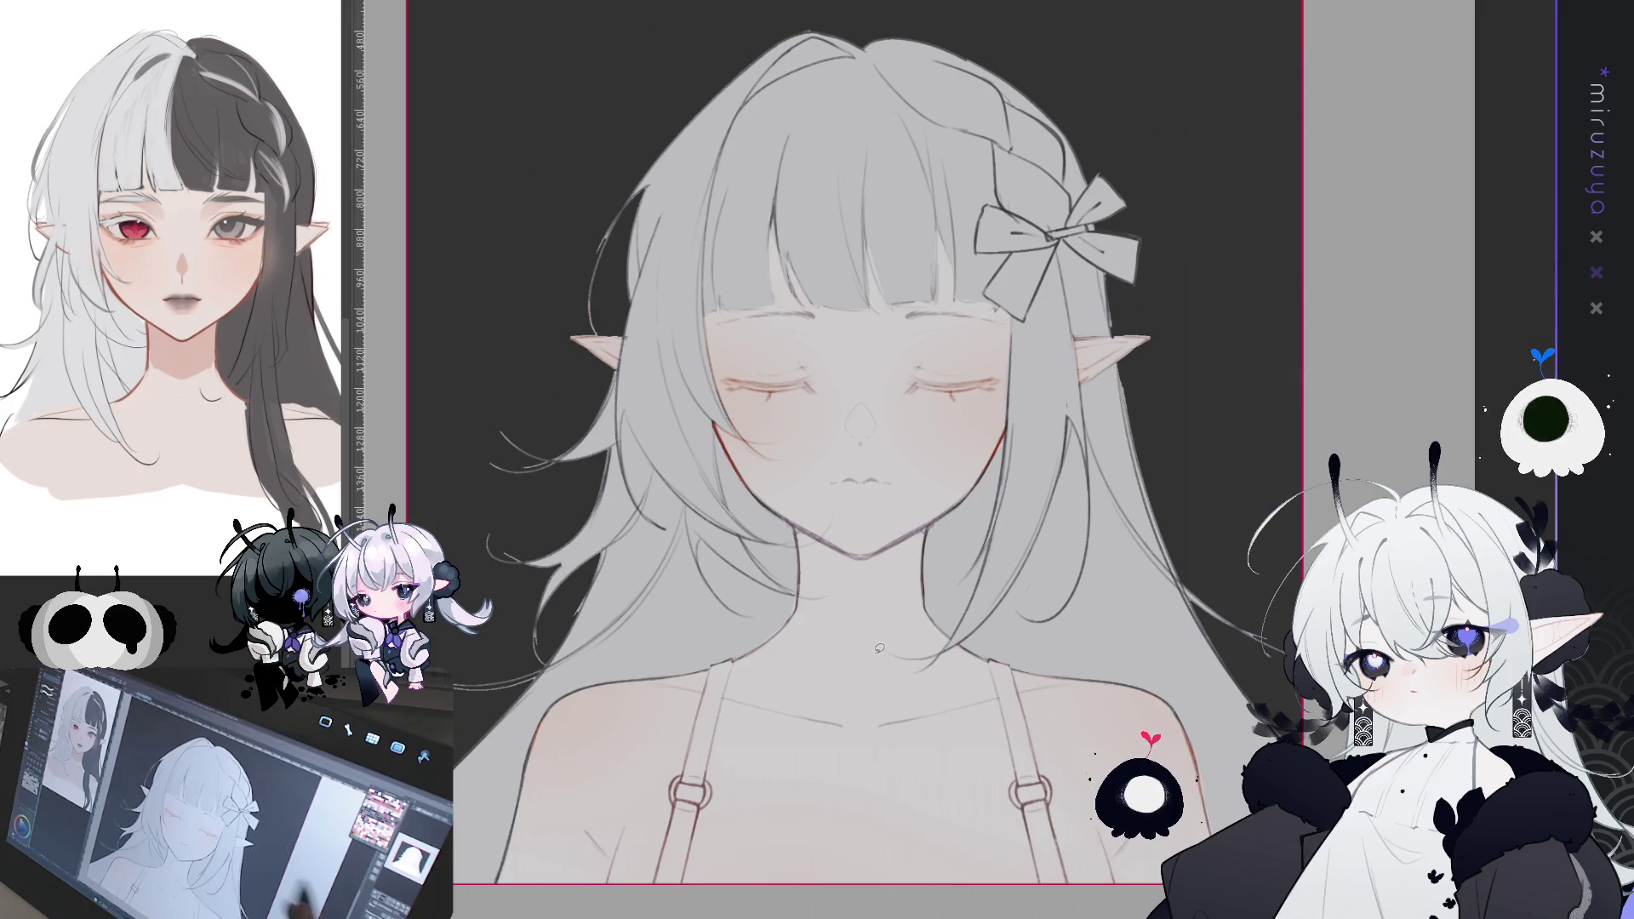
scroll(851, 460, up, 5)
scroll(851, 460, down, 3)
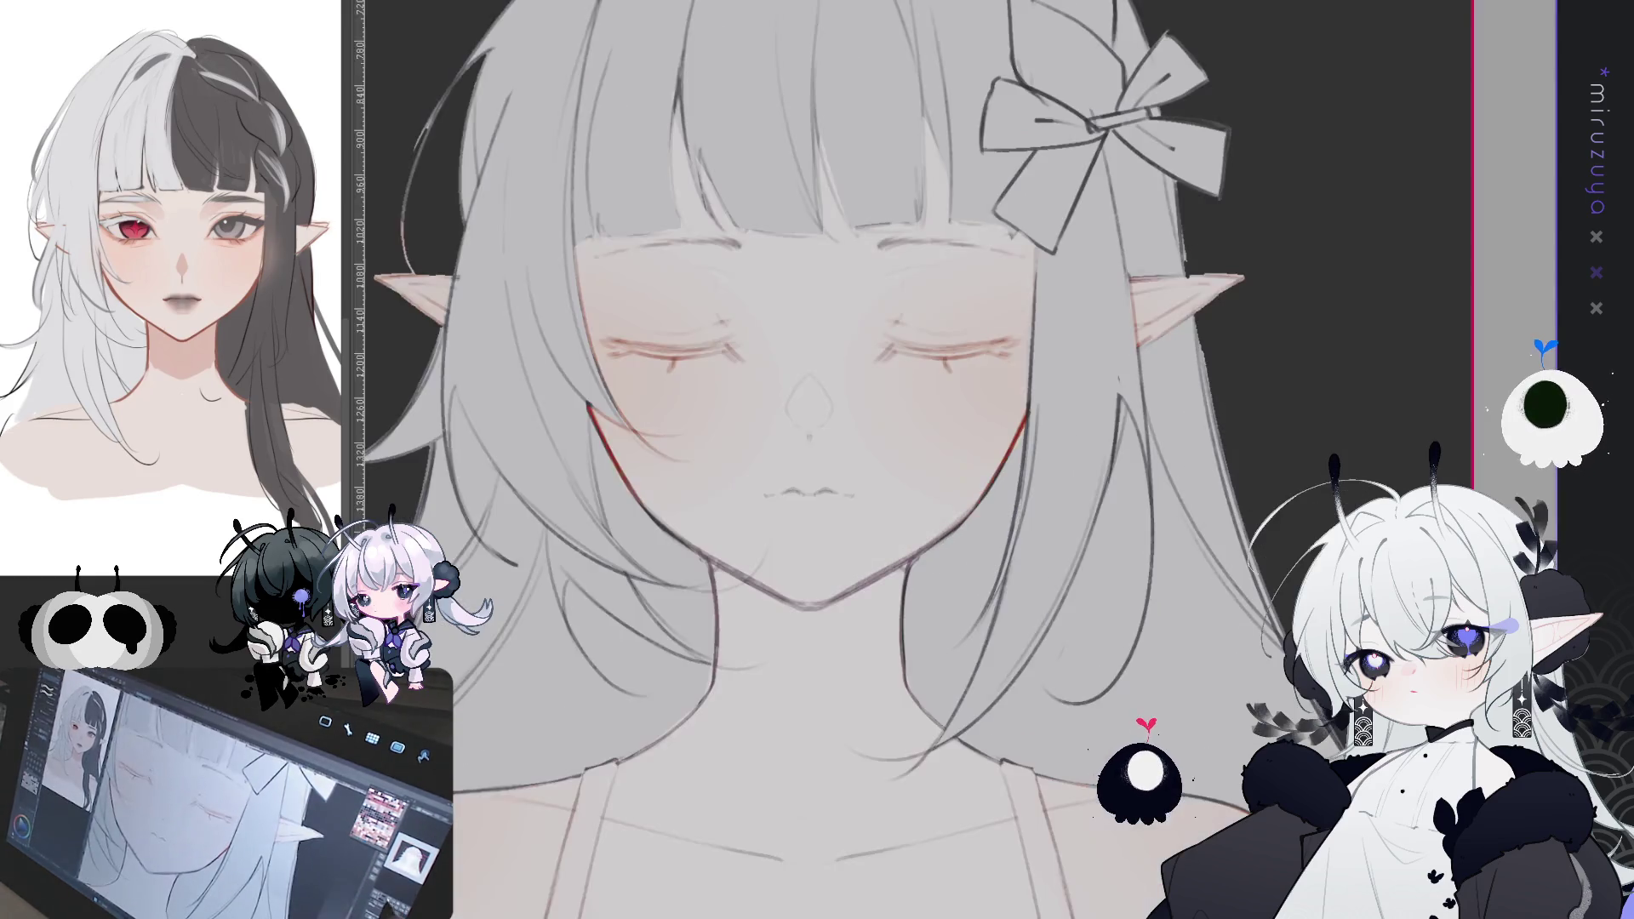
scroll(851, 459, up, 1)
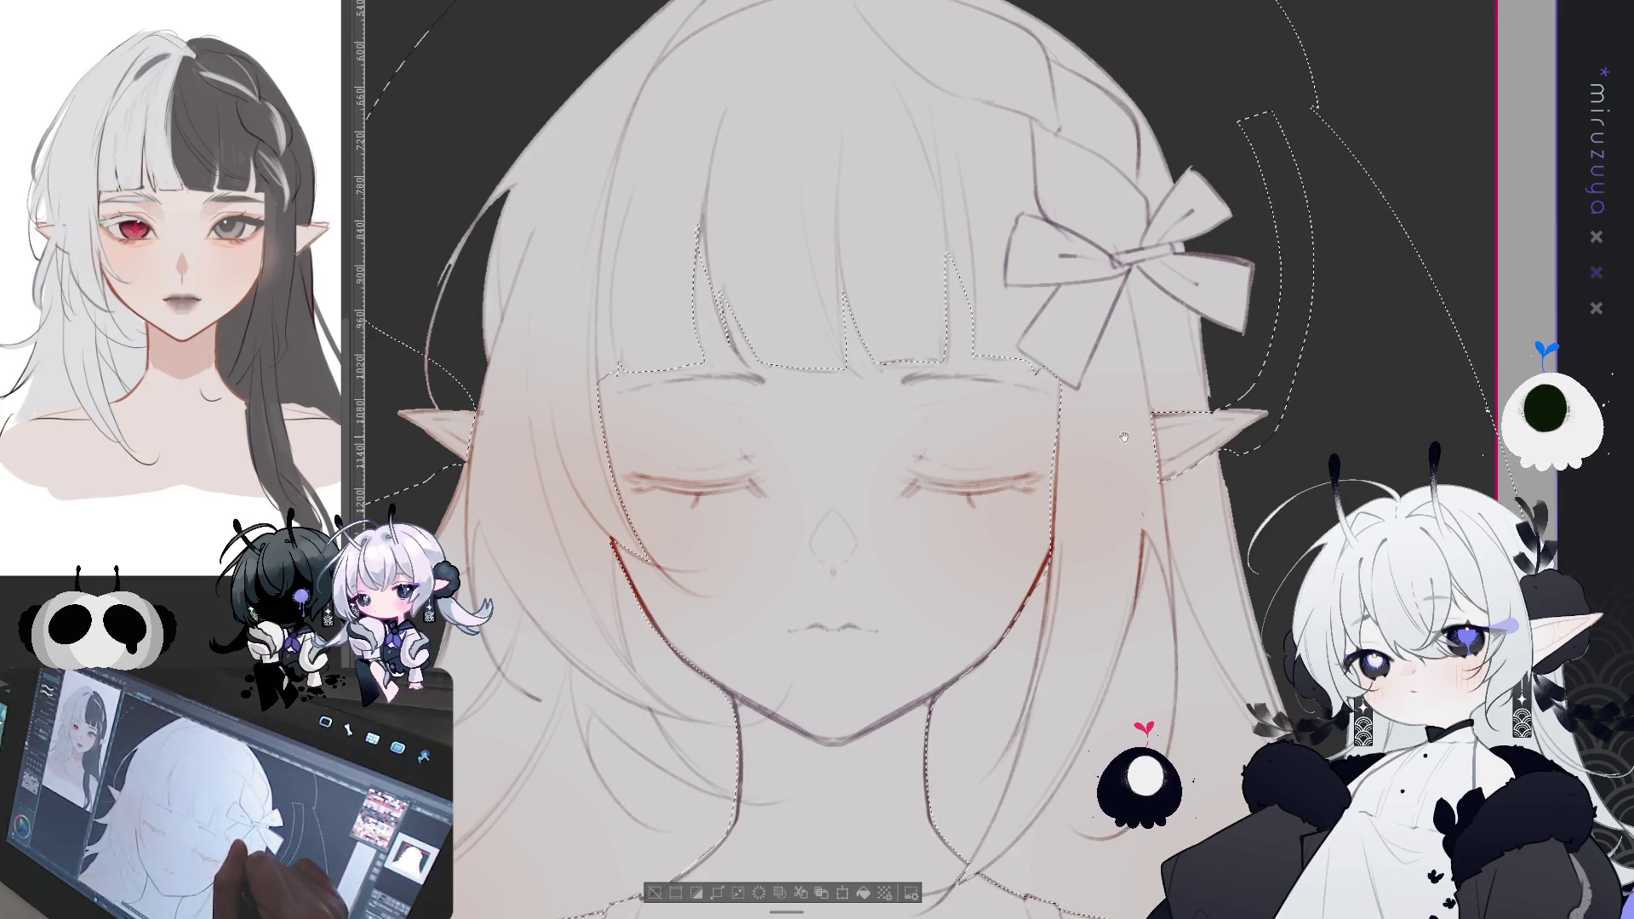
drag(1058, 485, 1088, 294)
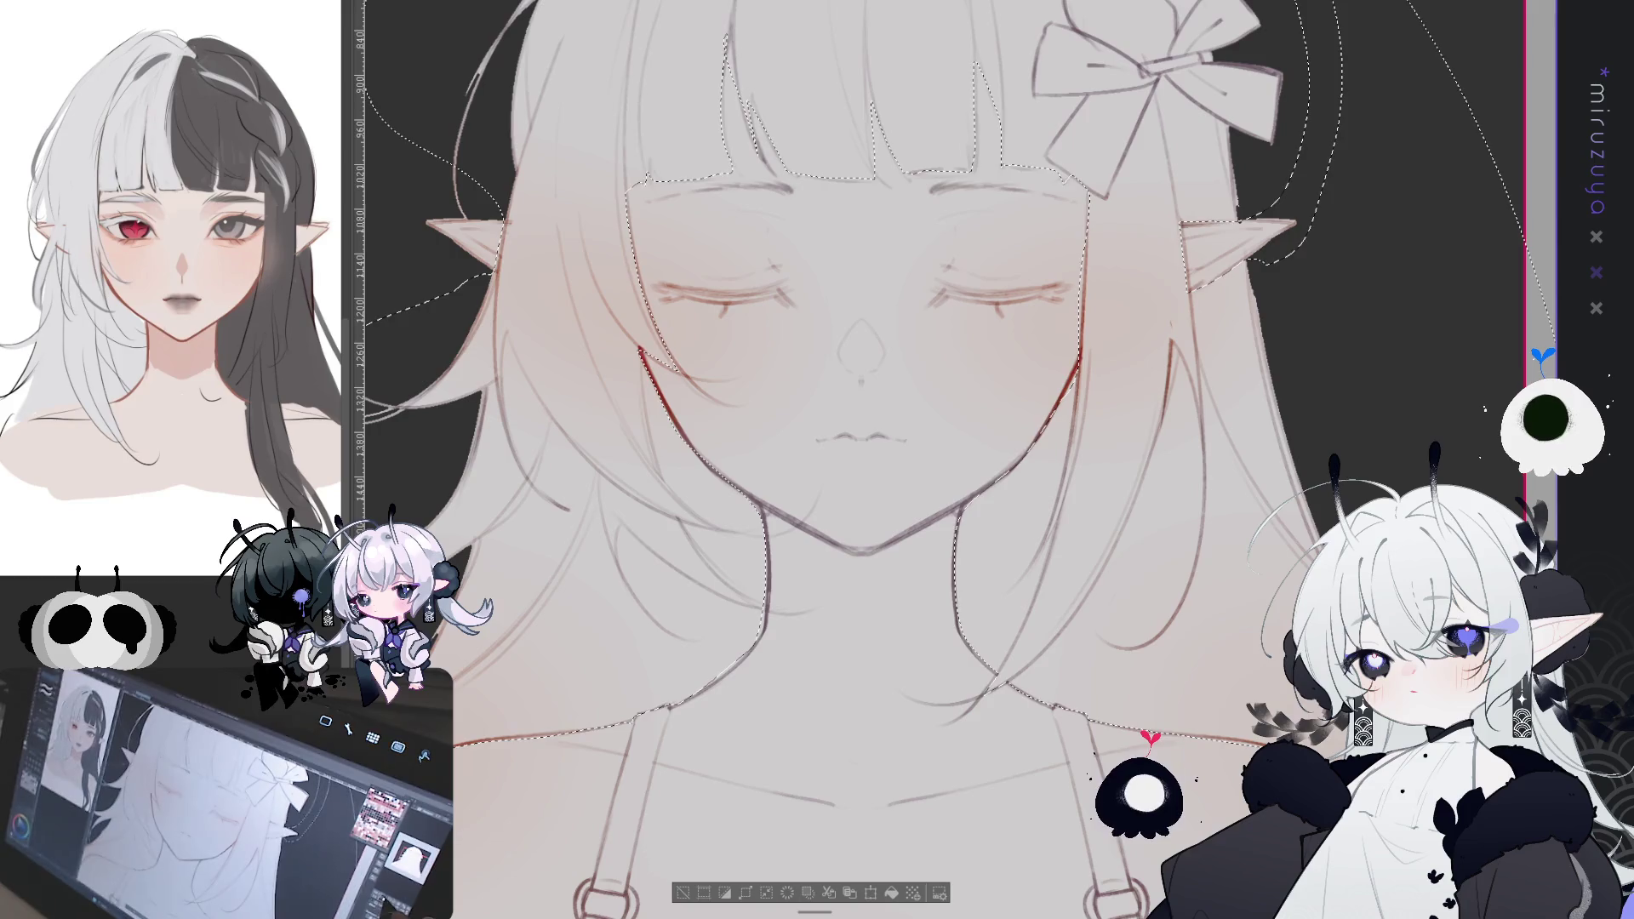
key(ctrl+minus)
key(ctrl+minus)
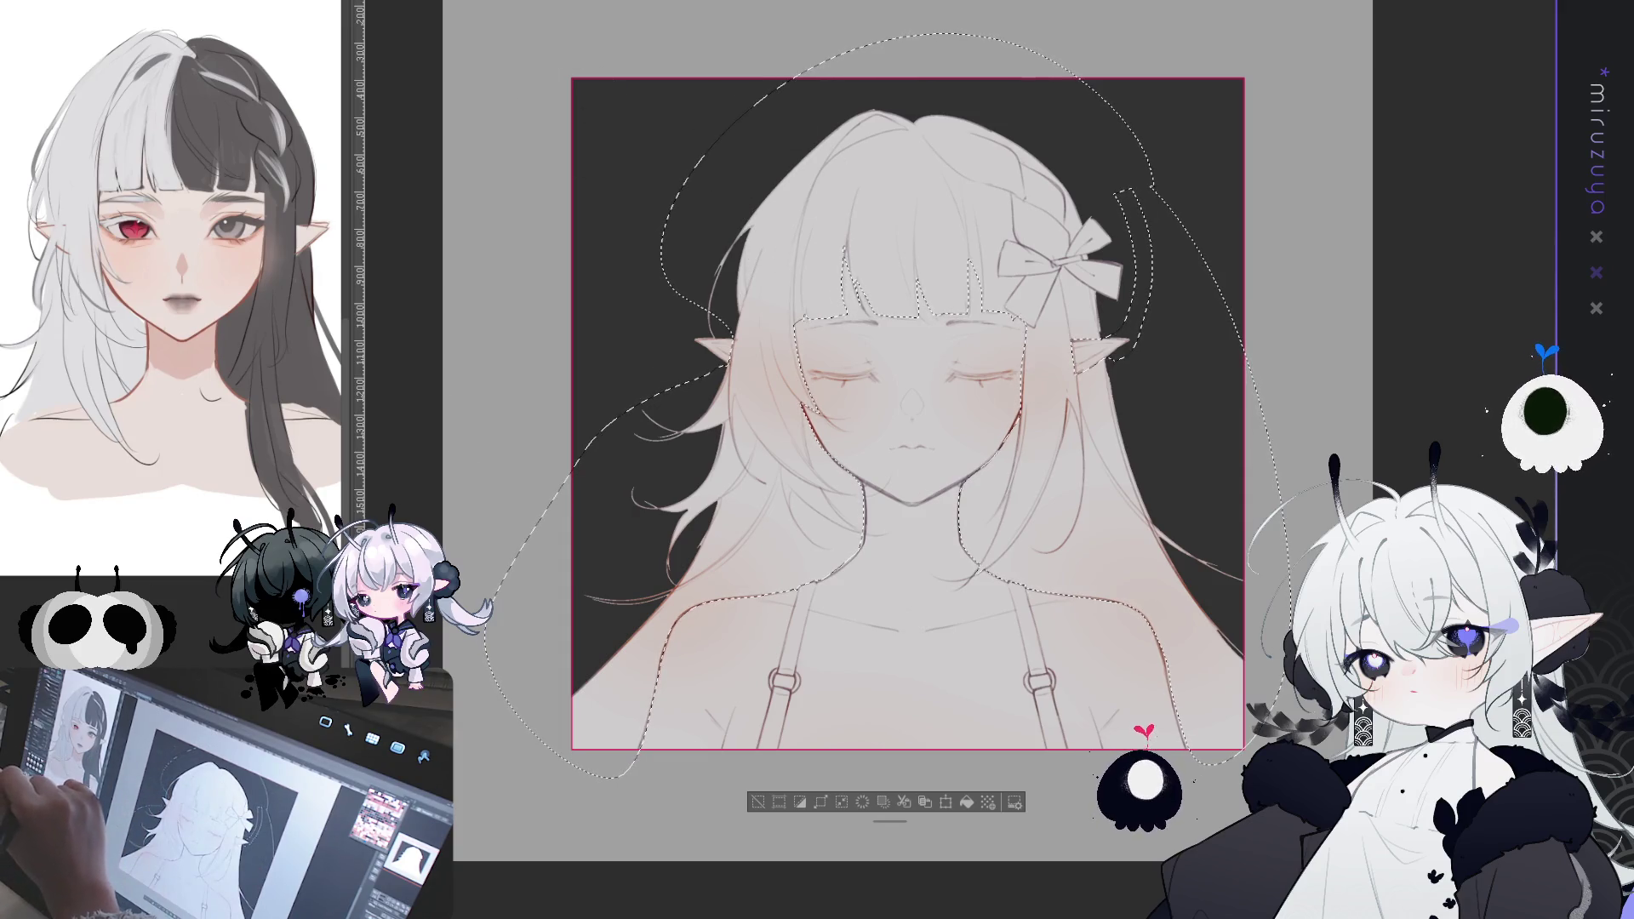
- Reselect the hair and shade it grey, undoing a stray dark patch, then clear the selection
key(ctrl+d)
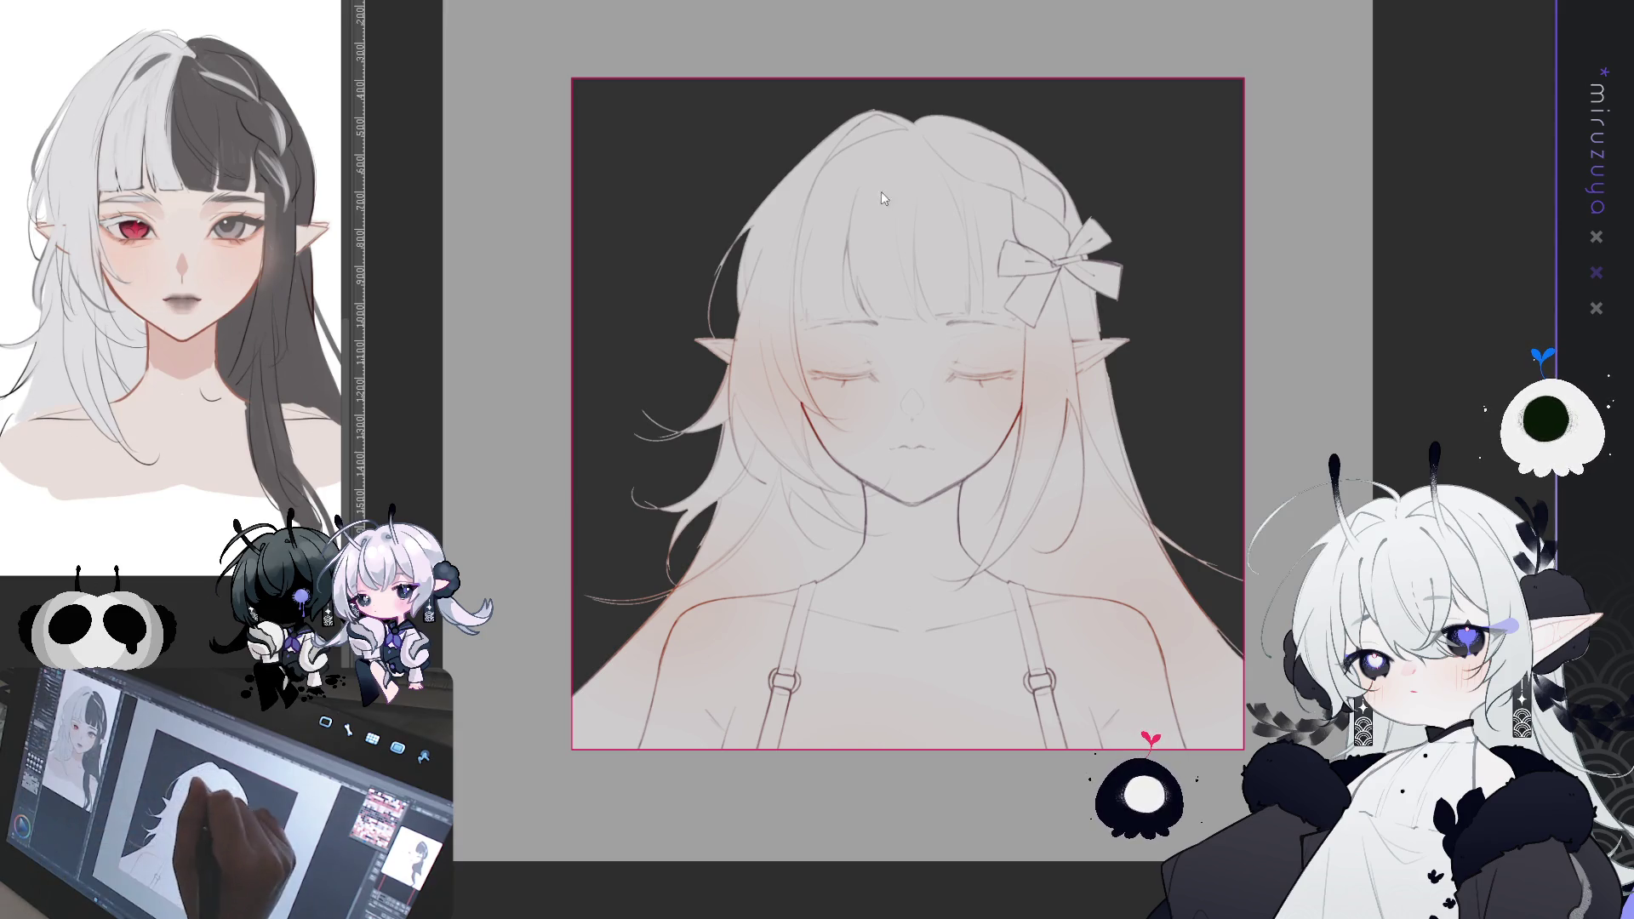
key(ctrl+shift+d)
drag(749, 264, 979, 119)
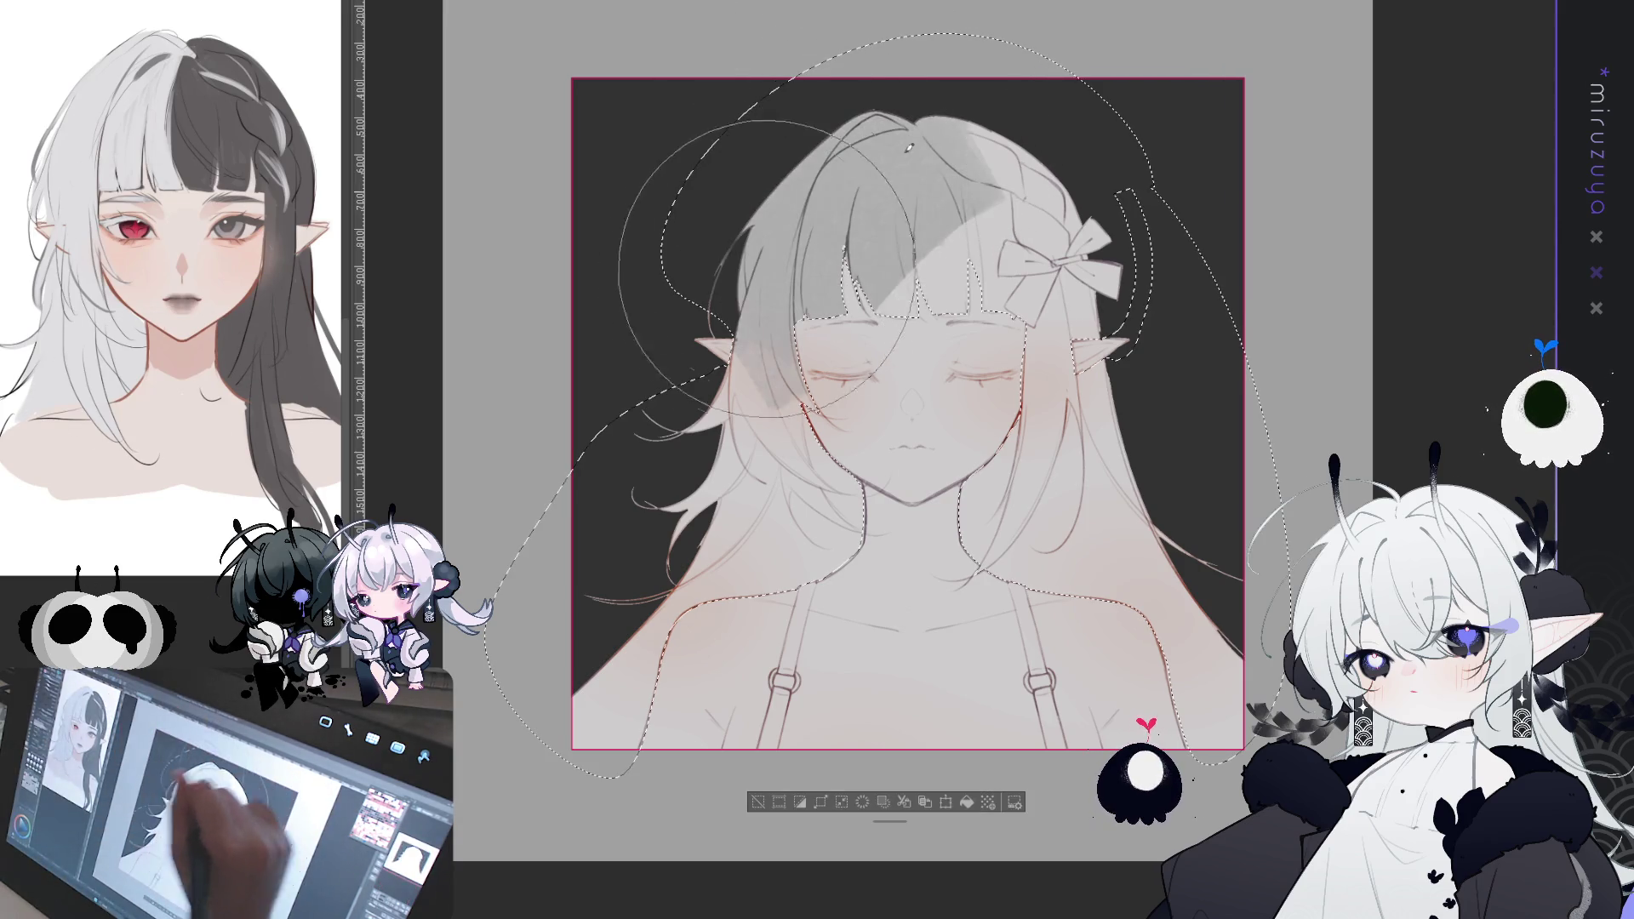
drag(954, 213, 1055, 119)
drag(612, 680, 936, 358)
drag(1004, 170, 1191, 674)
key(ctrl+z)
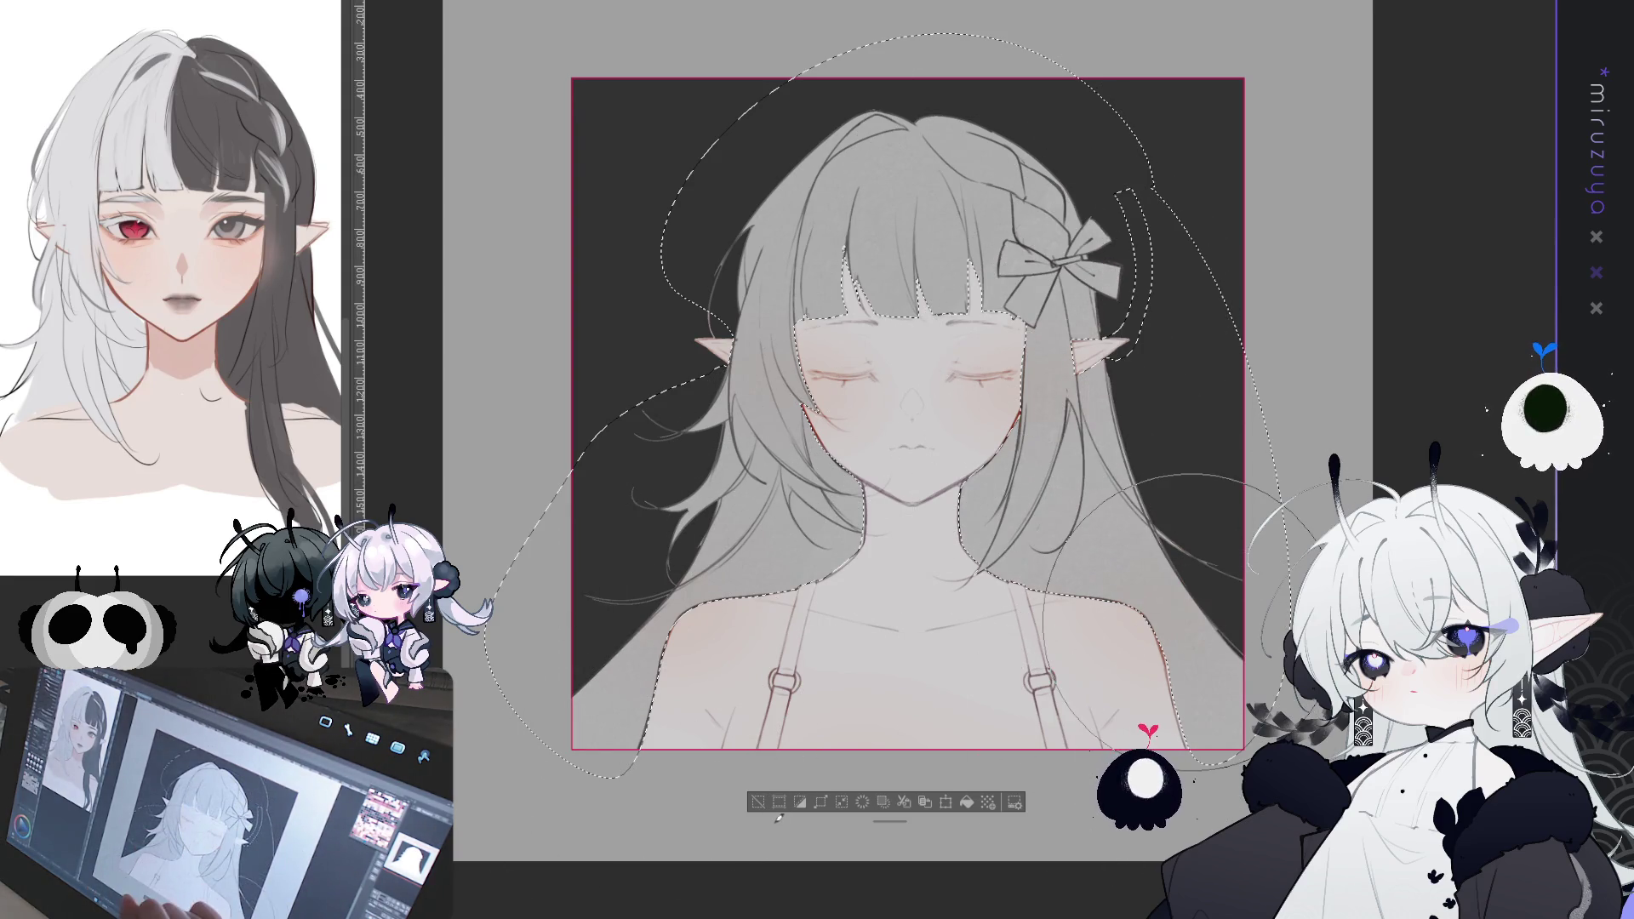
click(758, 805)
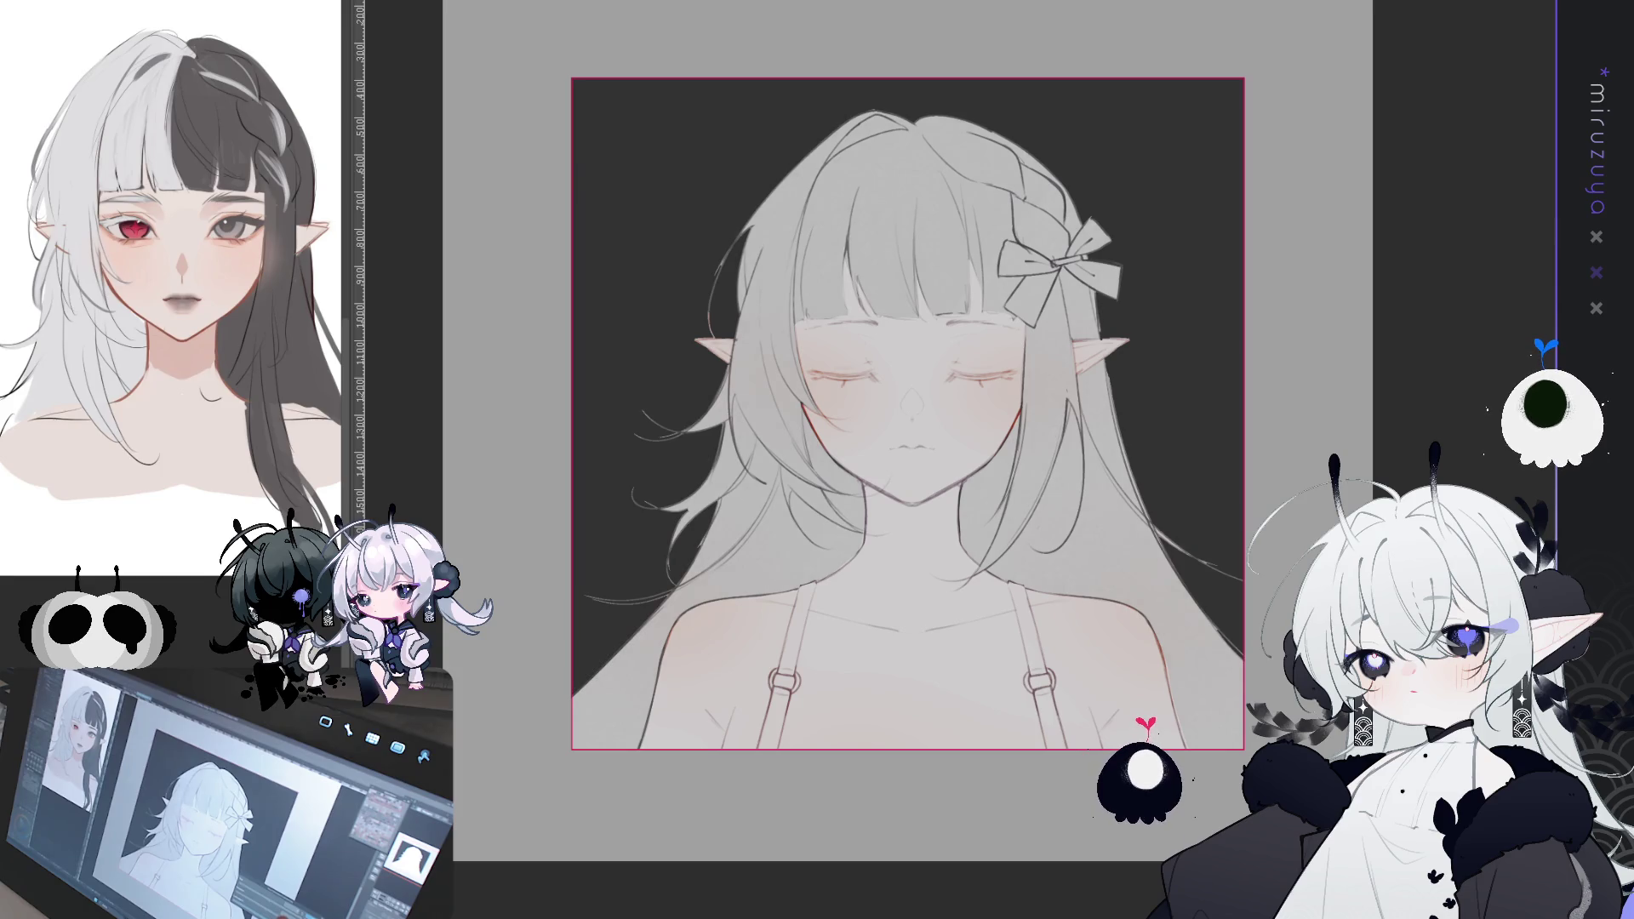
- Zoom in and paint dark grey down the right-side hair, extending it past the lower right
key(ctrl+a)
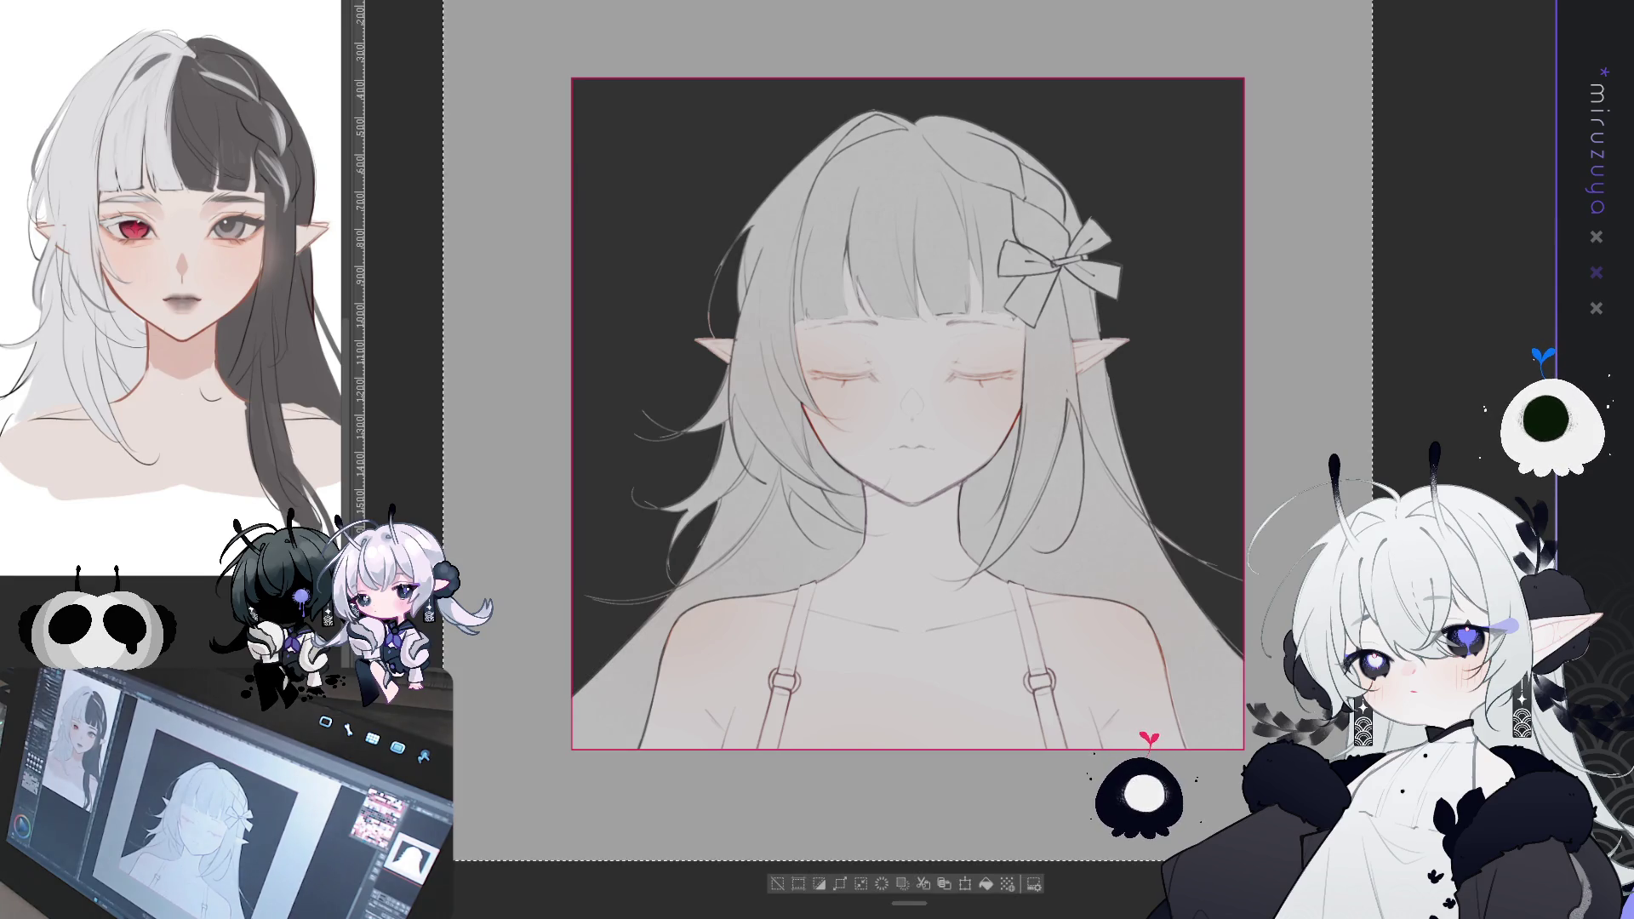
key(ctrl+d)
key(ctrl+plus)
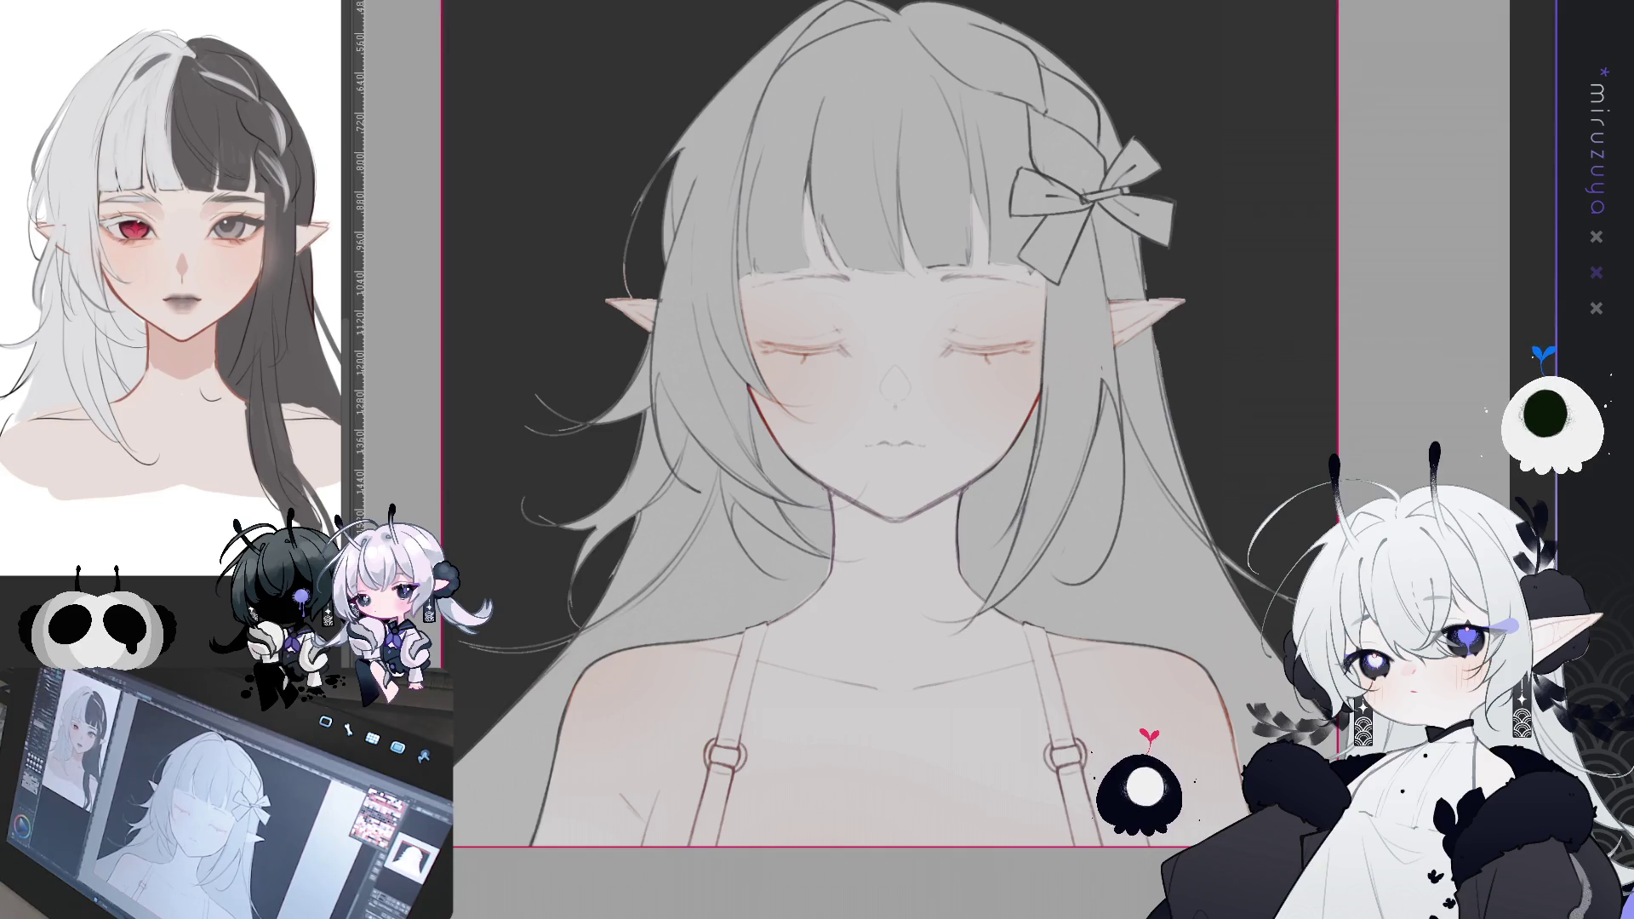
scroll(851, 460, up, 3)
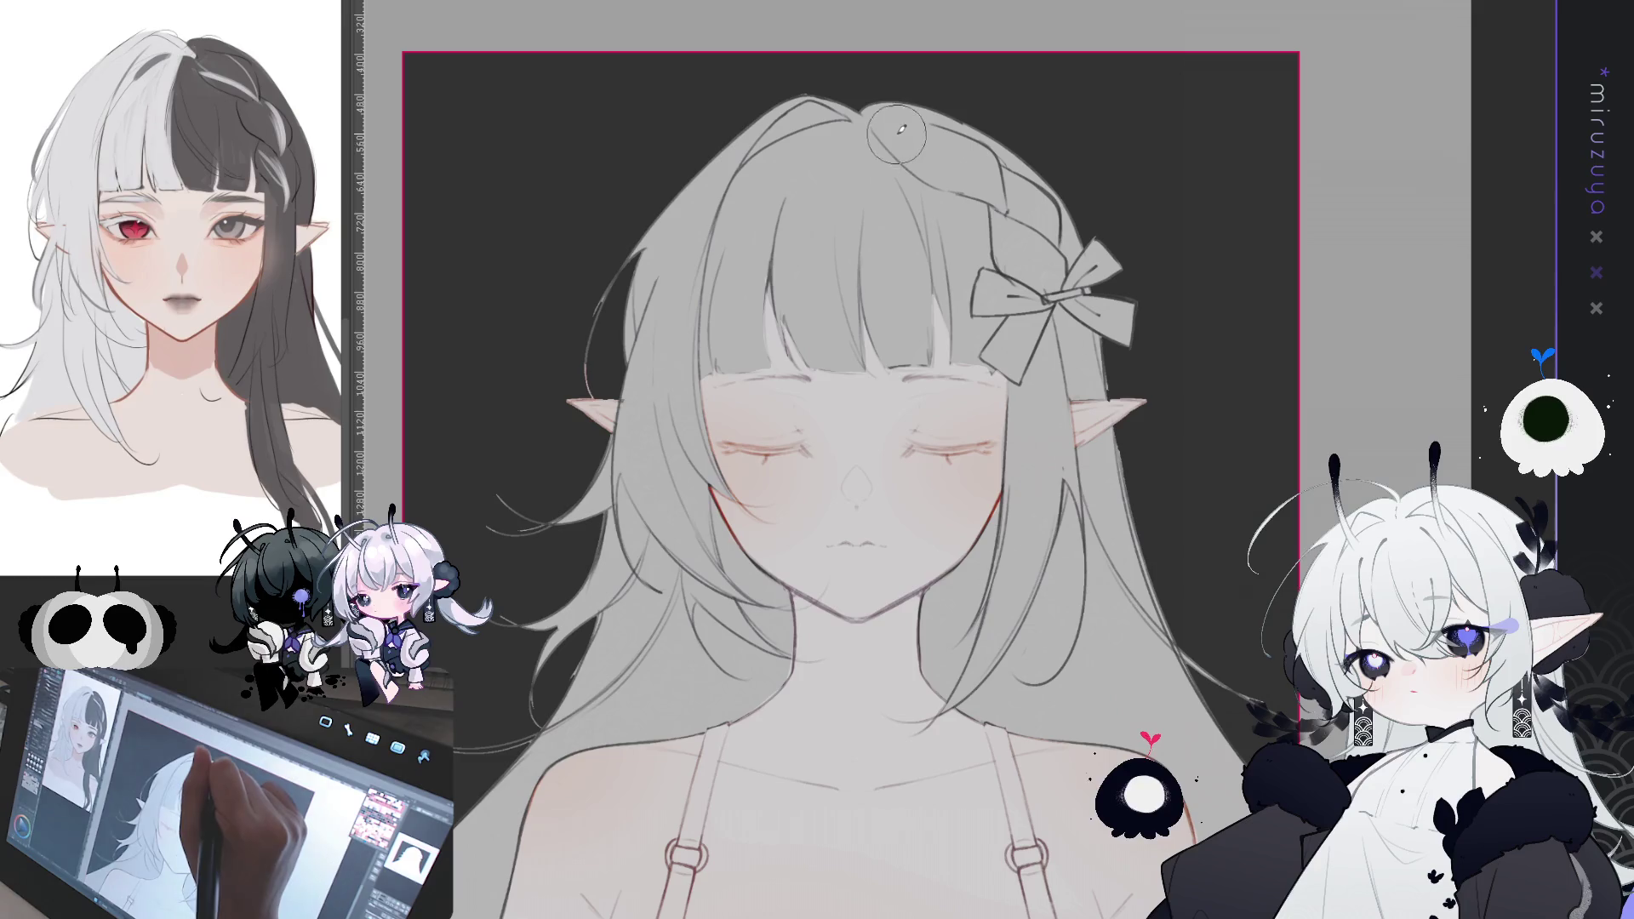
mouse_move(877, 111)
mouse_down()
mouse_move(881, 217)
mouse_move(928, 358)
mouse_move(950, 364)
mouse_move(876, 145)
mouse_move(1005, 374)
mouse_move(978, 161)
mouse_move(1038, 162)
mouse_move(1079, 218)
mouse_move(1115, 630)
mouse_move(1081, 510)
mouse_move(1038, 663)
mouse_move(1014, 614)
mouse_move(965, 756)
mouse_move(930, 526)
mouse_up()
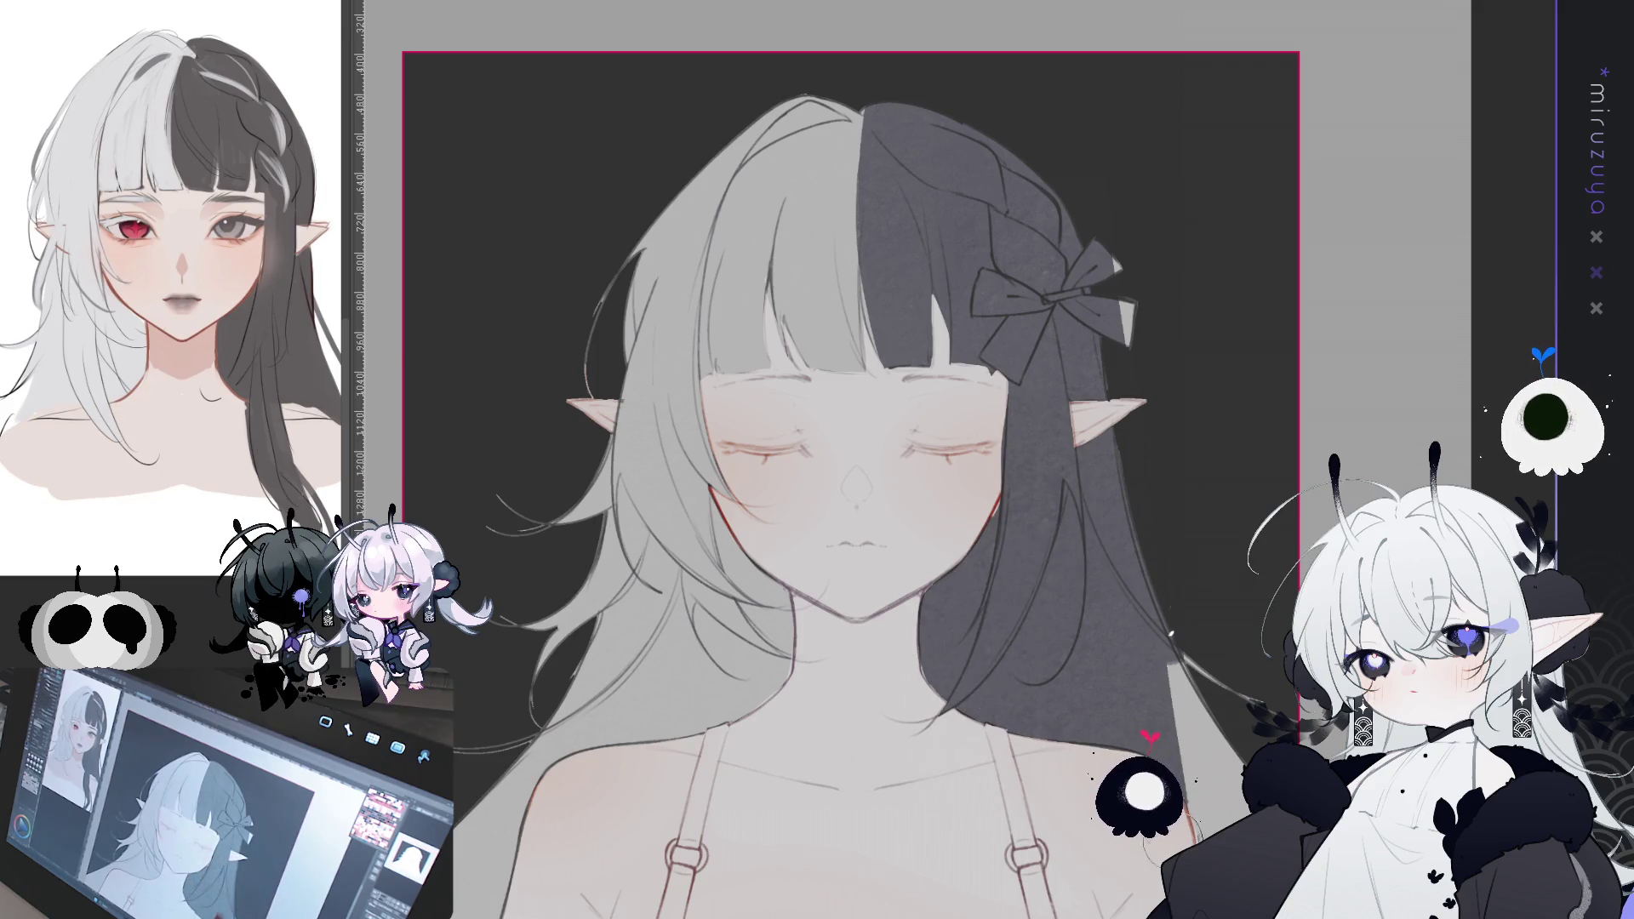
drag(1066, 787, 1234, 774)
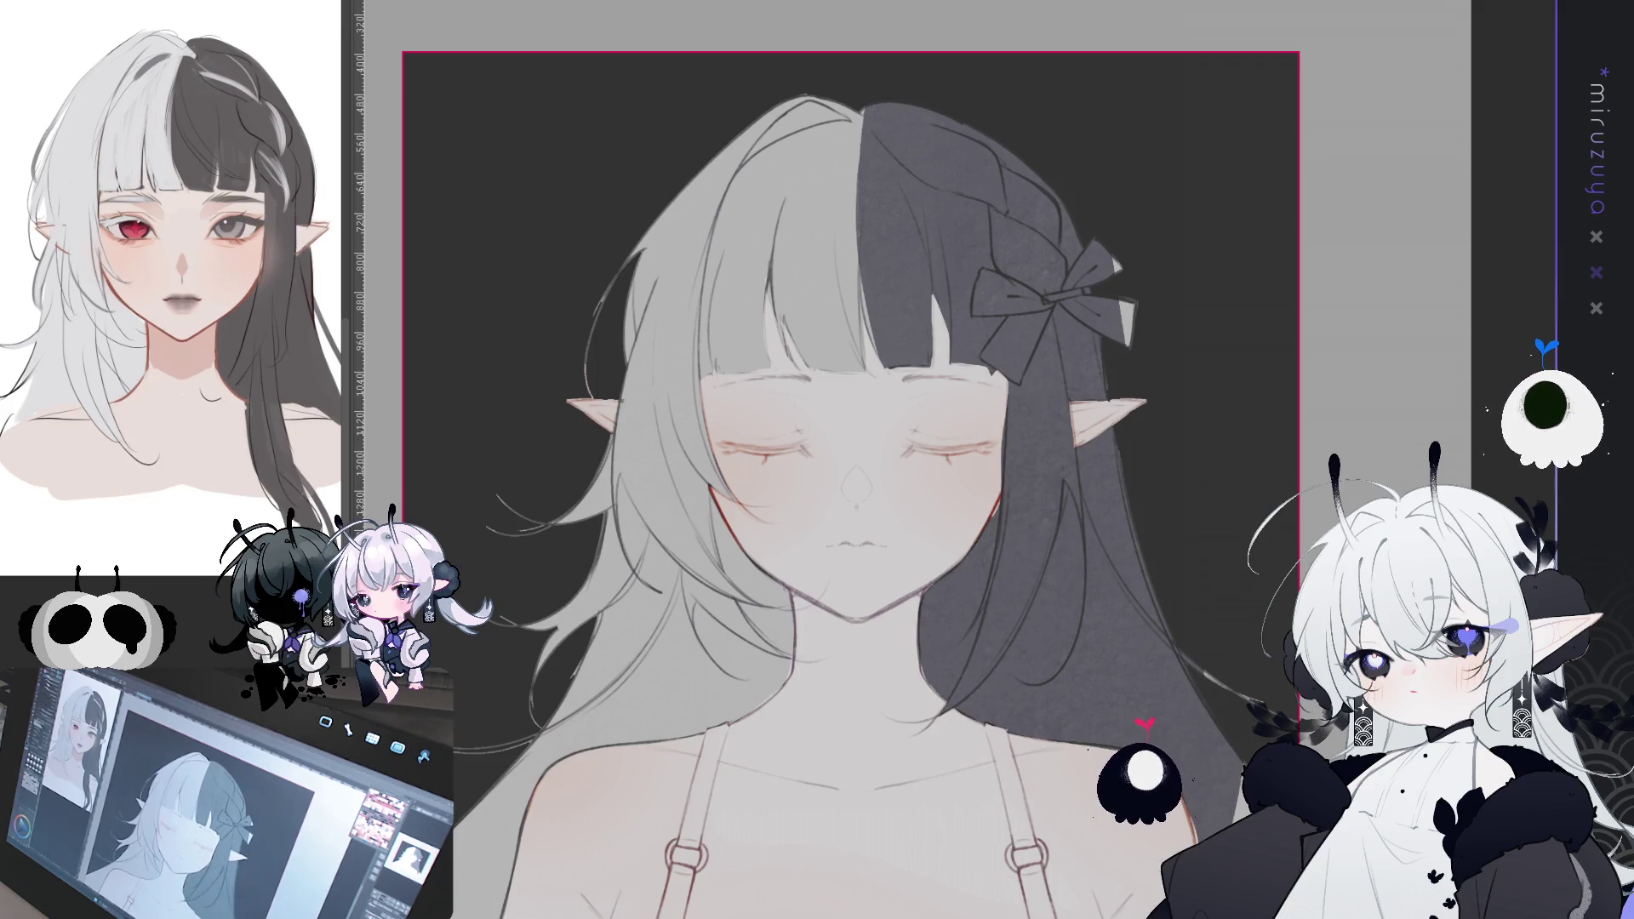
scroll(851, 460, down, 3)
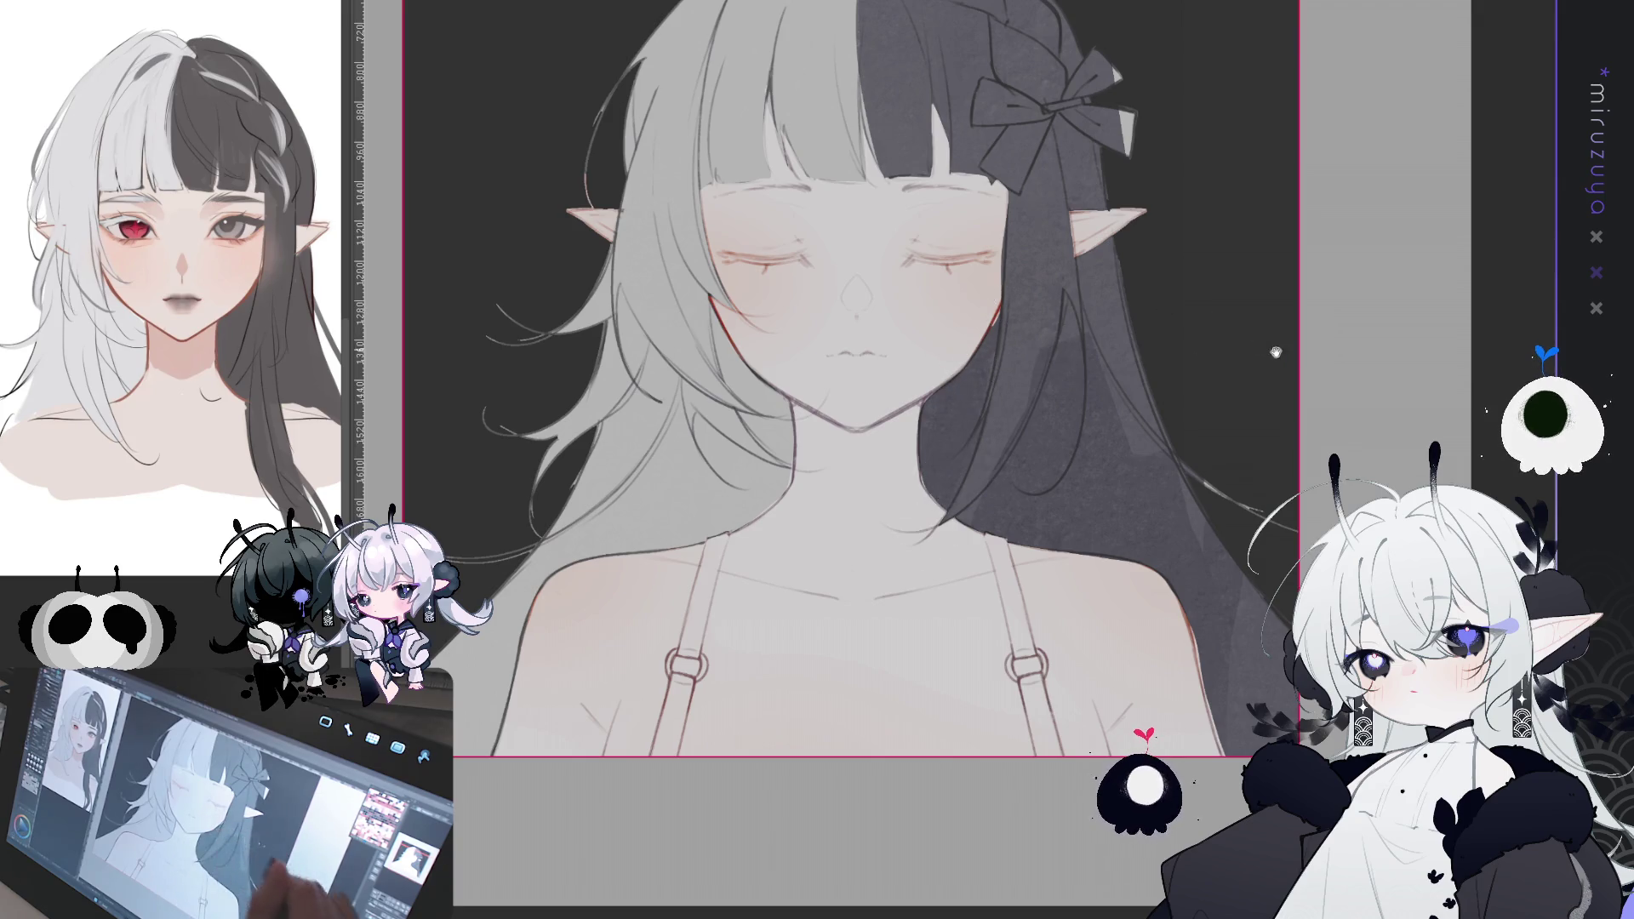
scroll(990, 302, up, 3)
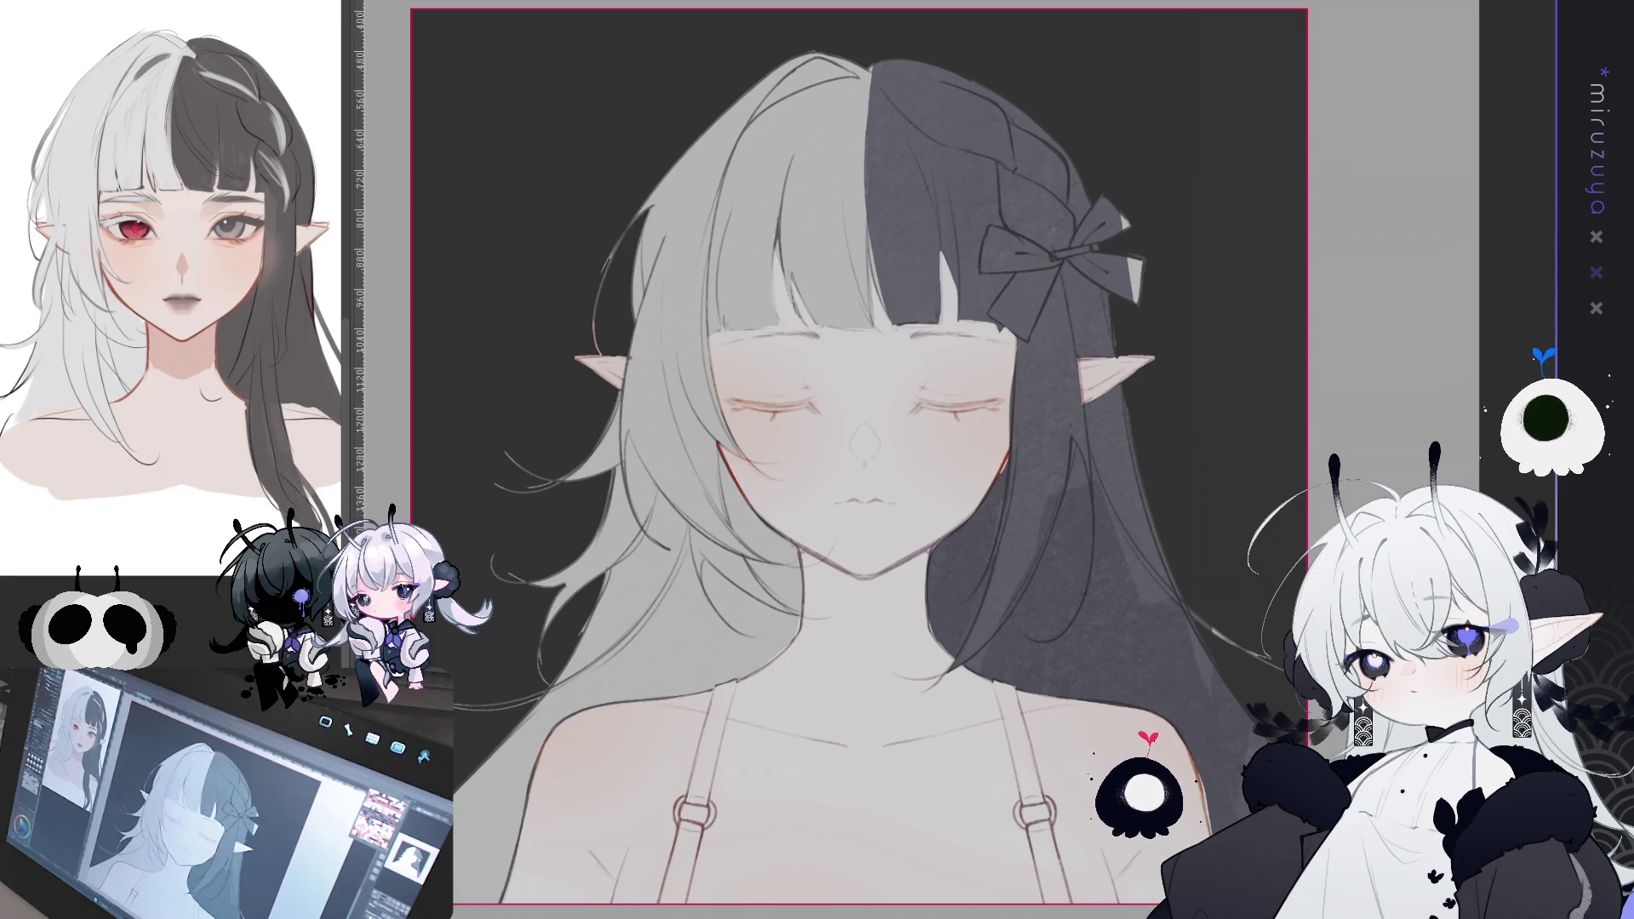
- Frame the head and lasso-select the hair bow
key(ctrl+a)
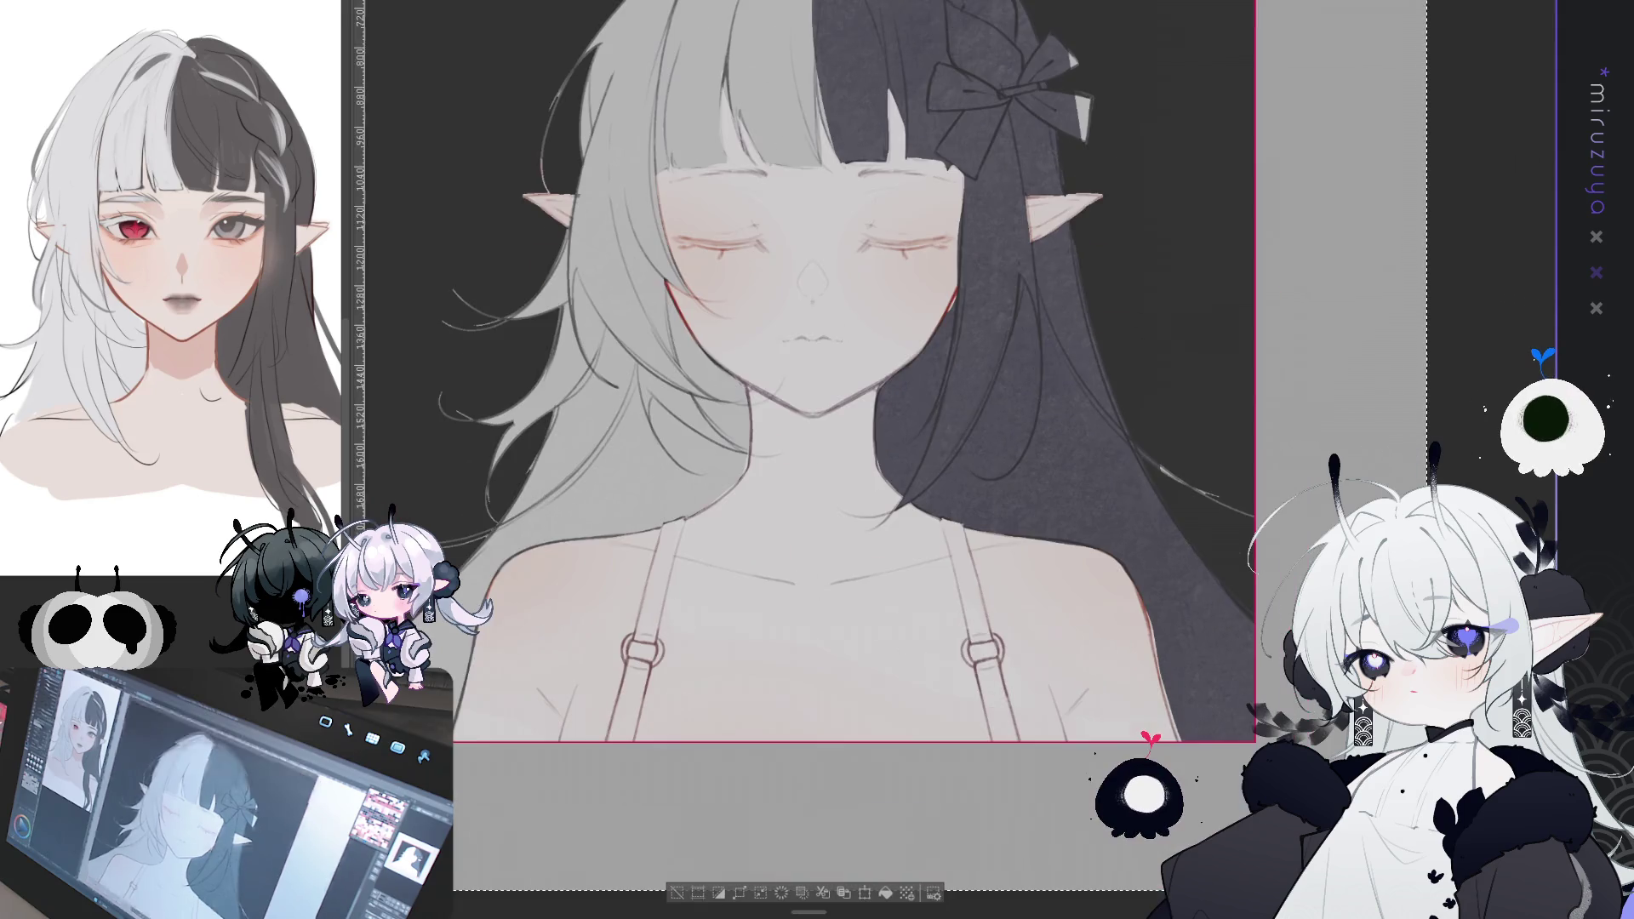
drag(760, 915, 709, 810)
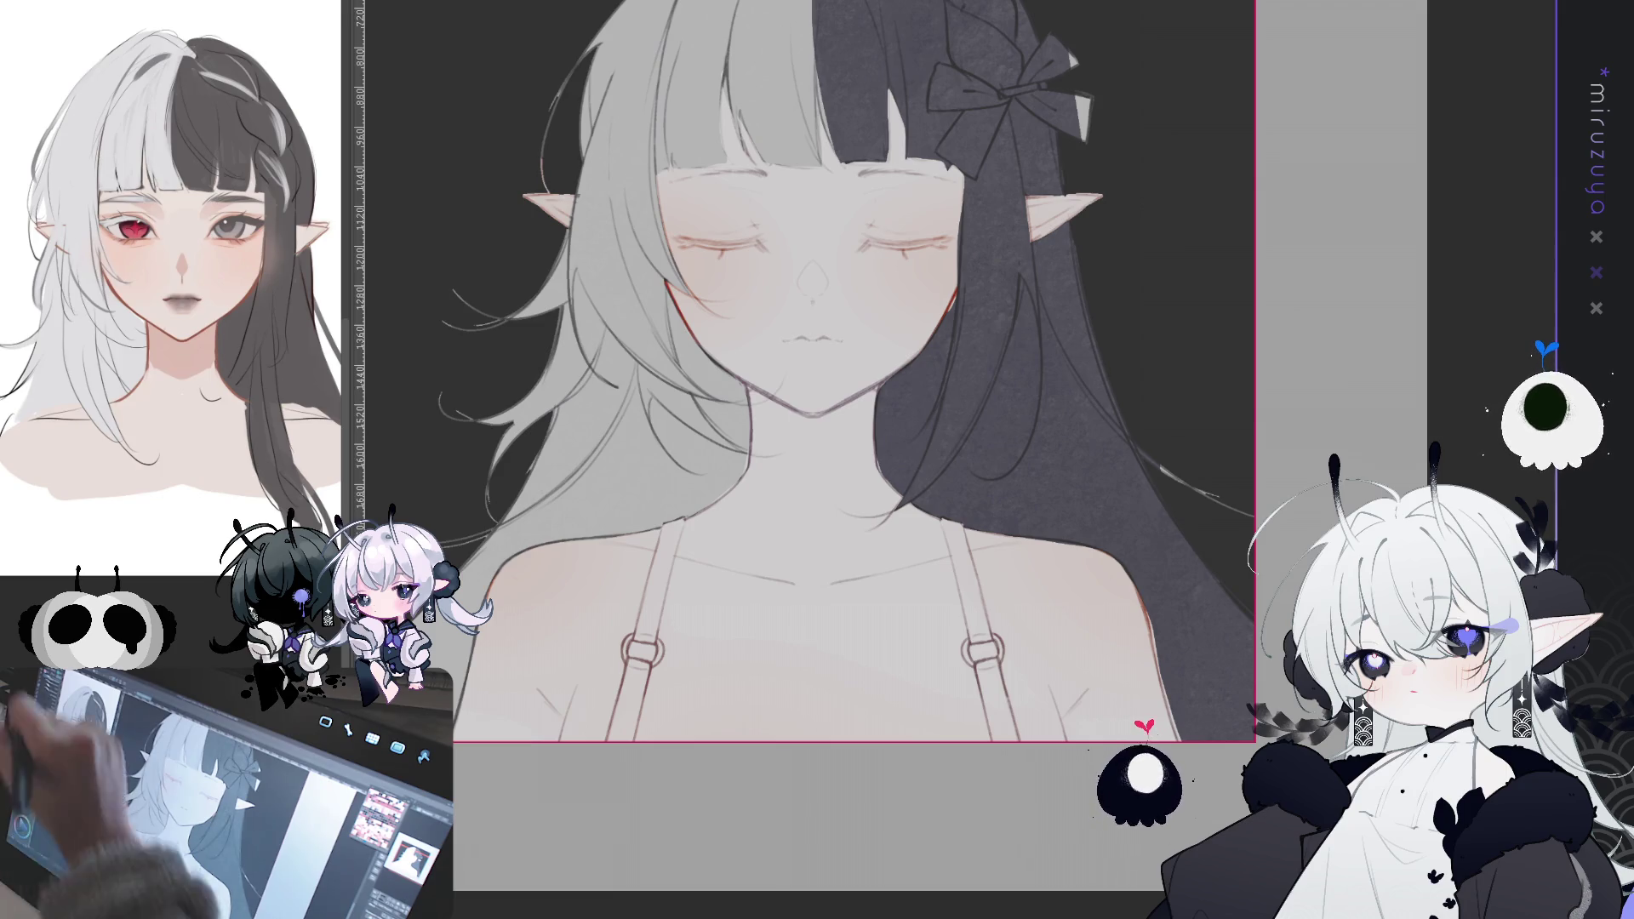
drag(804, 459, 736, 642)
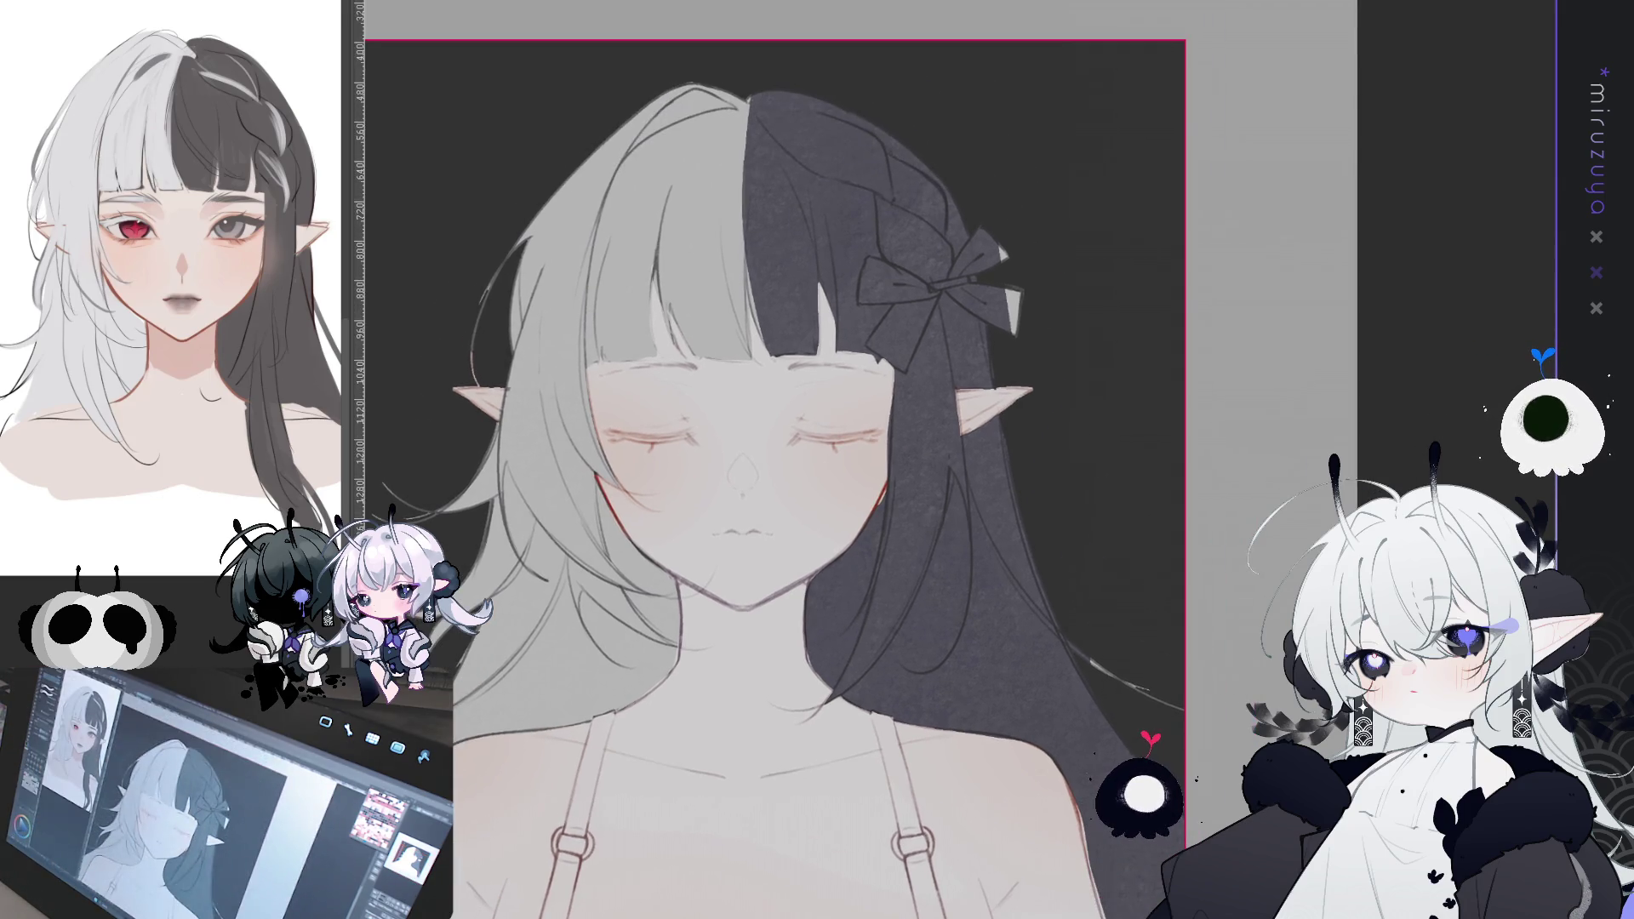
drag(817, 460, 887, 366)
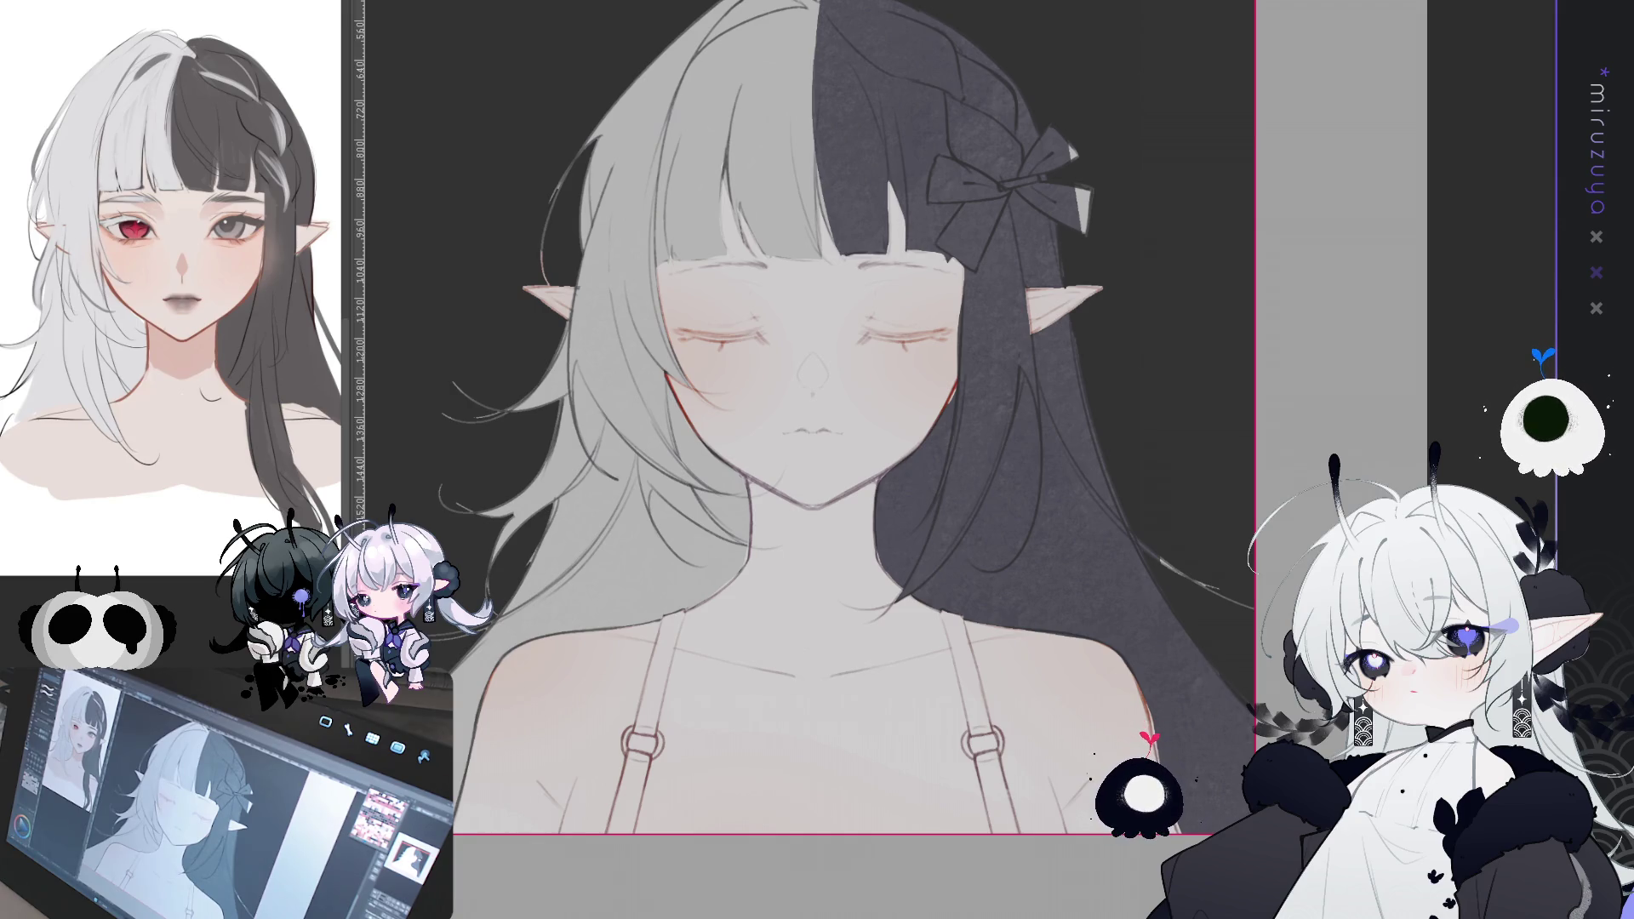
drag(817, 459, 843, 588)
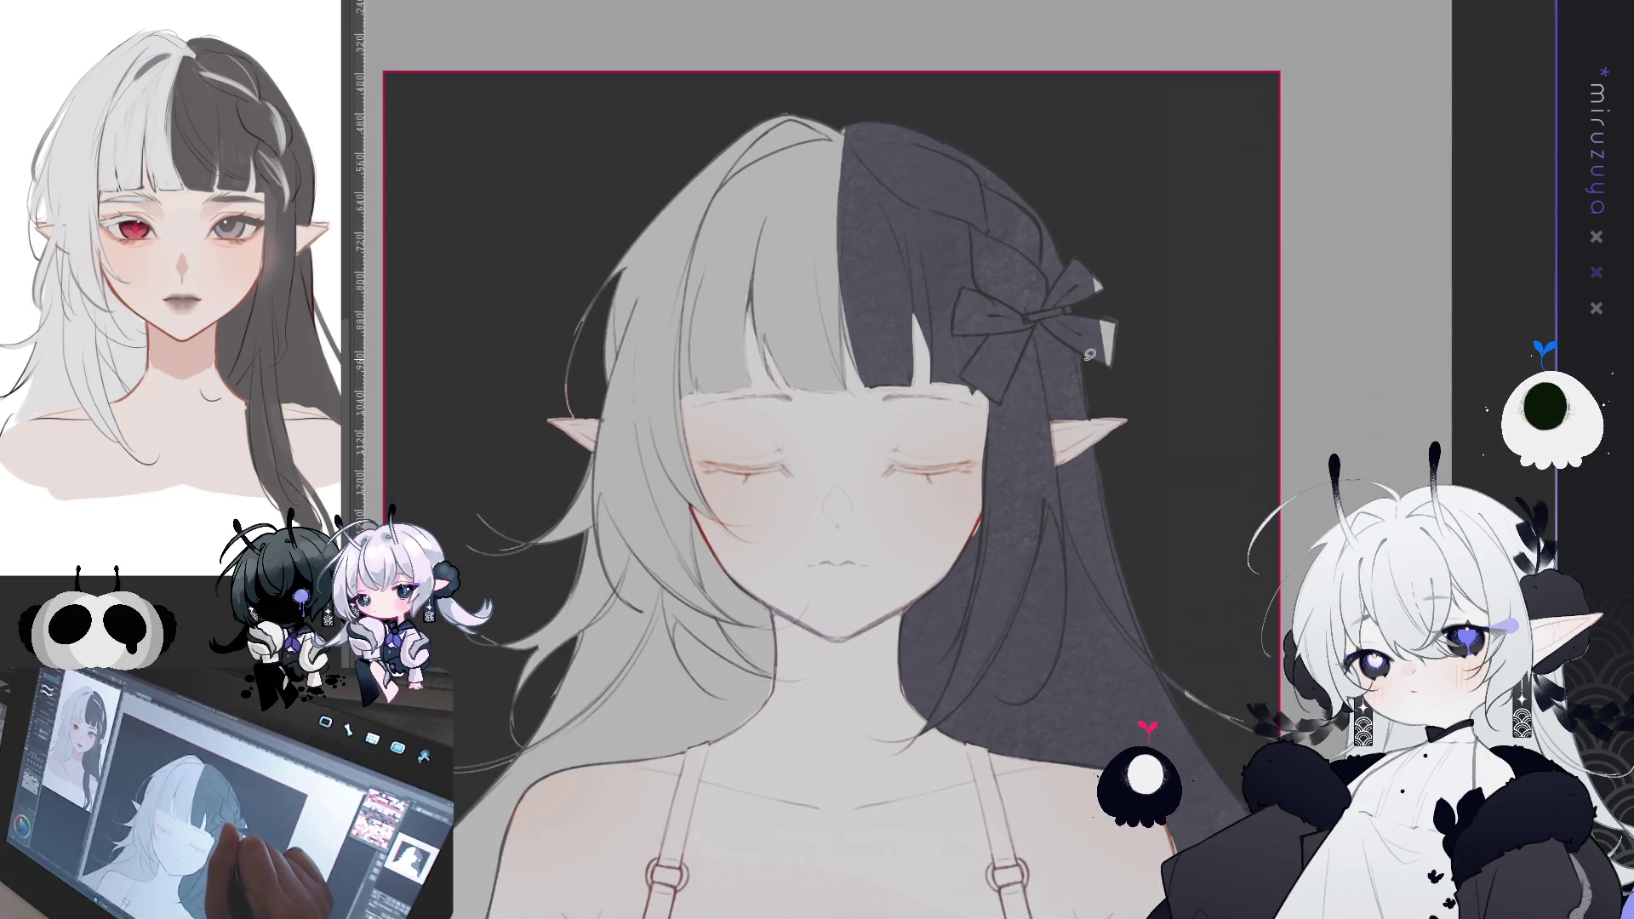
mouse_move(1038, 320)
mouse_down()
mouse_move(1009, 388)
mouse_move(970, 376)
mouse_move(981, 329)
mouse_move(960, 300)
mouse_move(1045, 301)
mouse_move(1095, 246)
mouse_move(1151, 358)
mouse_move(1111, 371)
mouse_up()
mouse_move(1009, 776)
mouse_down()
mouse_move(996, 369)
mouse_move(987, 449)
mouse_move(979, 401)
mouse_move(943, 390)
mouse_move(973, 486)
mouse_move(967, 383)
mouse_move(939, 368)
mouse_up()
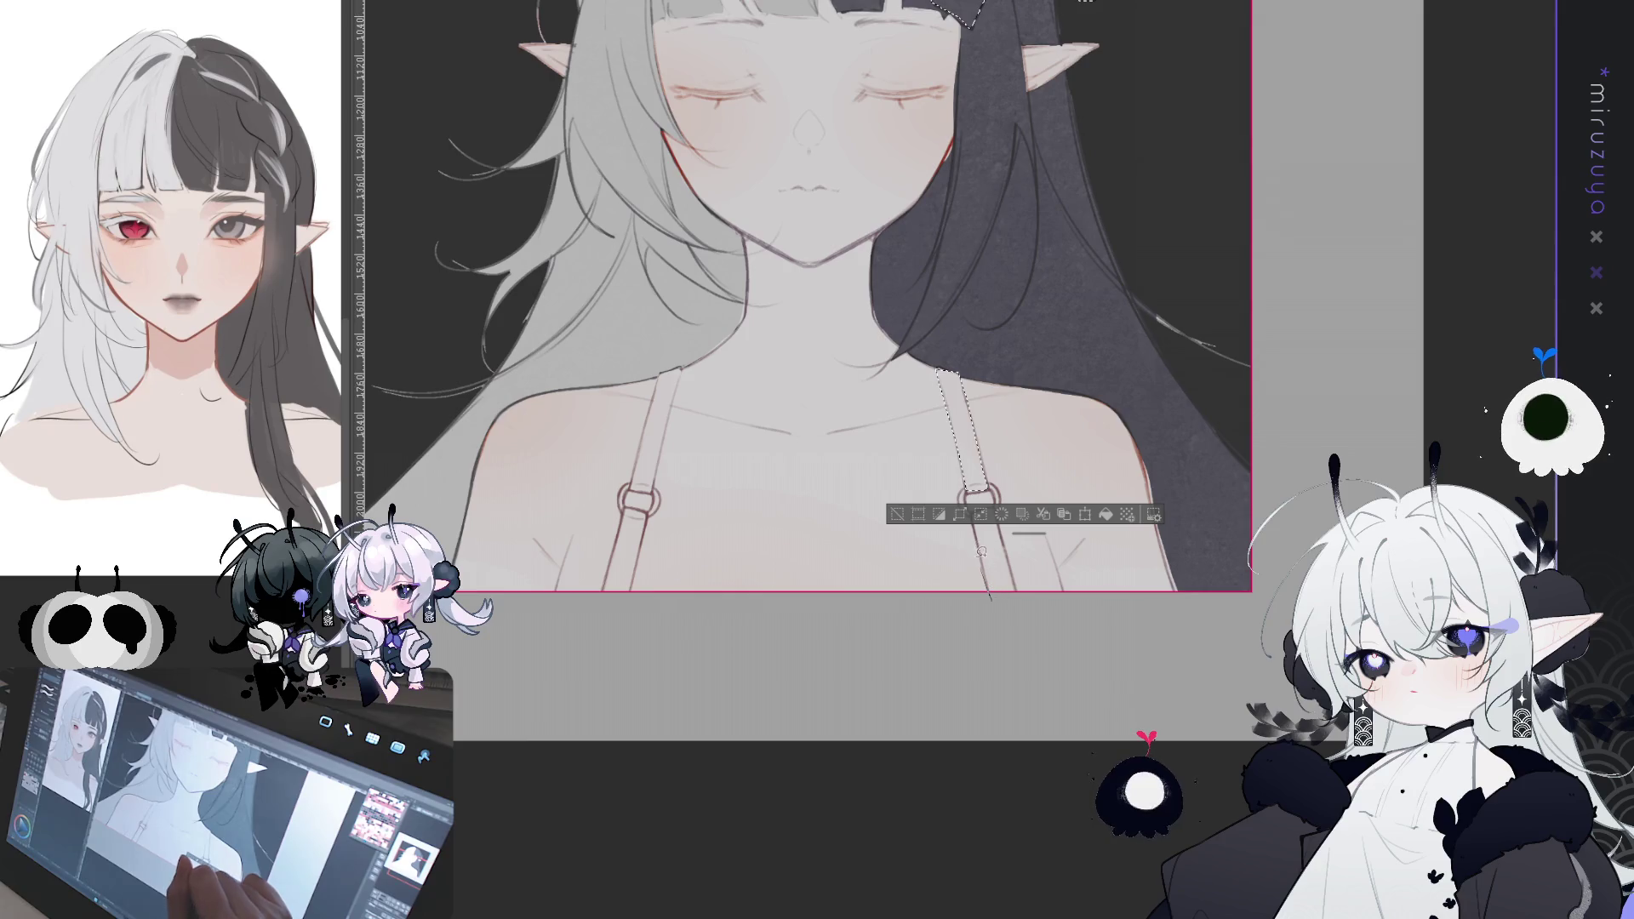
- Add both shoulder straps to the selection, fill it all black, then deselect
mouse_move(992, 592)
mouse_down()
mouse_move(974, 515)
mouse_move(992, 508)
mouse_move(1011, 611)
mouse_up()
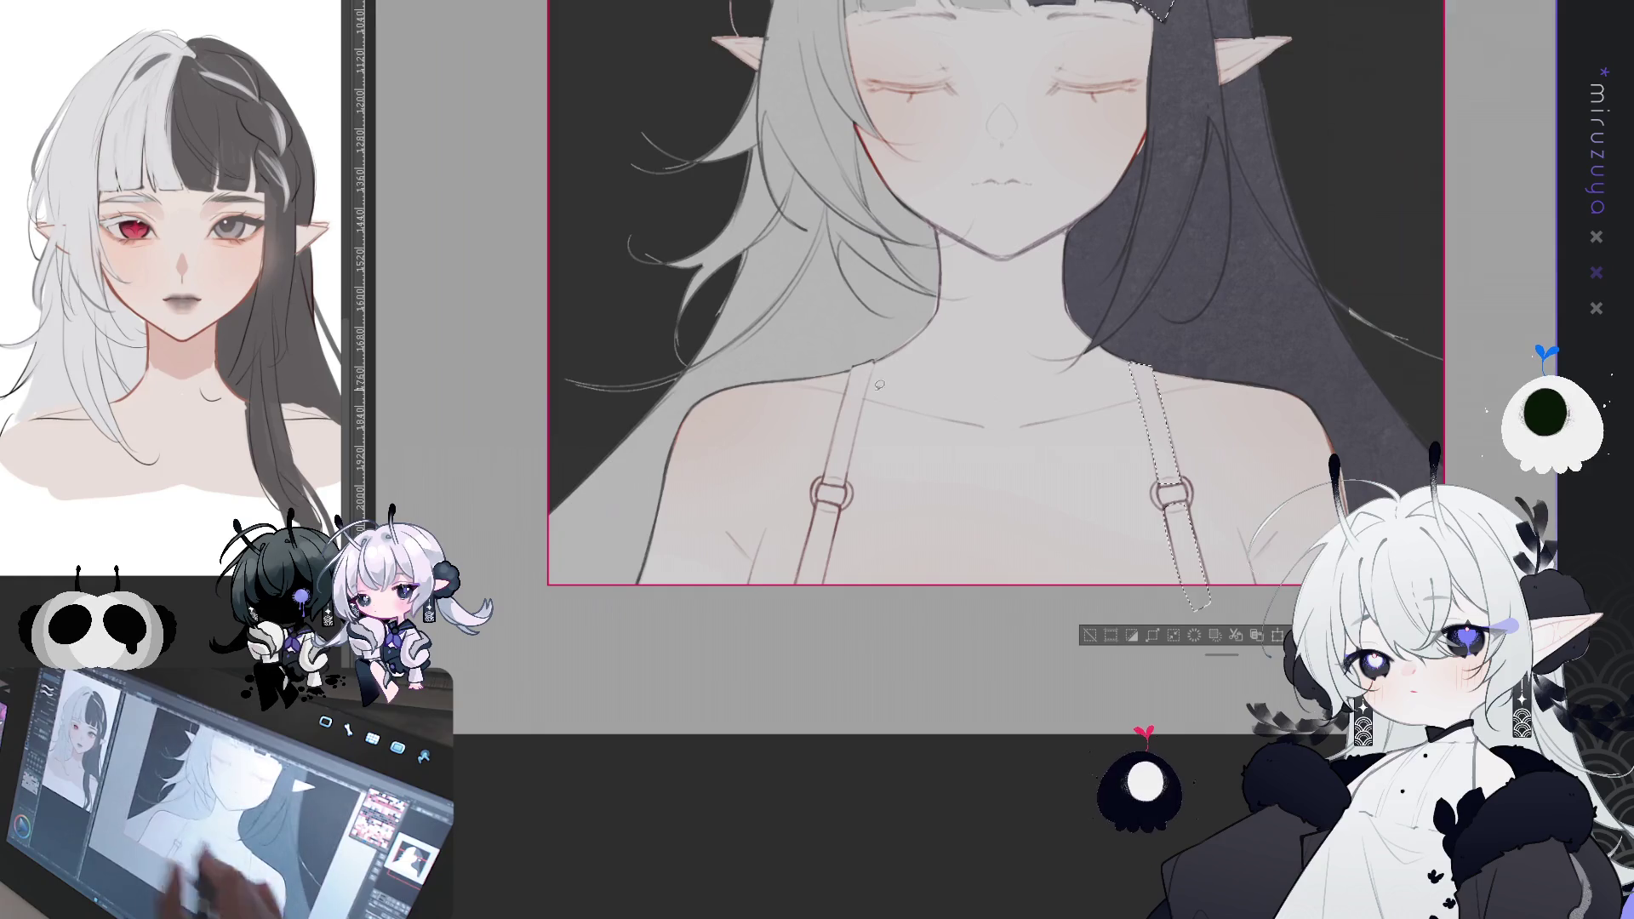
mouse_move(834, 544)
mouse_down()
mouse_move(817, 594)
mouse_move(798, 587)
mouse_move(851, 375)
mouse_up()
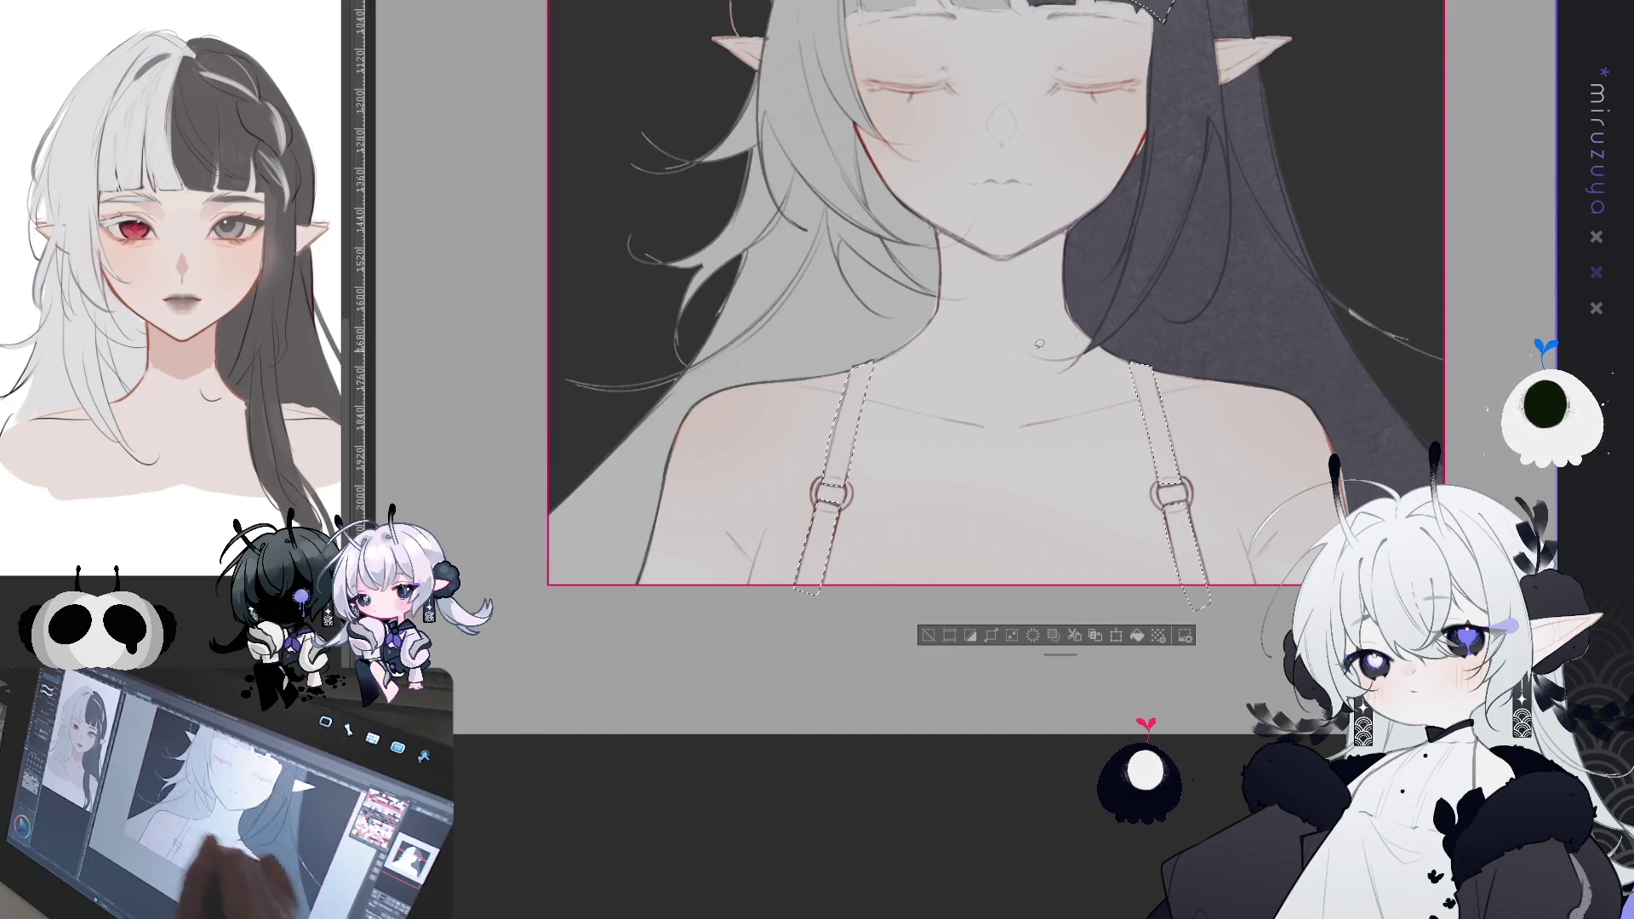
scroll(855, 461, up, 3)
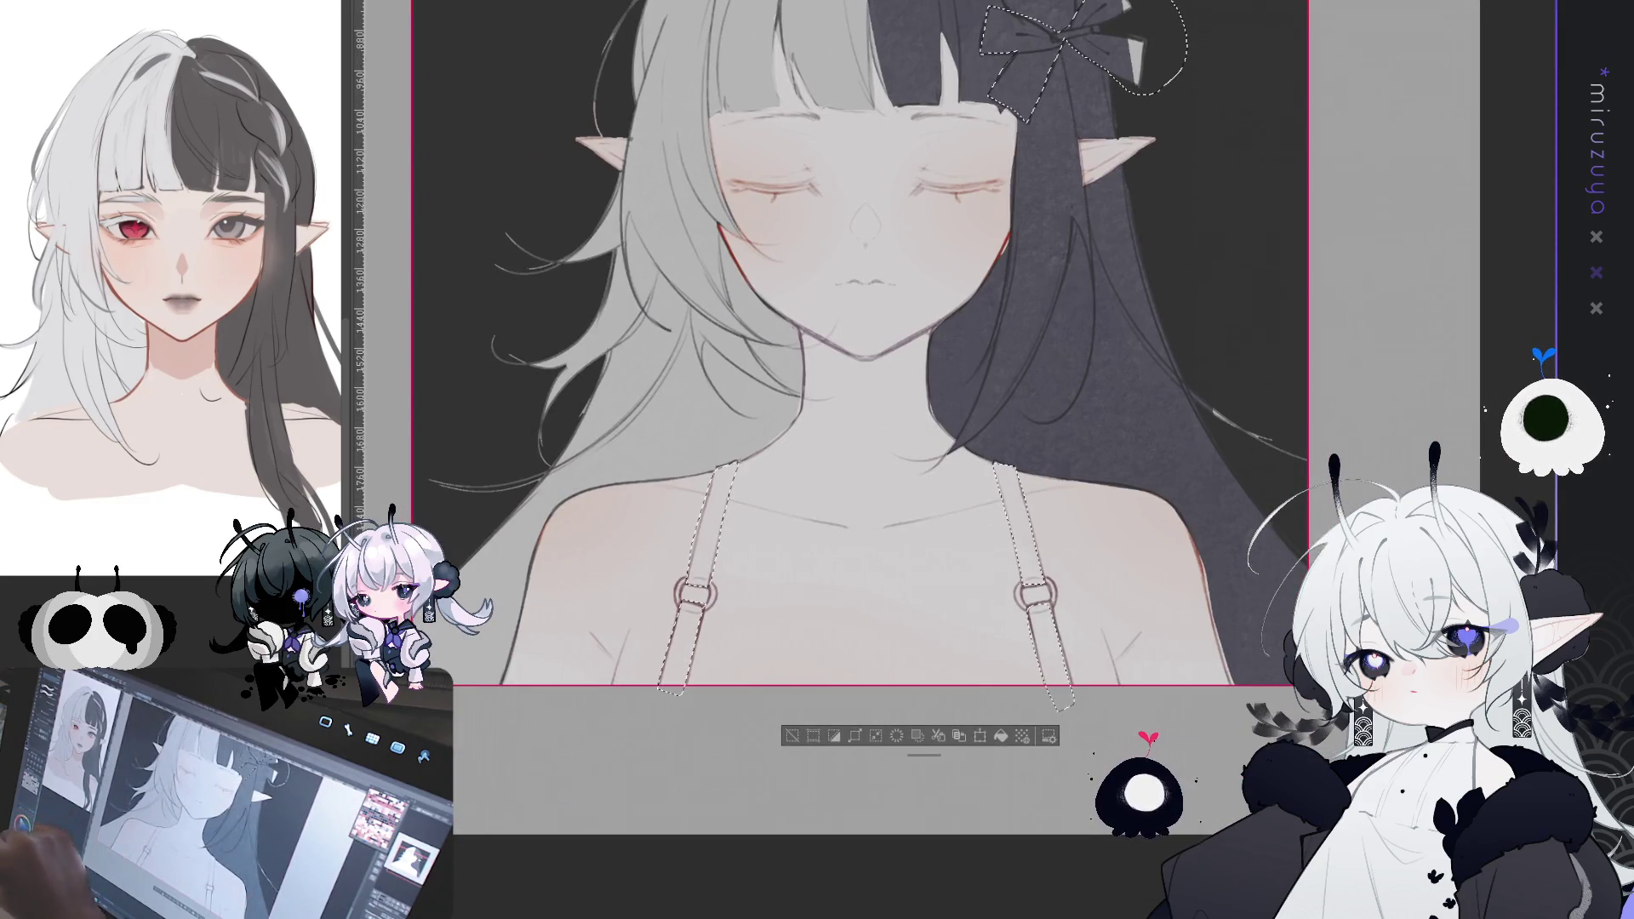
key(alt+BackSpace)
key(ctrl+d)
scroll(855, 459, up, 3)
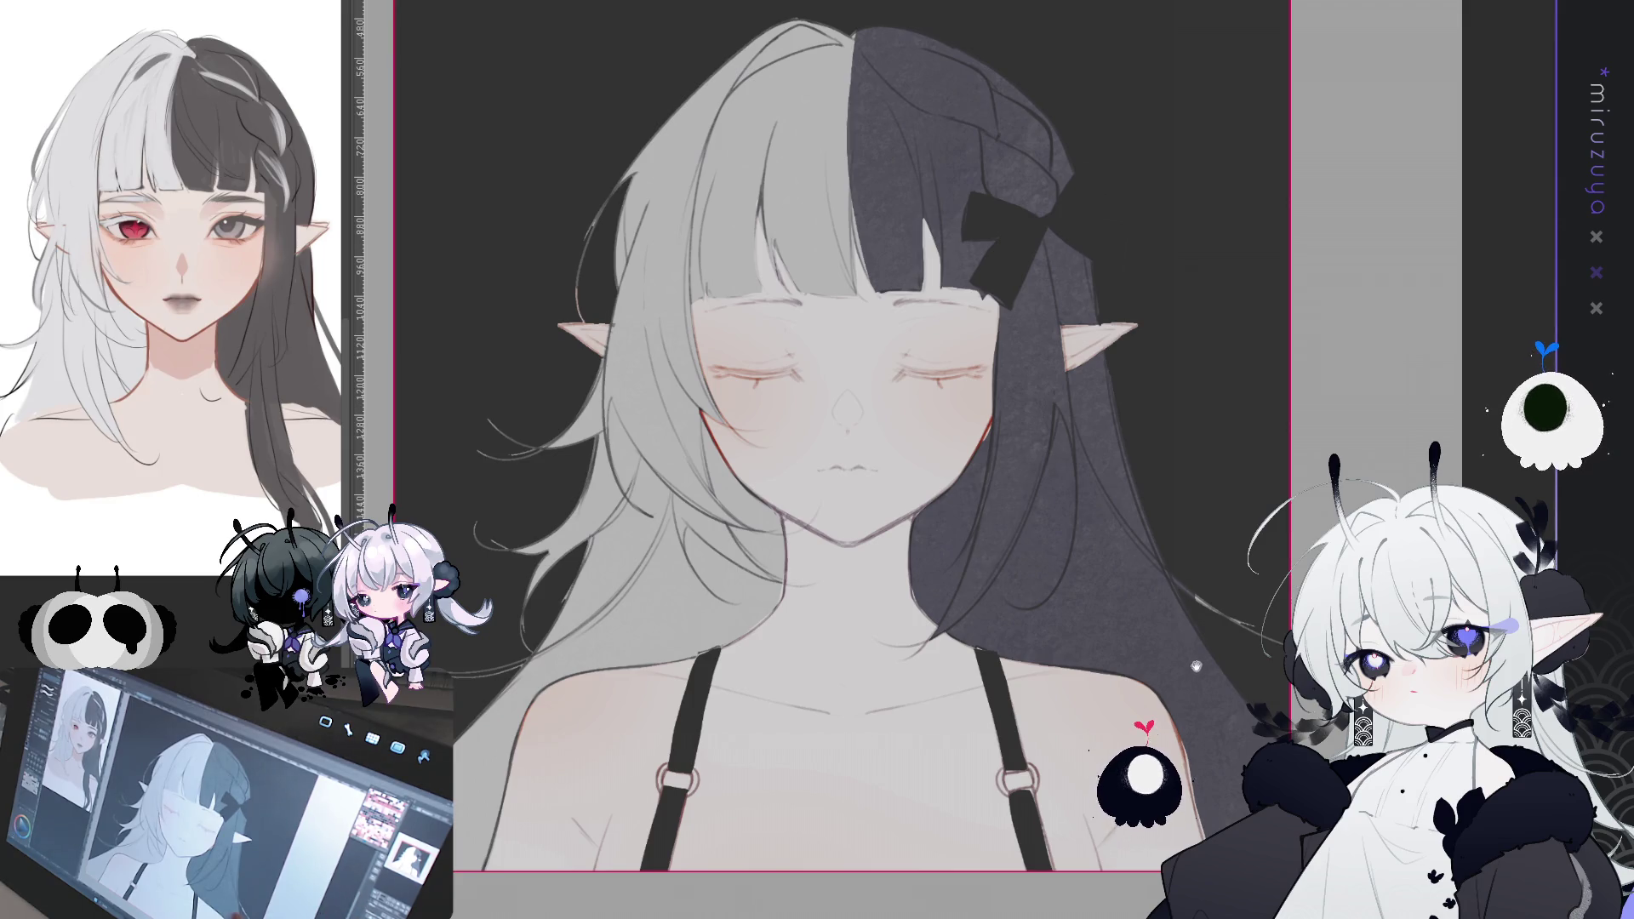
scroll(842, 425, down, 3)
scroll(843, 426, up, 3)
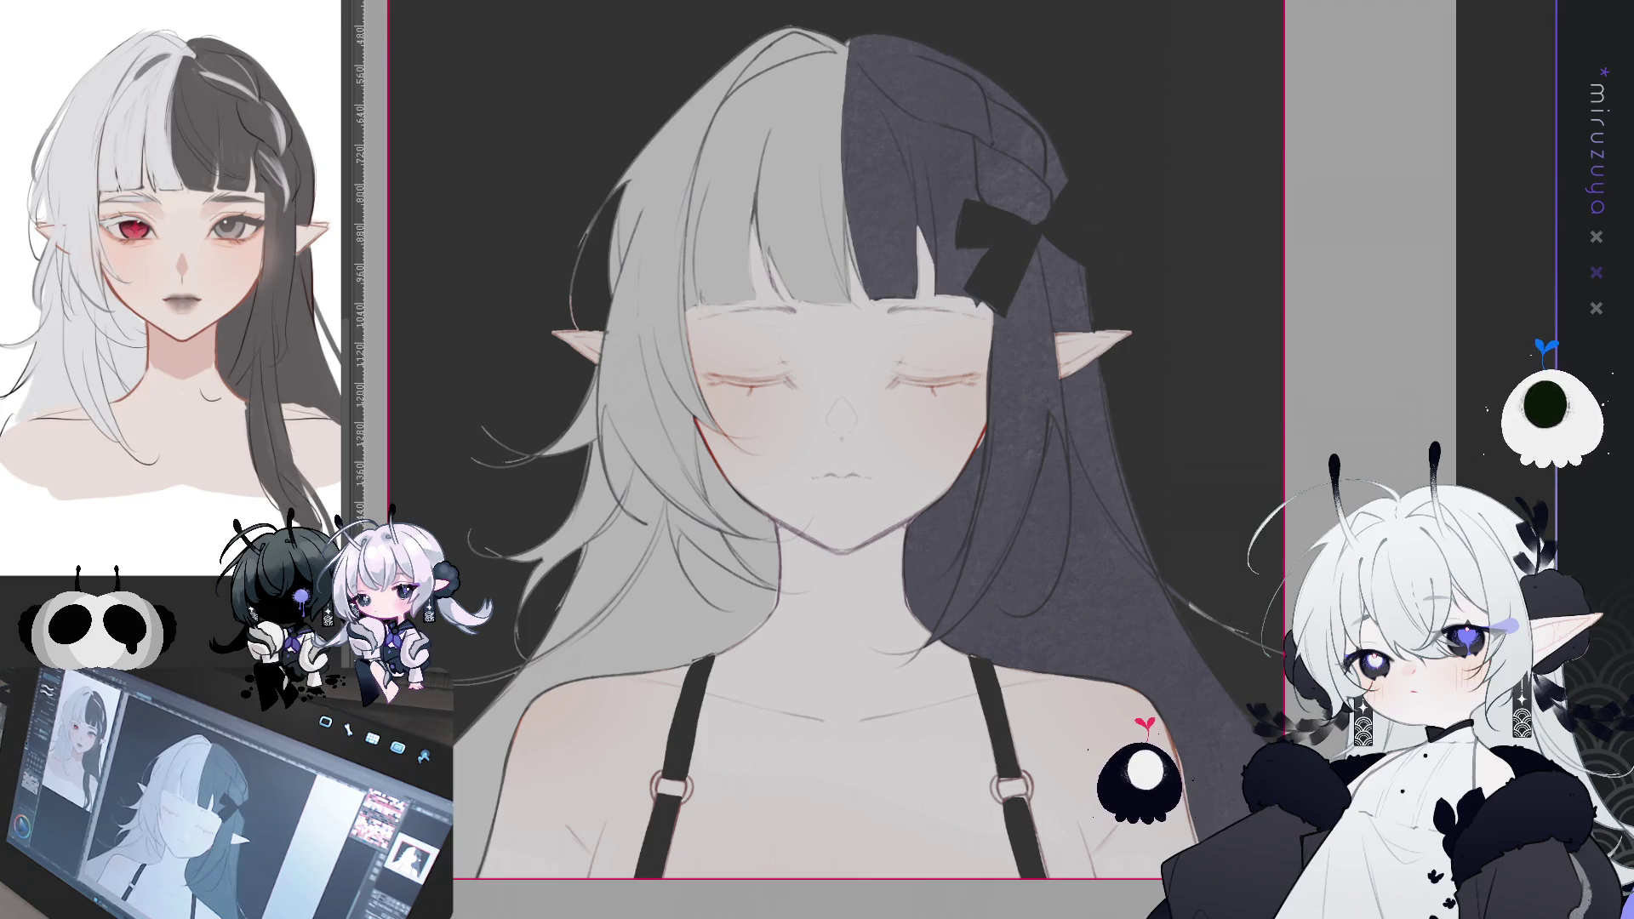
drag(843, 510, 749, 238)
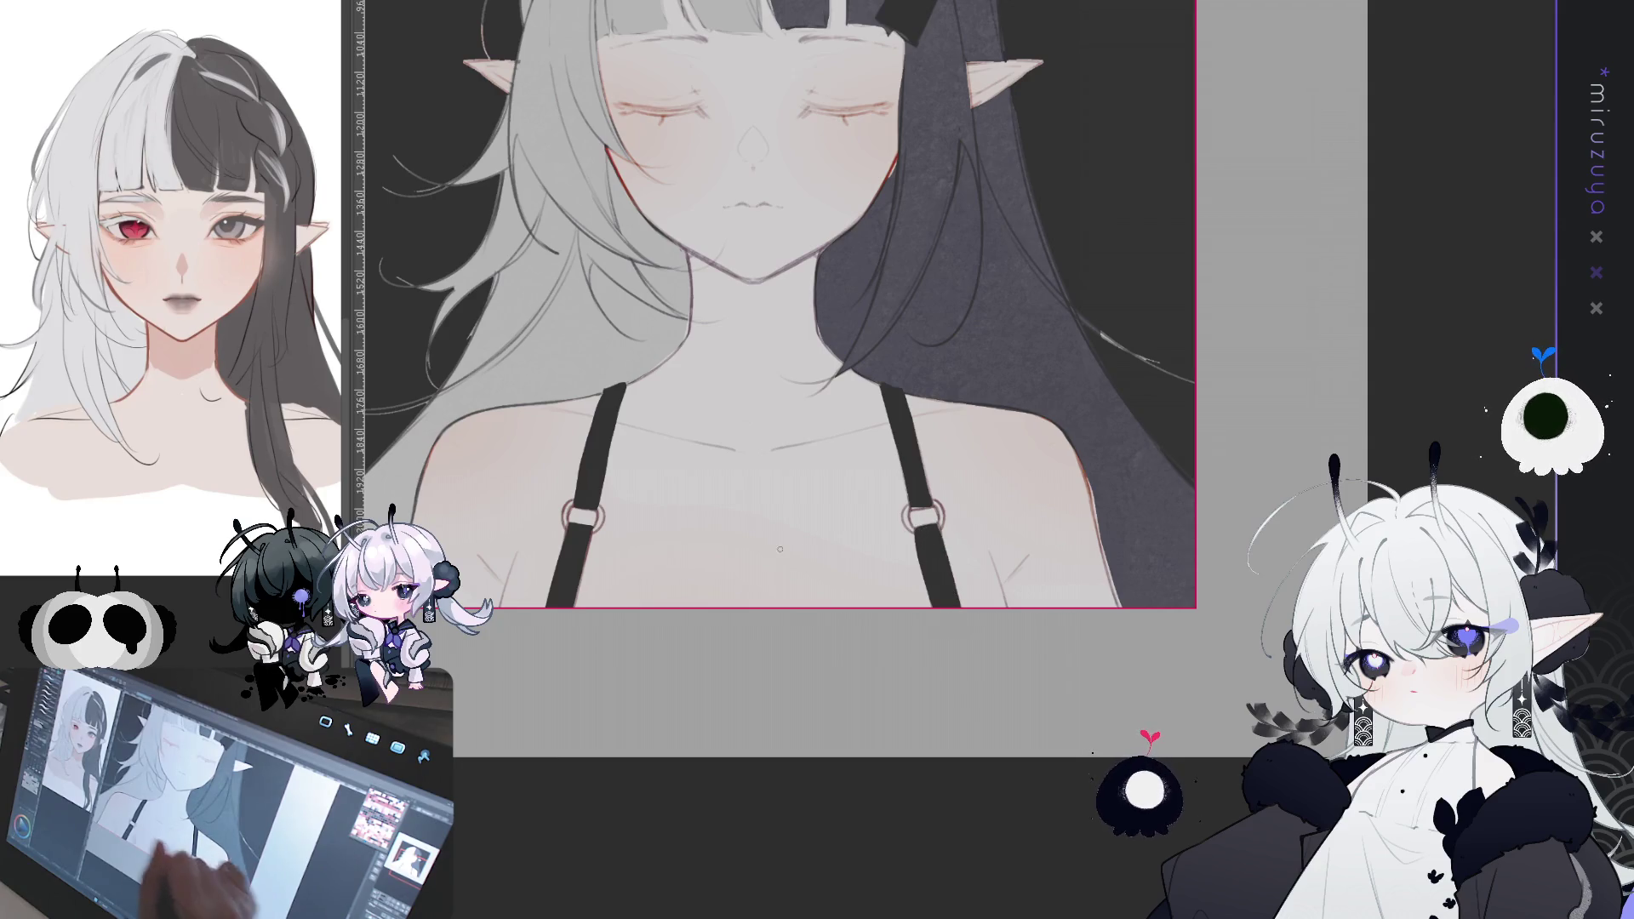
drag(599, 397, 642, 453)
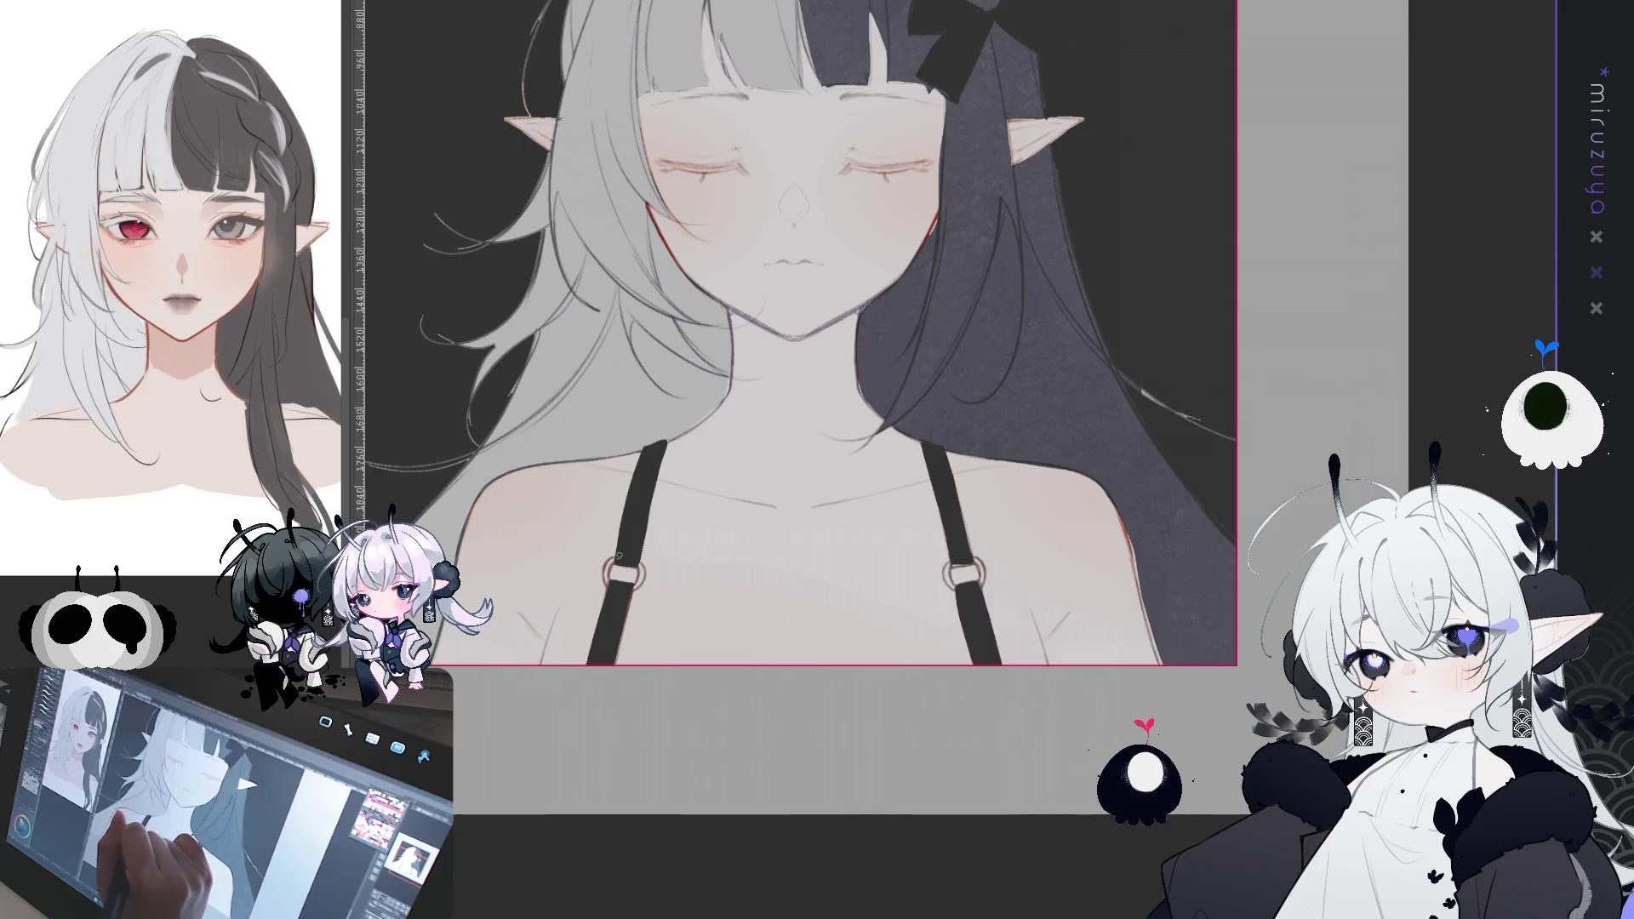
drag(919, 79, 830, 367)
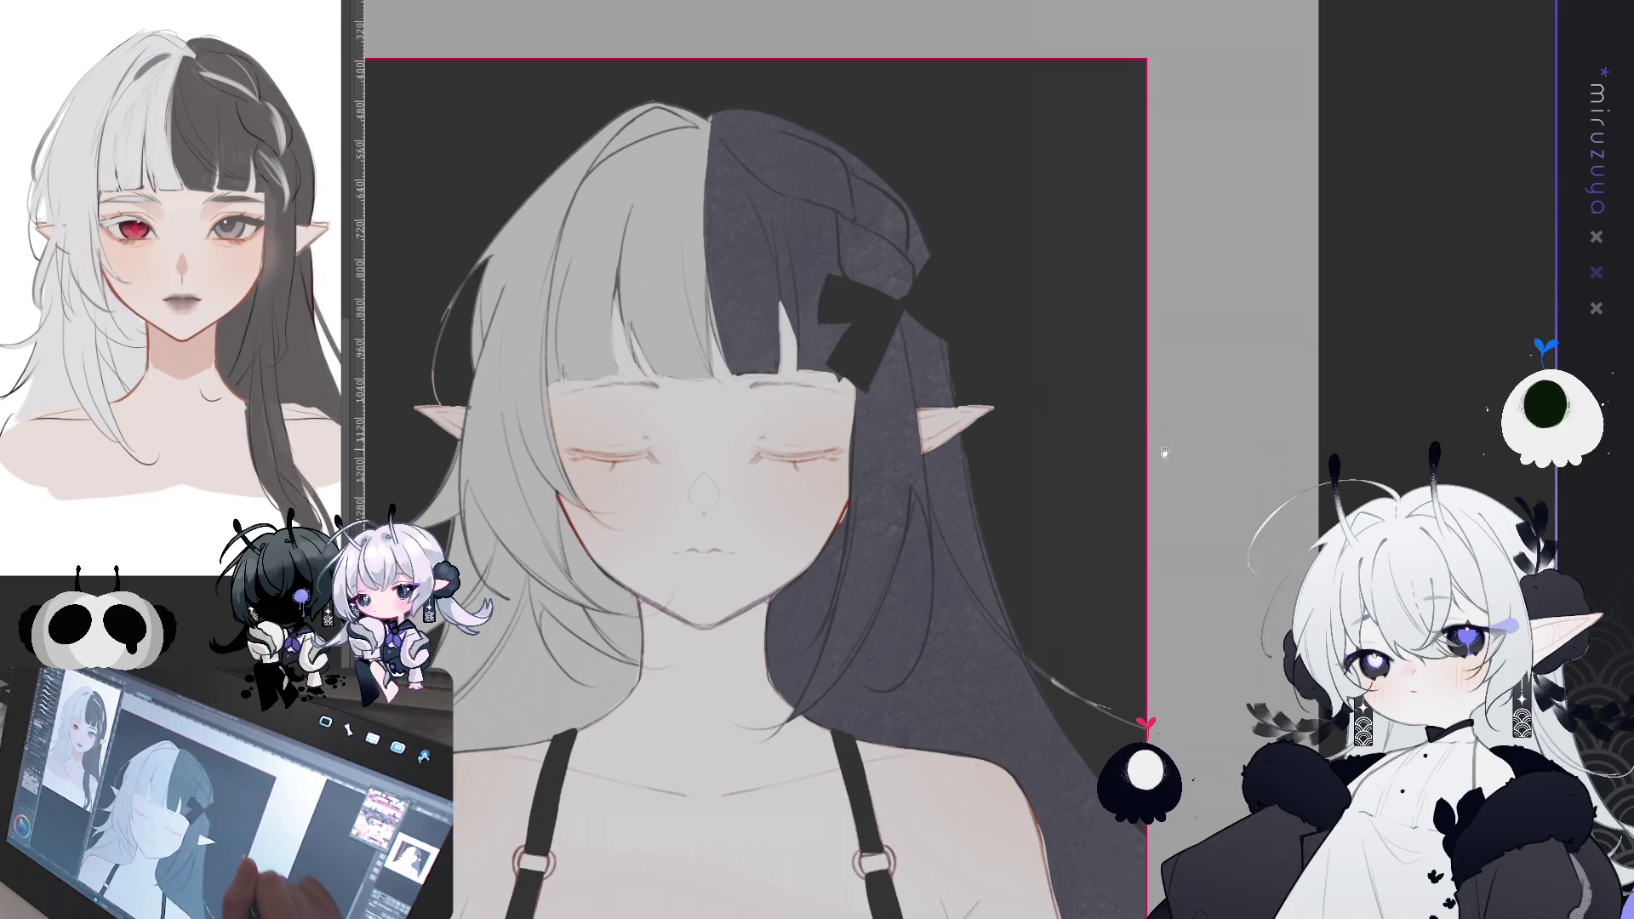
drag(858, 262, 994, 177)
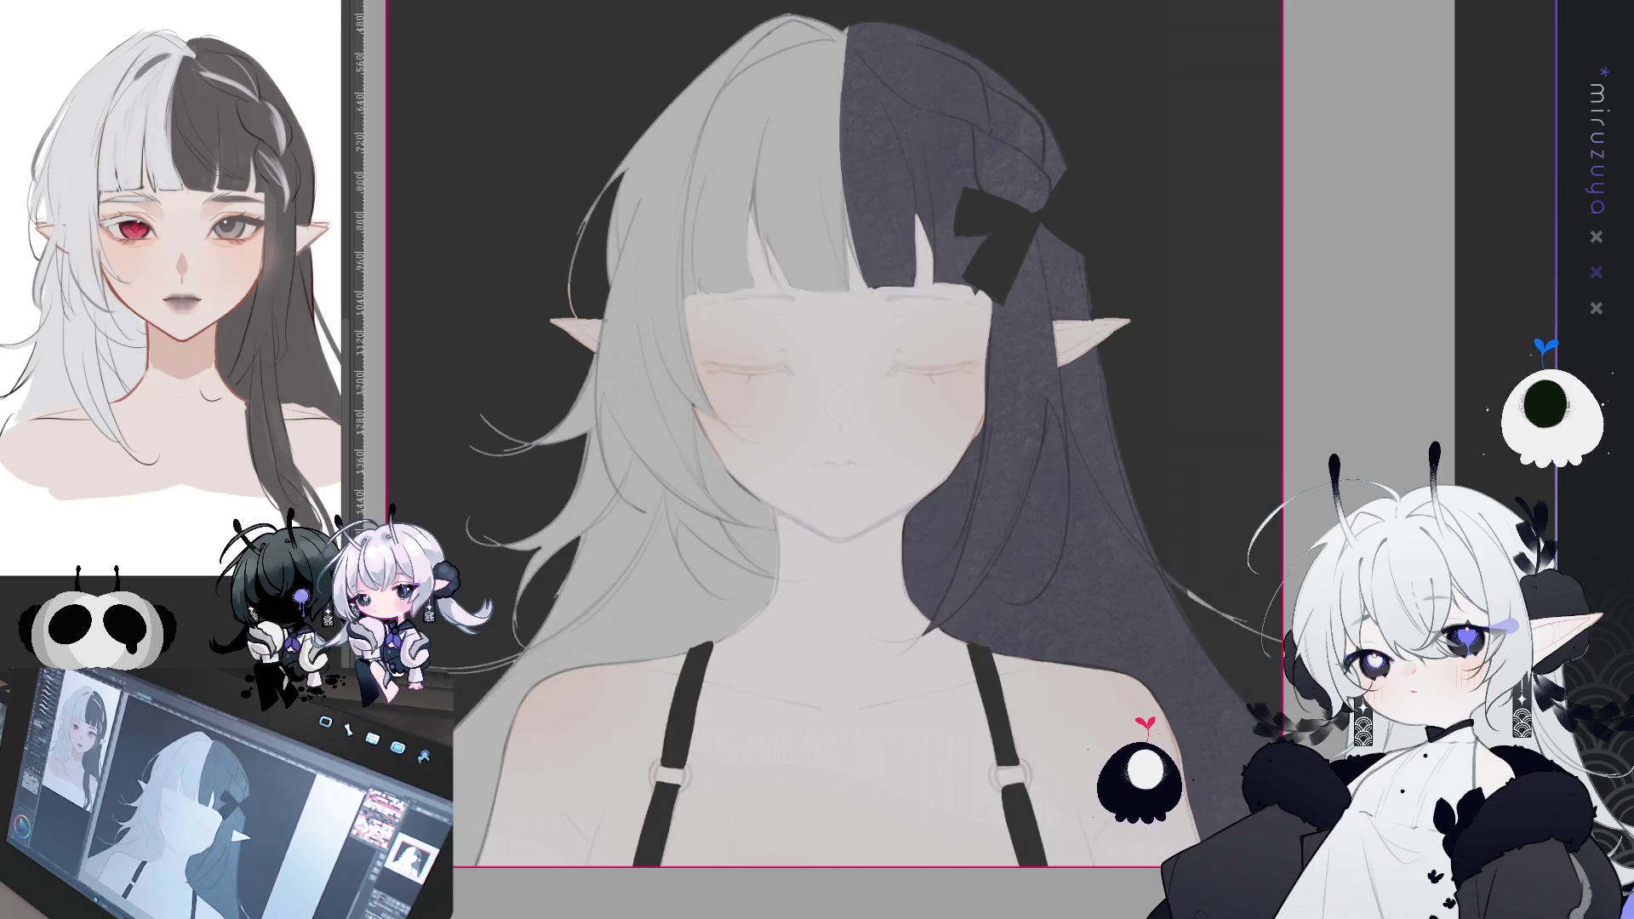
key(ctrl+a)
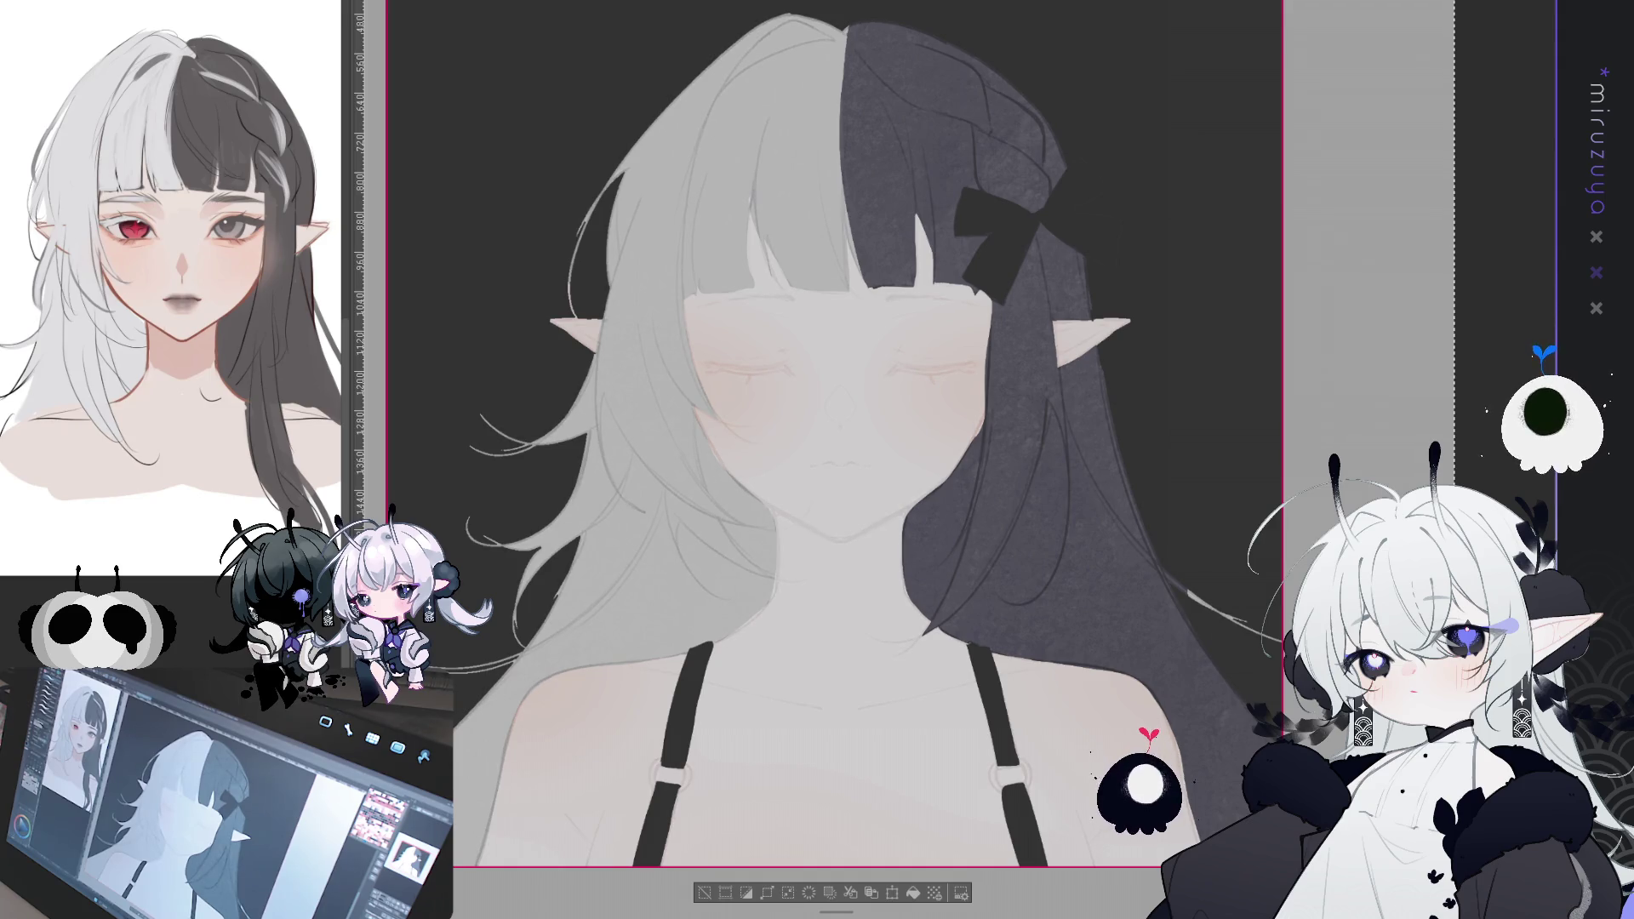
key(ctrl+d)
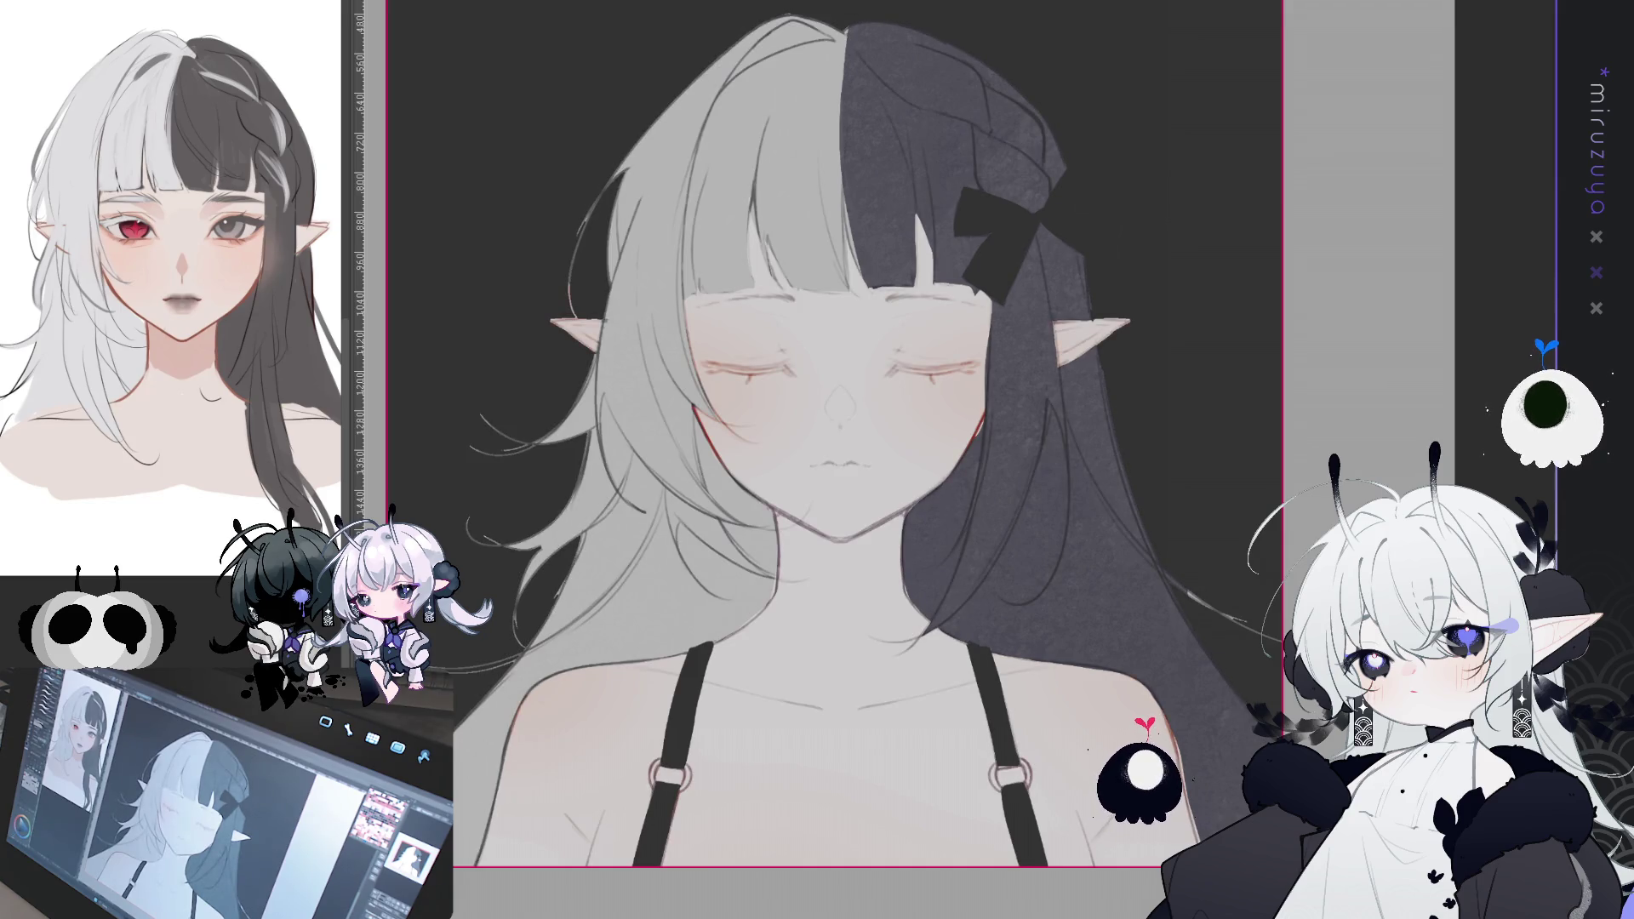
key(ctrl+a)
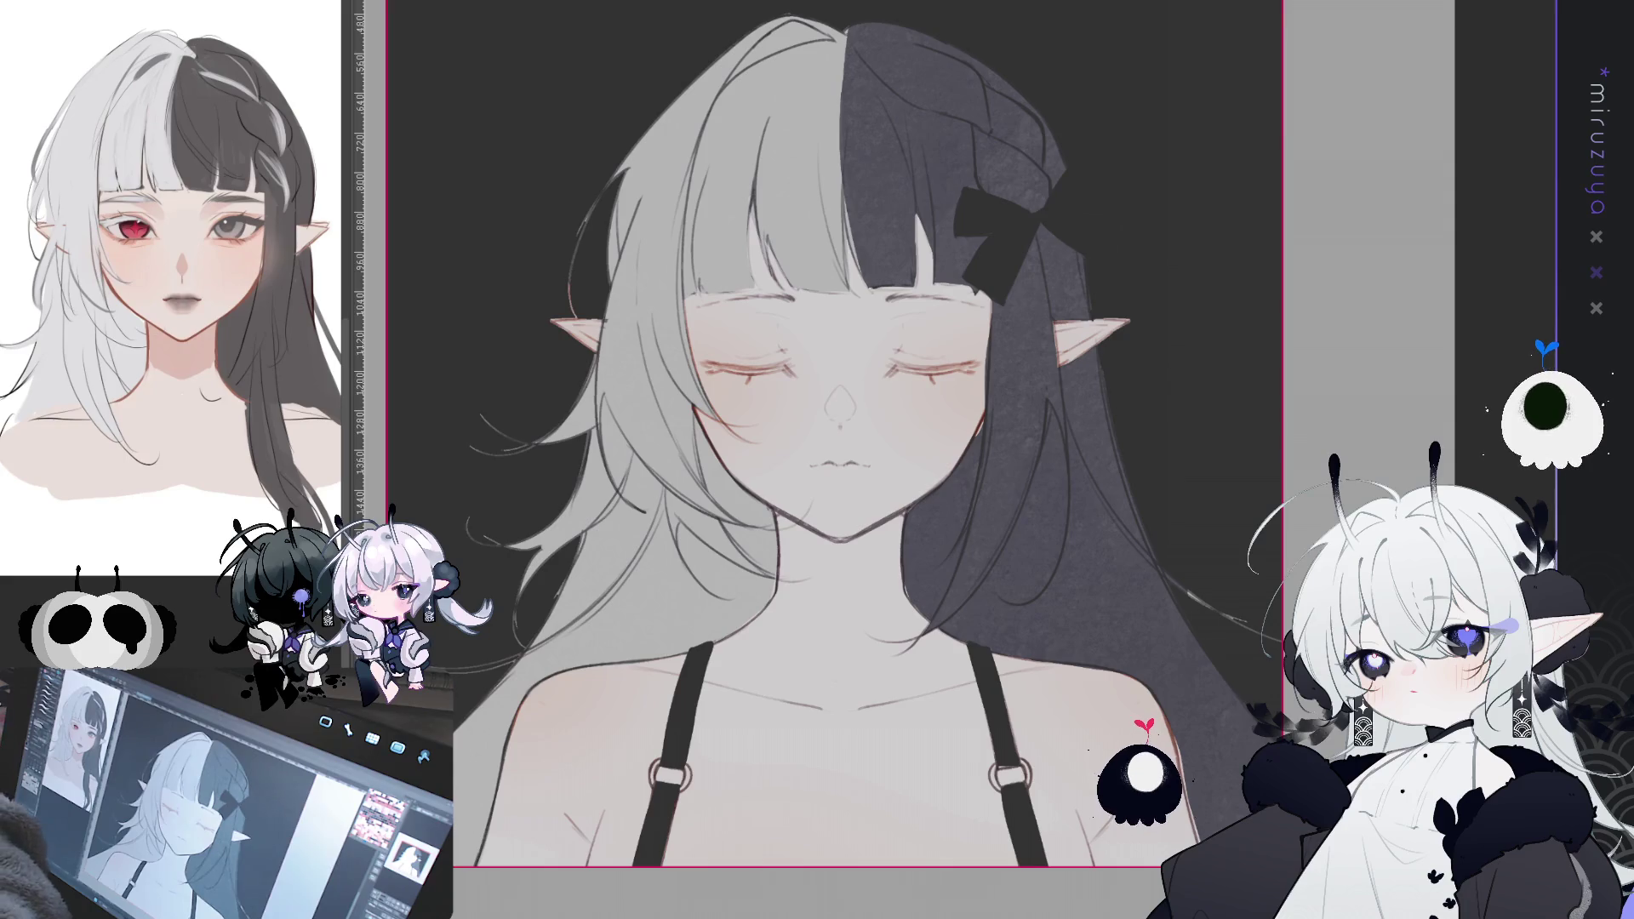
- With the canvas rotated, airbrush a soft grey shadow under the chin, then return upright
drag(834, 434, 931, 438)
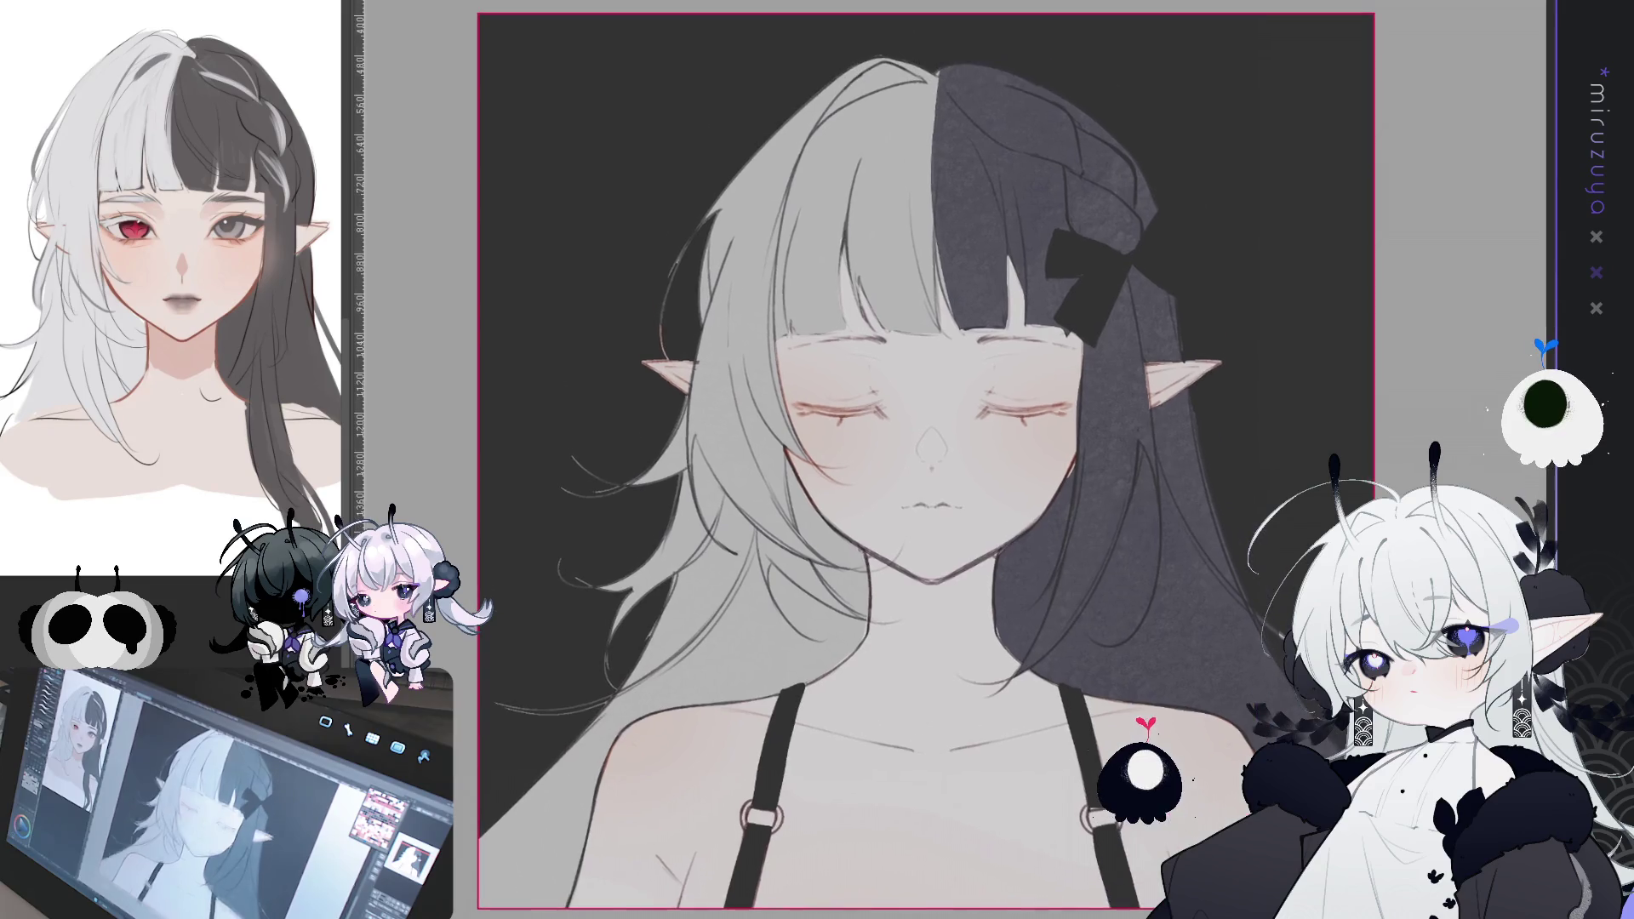
scroll(961, 442, up, 3)
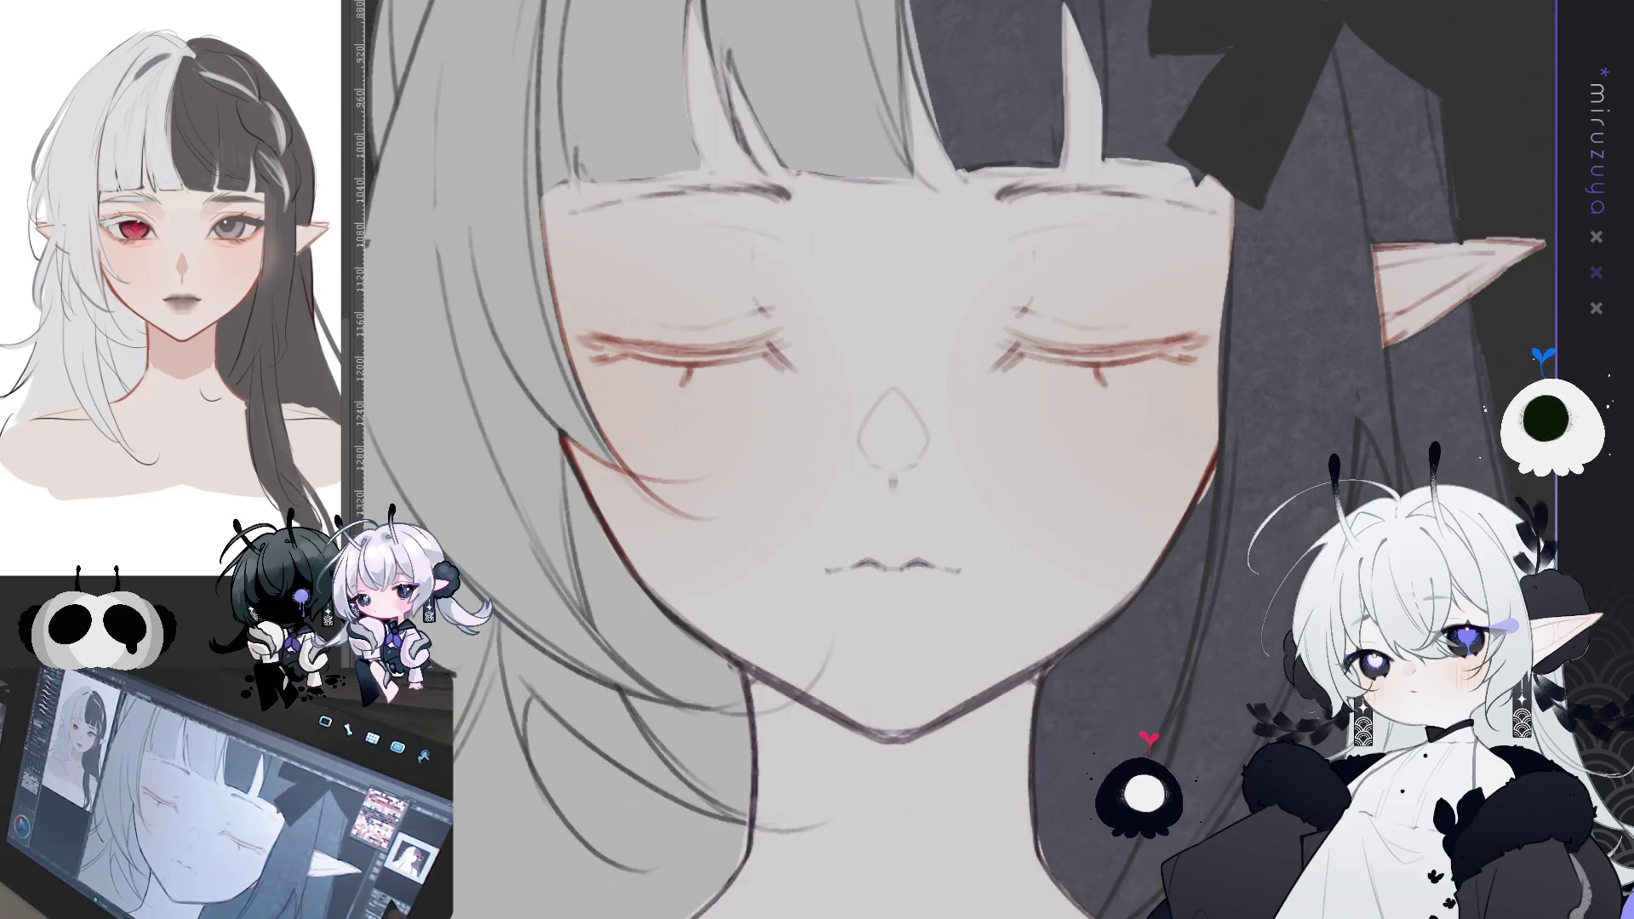
scroll(927, 459, down, 3)
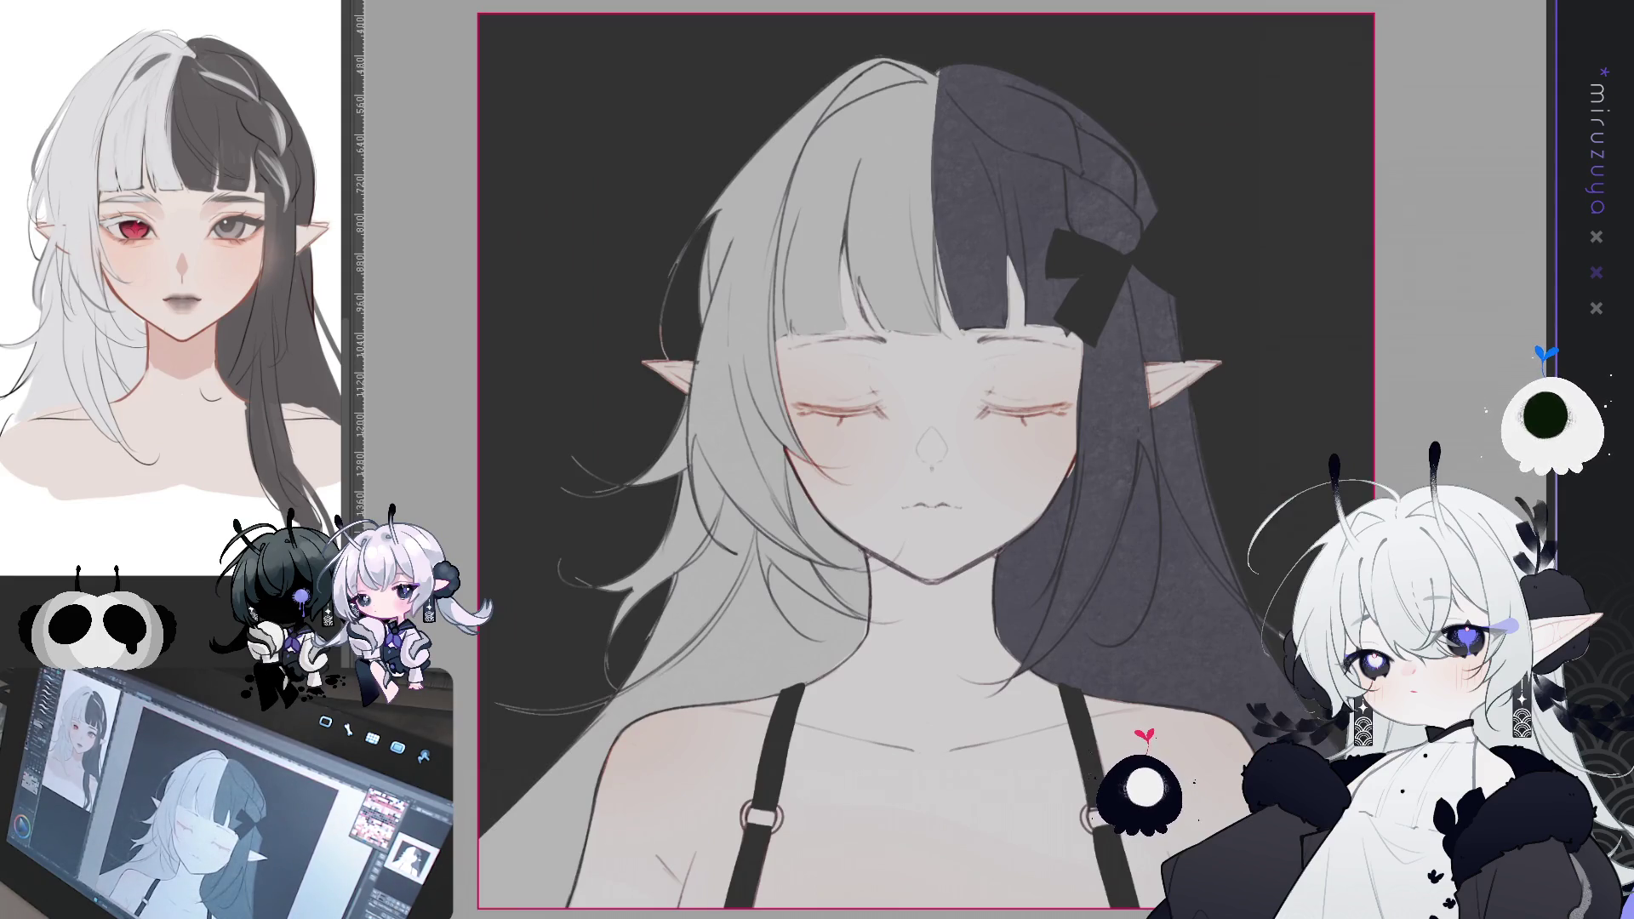
mouse_move(927, 204)
mouse_down()
mouse_move(1108, 279)
mouse_move(1183, 482)
mouse_up()
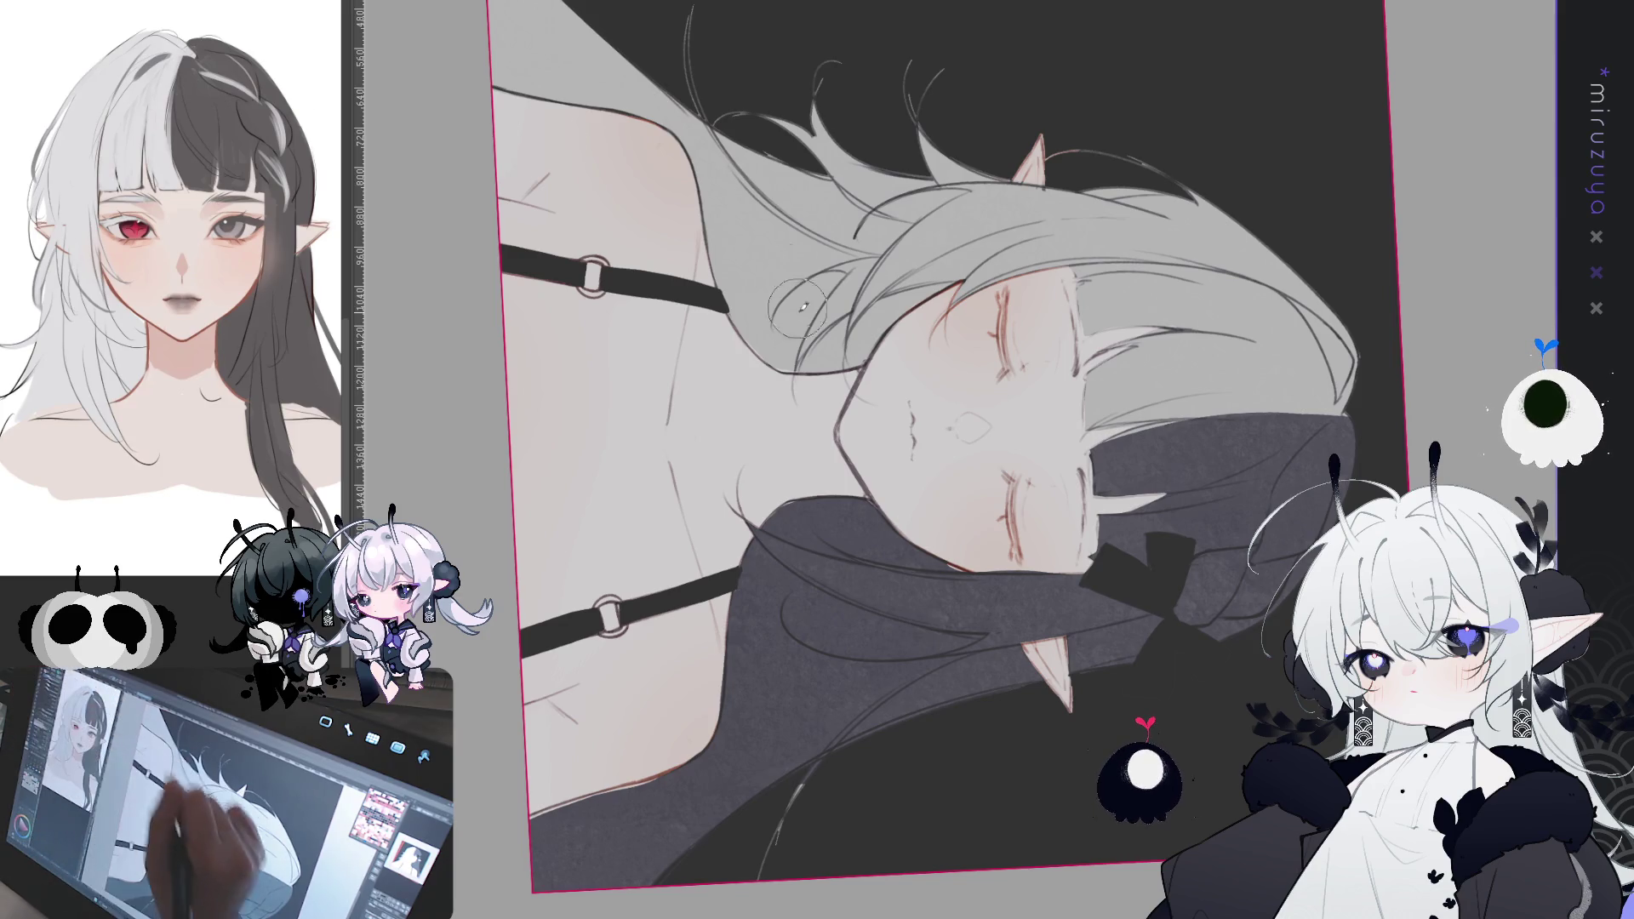
mouse_move(856, 345)
mouse_down()
mouse_move(787, 430)
mouse_move(817, 396)
mouse_move(800, 477)
mouse_move(817, 503)
mouse_move(819, 459)
mouse_move(860, 528)
mouse_move(791, 357)
mouse_move(766, 554)
mouse_move(705, 385)
mouse_move(721, 266)
mouse_move(689, 460)
mouse_move(694, 426)
mouse_move(740, 613)
mouse_move(655, 477)
mouse_move(652, 418)
mouse_up()
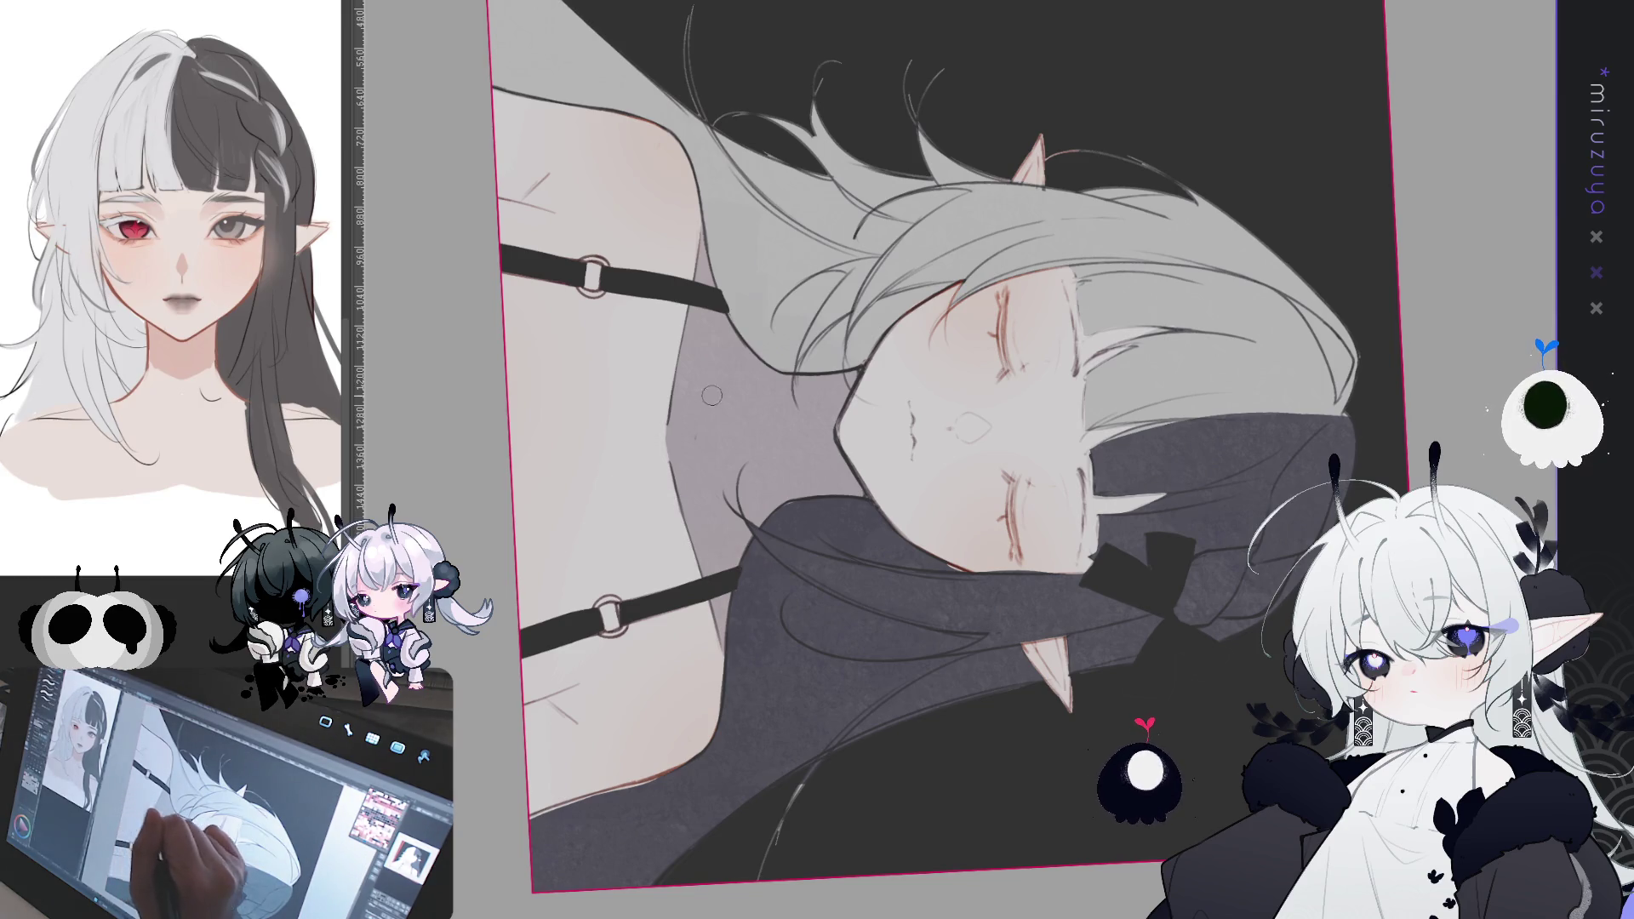
key(ctrl+@)
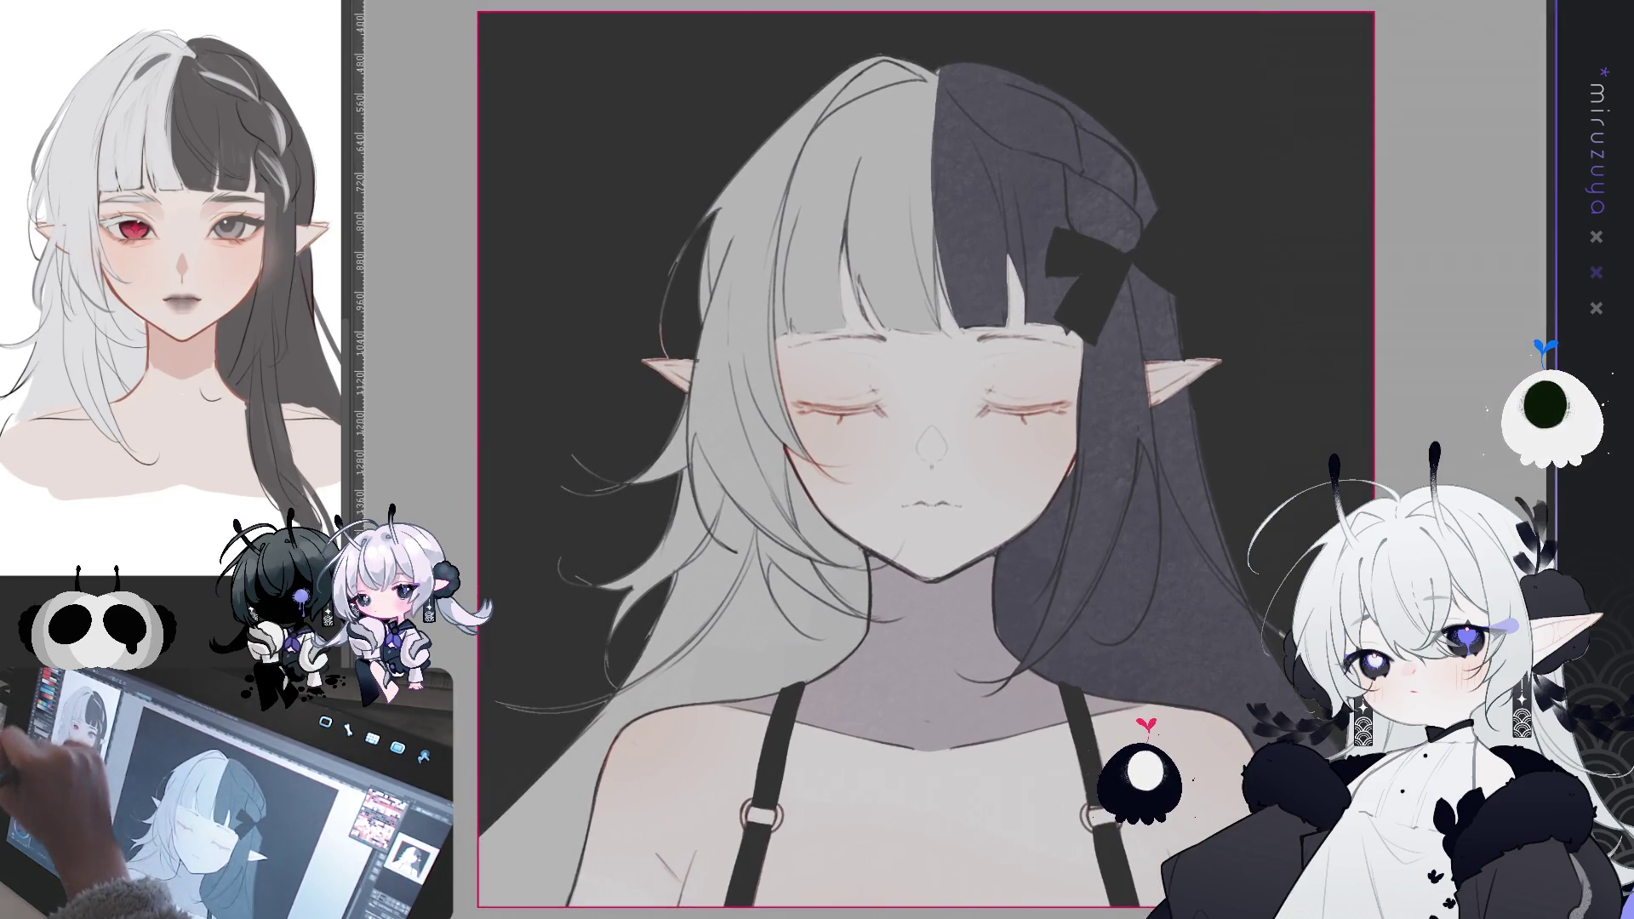
drag(951, 777, 874, 616)
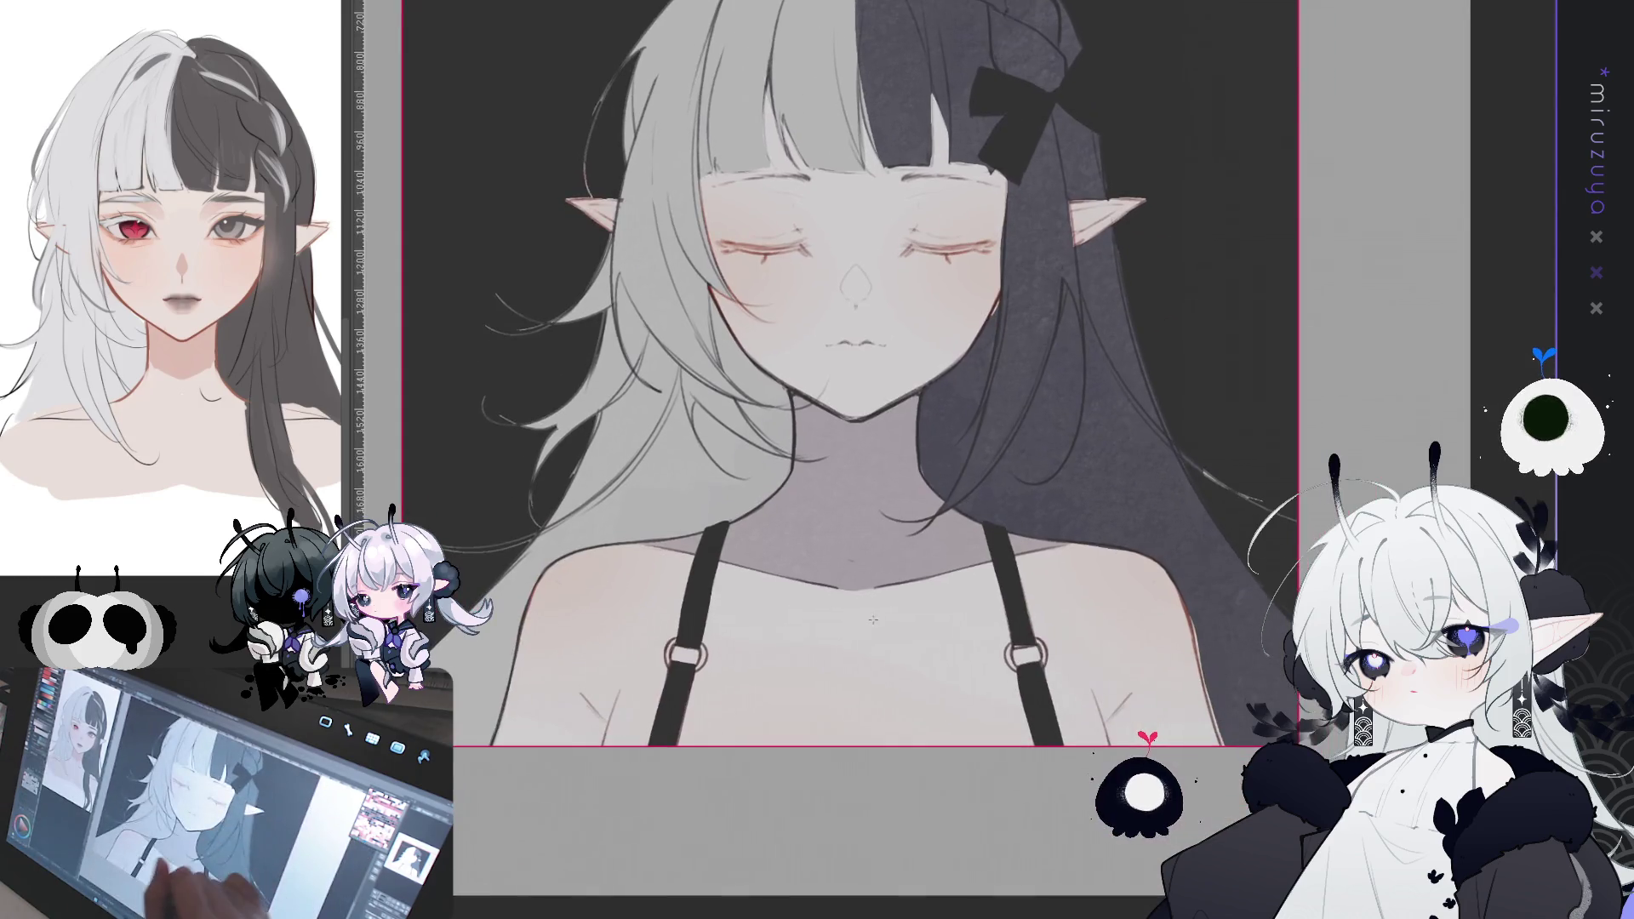
- Blend the neck shadow from grey into warm pink with a gradient, then zoom in
drag(854, 322, 854, 322)
drag(878, 637, 855, 344)
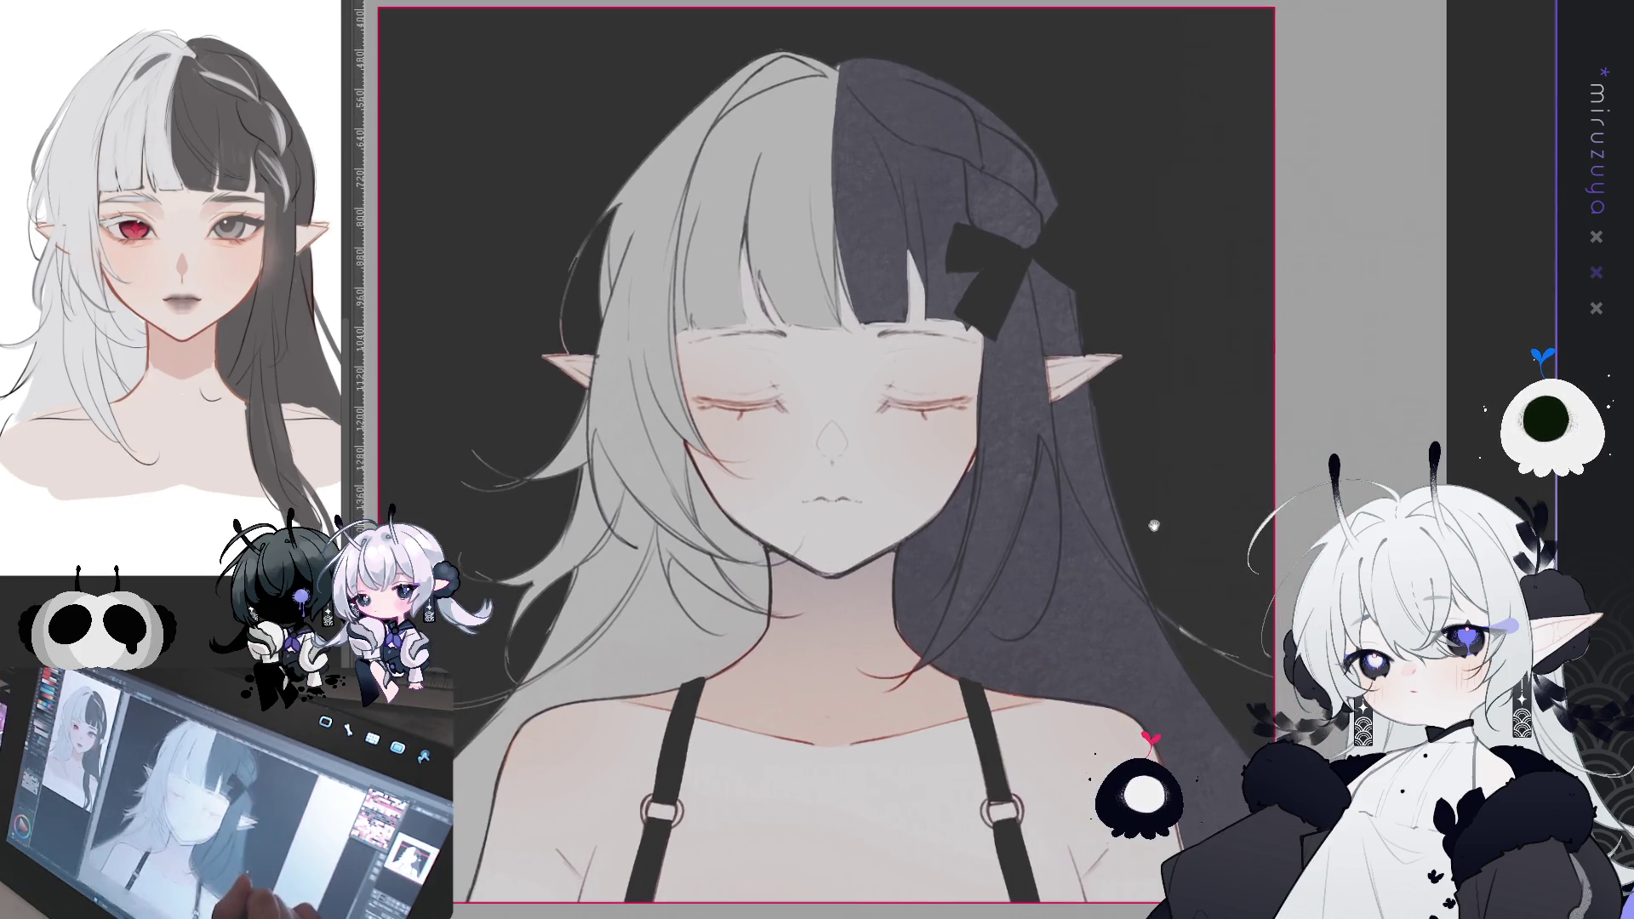
mouse_move(1208, 459)
mouse_down()
mouse_move(1183, 614)
mouse_move(1290, 534)
mouse_up()
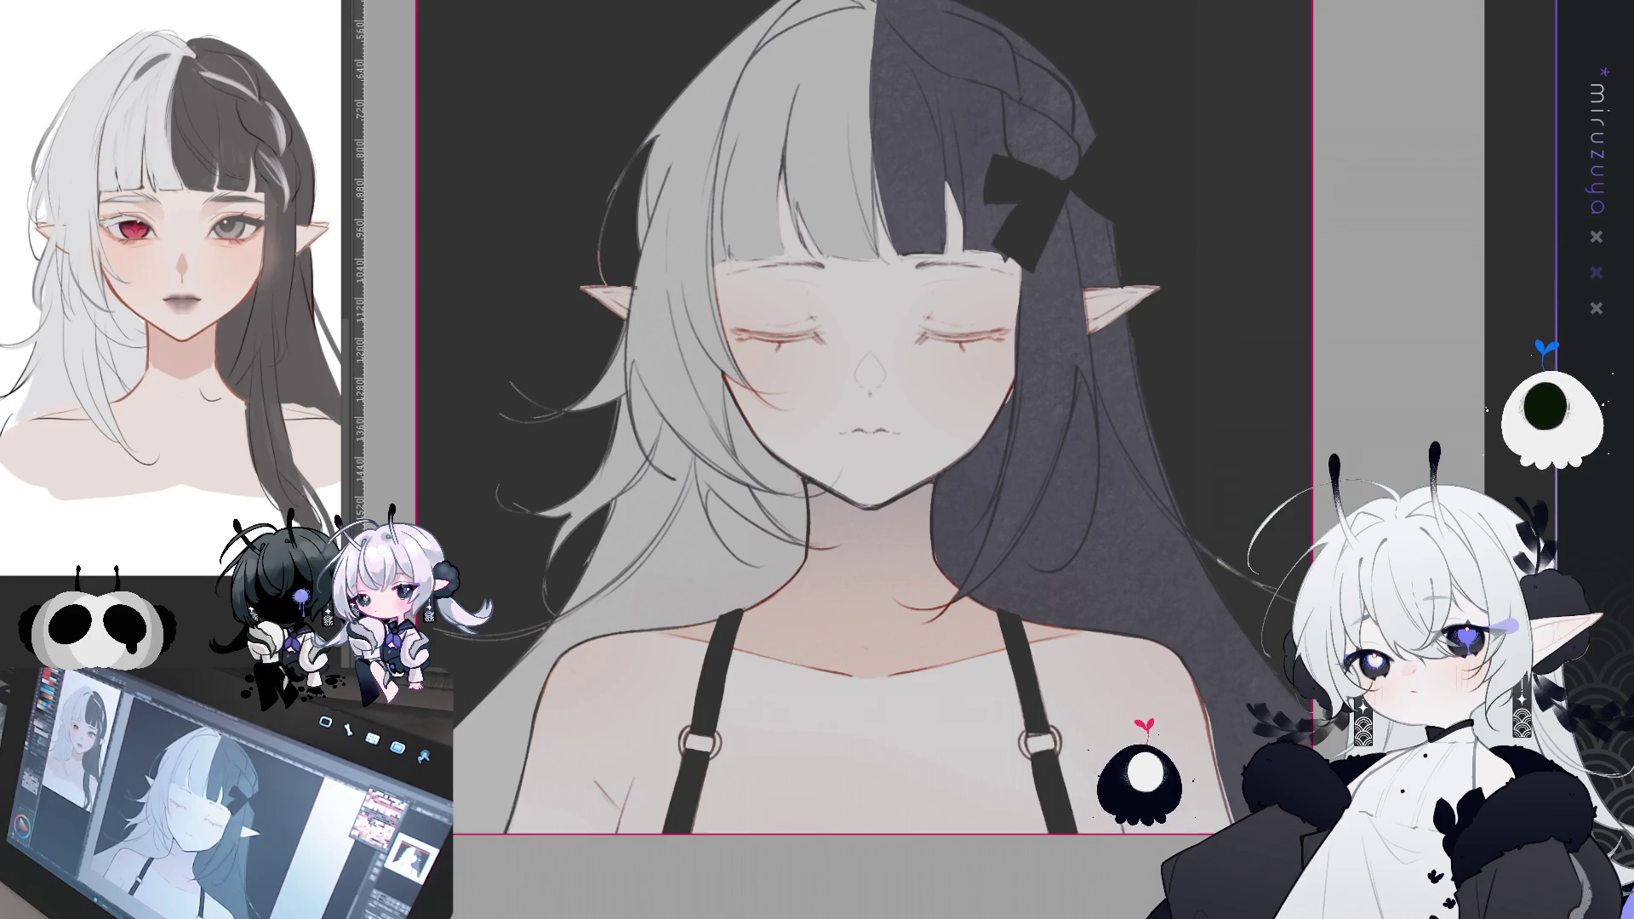
key(ctrl+plus)
key(ctrl+plus)
key(ctrl+plus)
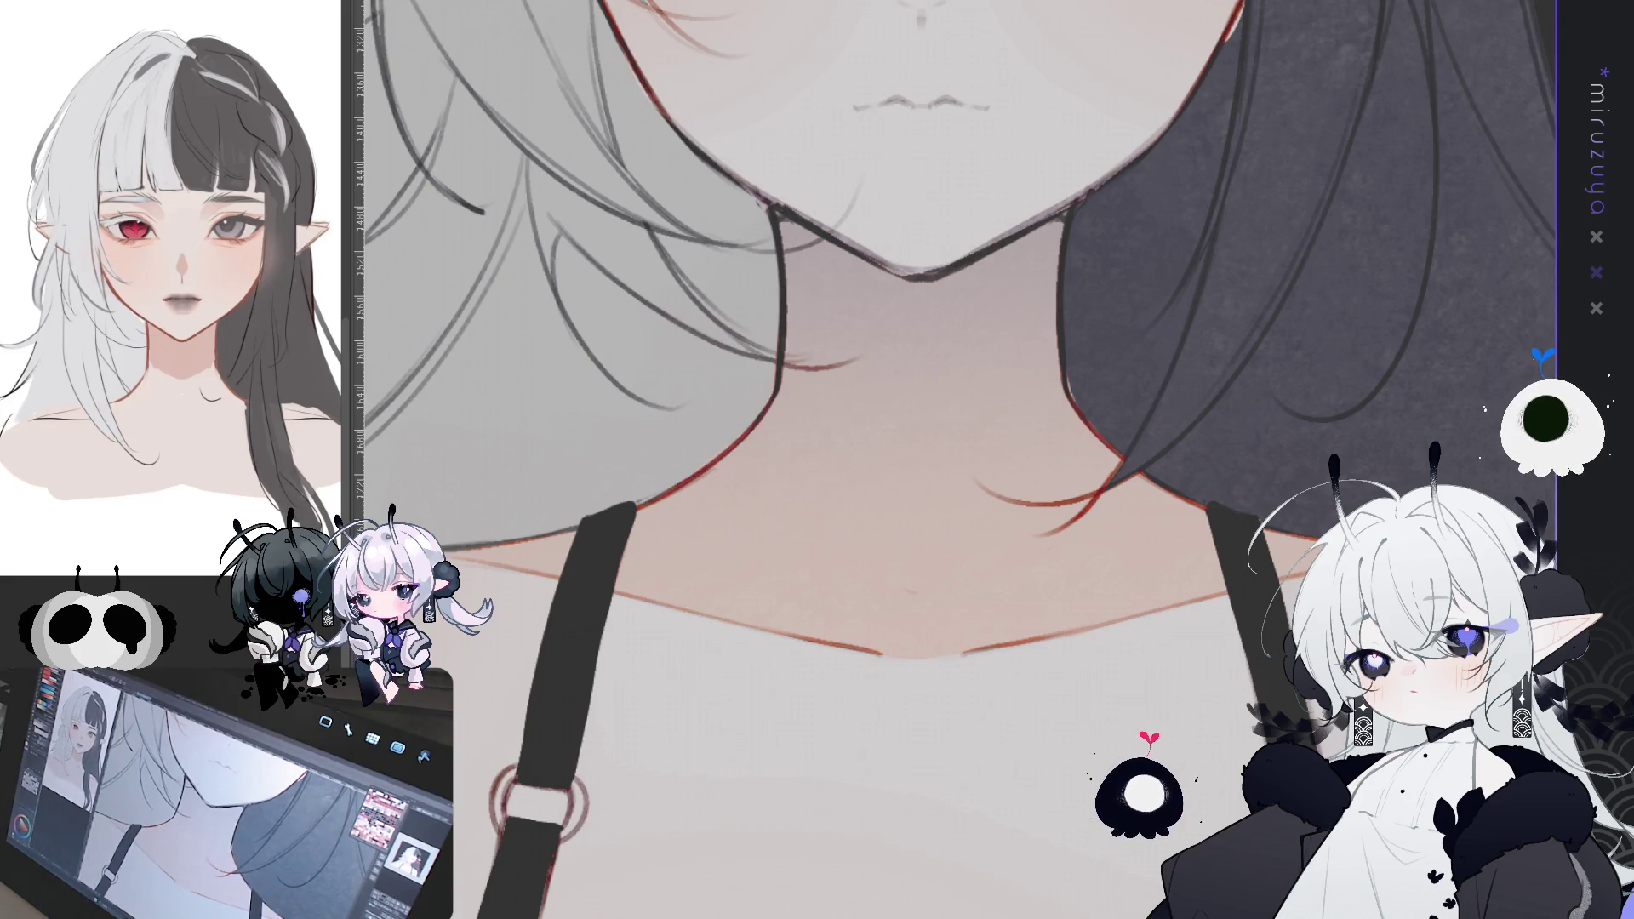
key(ctrl+1)
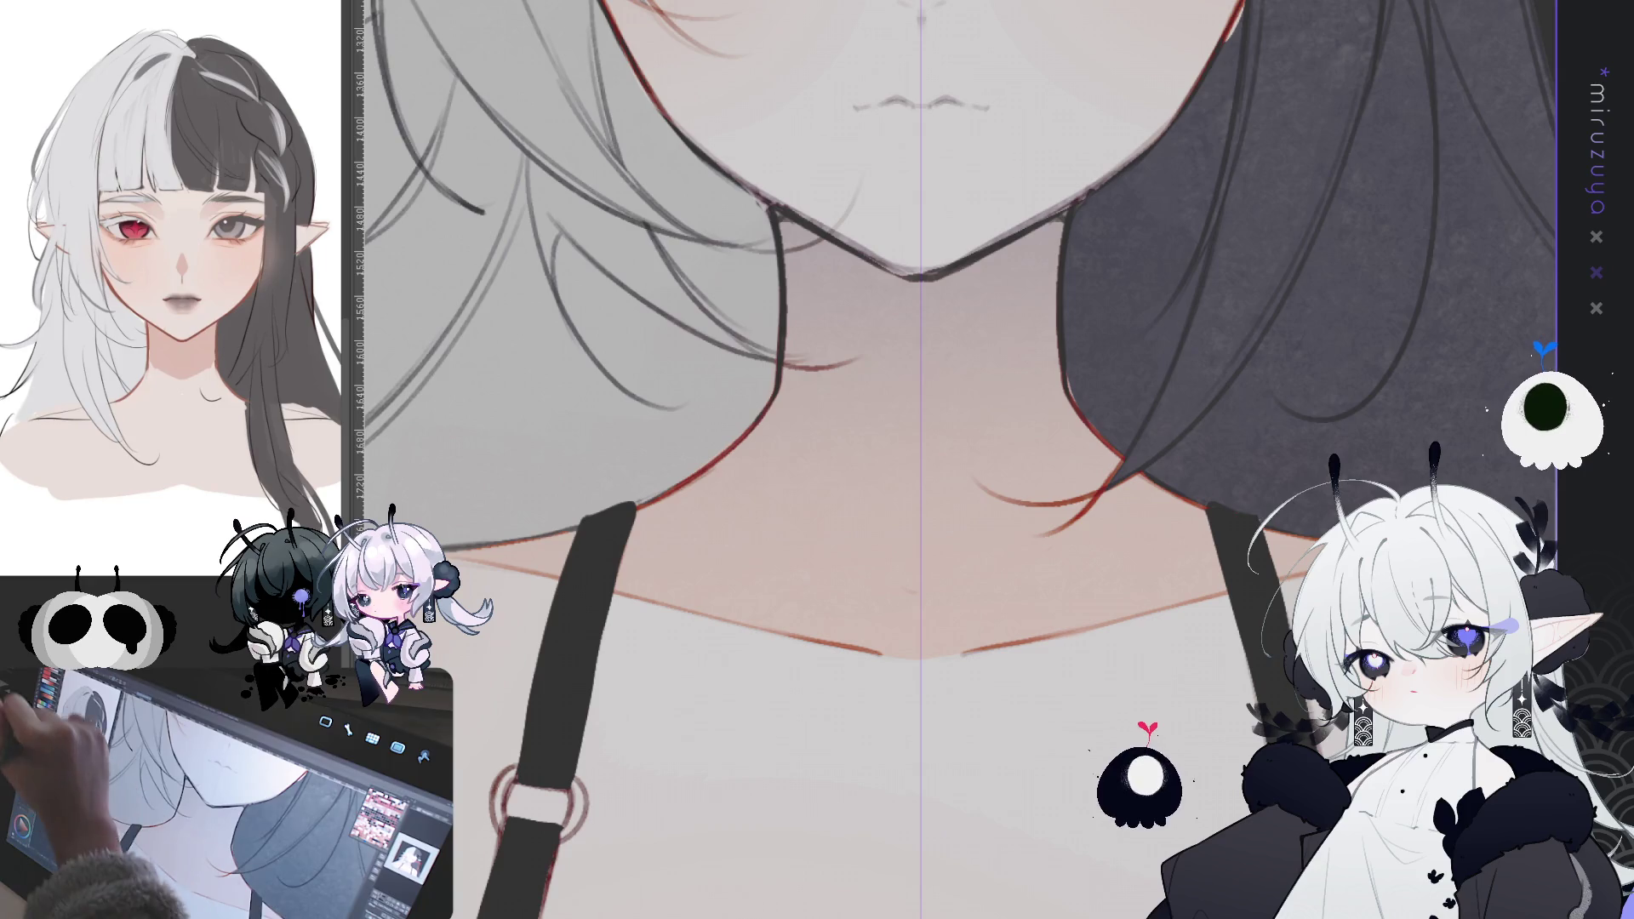
- Lasso both neck lines, repaint them darker with the pen, and deselect
drag(775, 212, 745, 460)
drag(1055, 217, 1115, 462)
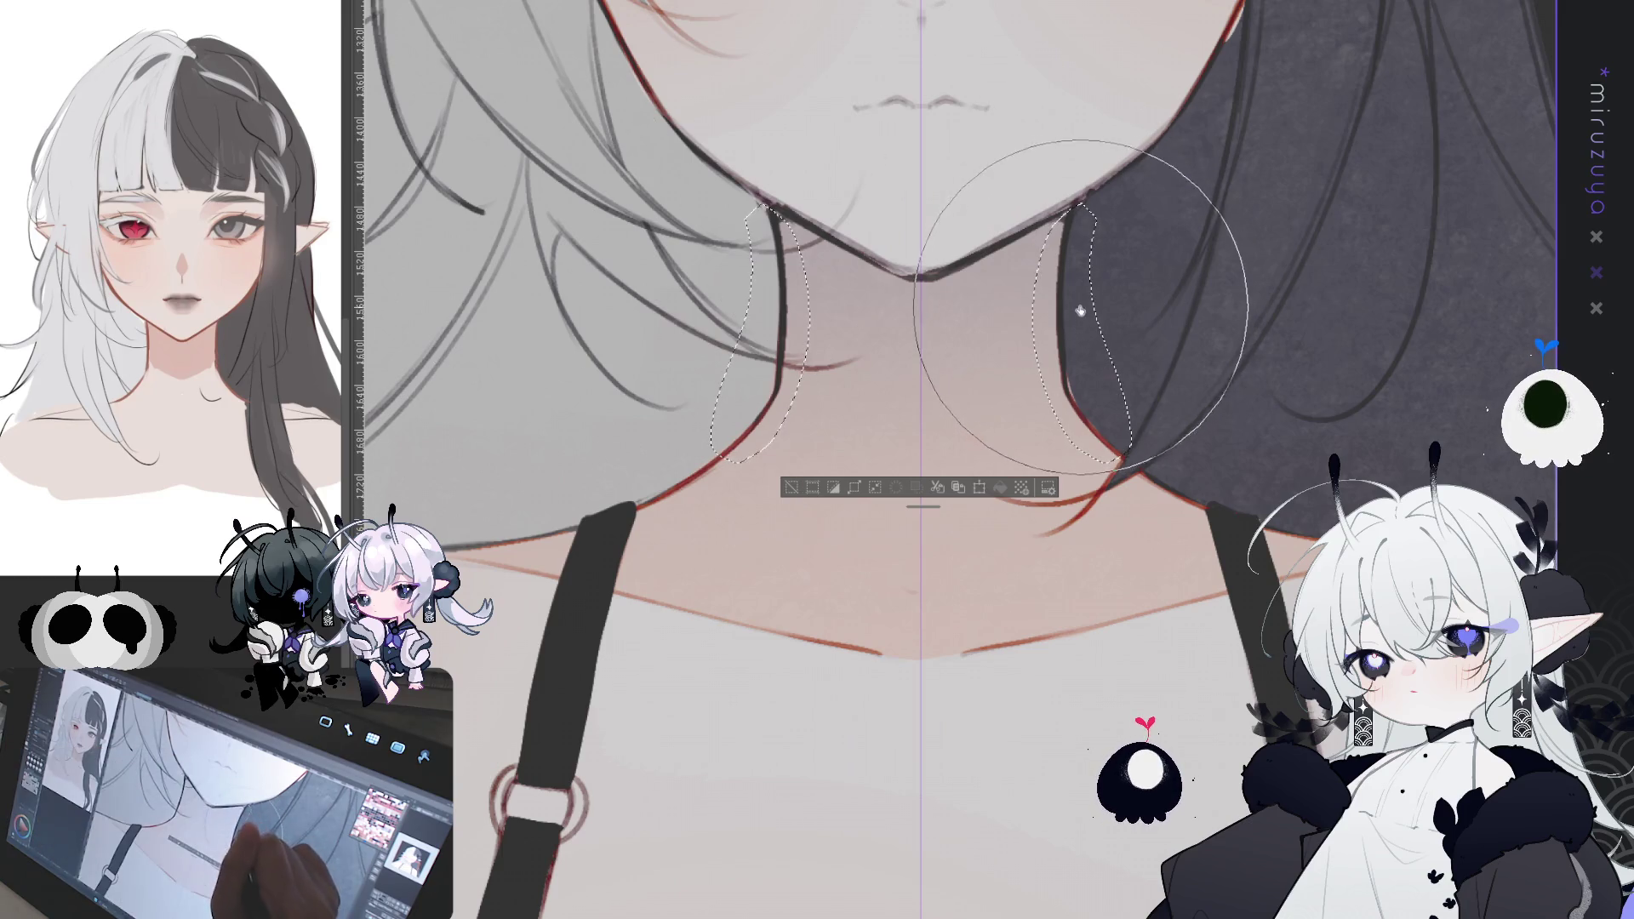
drag(1074, 262, 1071, 281)
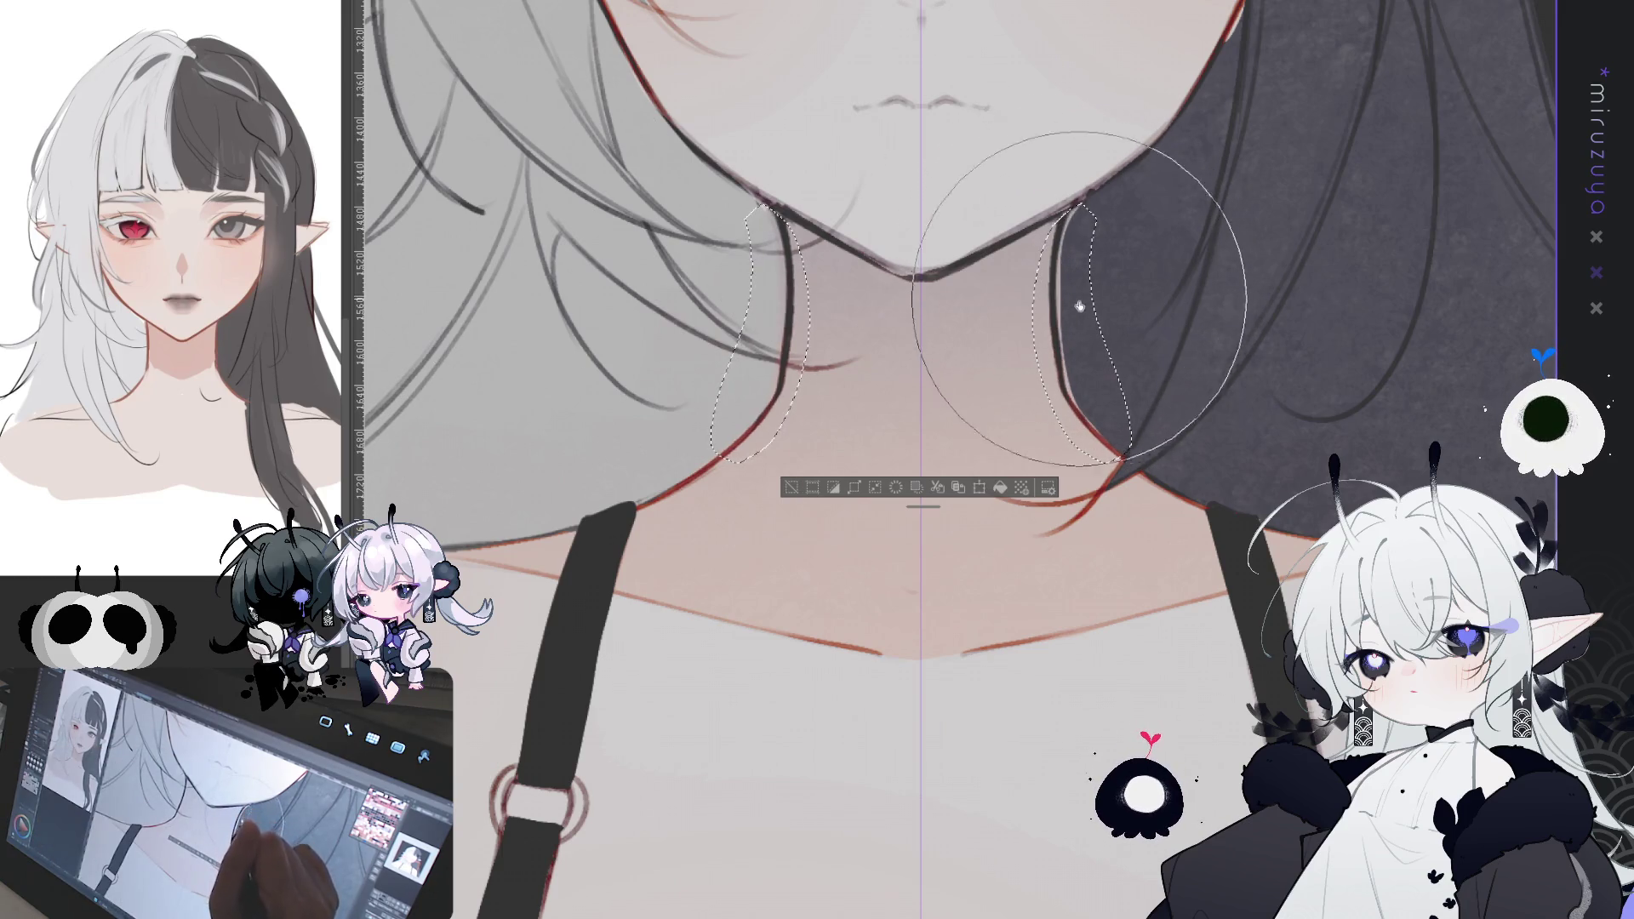
drag(1066, 392, 1078, 426)
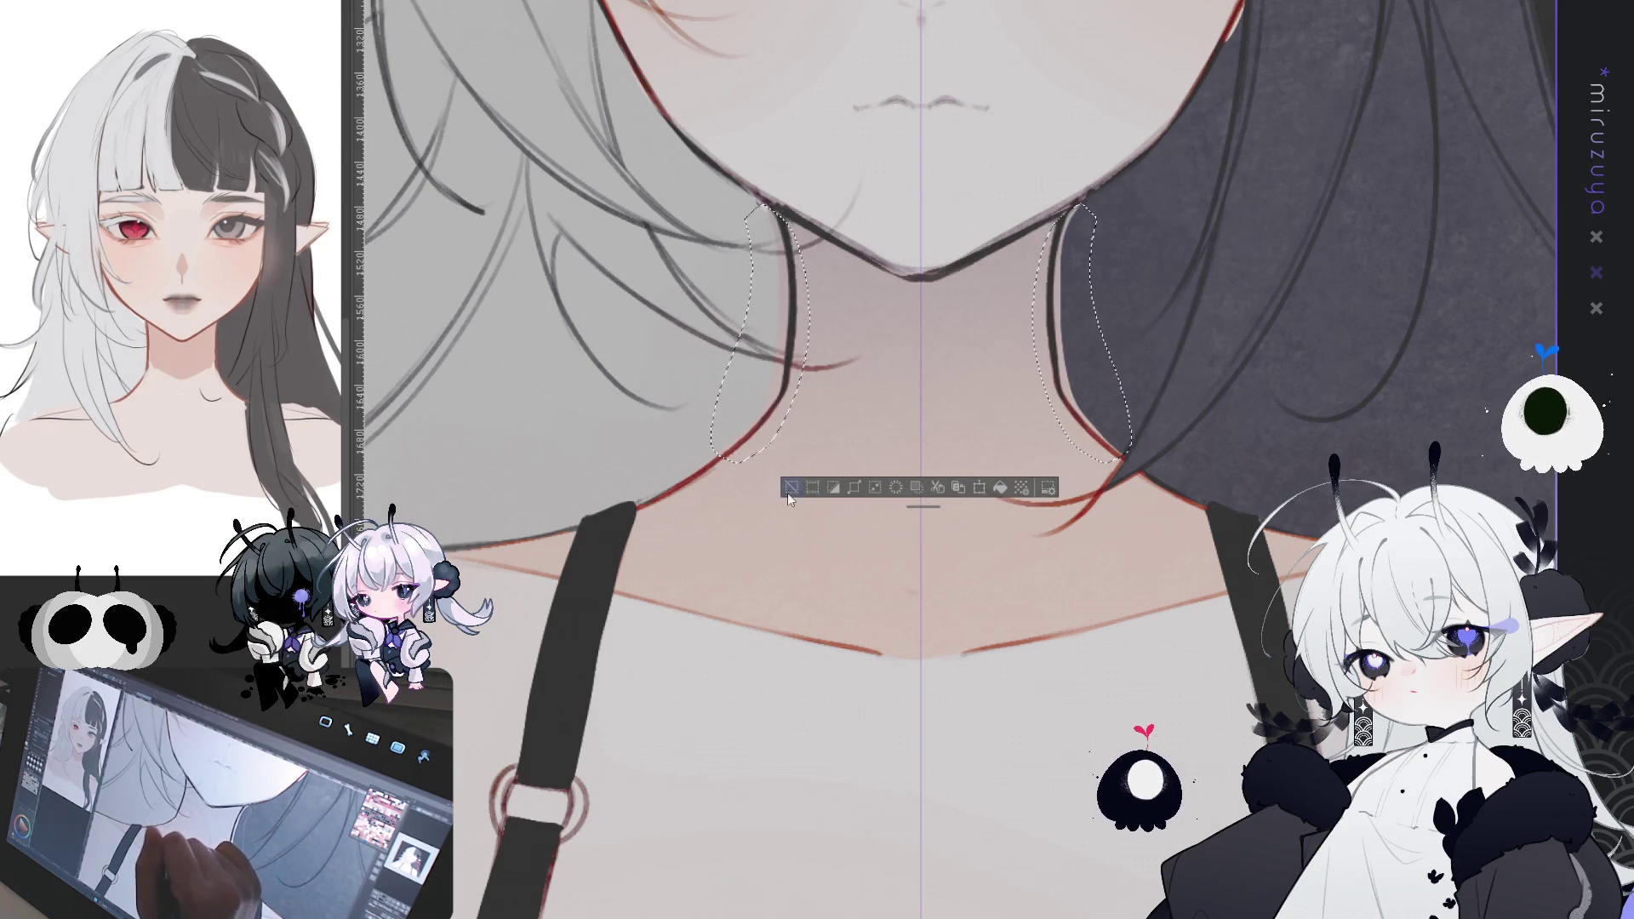
key(ctrl+d)
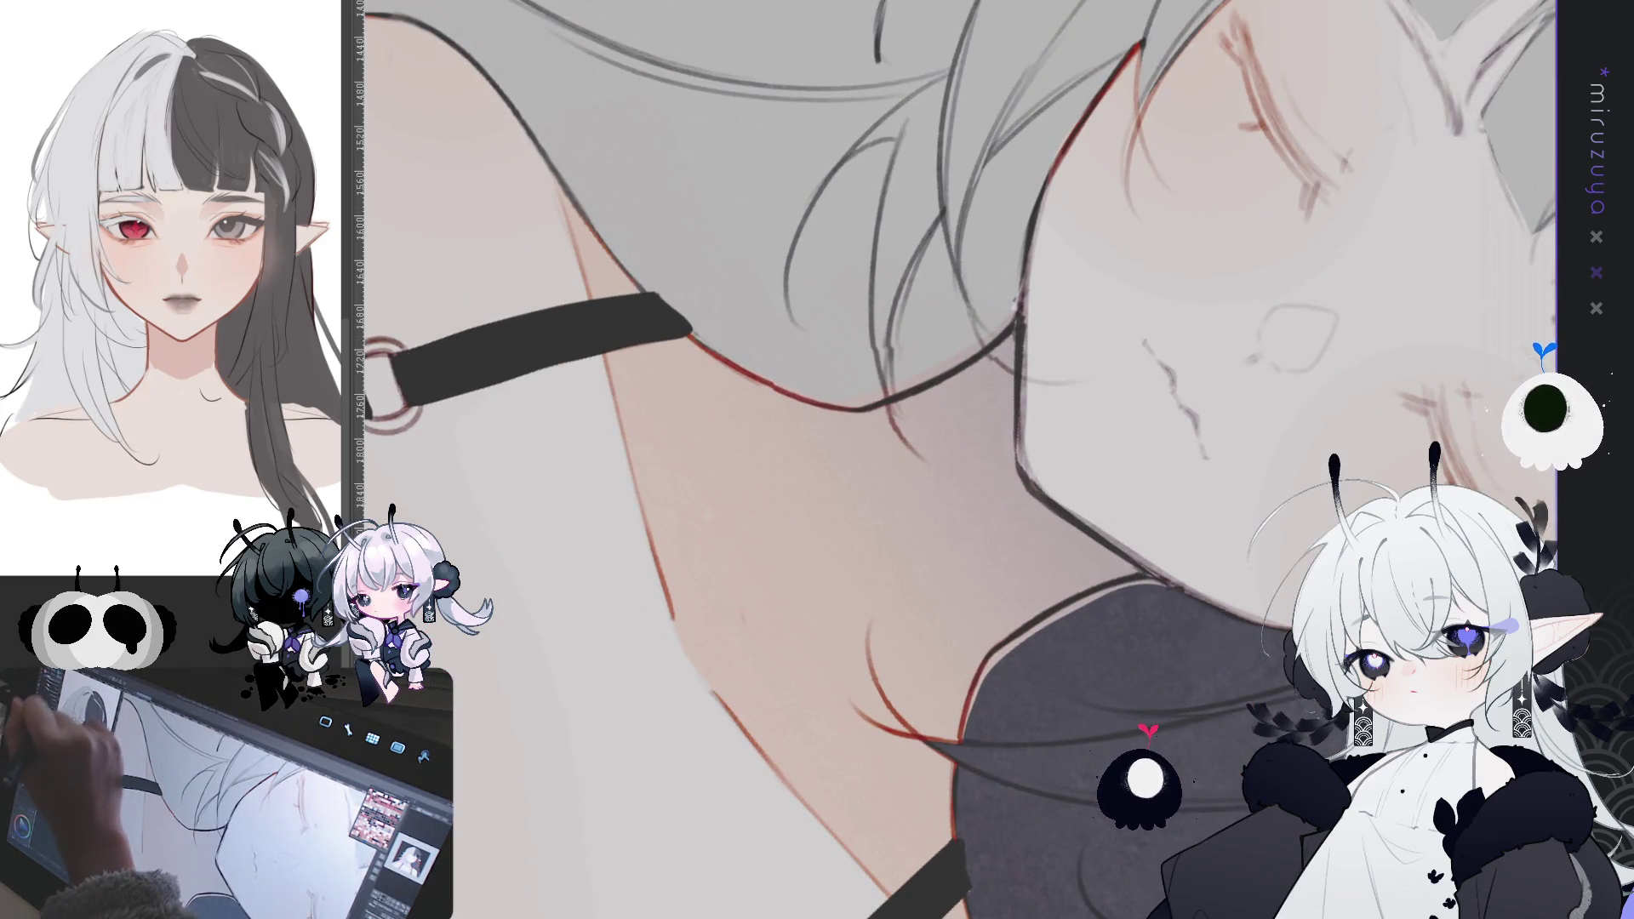
- Draw a thin dark strand on the hair beside the neck, redrawing it once
drag(870, 265, 880, 349)
key(ctrl+z)
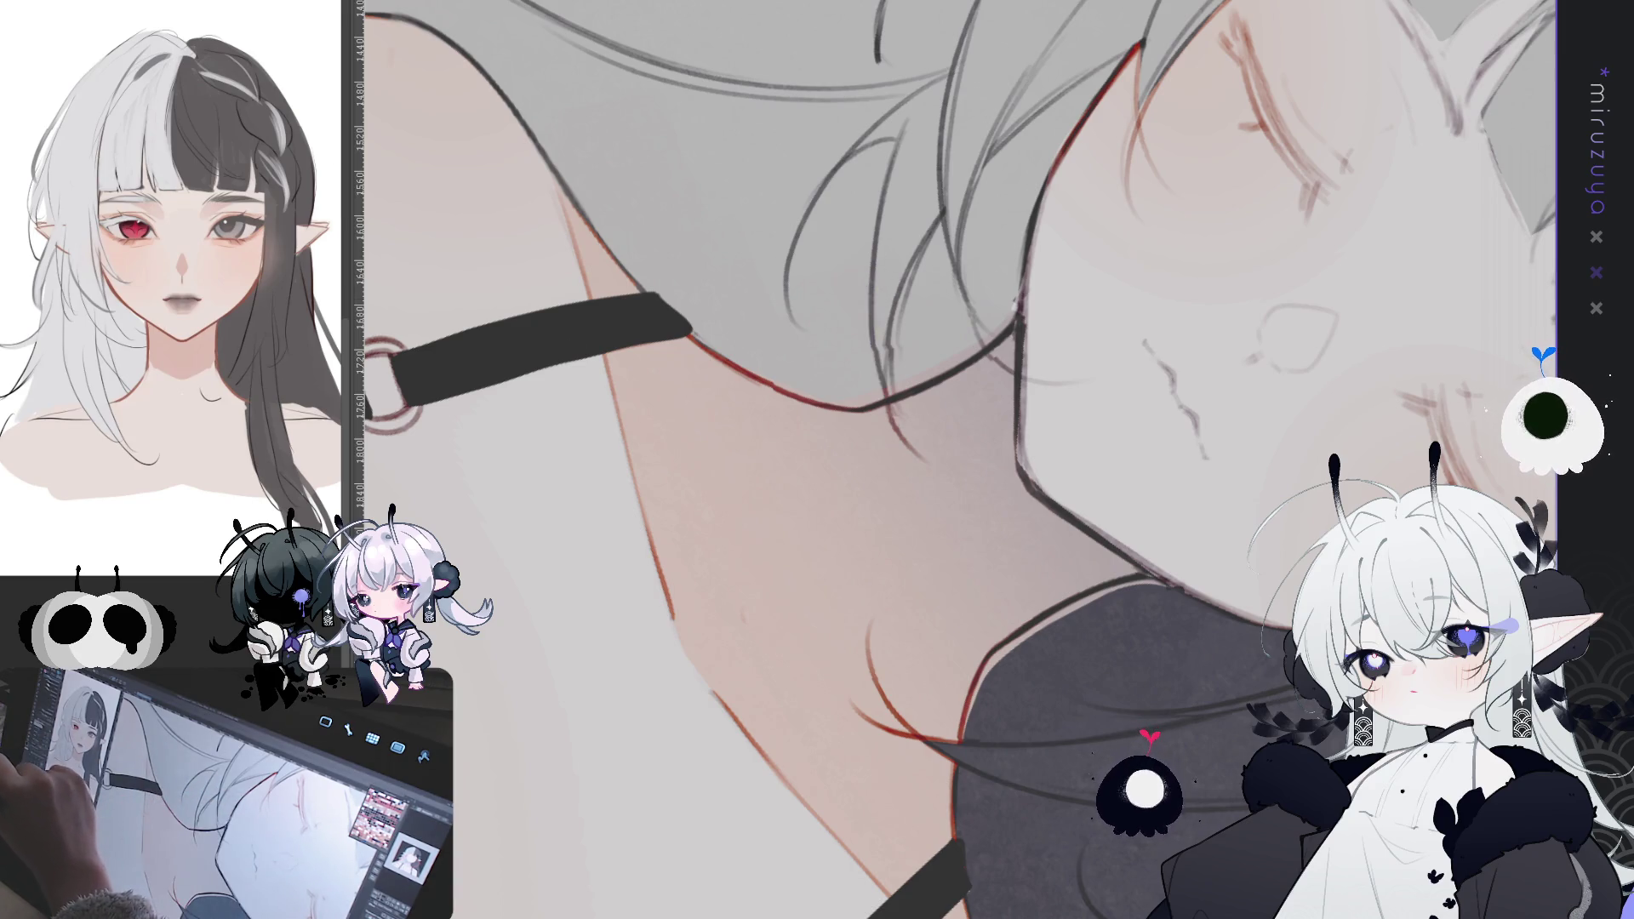
drag(877, 296, 886, 378)
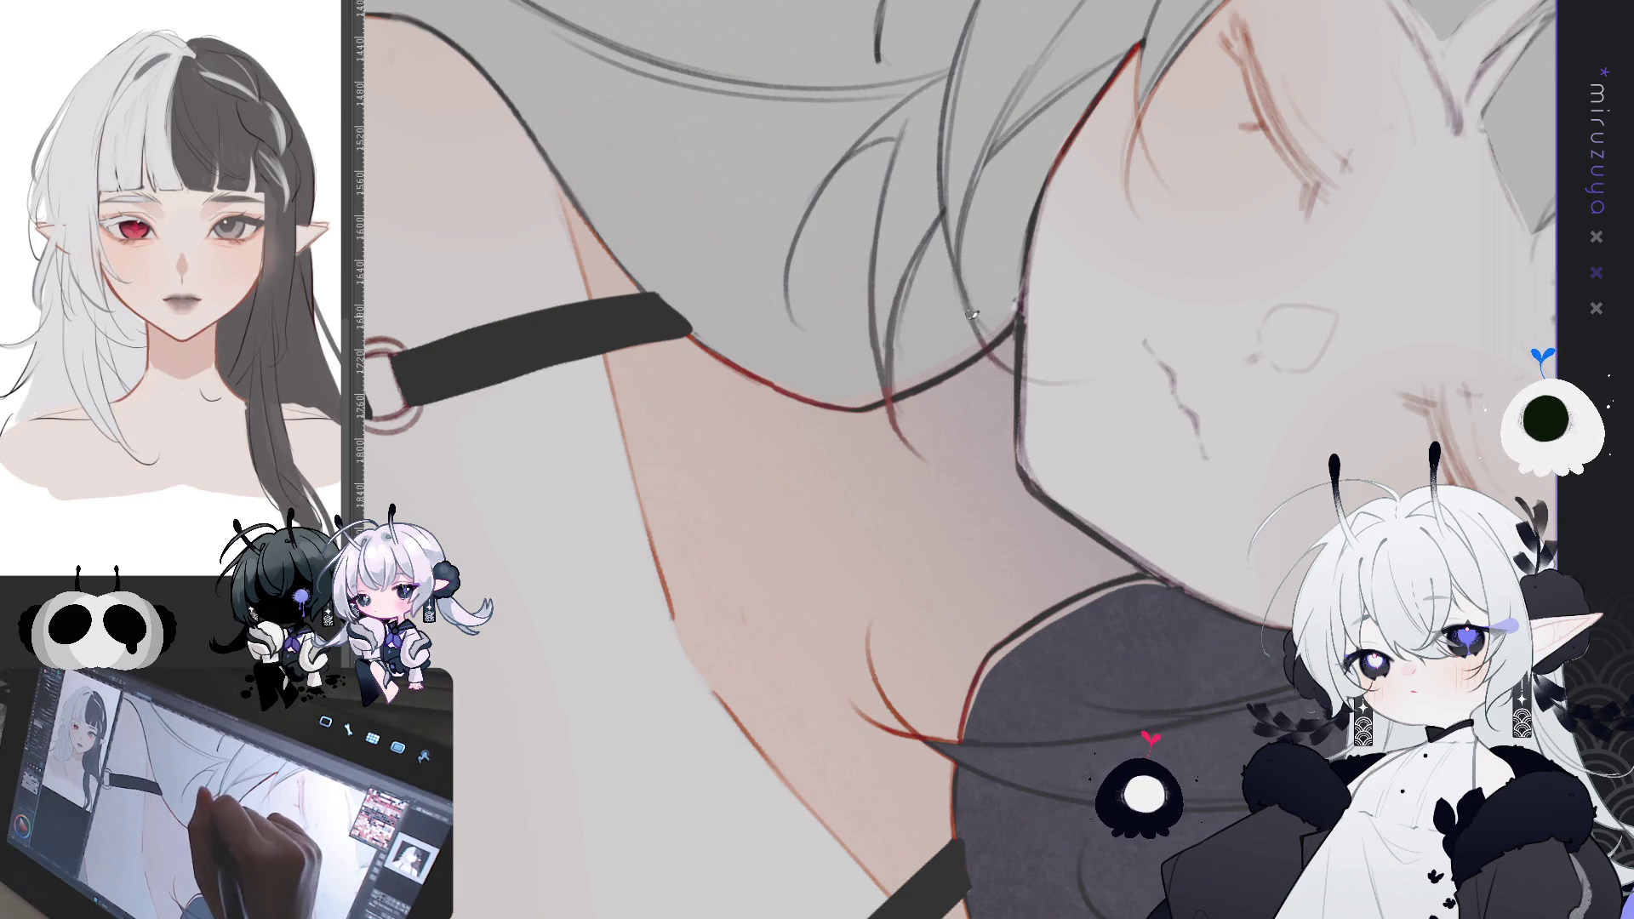
drag(914, 428, 531, 206)
drag(851, 426, 919, 409)
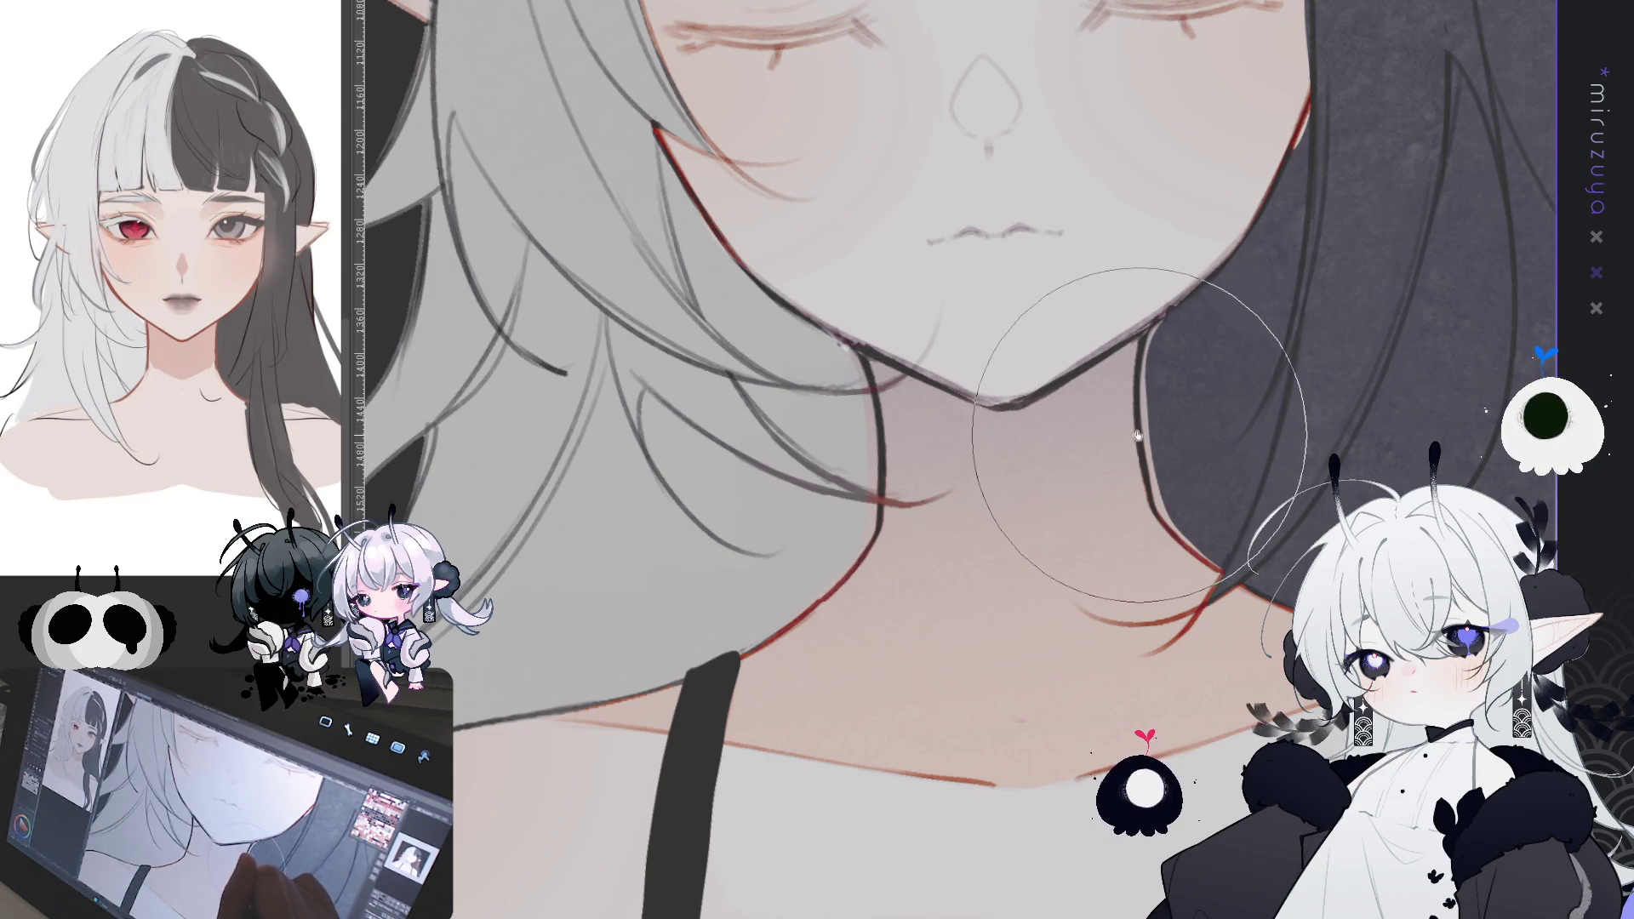
key(minus)
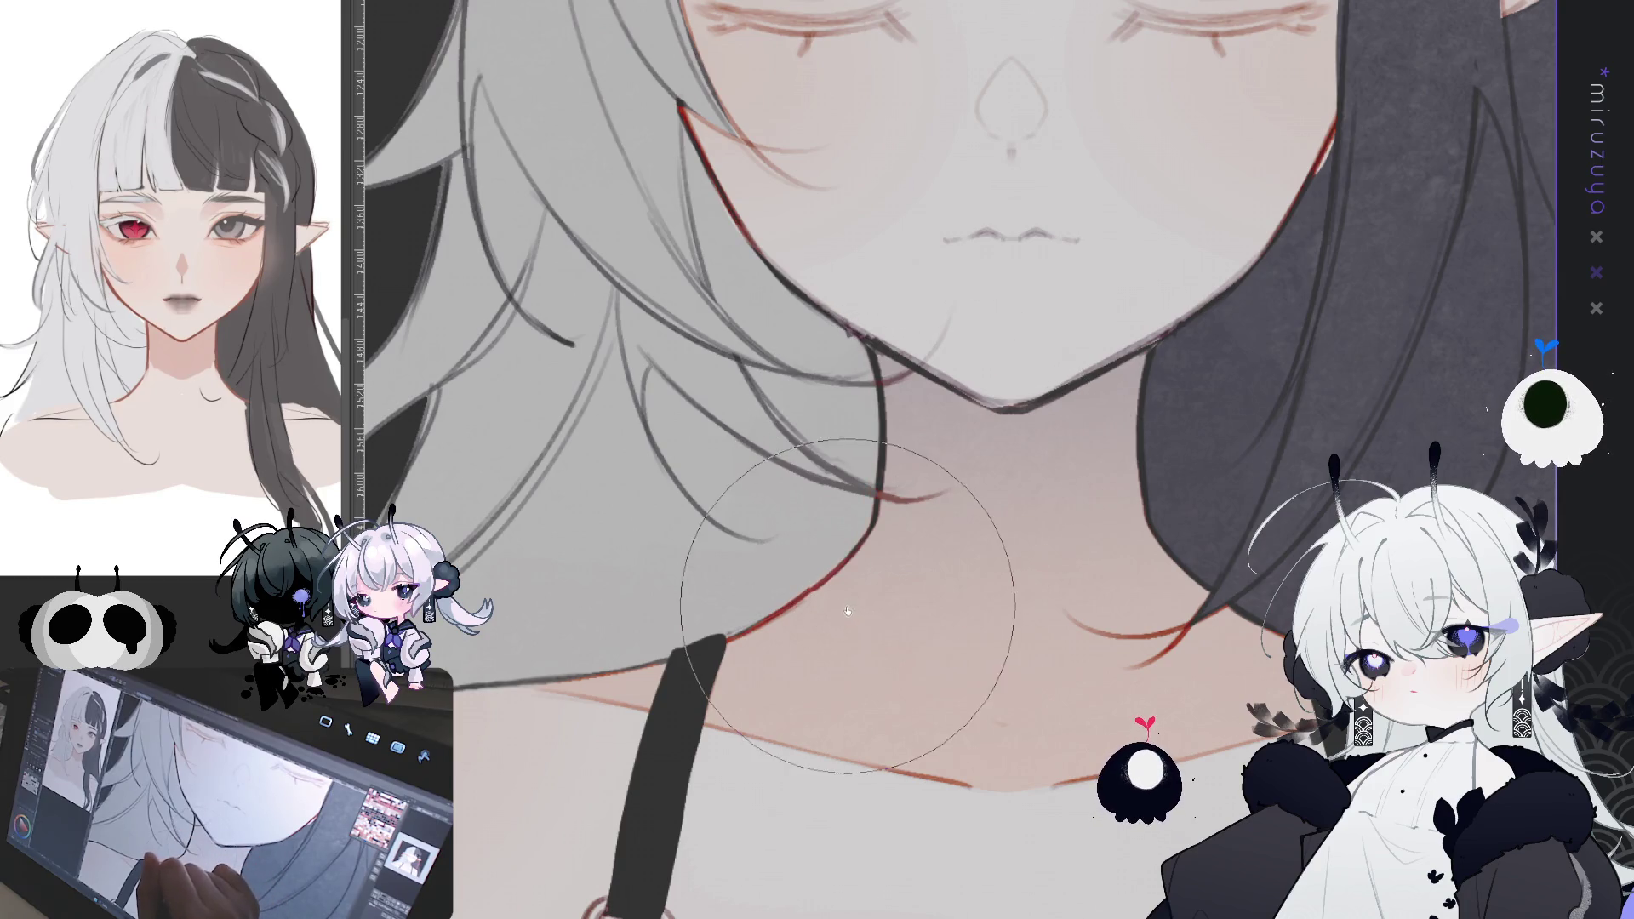
key(ctrl+0)
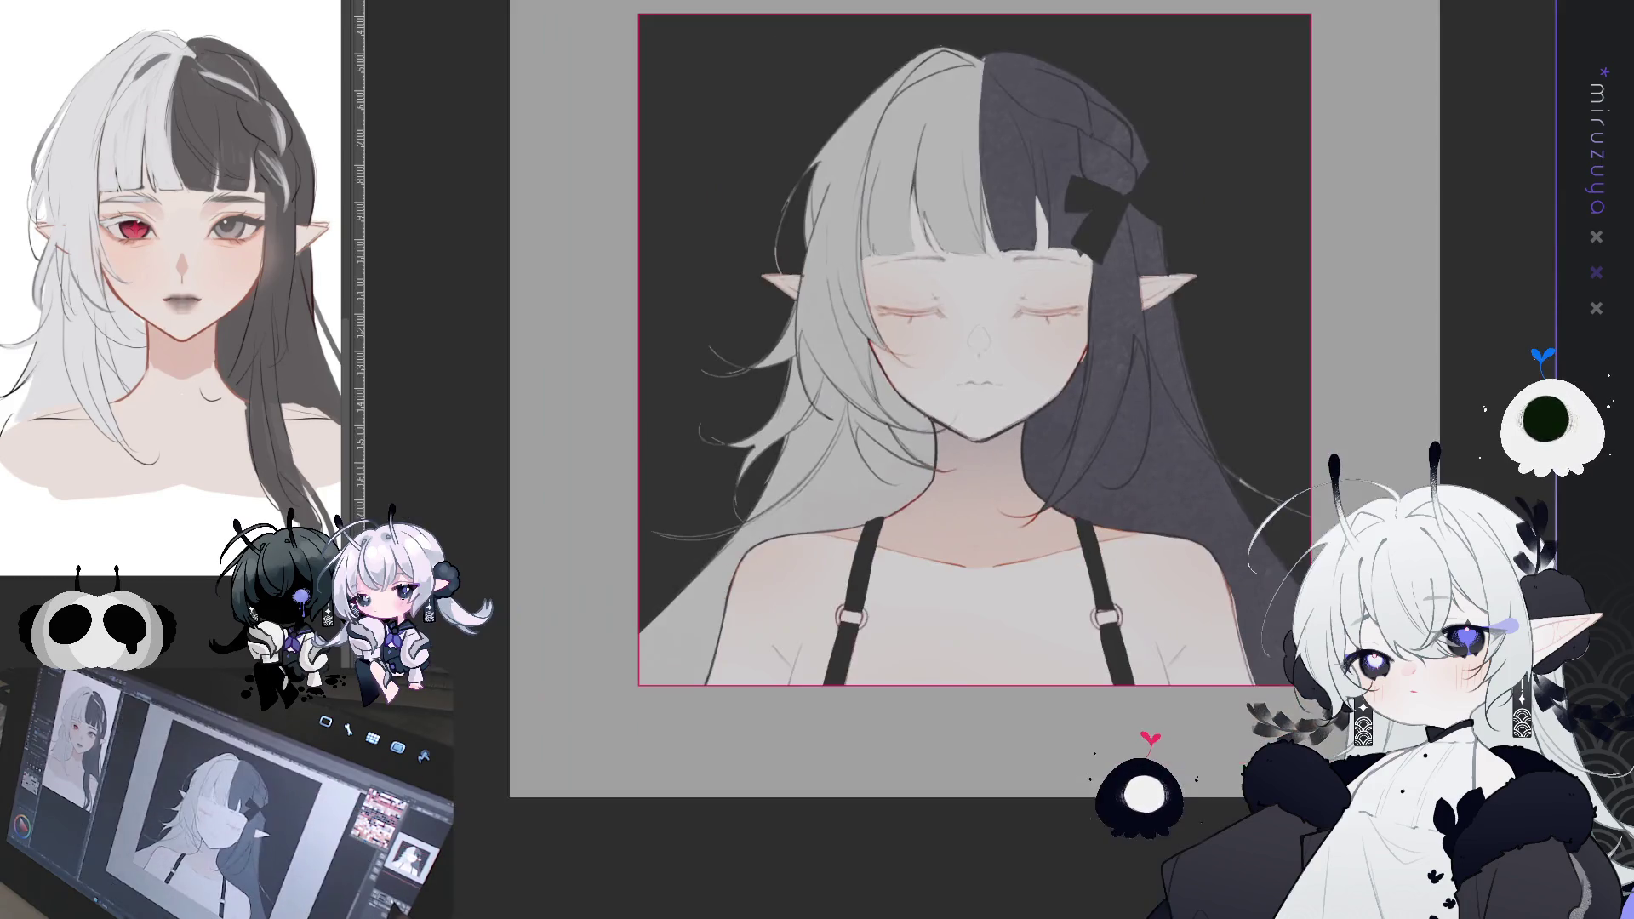
- With the face turned sideways, repaint the closed-eye lash lines a deeper red
scroll(936, 459, up, 3)
scroll(937, 460, up, 3)
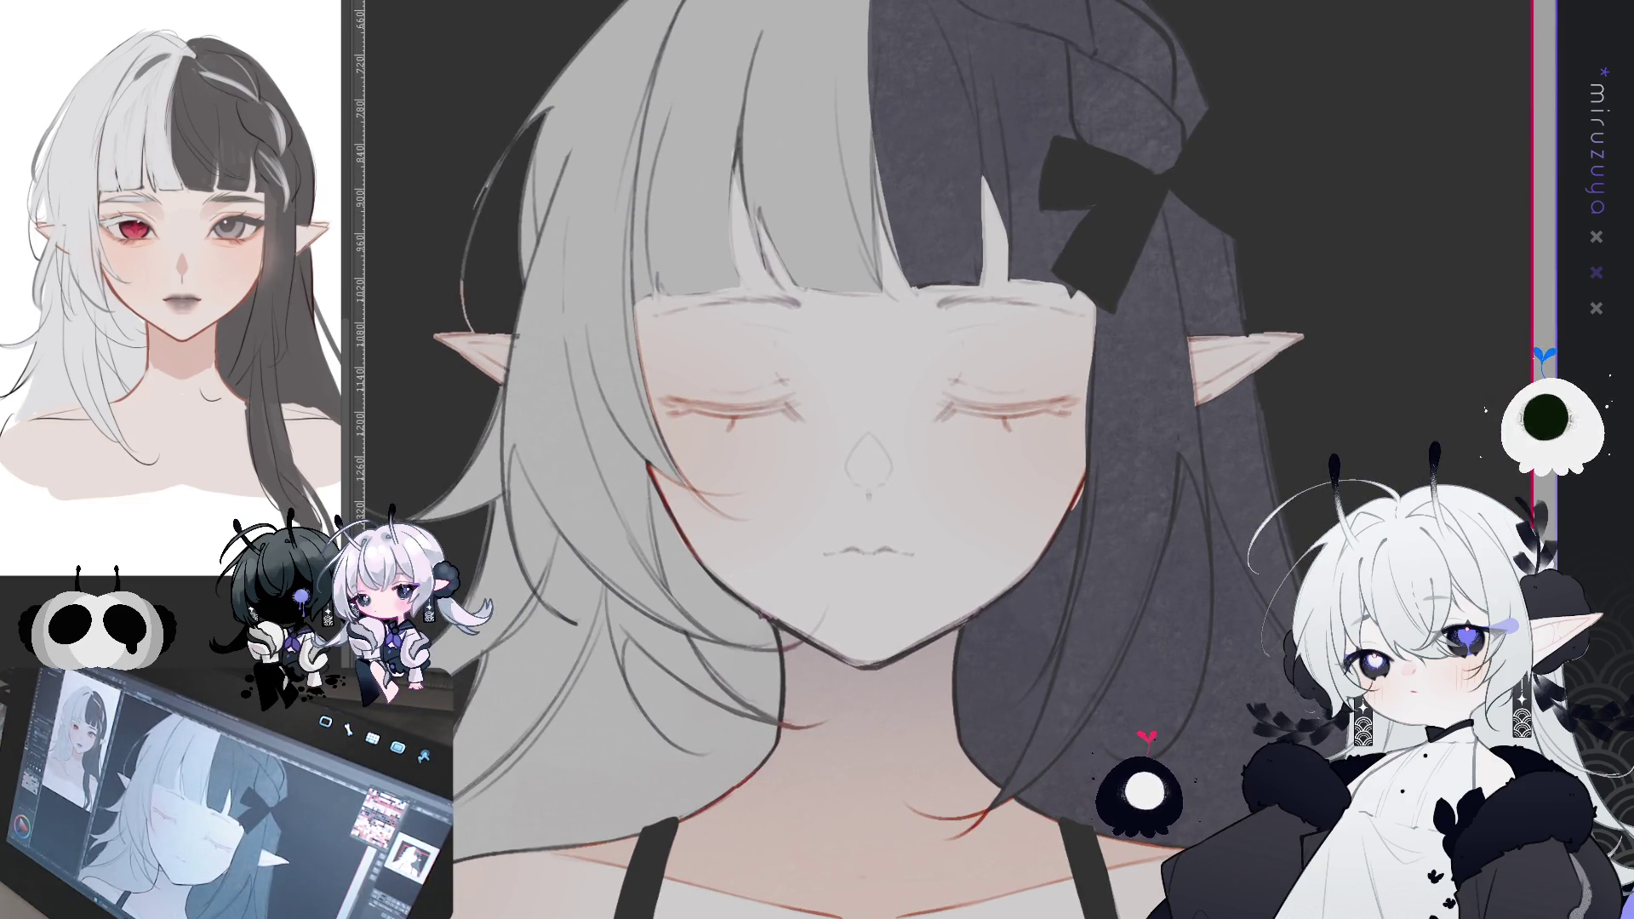
key(^)
key(^)
key(^)
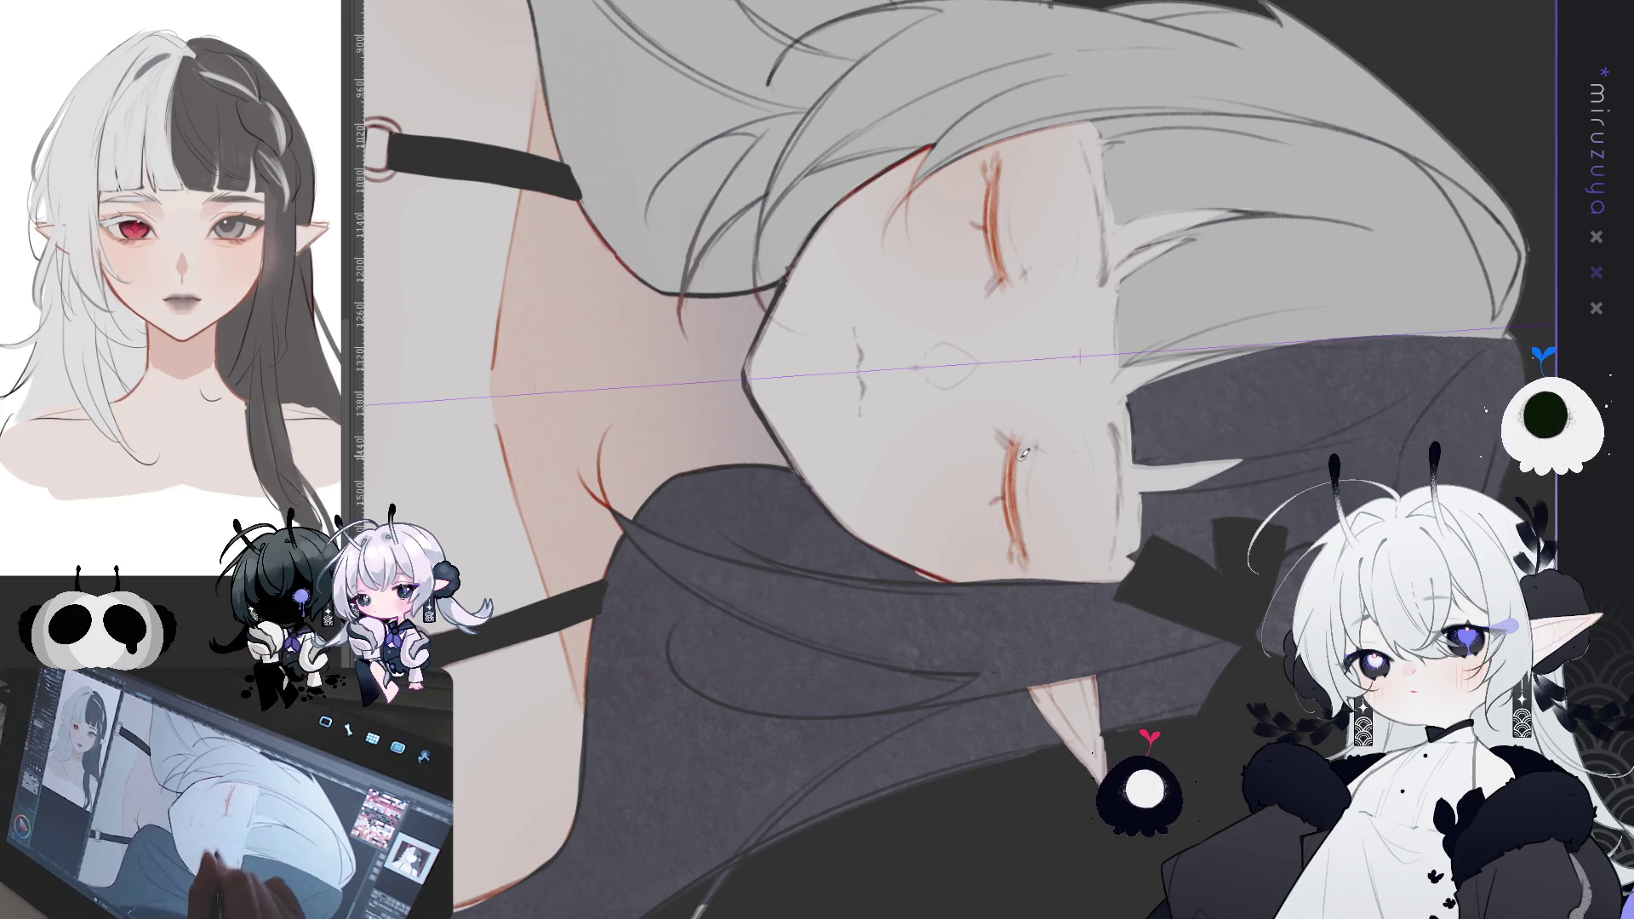
mouse_move(1012, 442)
mouse_down()
mouse_move(1014, 536)
mouse_move(1014, 503)
mouse_up()
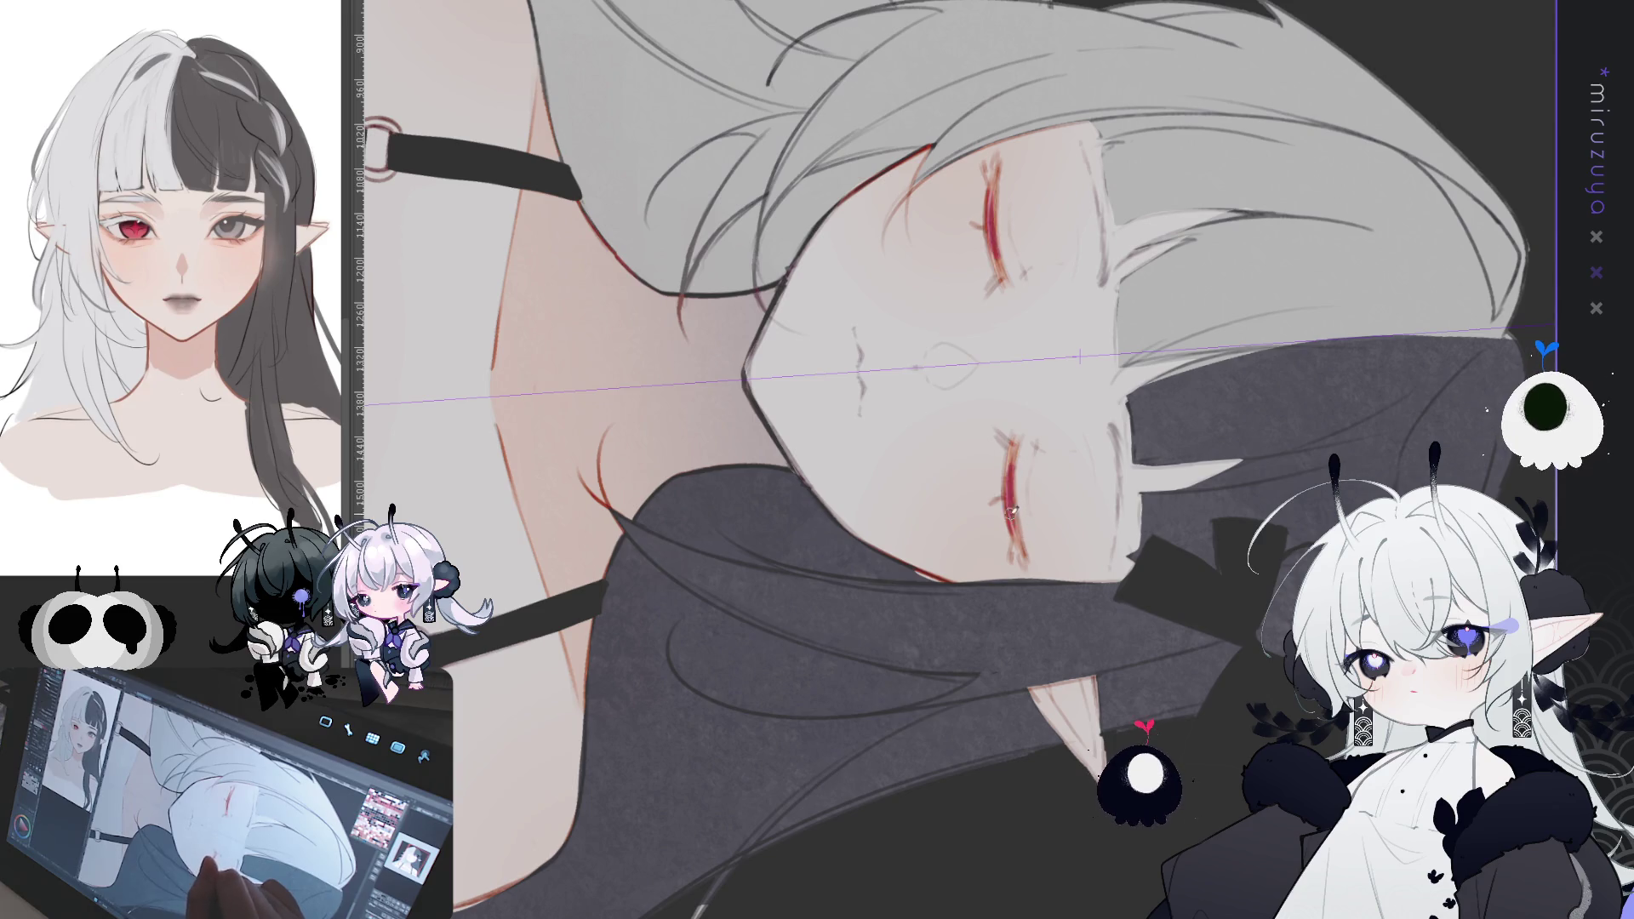
key(@)
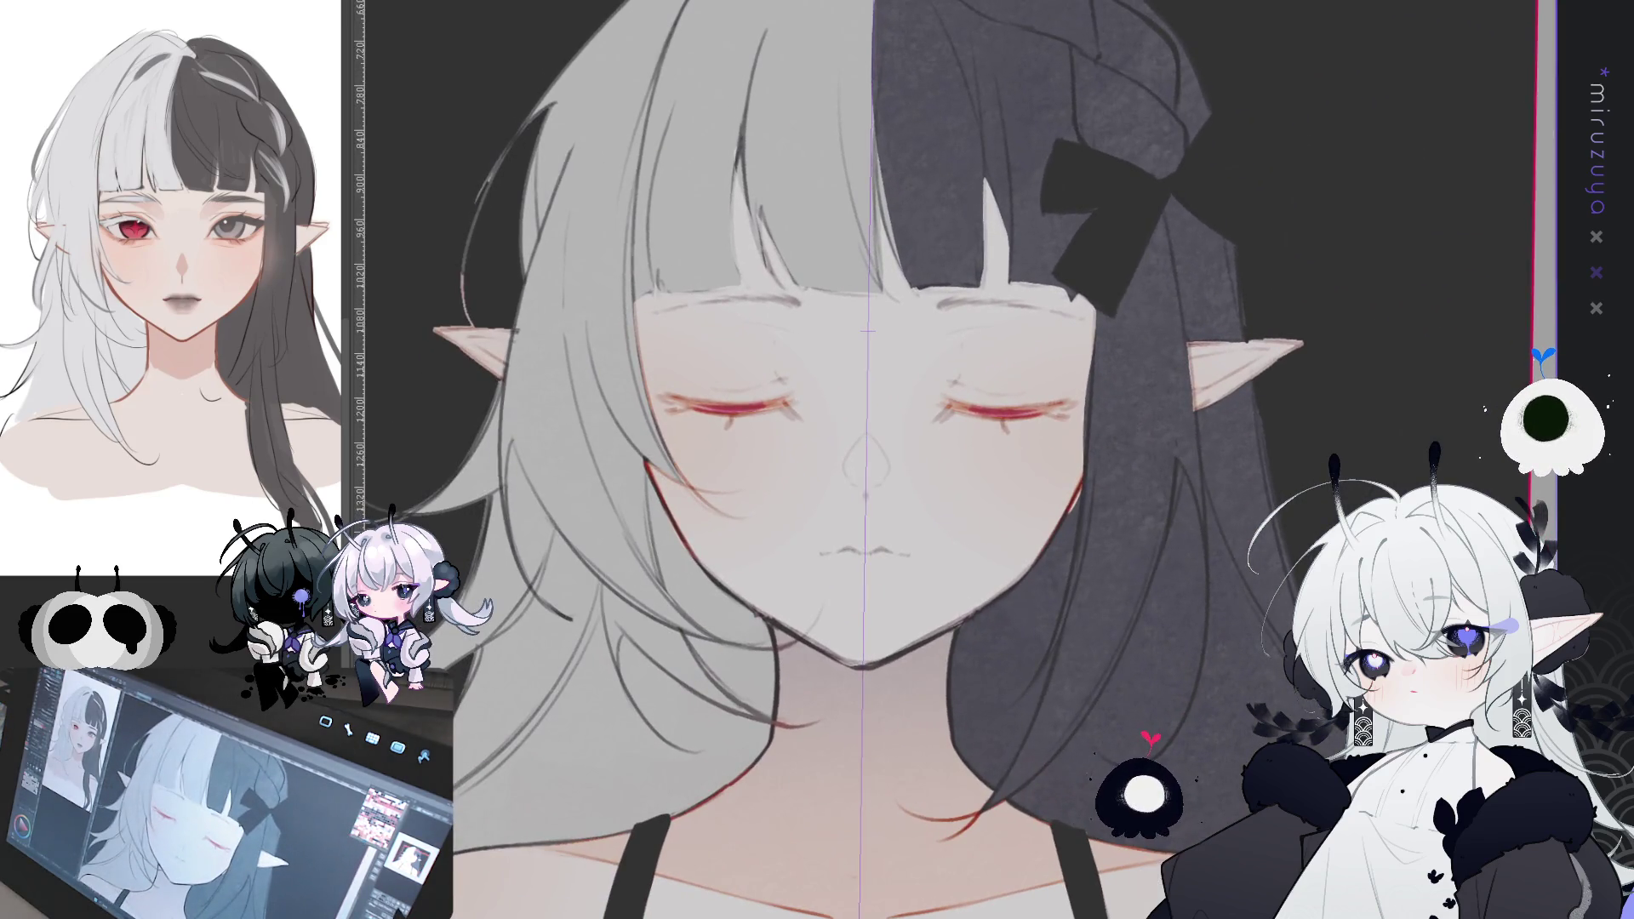
key(@)
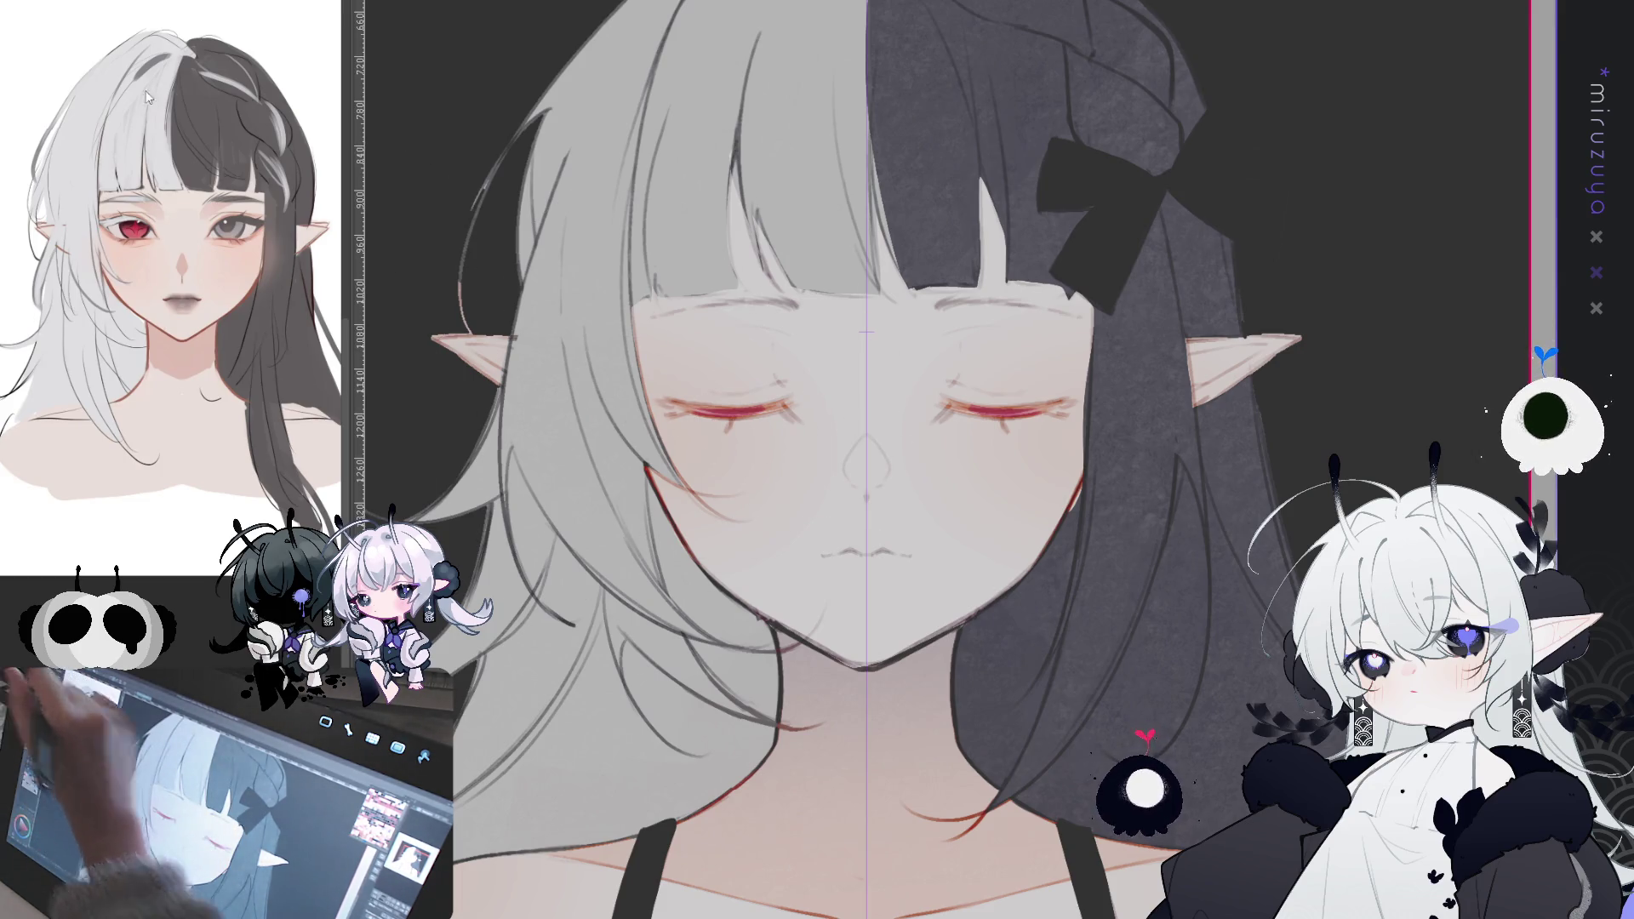
drag(714, 315, 766, 549)
mouse_move(966, 549)
mouse_down()
mouse_move(1034, 315)
mouse_move(1077, 345)
mouse_move(1081, 451)
mouse_up()
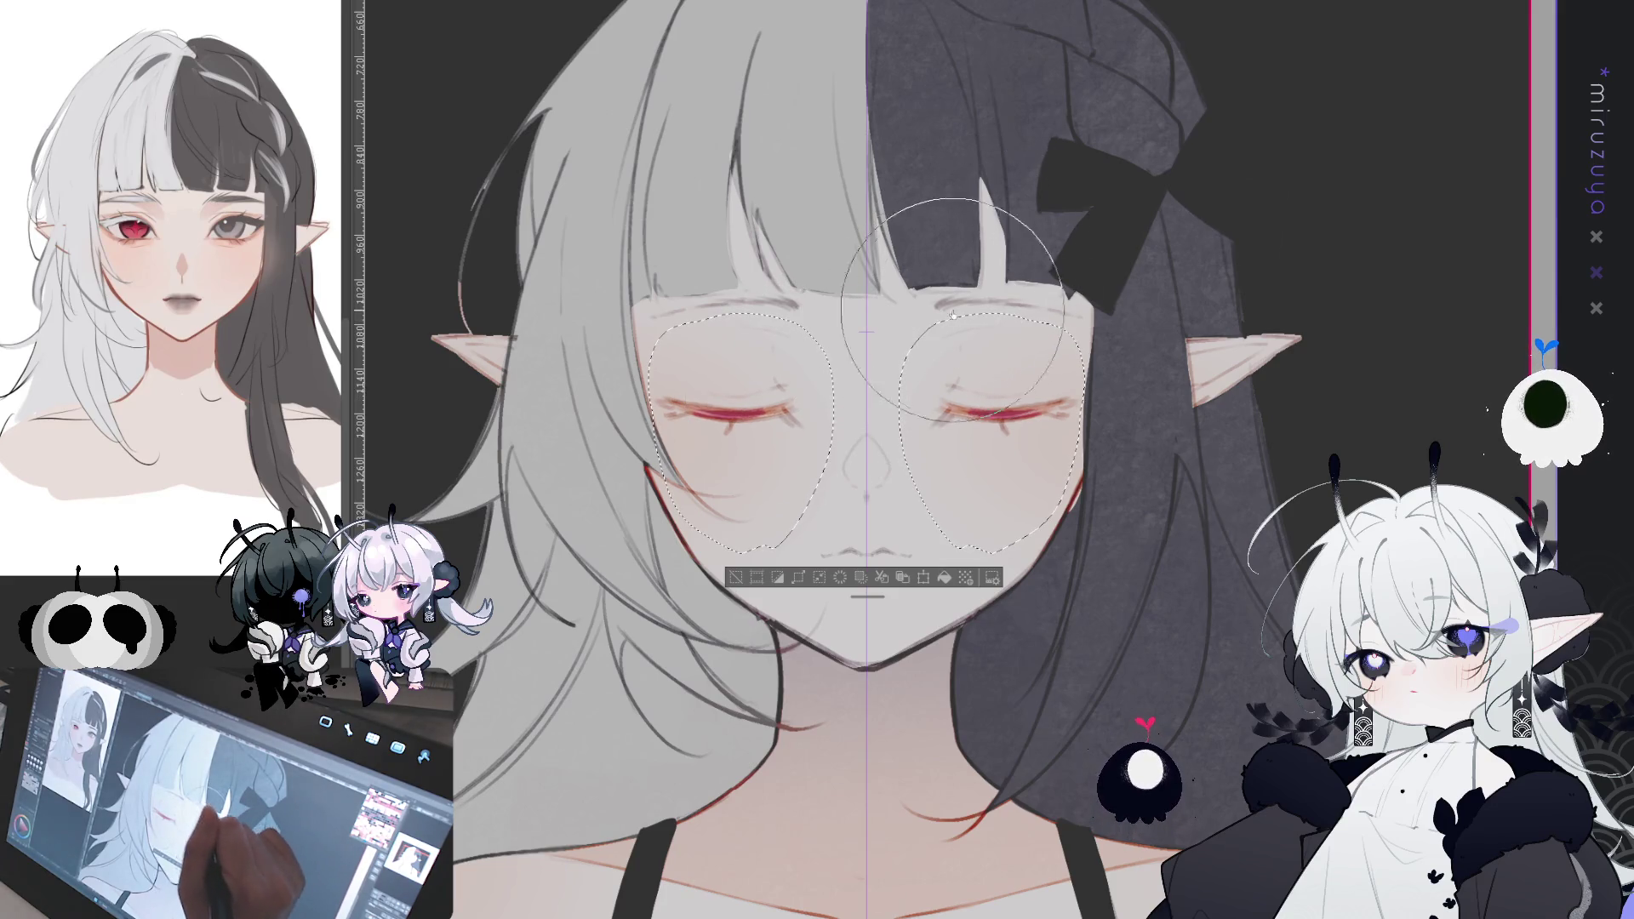
key(ctrl+d)
scroll(865, 459, down, 5)
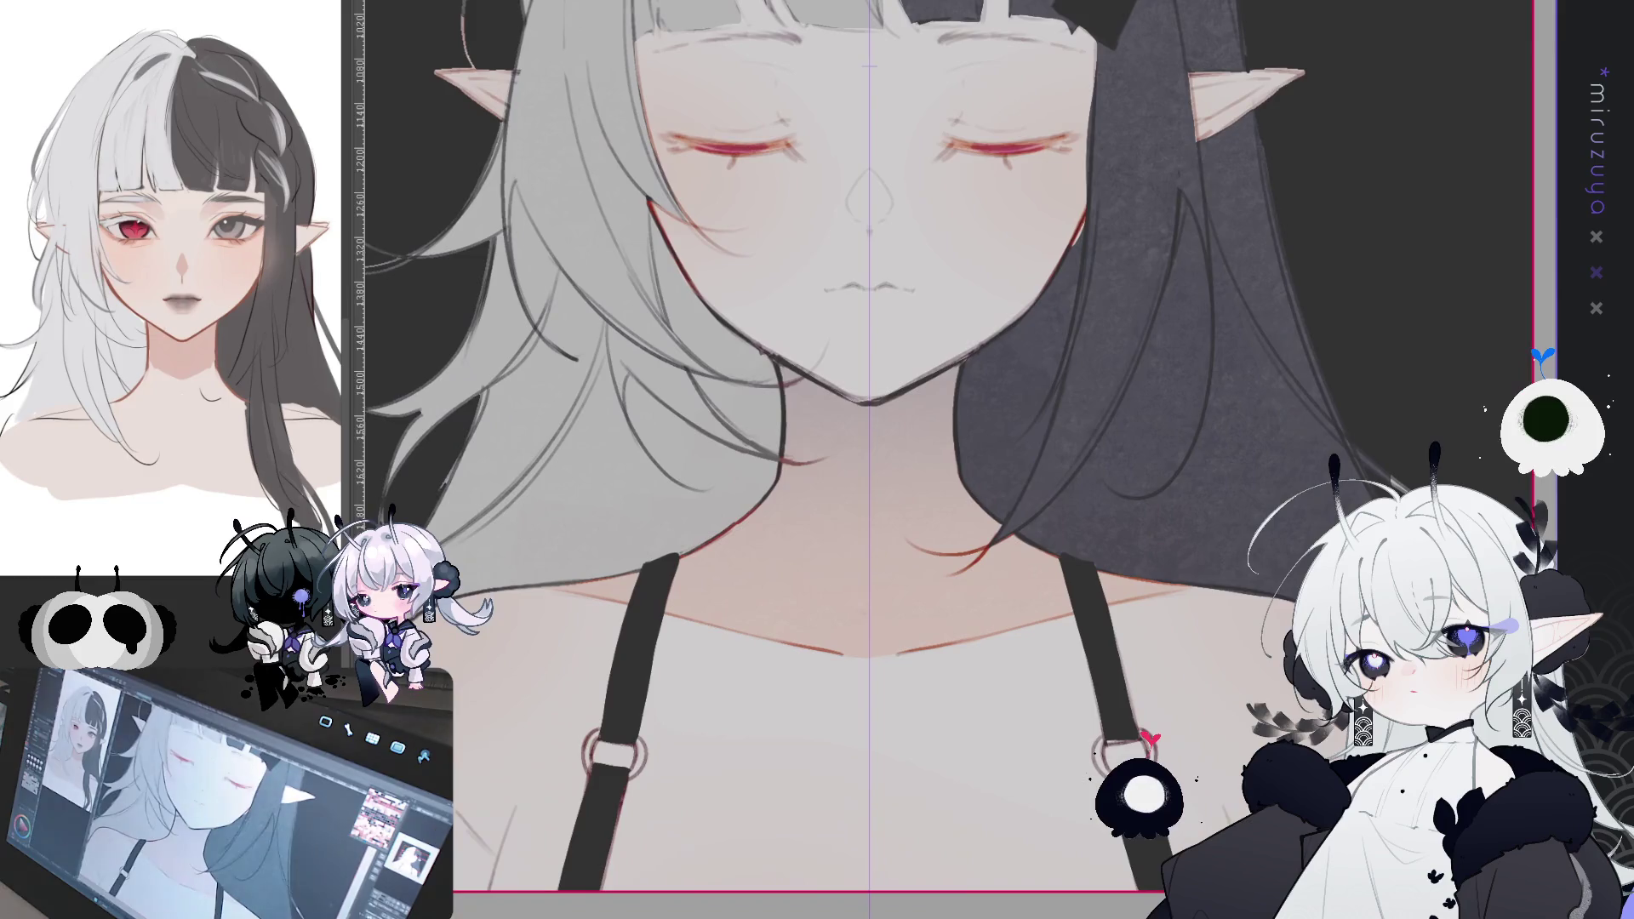
scroll(876, 459, up, 2)
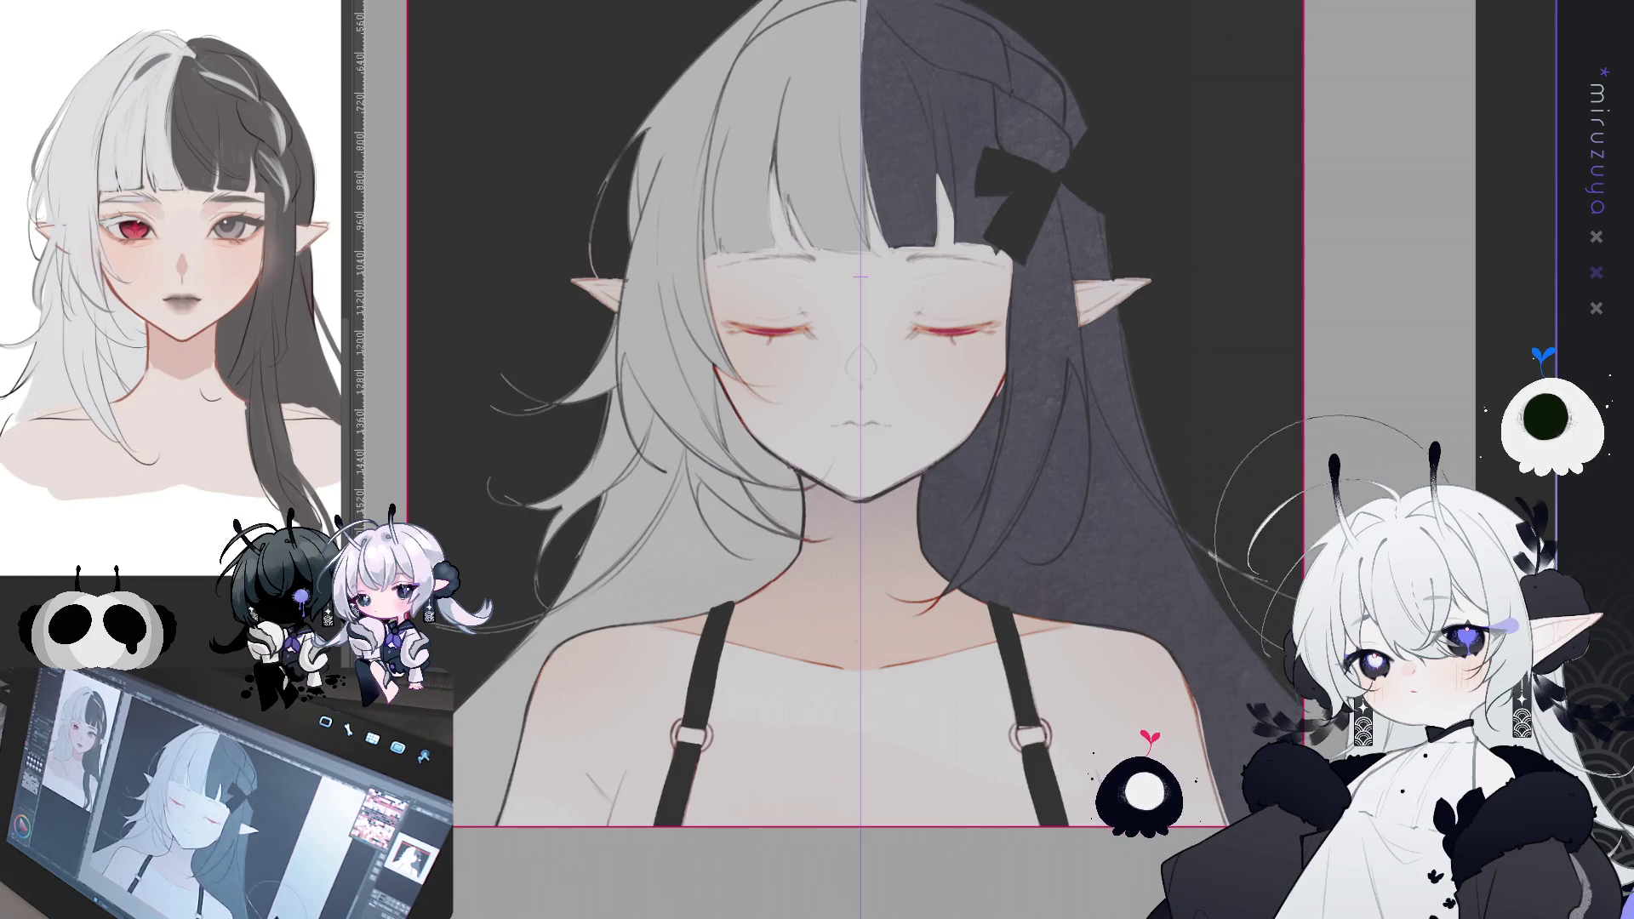
- Bring the shoulders into view and lasso the black strap on the right shoulder
drag(1328, 528, 1373, 591)
drag(902, 460, 876, 457)
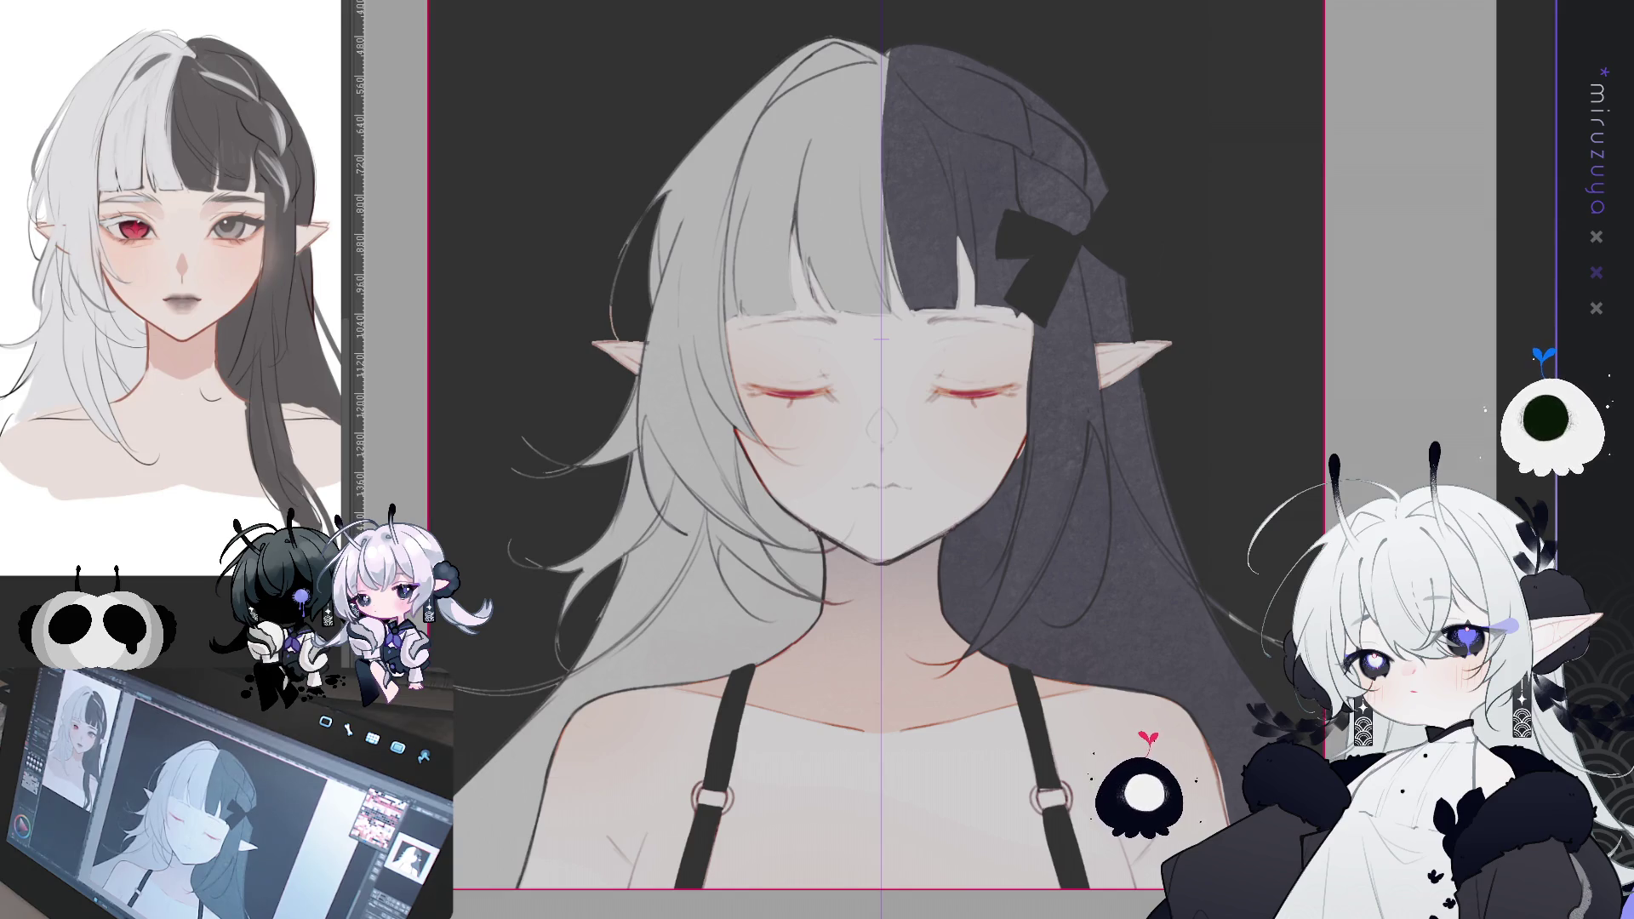
drag(1387, 589, 1330, 347)
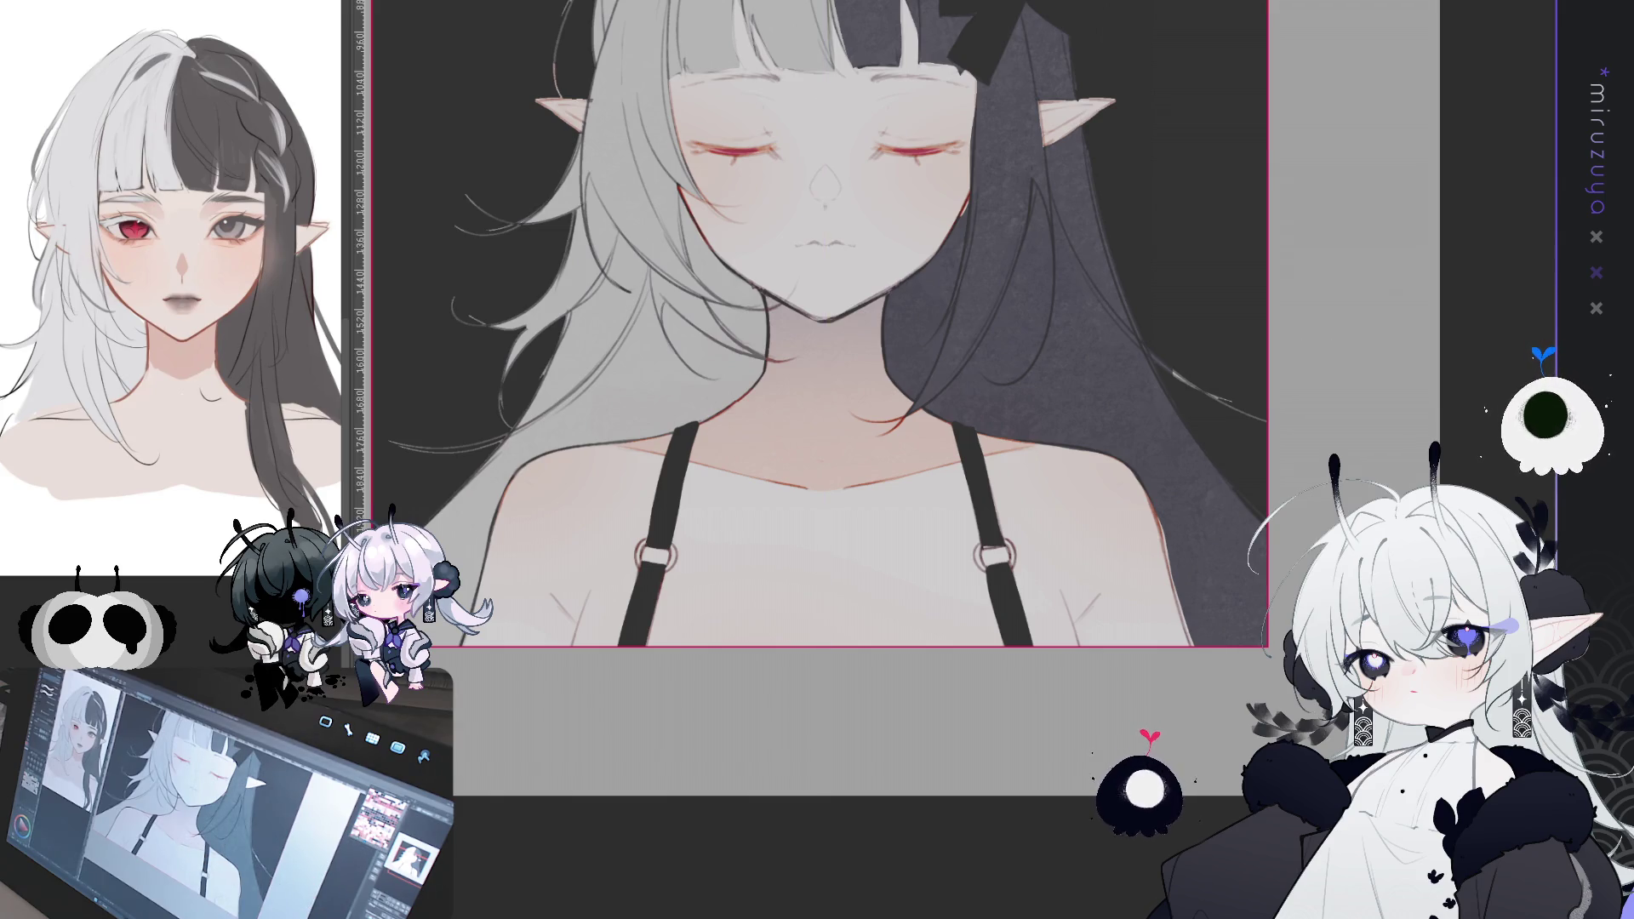
mouse_move(1039, 677)
mouse_down()
mouse_move(958, 477)
mouse_move(953, 429)
mouse_move(971, 413)
mouse_move(1015, 503)
mouse_move(1040, 672)
mouse_up()
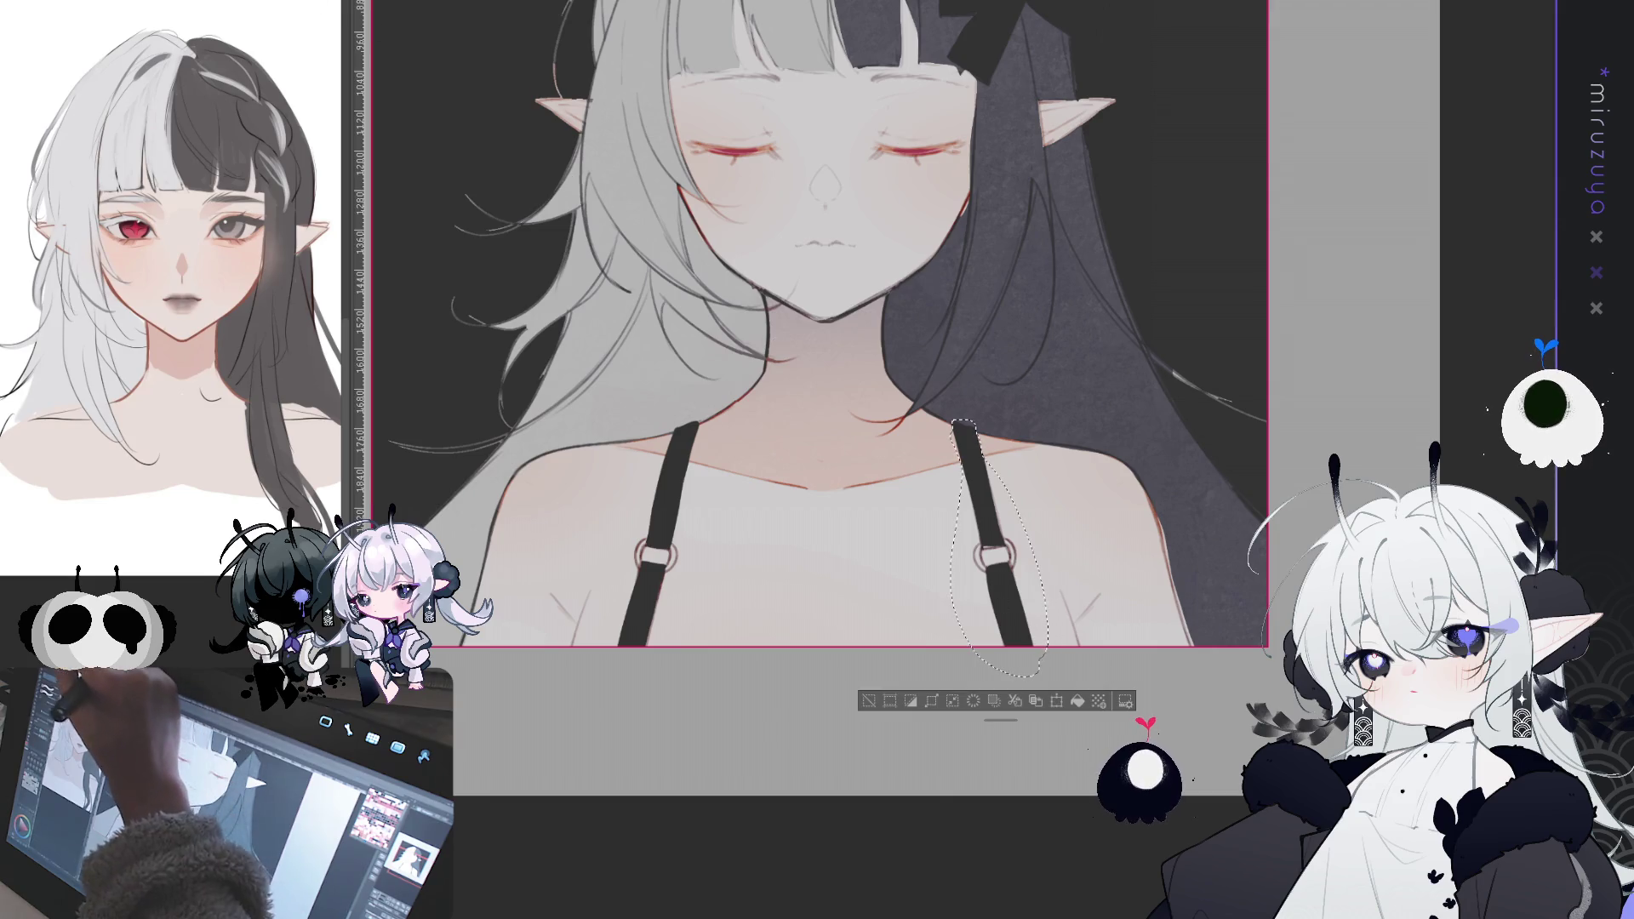
key(ctrl+t)
- Tilt the right-hand strap slightly counter-clockwise and confirm, then lasso the left-hand strap
drag(1141, 324, 1122, 357)
drag(1012, 477, 1036, 464)
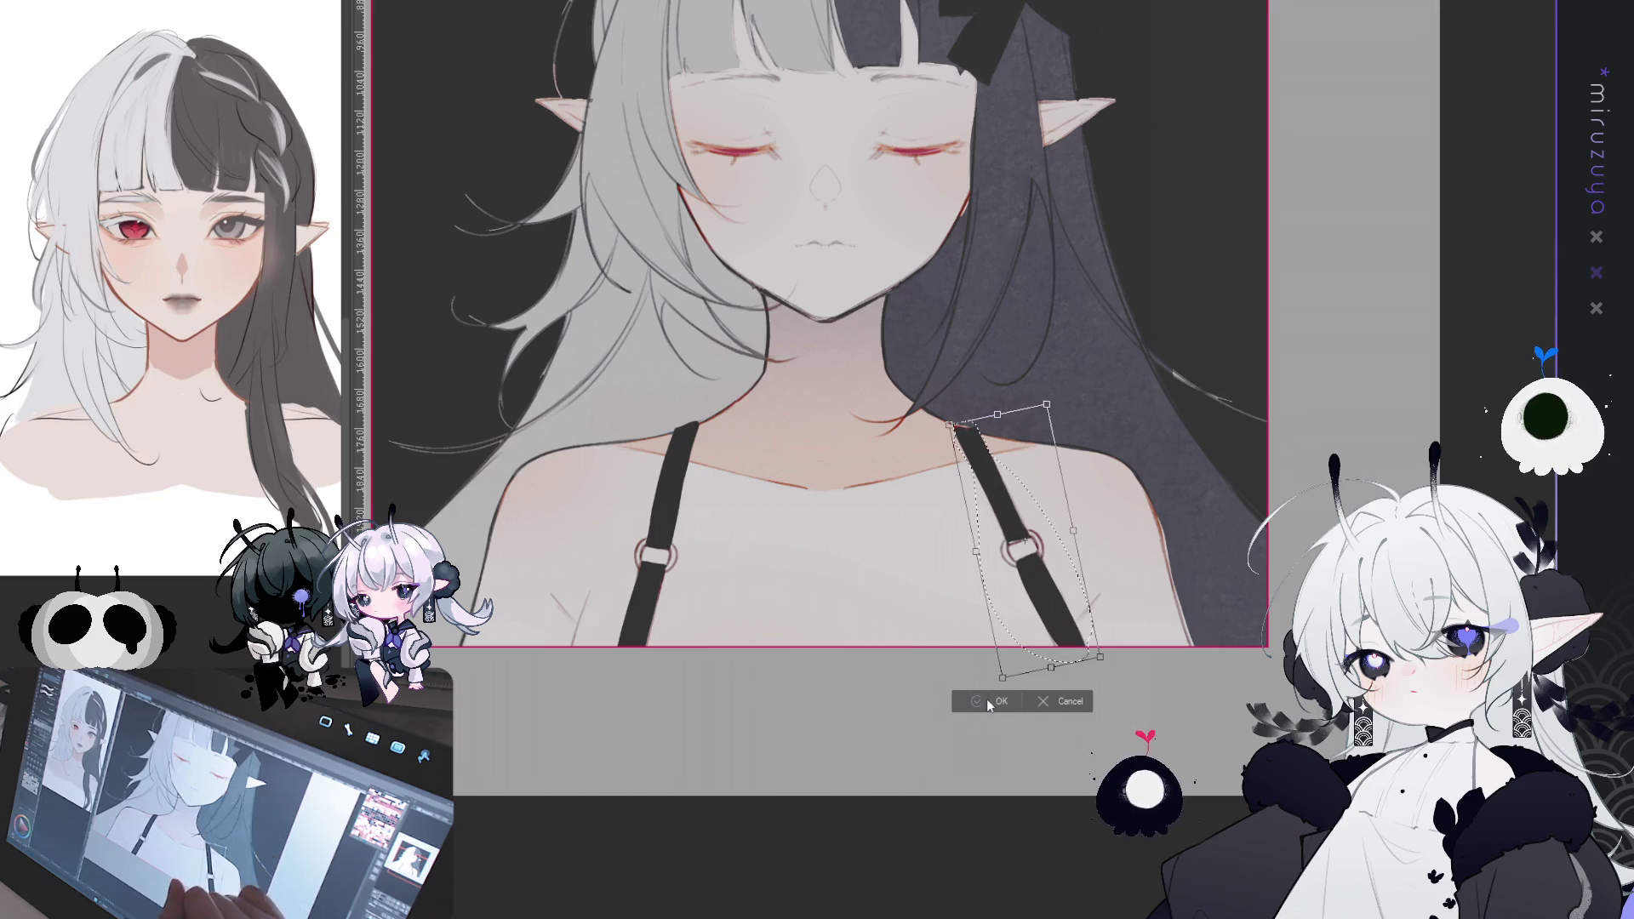
click(994, 701)
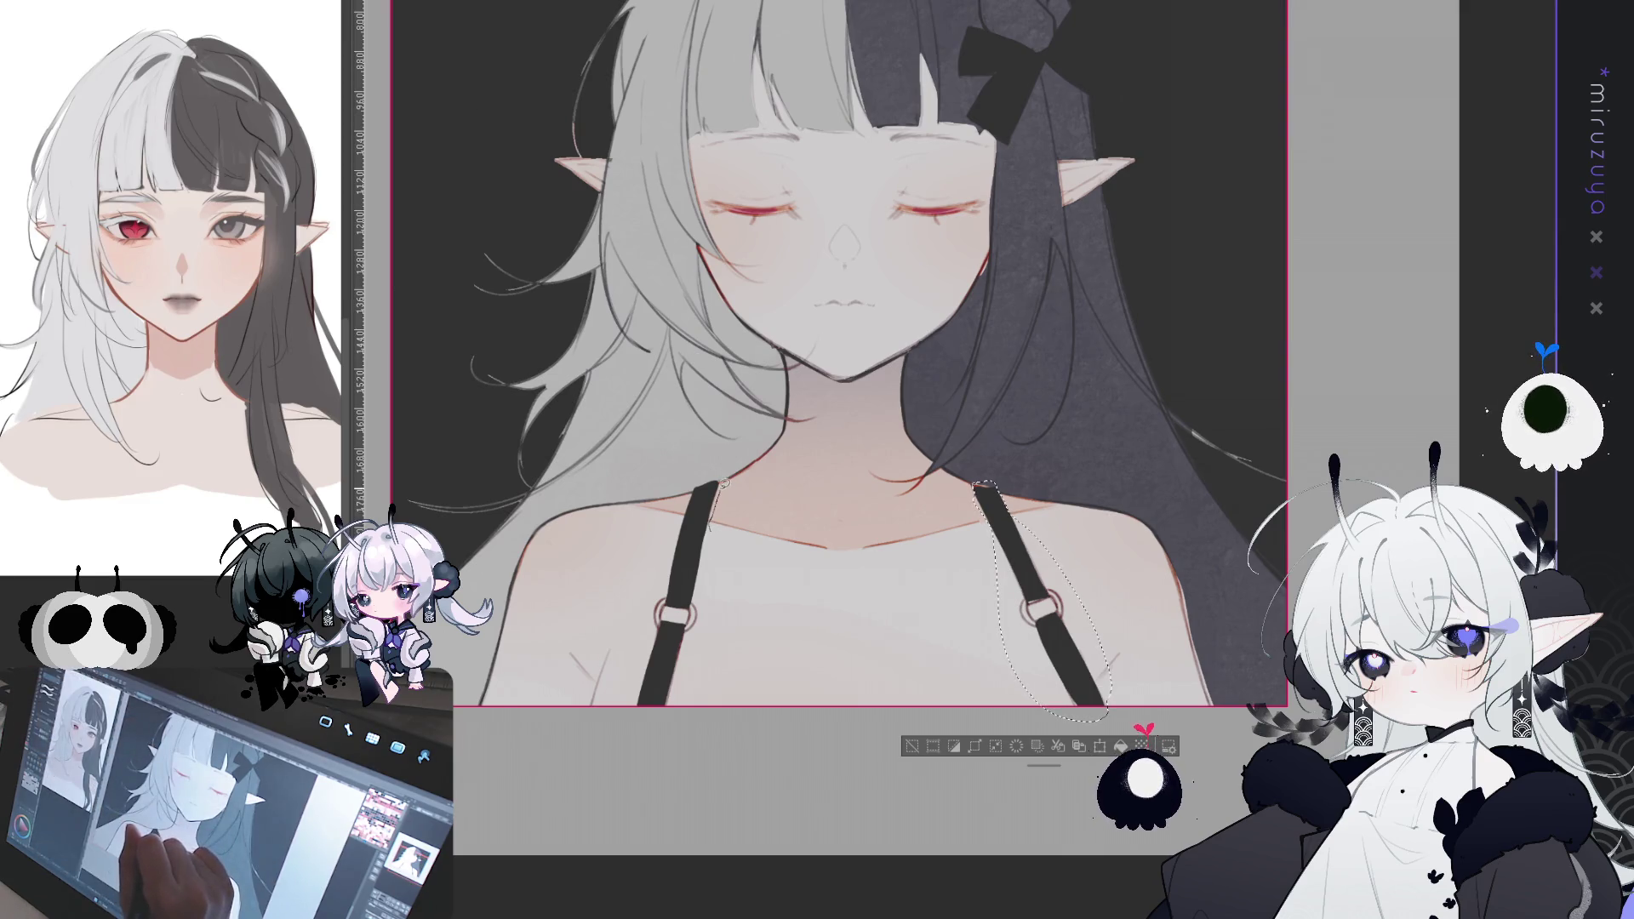
mouse_move(699, 479)
mouse_down()
mouse_move(639, 596)
mouse_move(713, 475)
mouse_up()
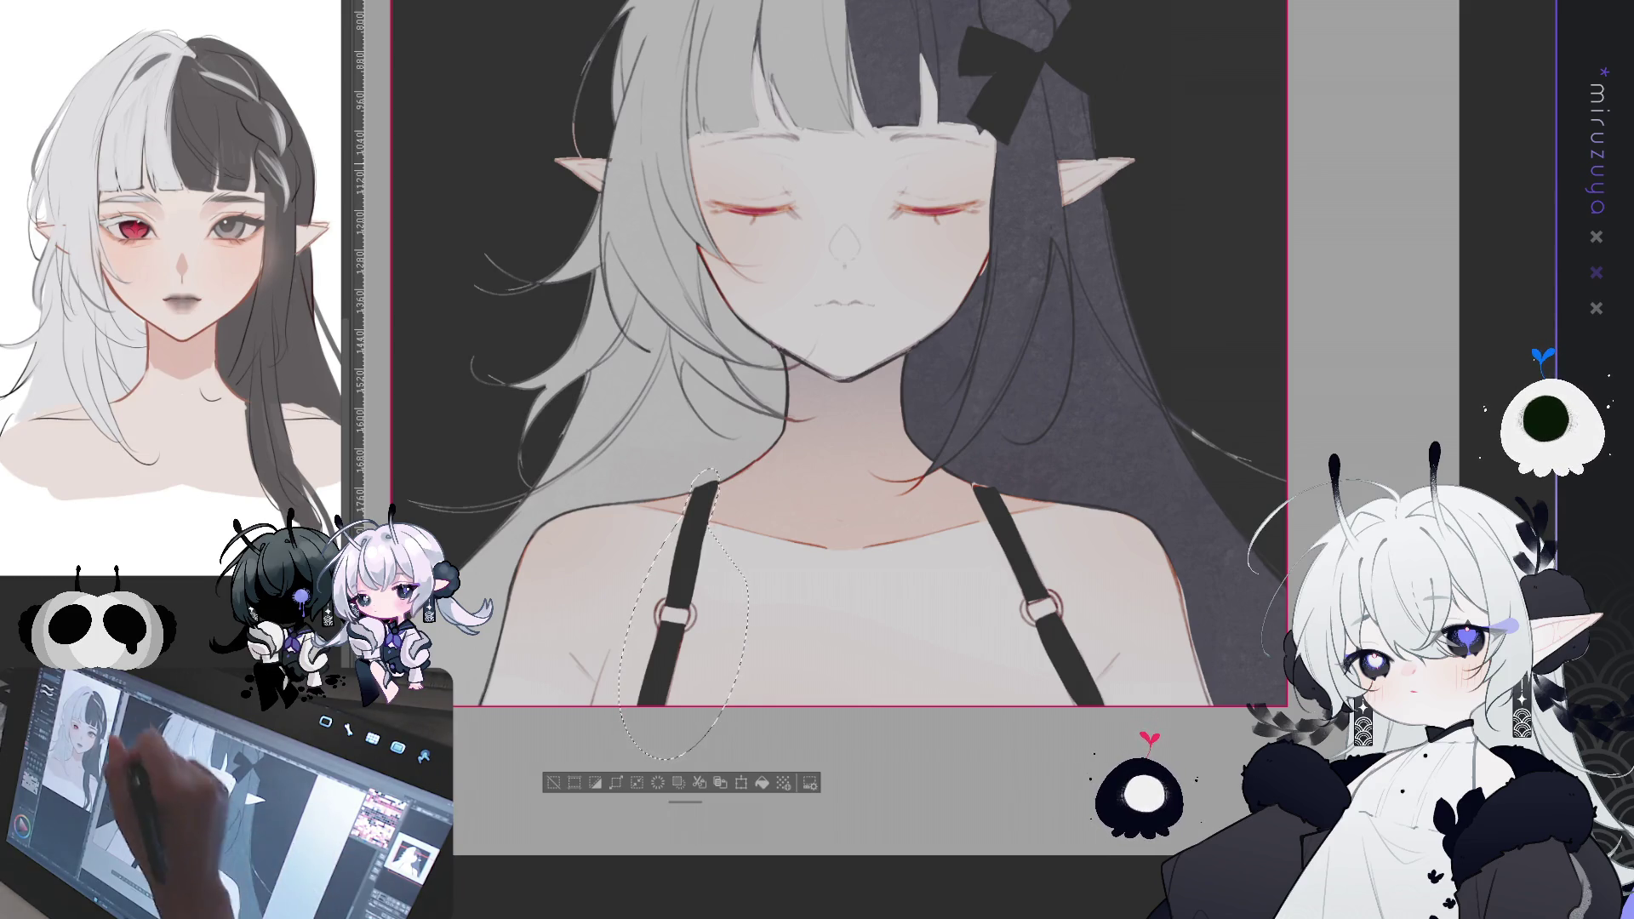
key(ctrl+t)
- Rotate the left strap a few degrees clockwise, shift it left into place, confirm and deselect
drag(922, 352, 927, 361)
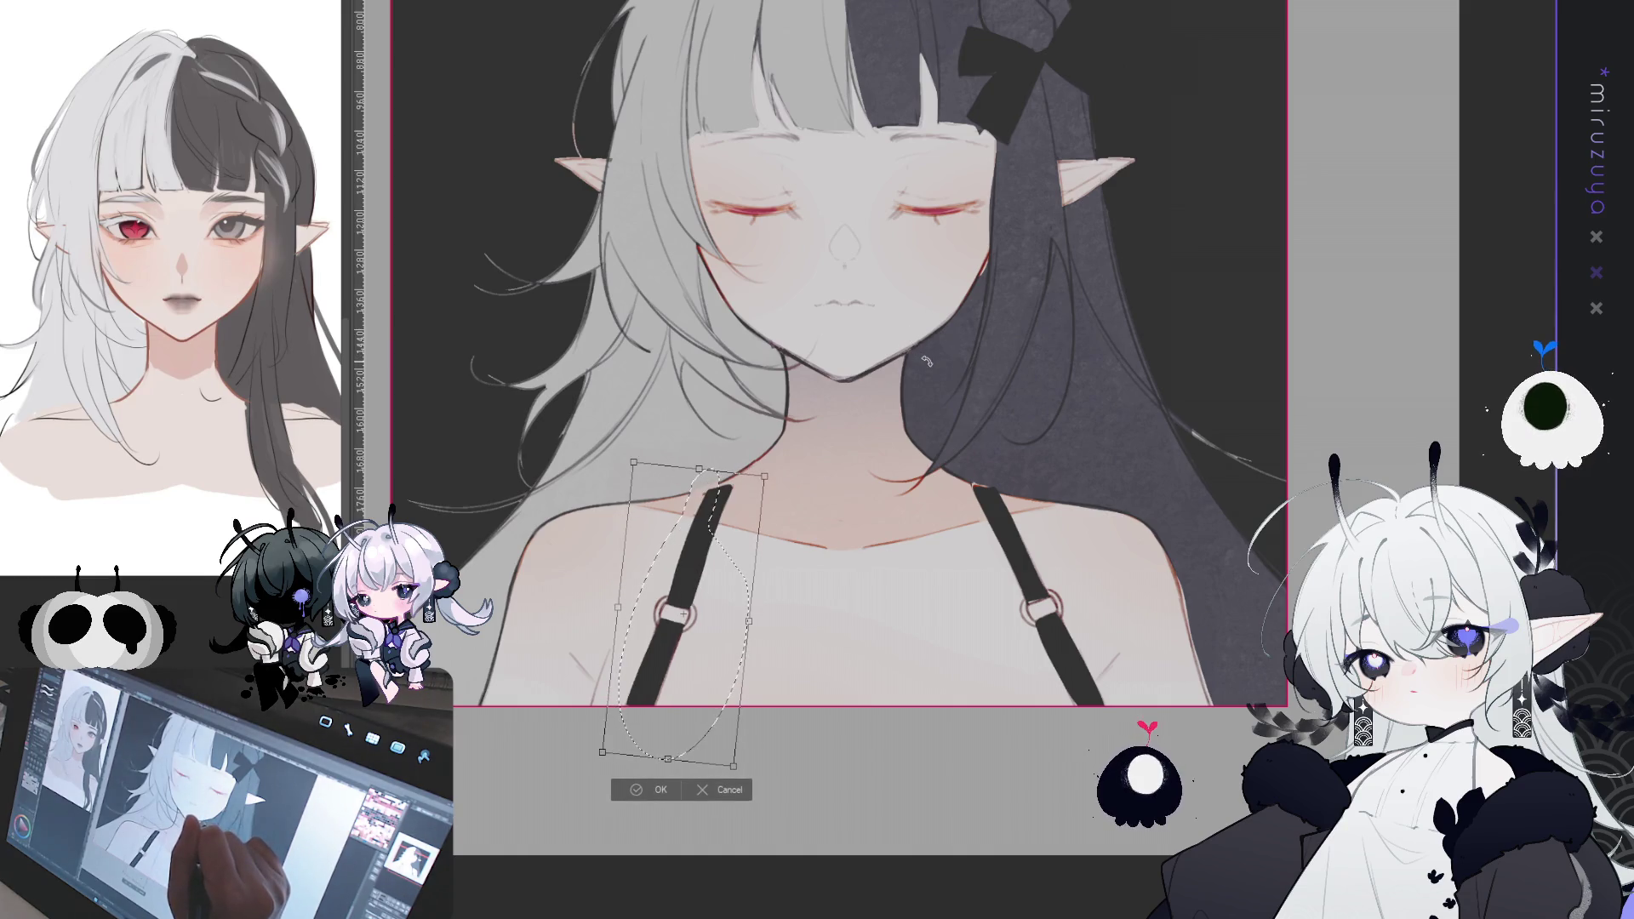
drag(709, 604, 668, 604)
drag(800, 379, 811, 387)
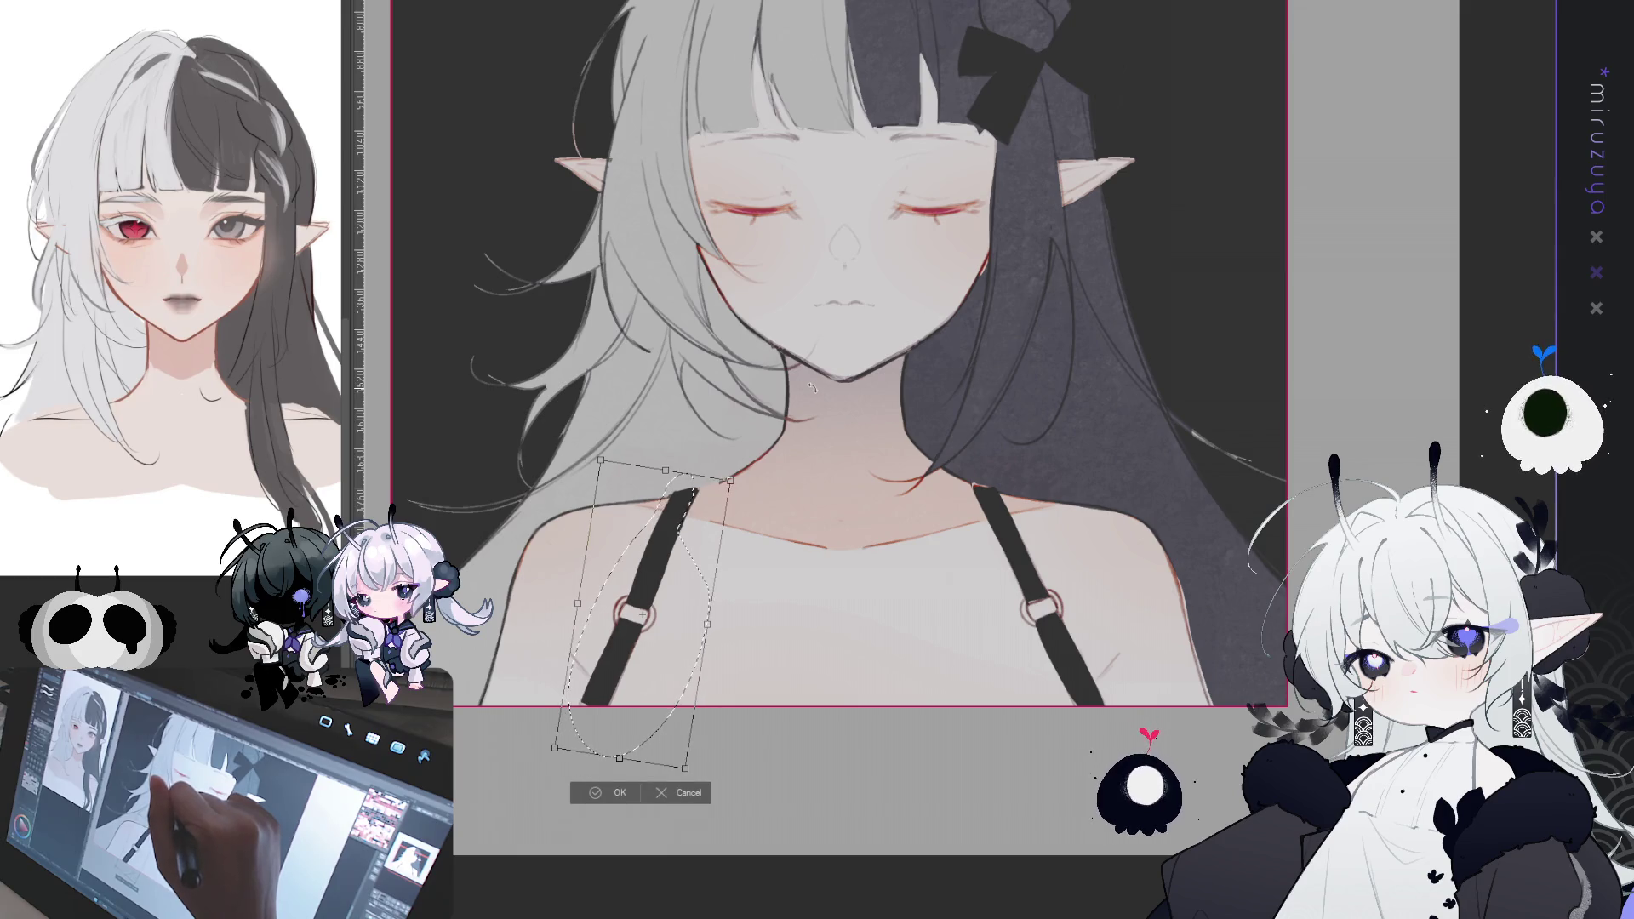
mouse_move(727, 533)
mouse_down()
mouse_move(743, 532)
mouse_move(729, 518)
mouse_up()
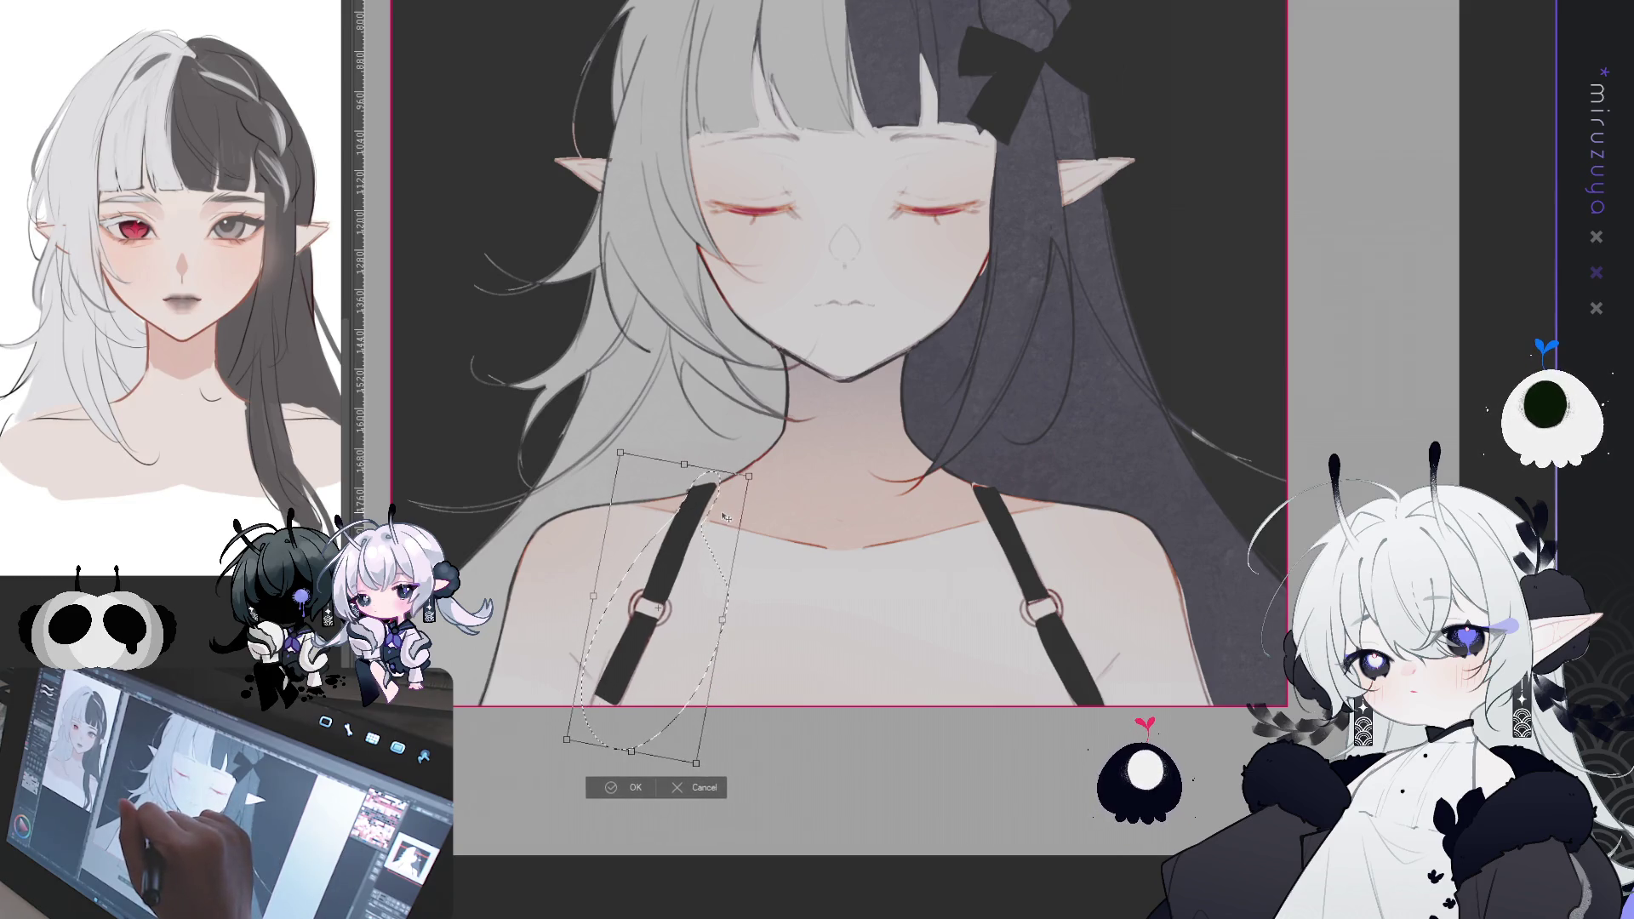
drag(719, 506, 717, 507)
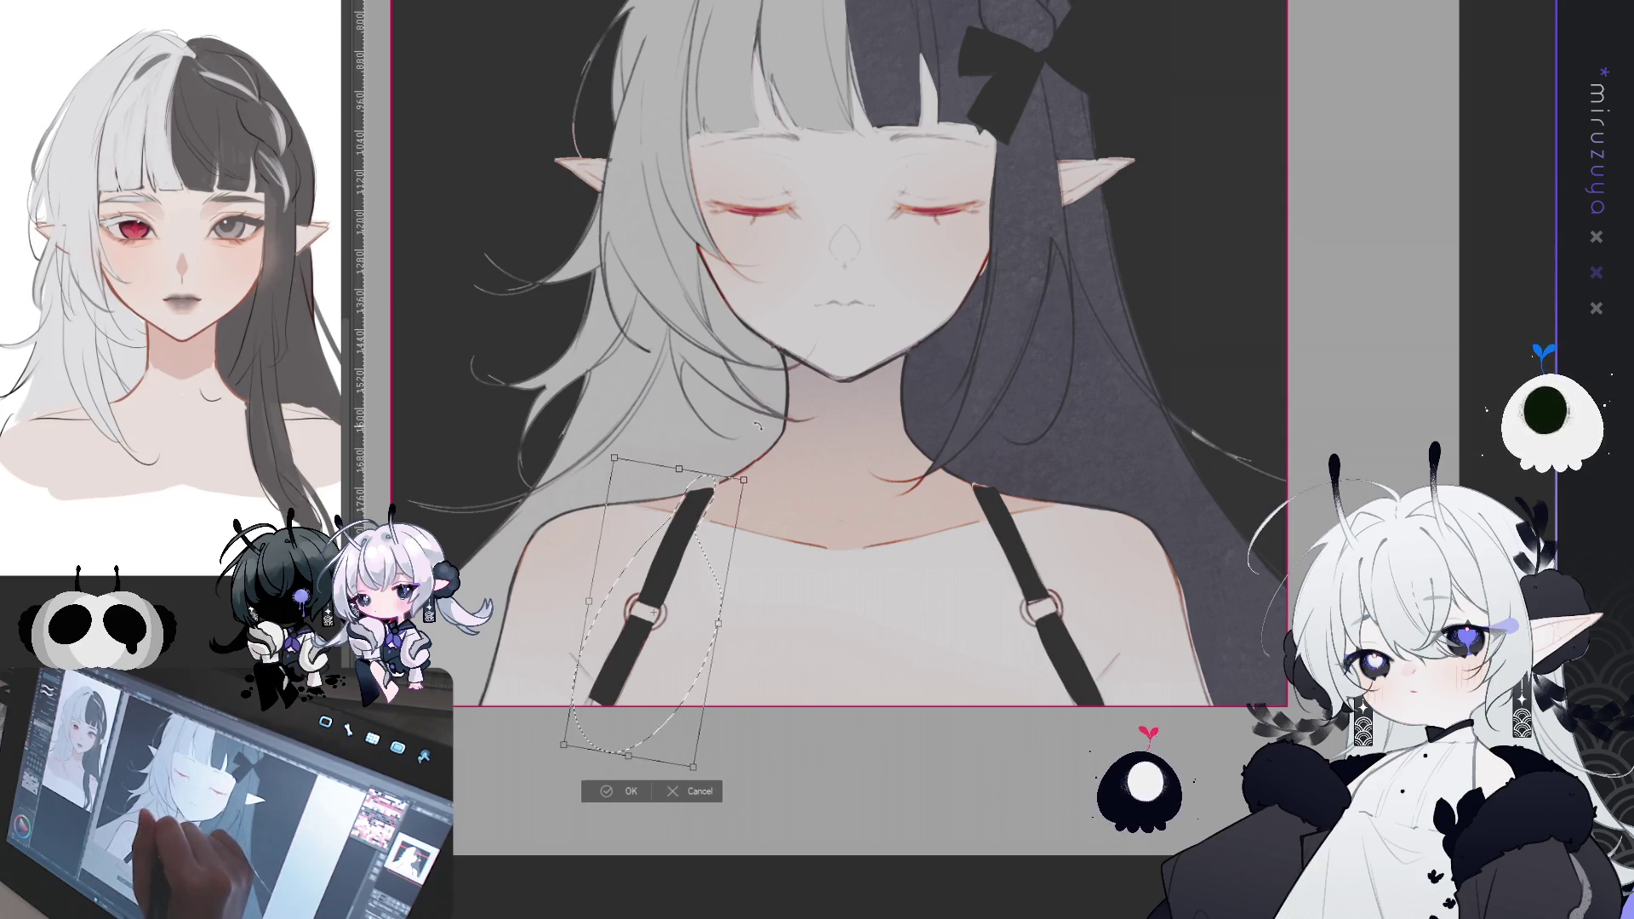
drag(704, 541, 701, 548)
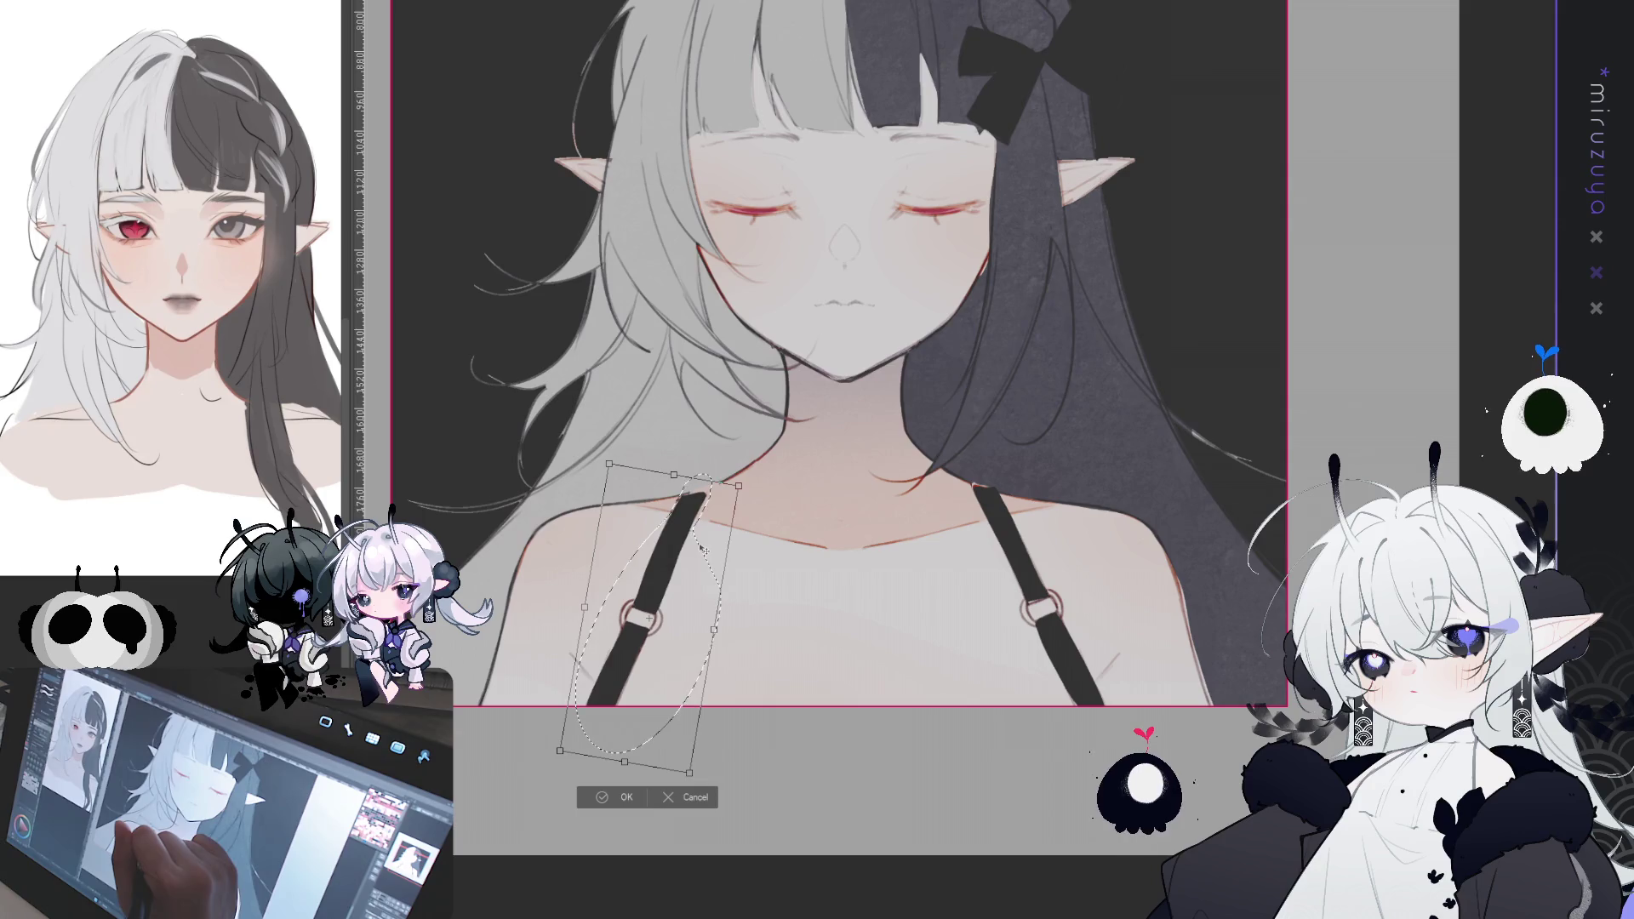
click(632, 794)
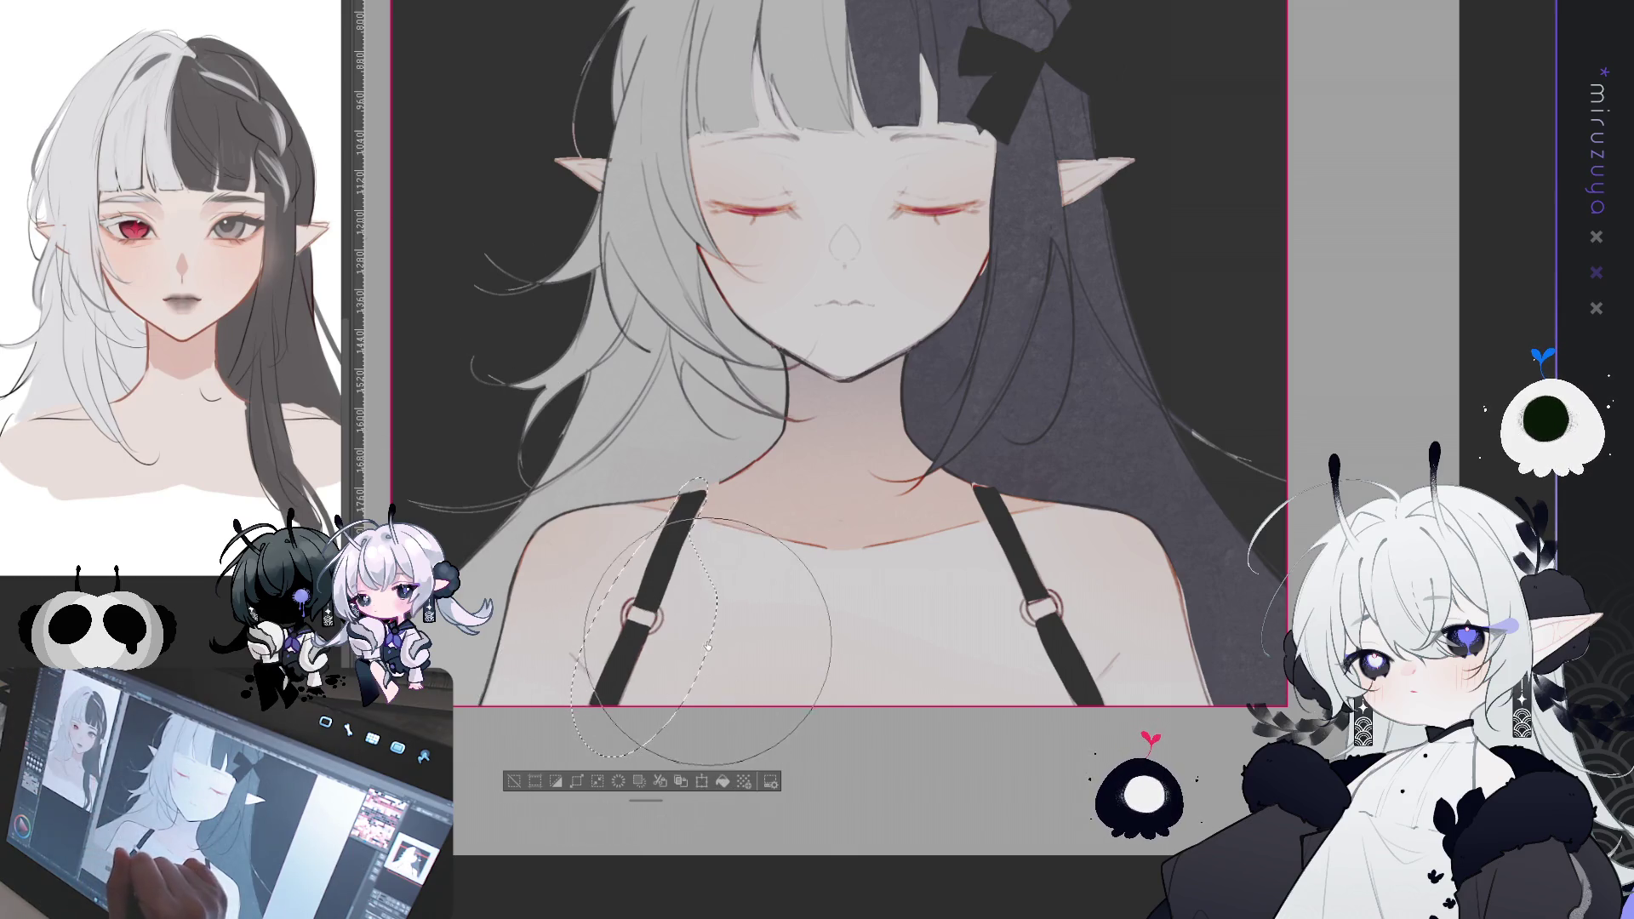
key(ctrl+d)
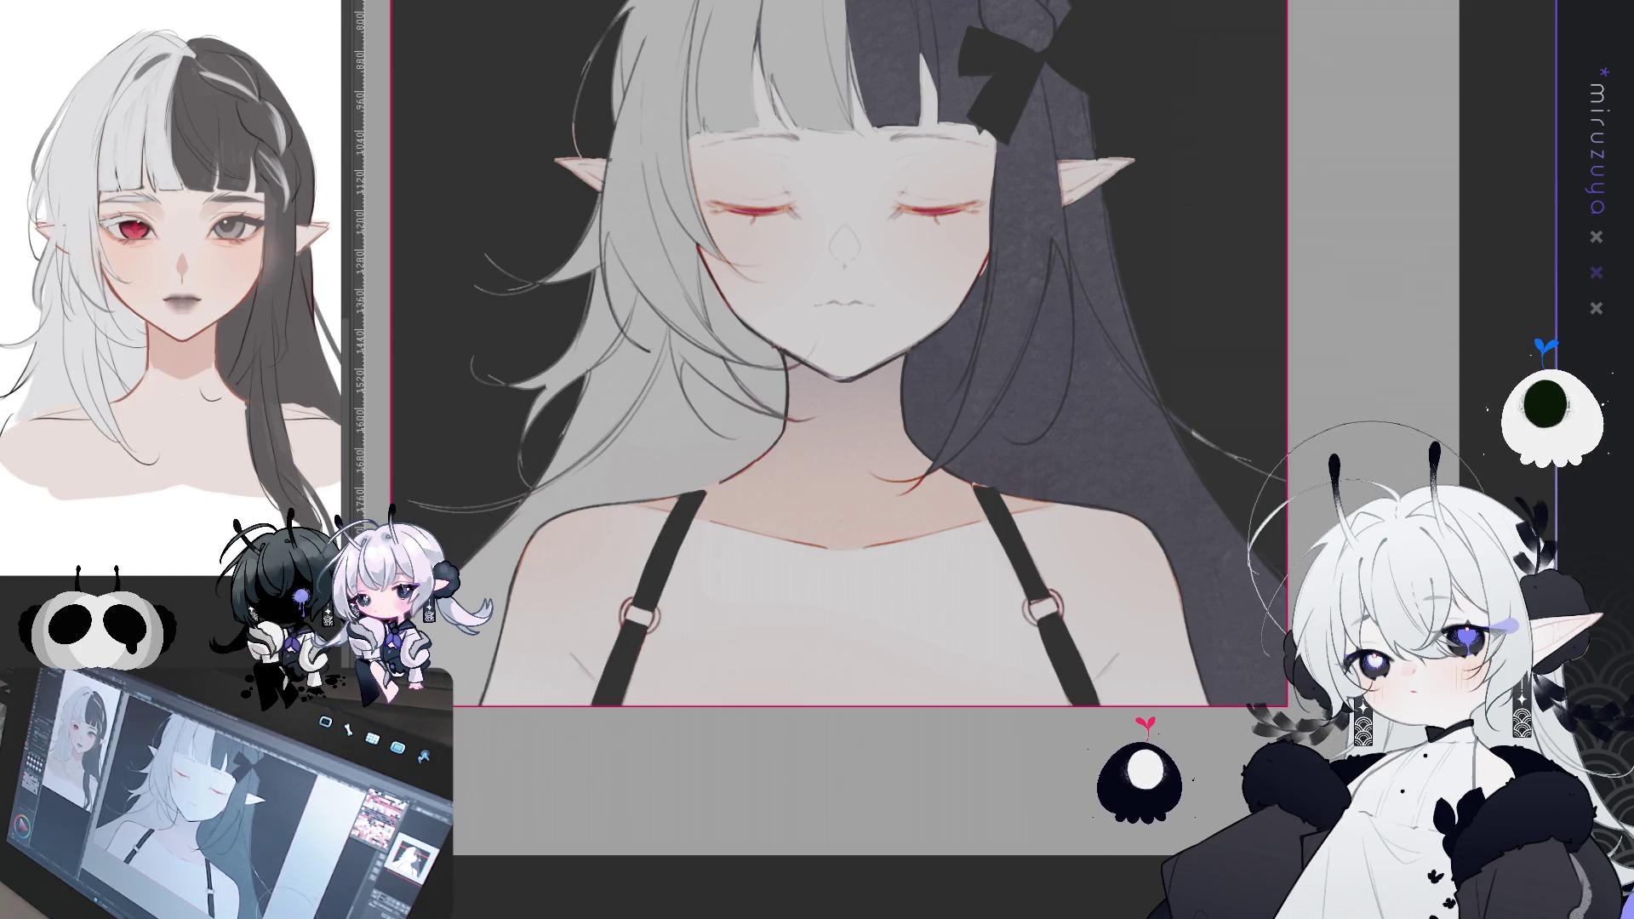
scroll(1231, 708, up, 1)
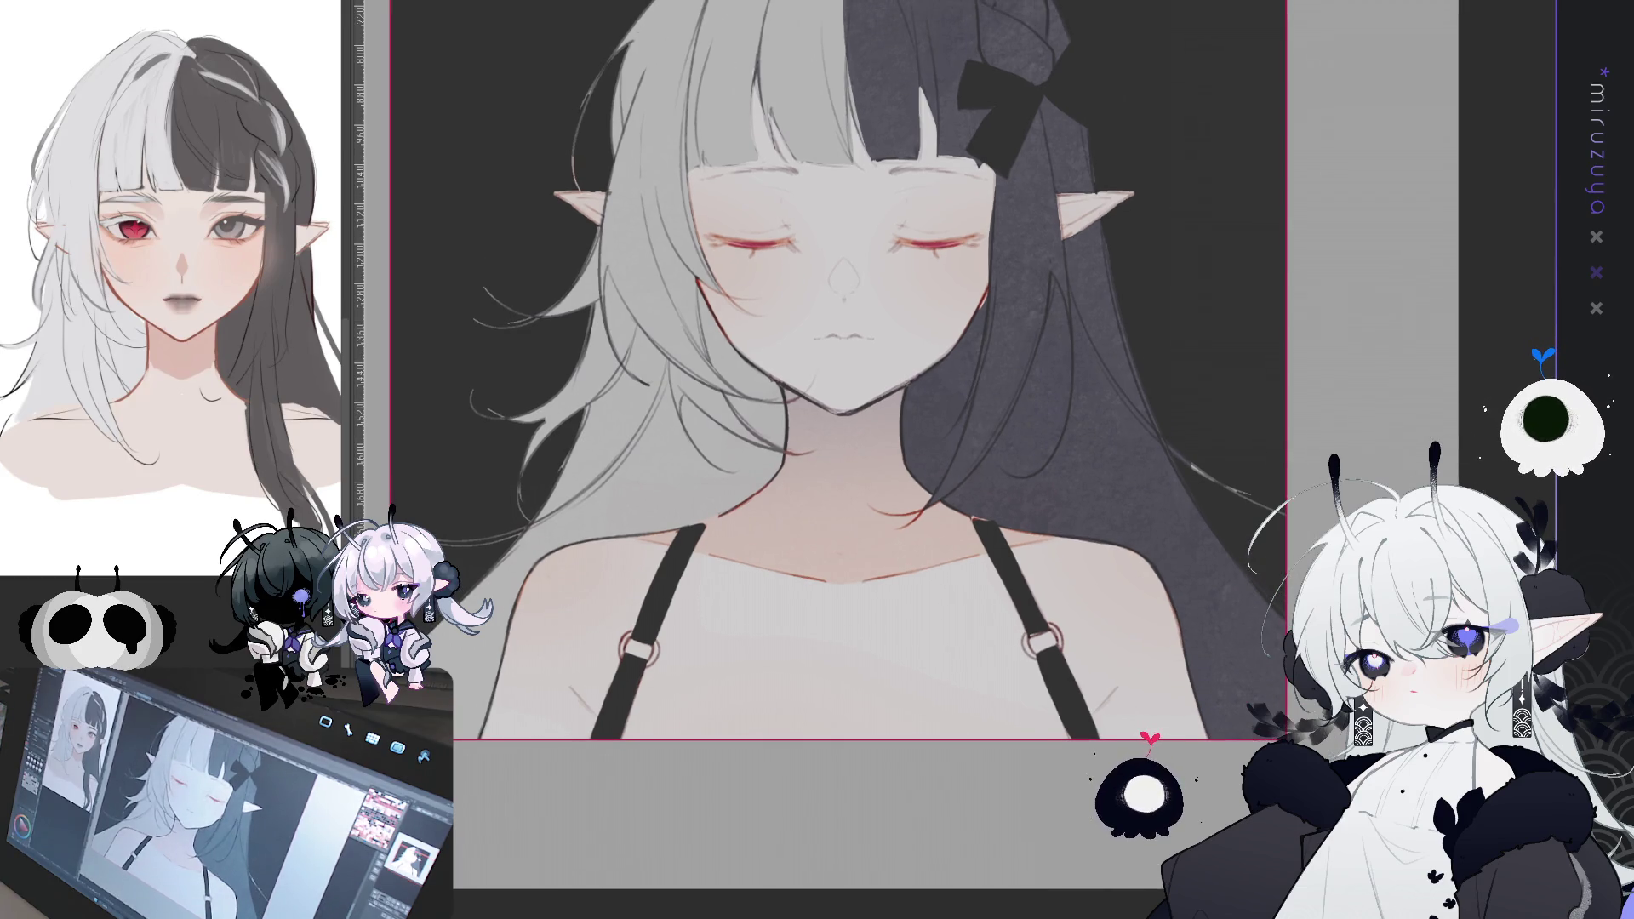
- Place a vertical centre guide on the chest and draw a faint pink V line
scroll(838, 366, down, 1)
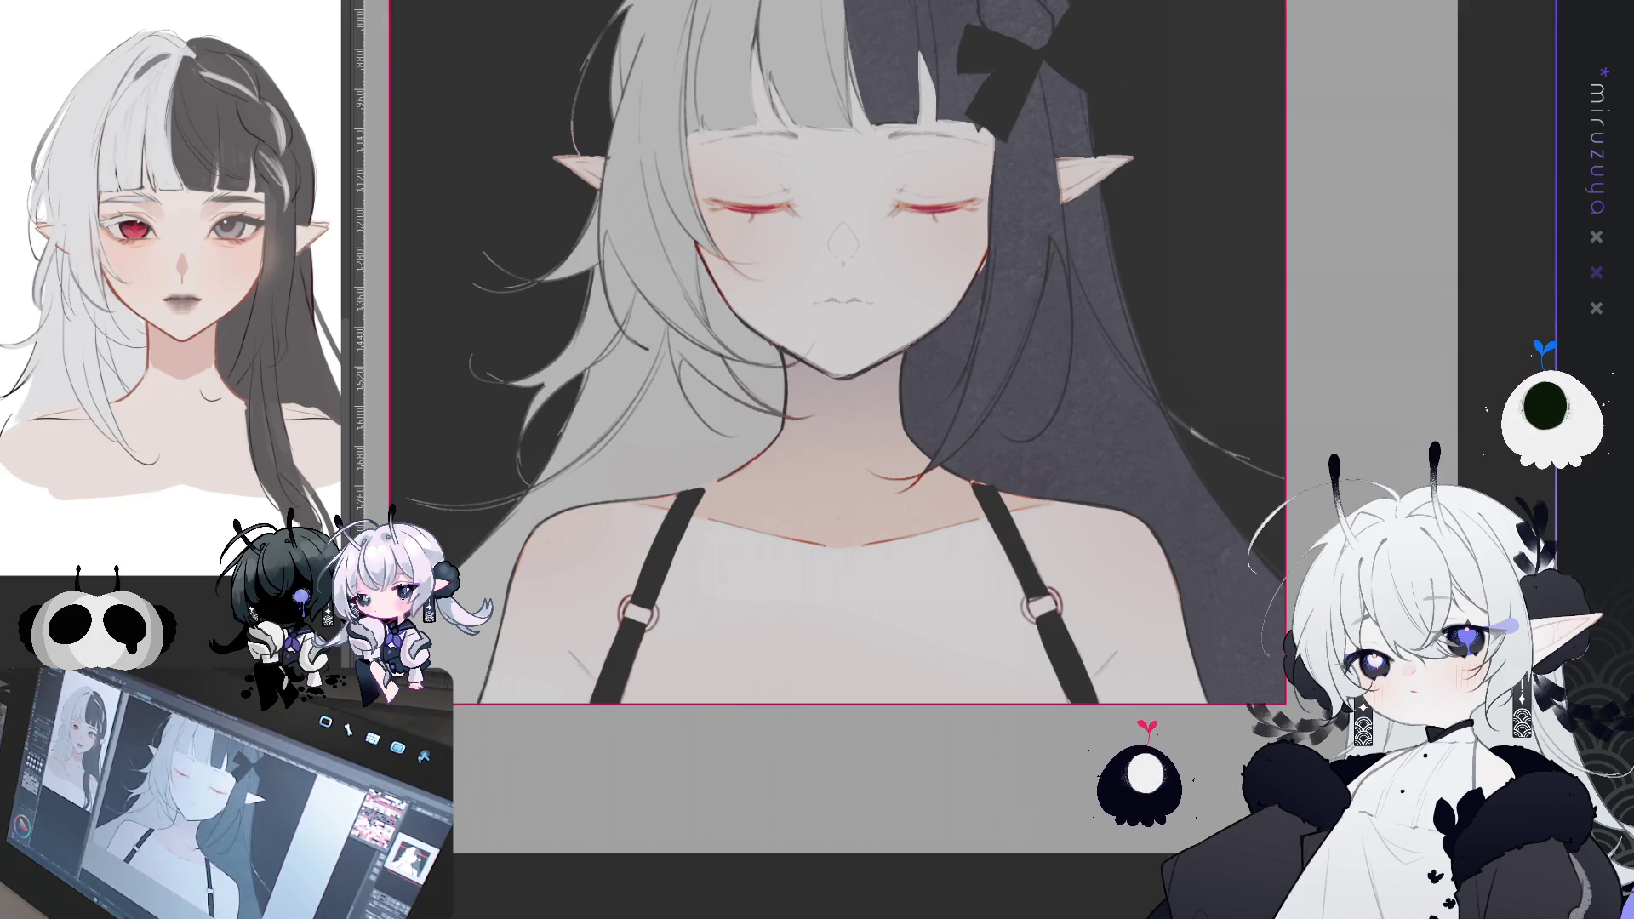
drag(838, 366, 893, 285)
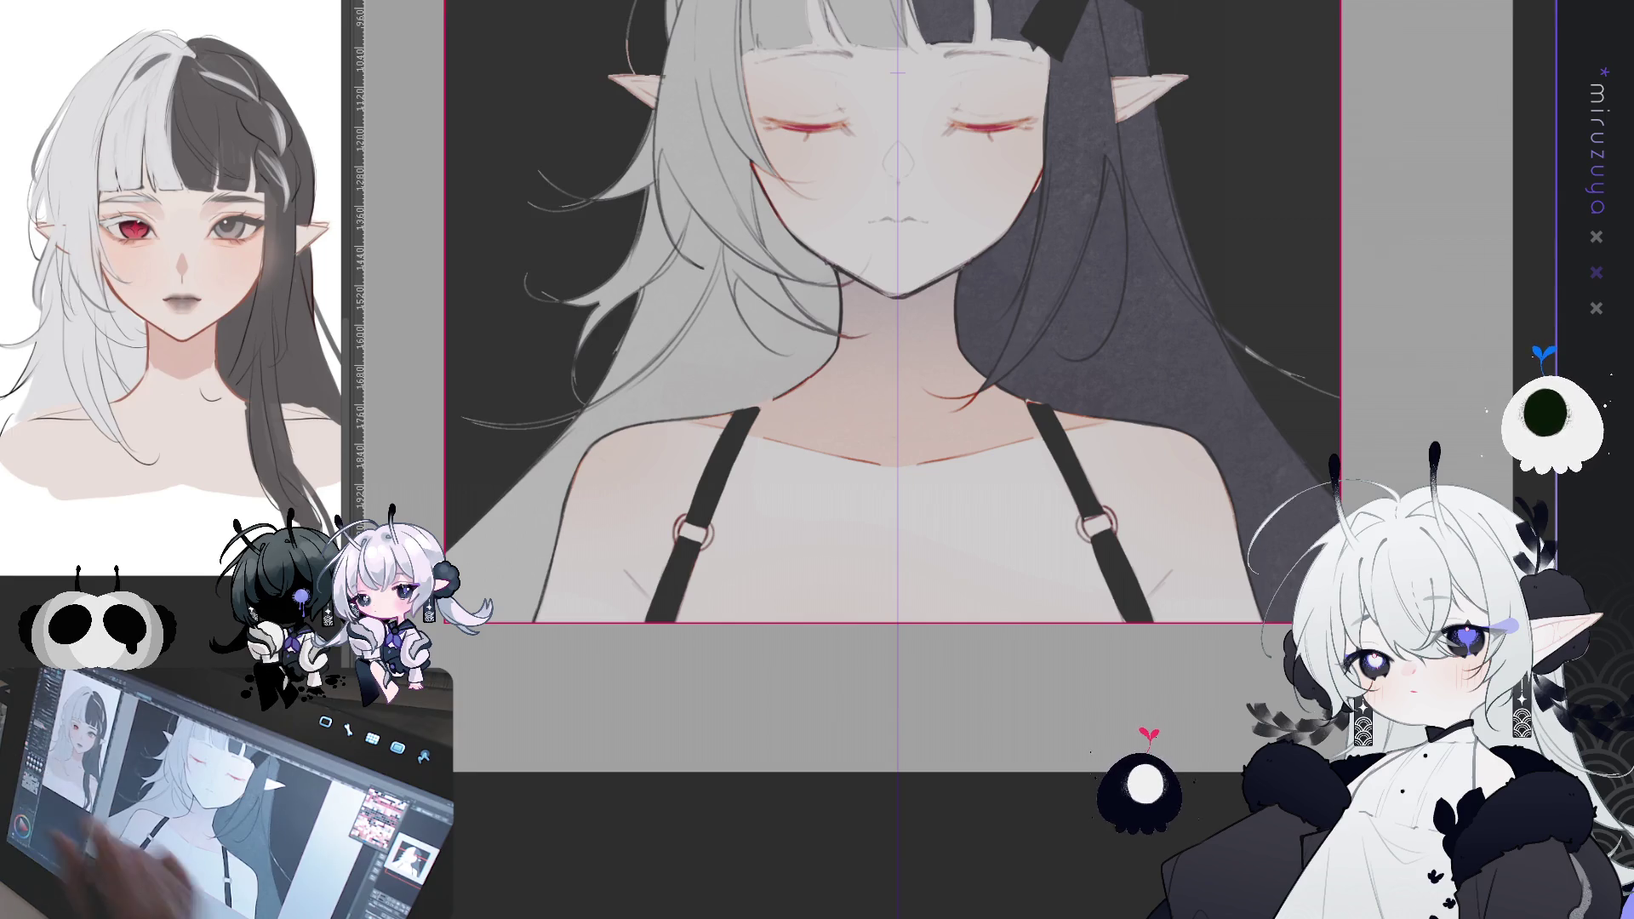
drag(890, 568, 902, 626)
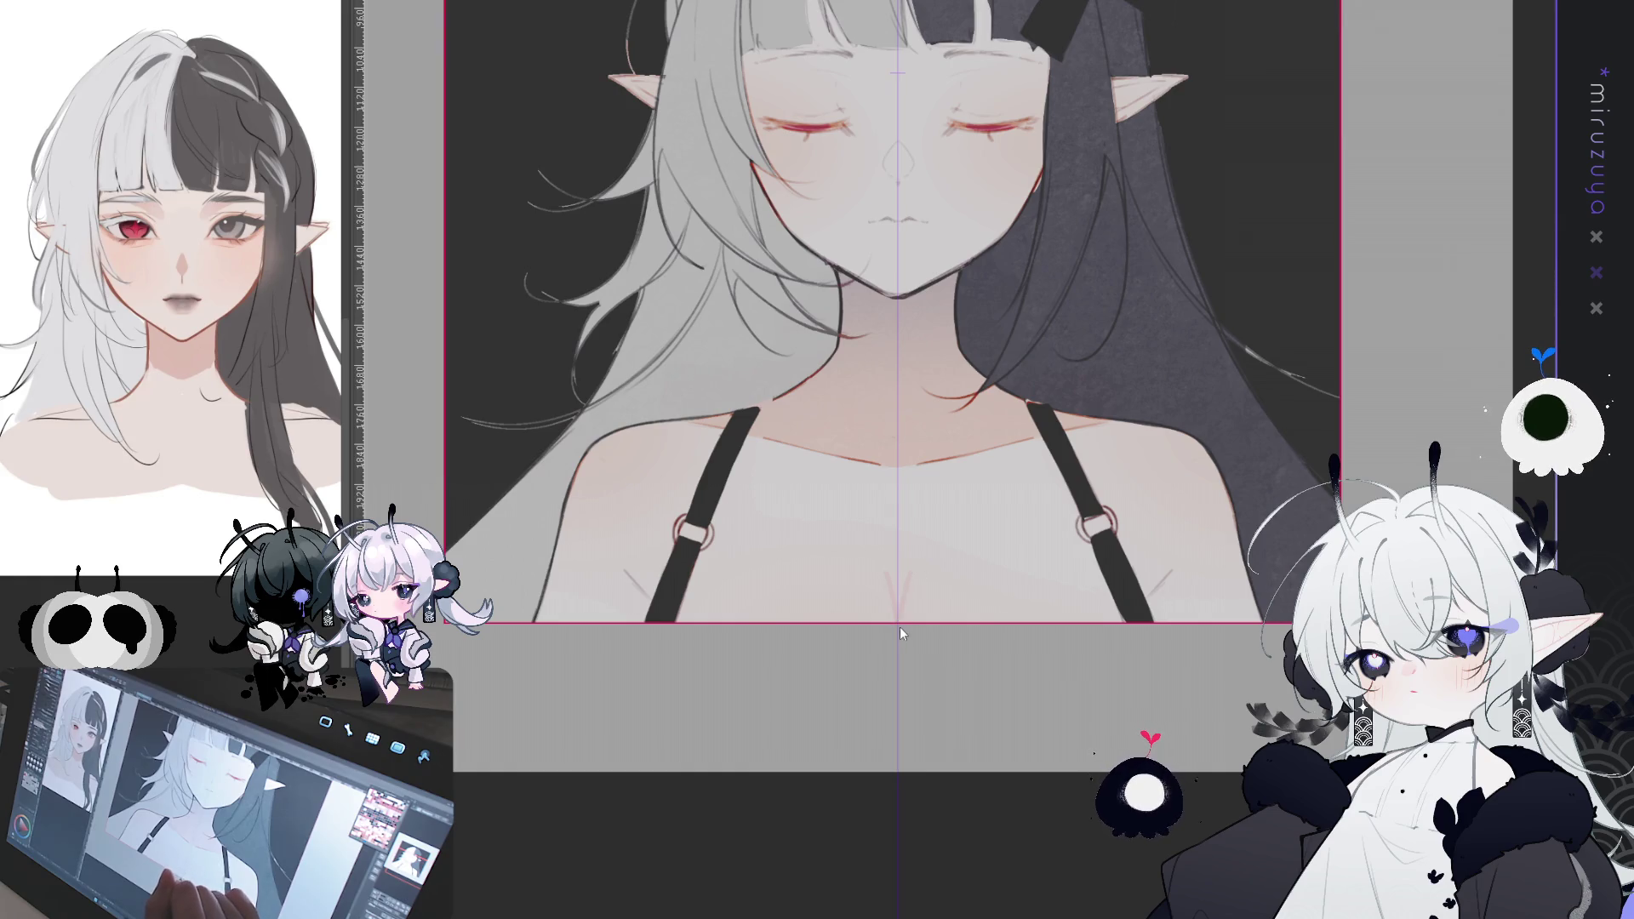
key(ctrl+z)
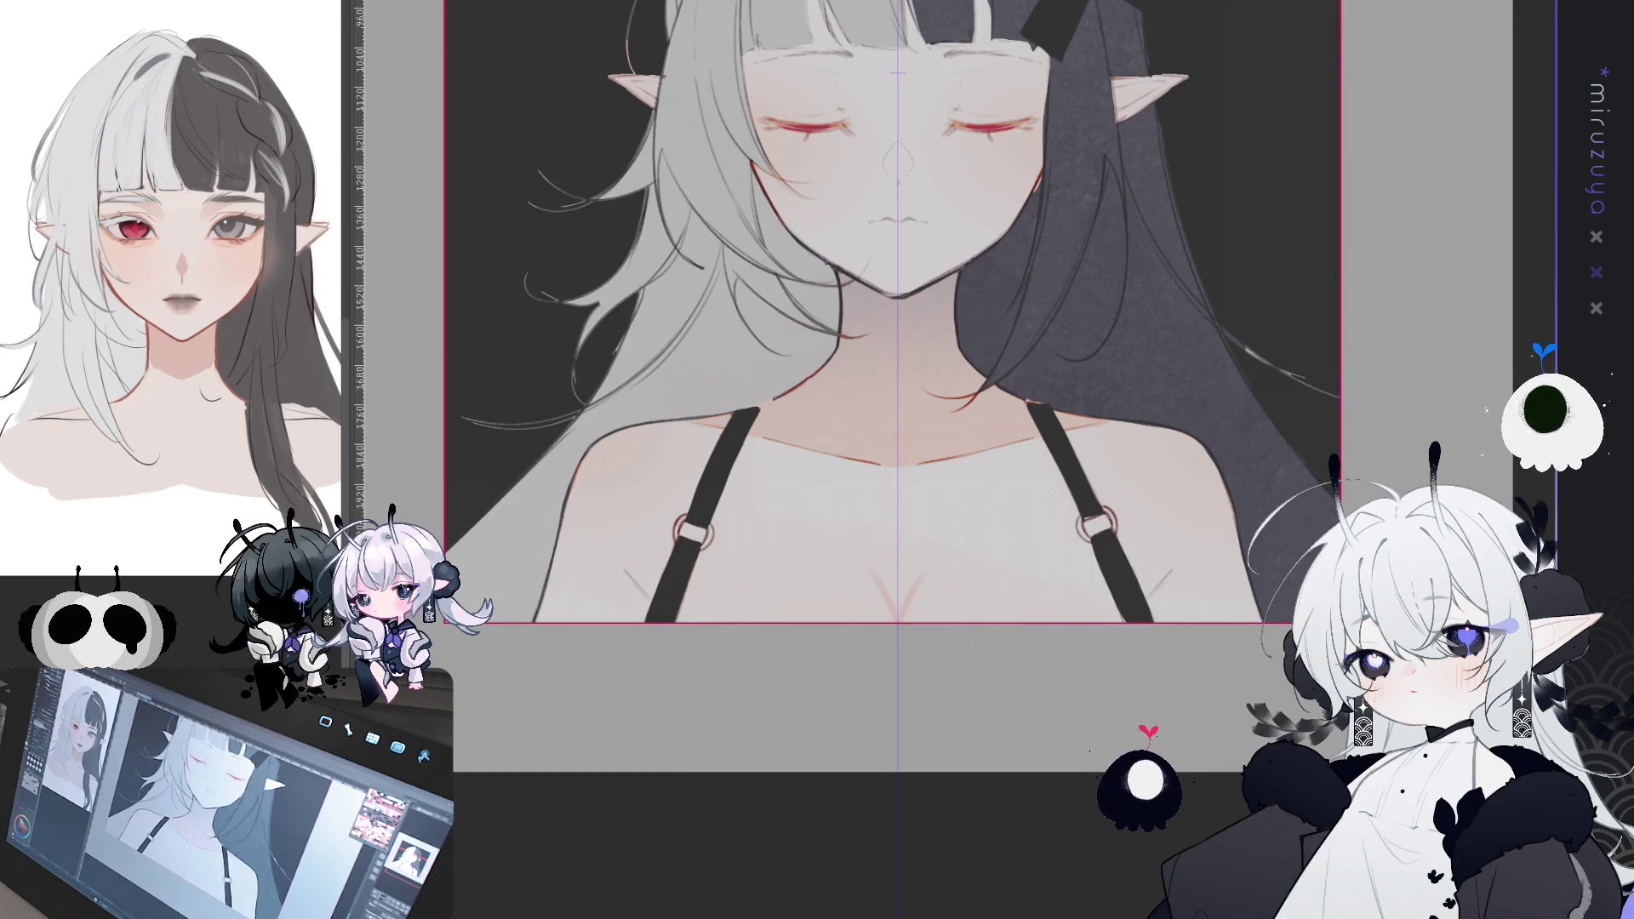
scroll(894, 459, up, 5)
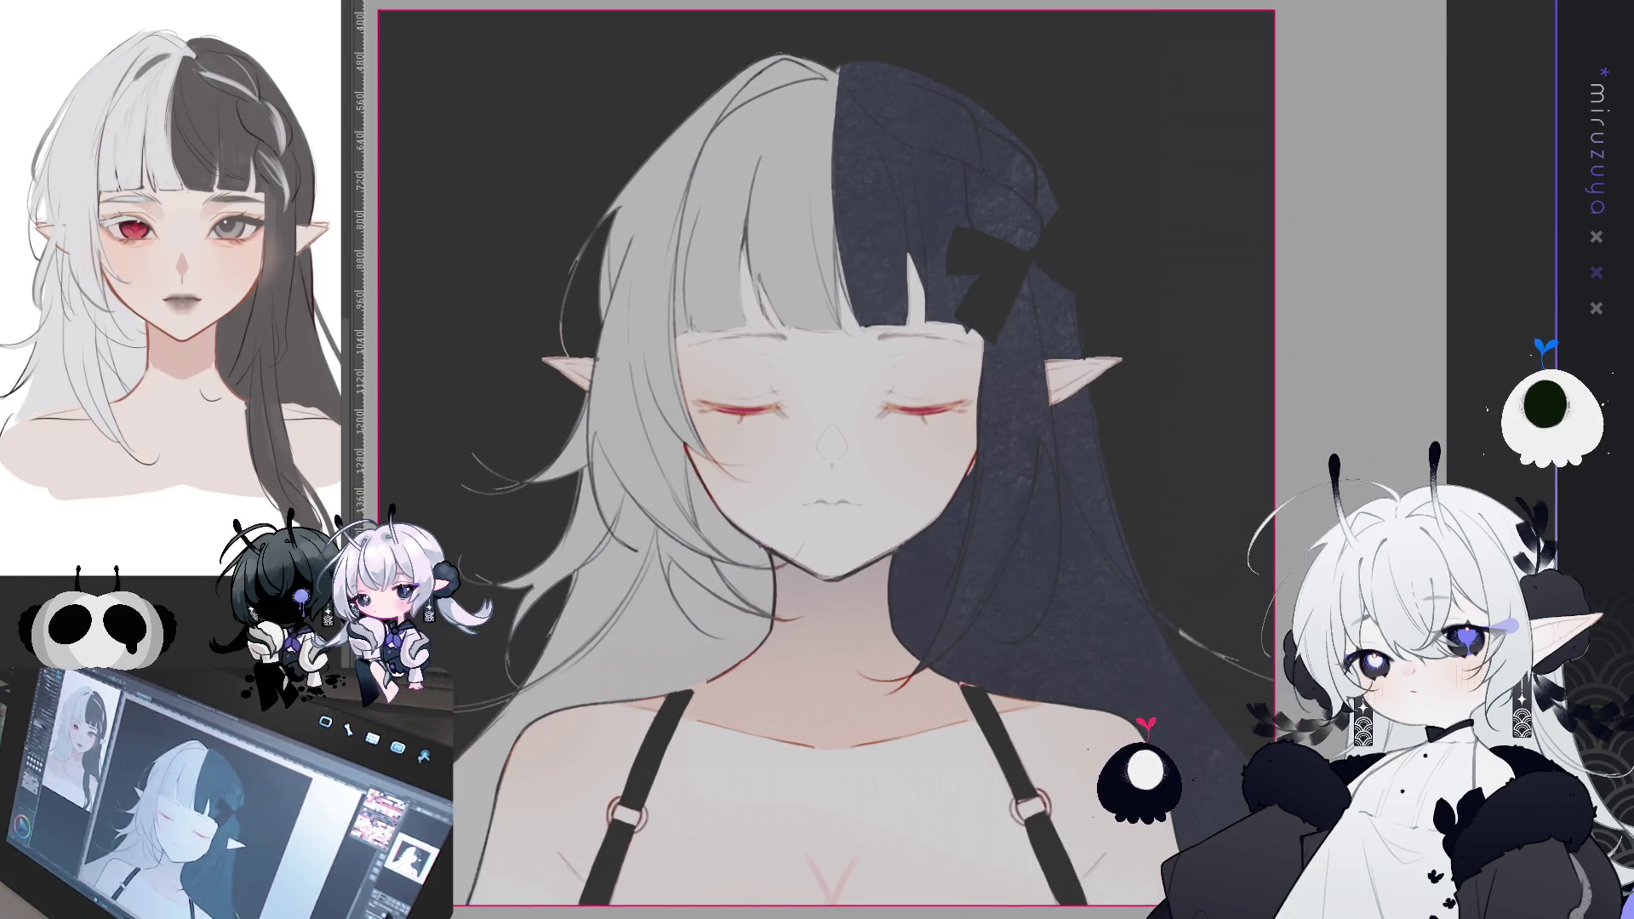
key(ctrl+minus)
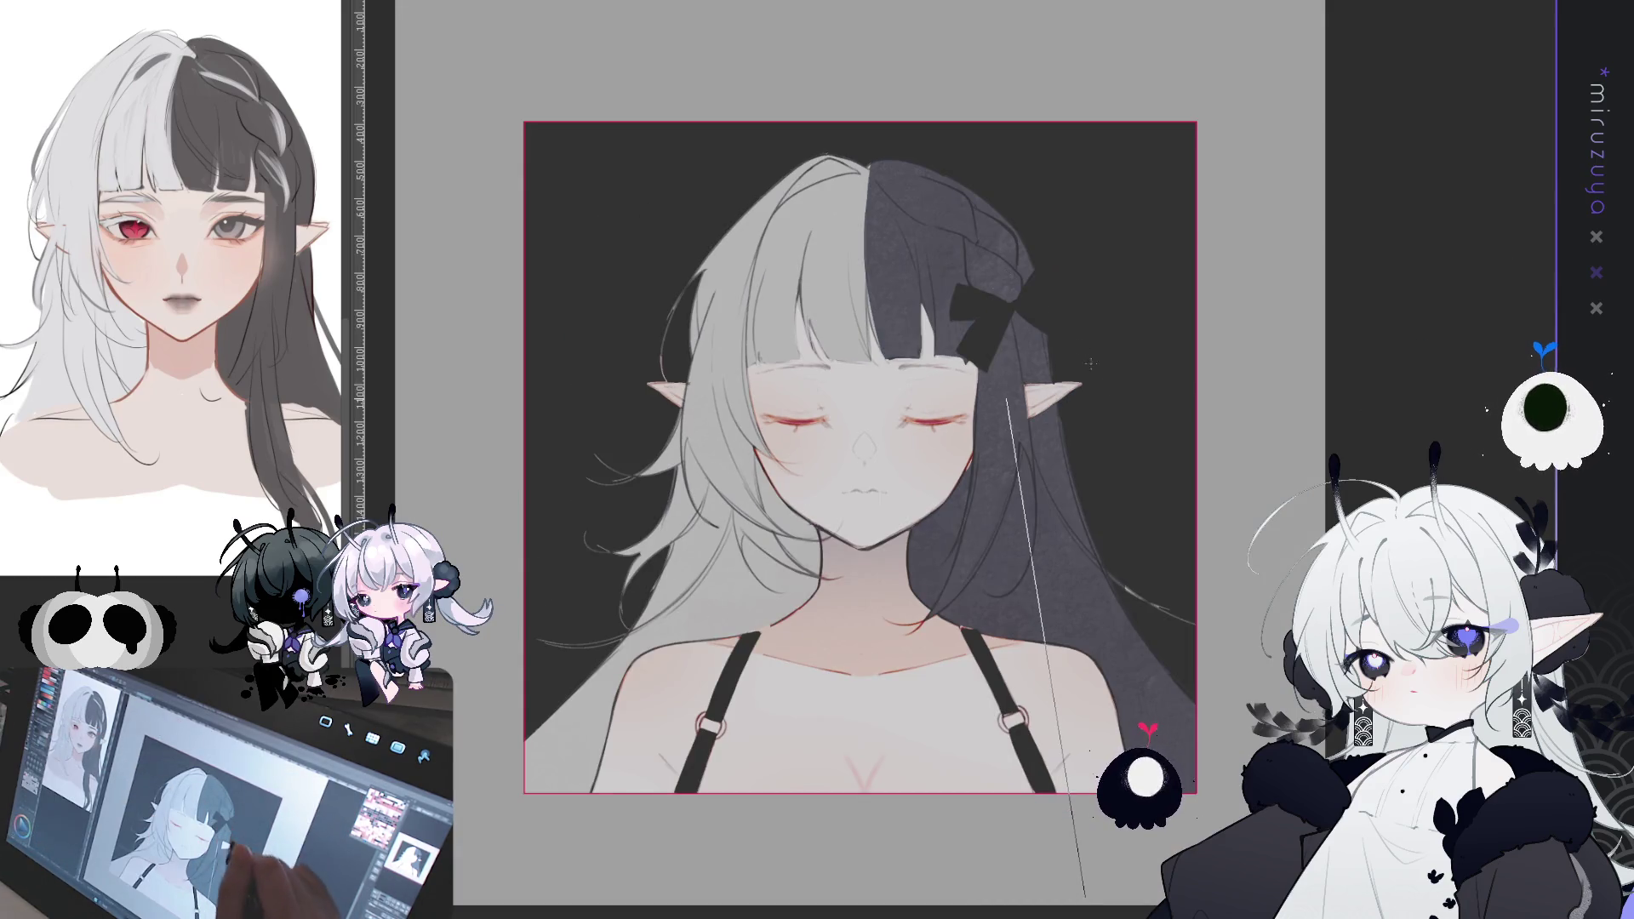
- Drag a soft grey gradient up from the bottom over the background and hair, then deselect
scroll(856, 457, down, 3)
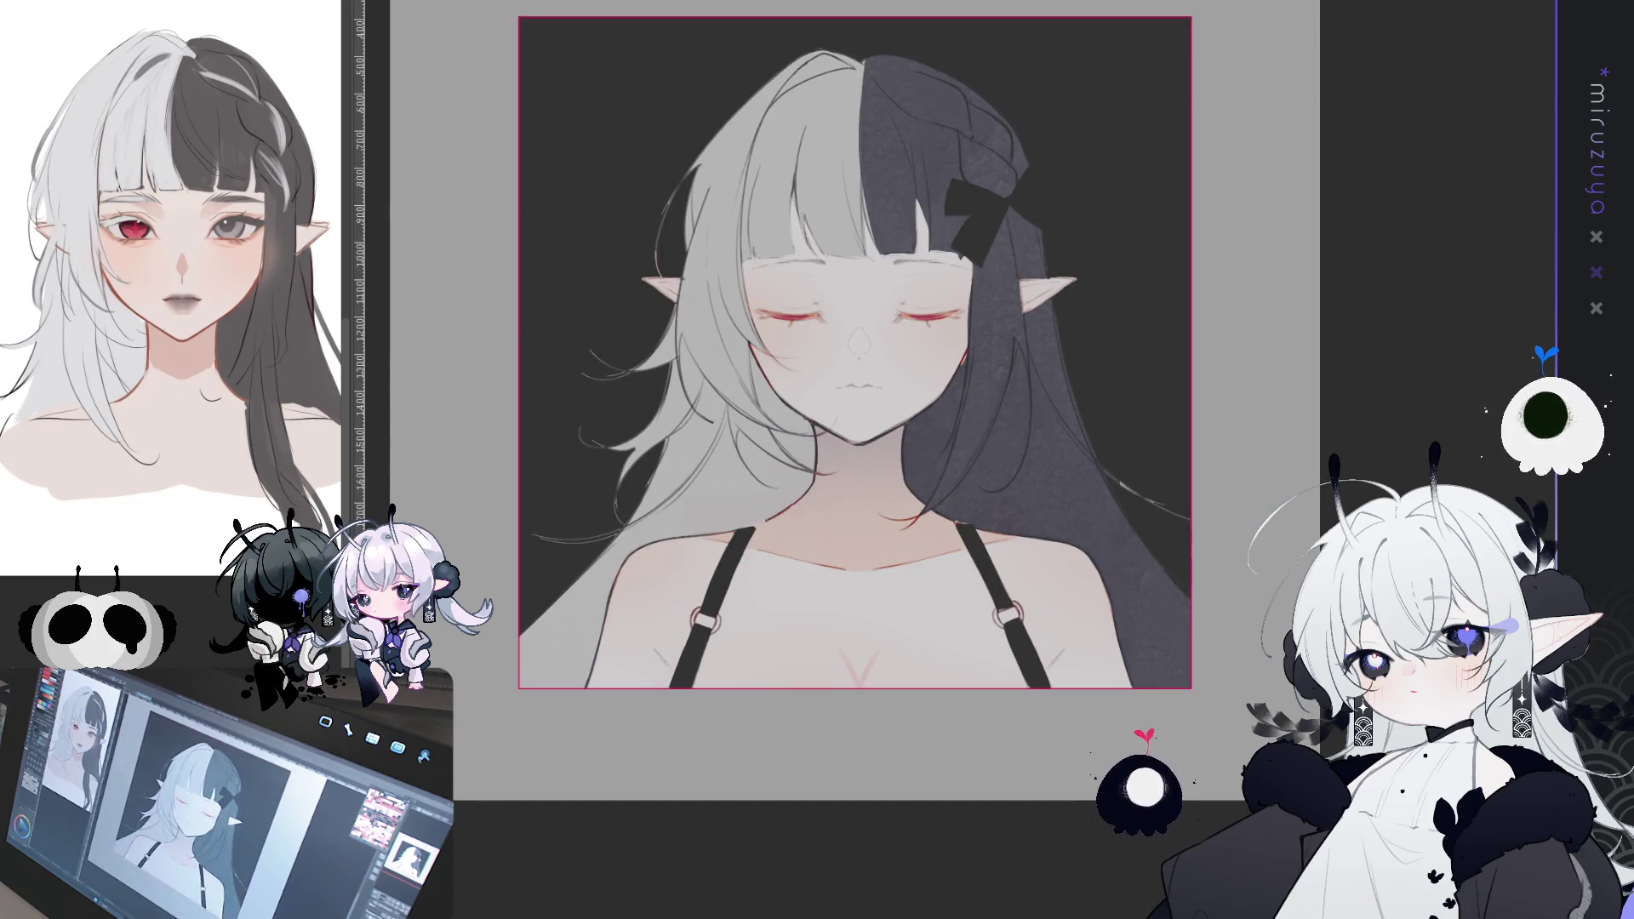
mouse_move(901, 442)
mouse_down()
mouse_move(900, 800)
mouse_move(888, 578)
mouse_up()
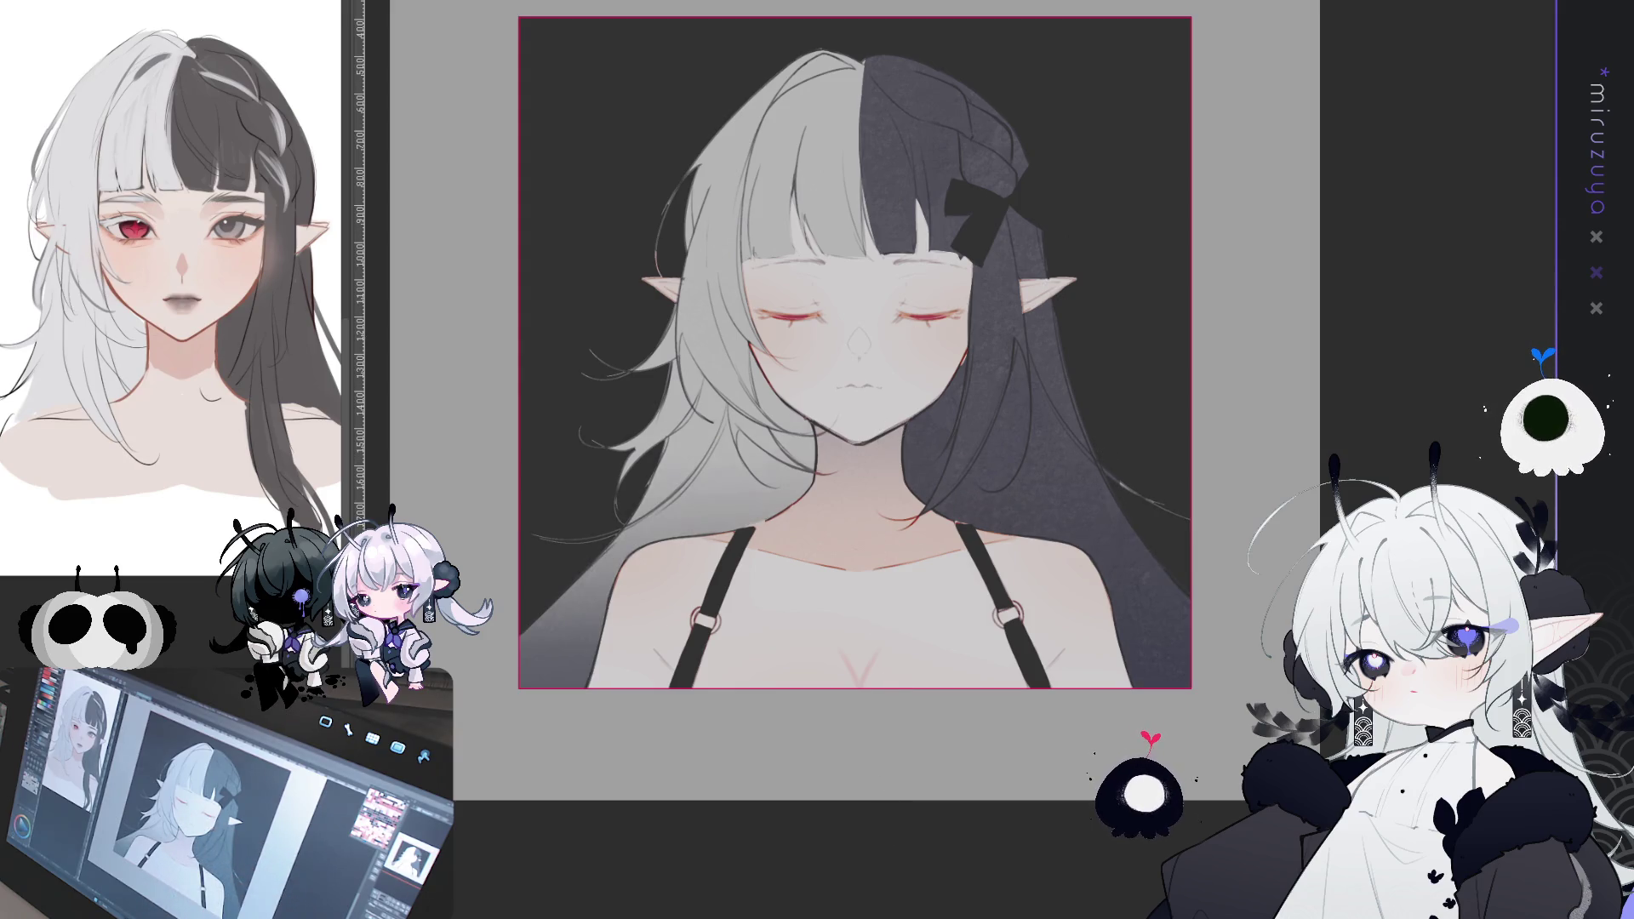
drag(855, 352, 882, 470)
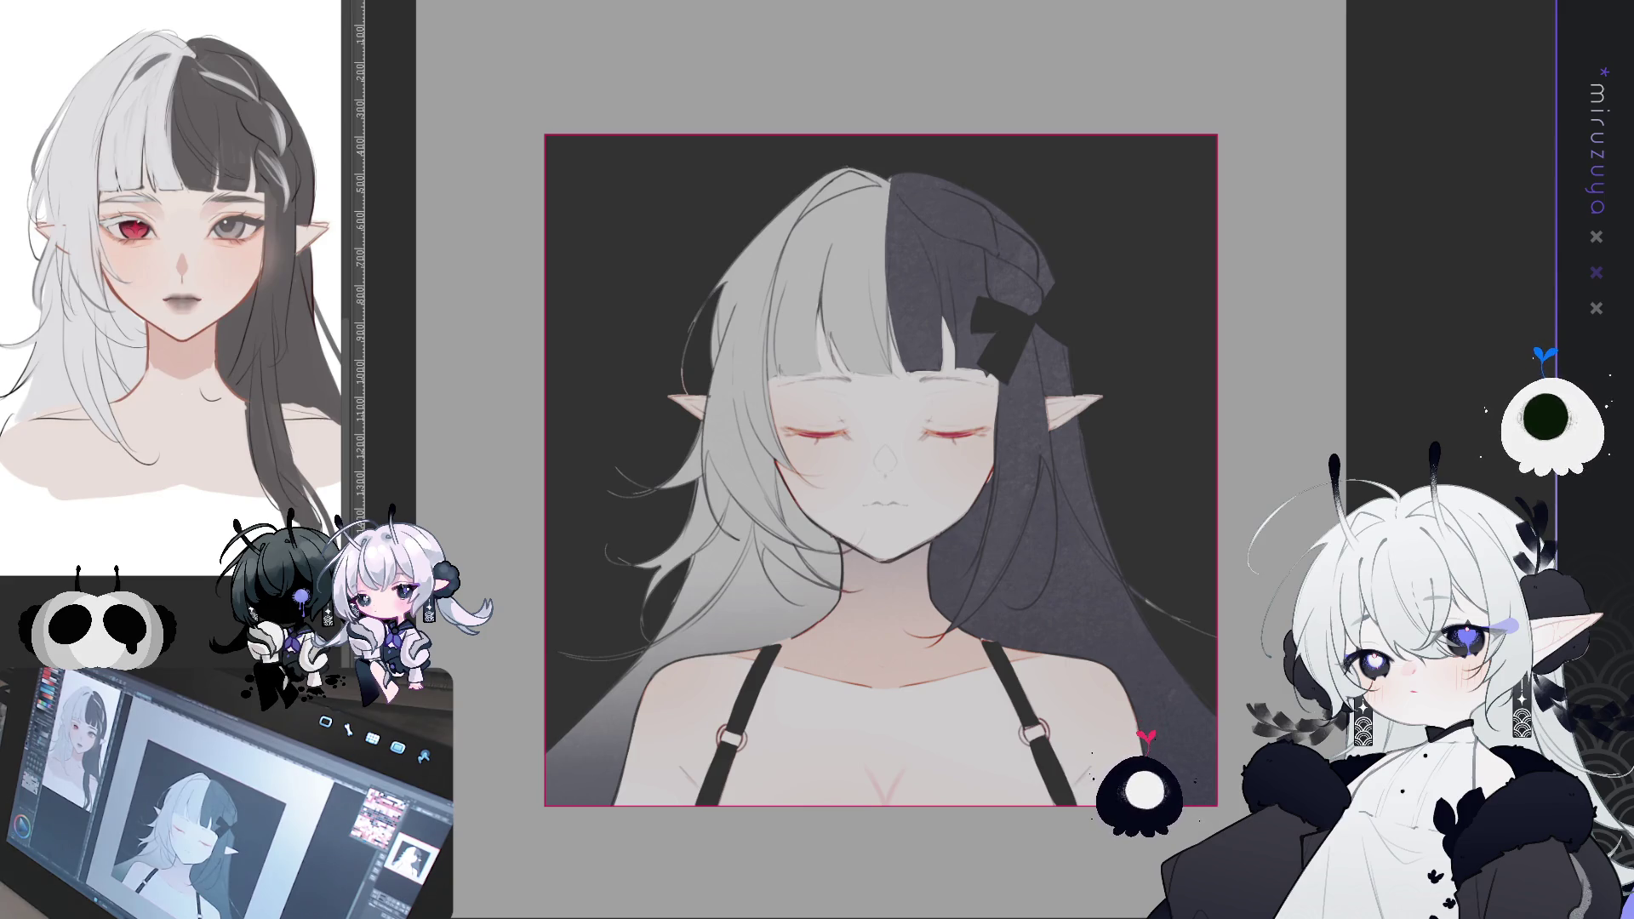
scroll(881, 468, down, 1)
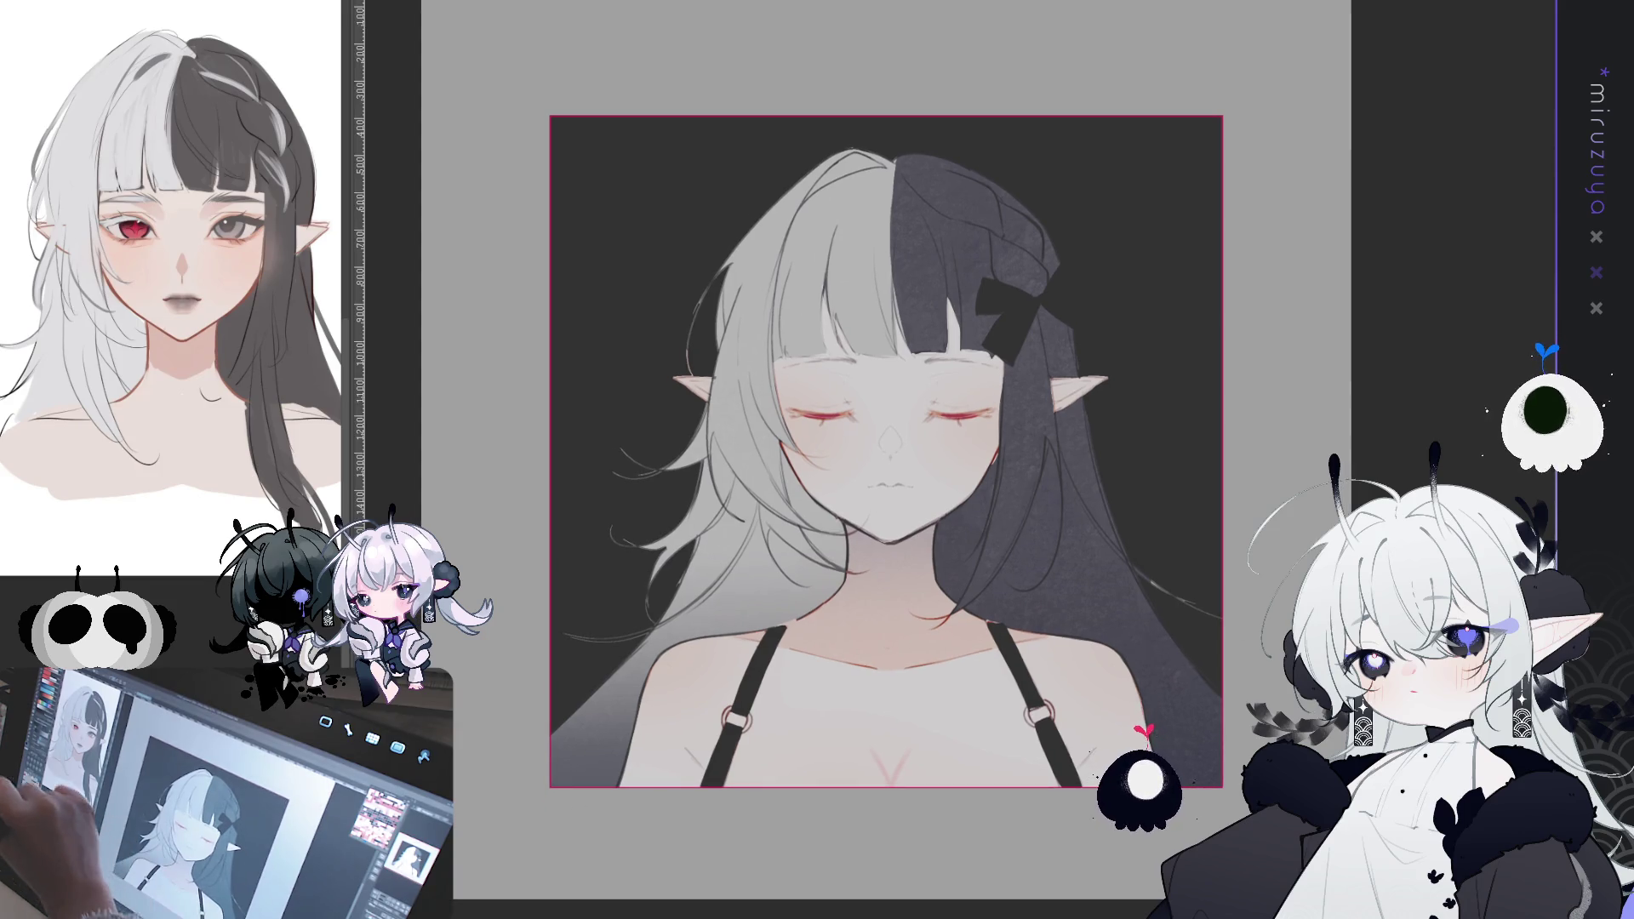
key(ctrl+d)
drag(885, 451, 891, 456)
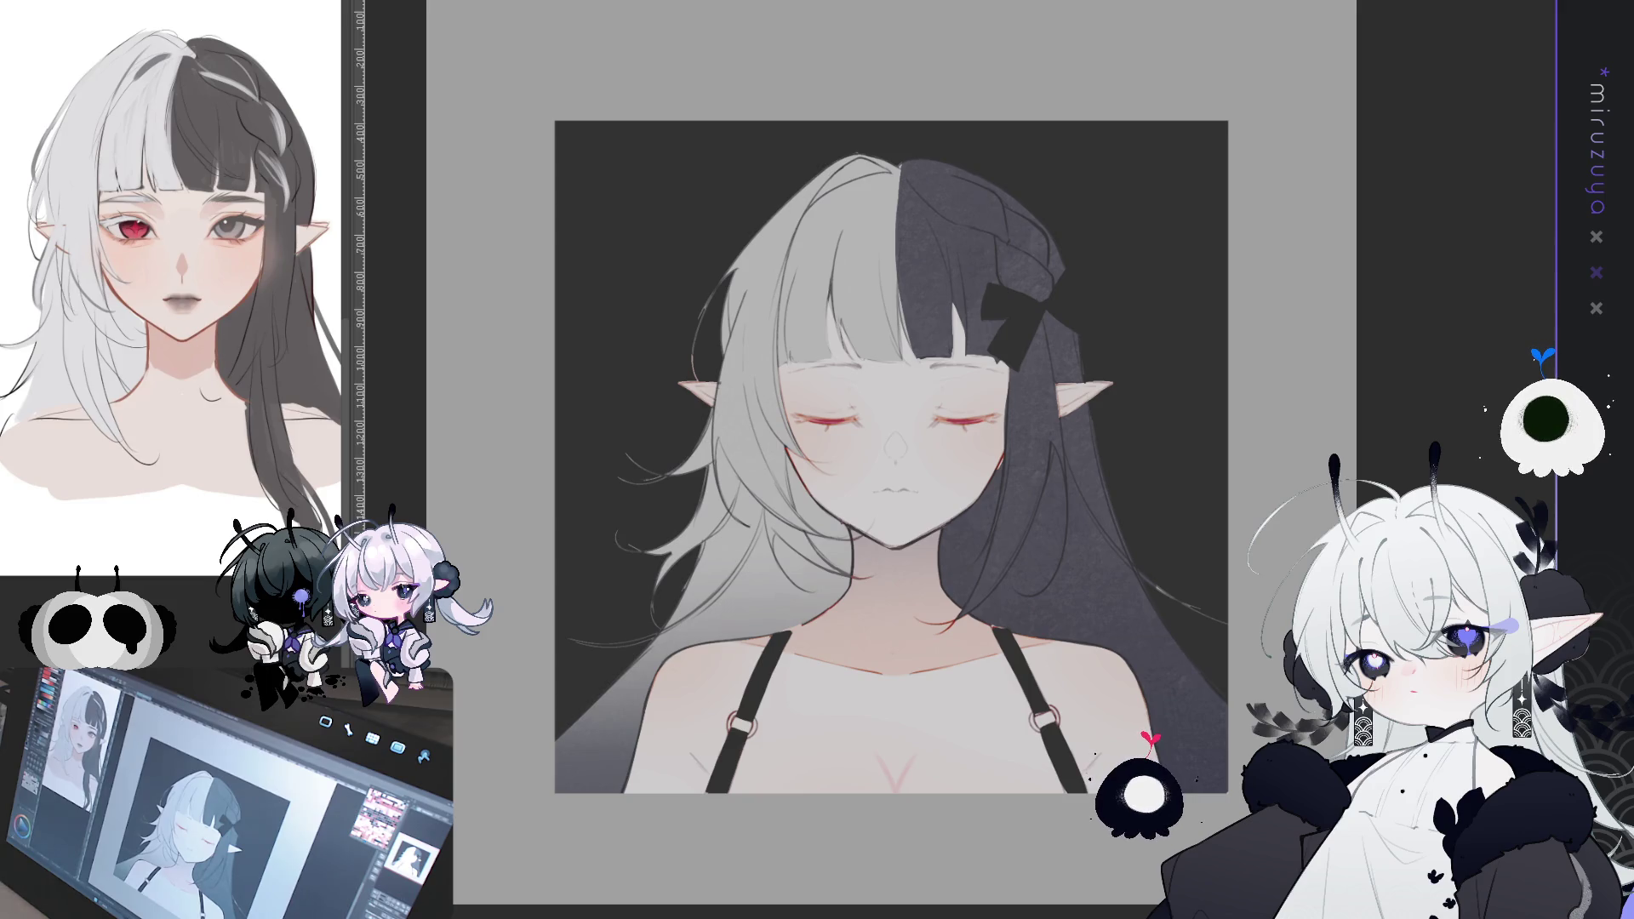